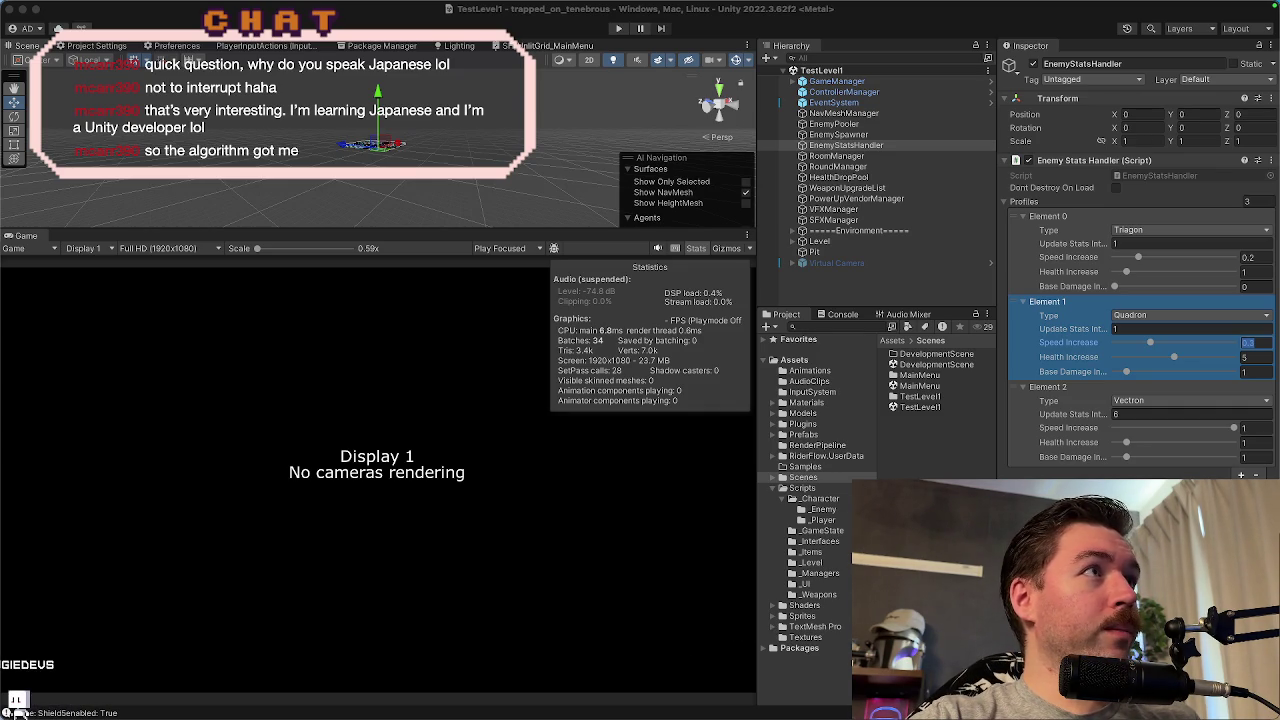
# - Switch the Game view to Play Maximized, then open the MainMenu scene
pyautogui.click(688, 9)
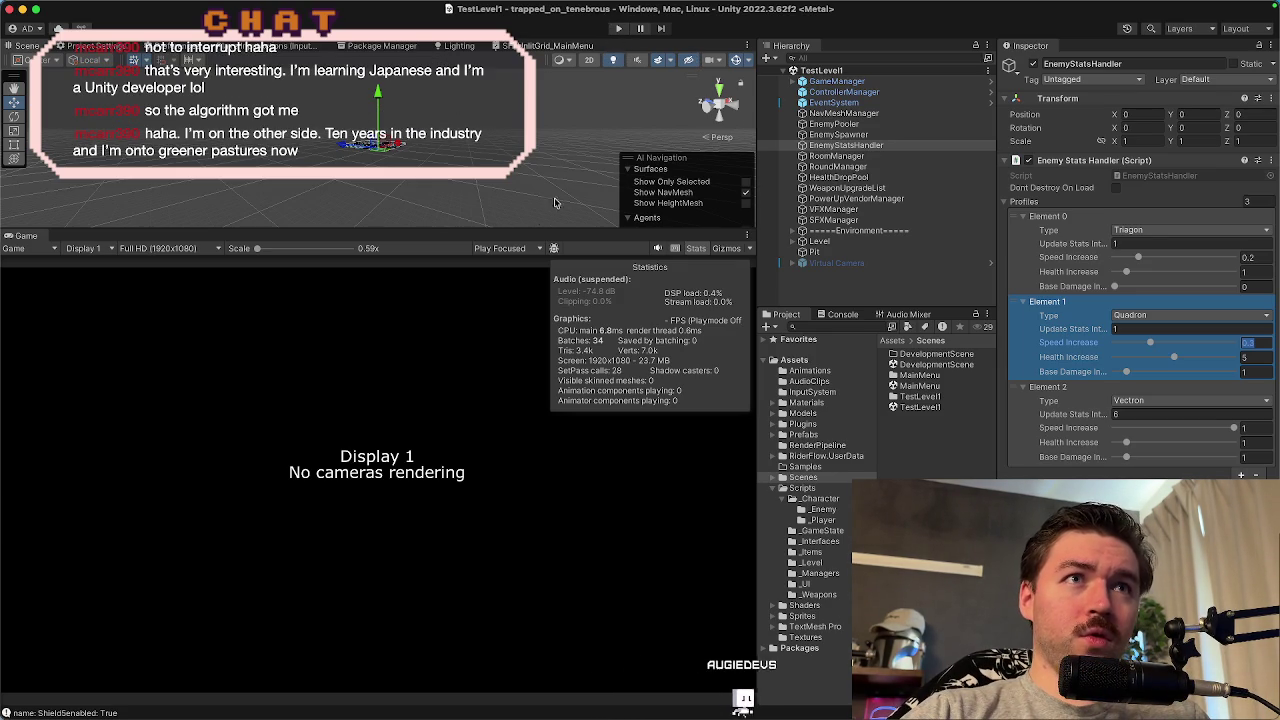
pyautogui.click(510, 248)
pyautogui.click(526, 268)
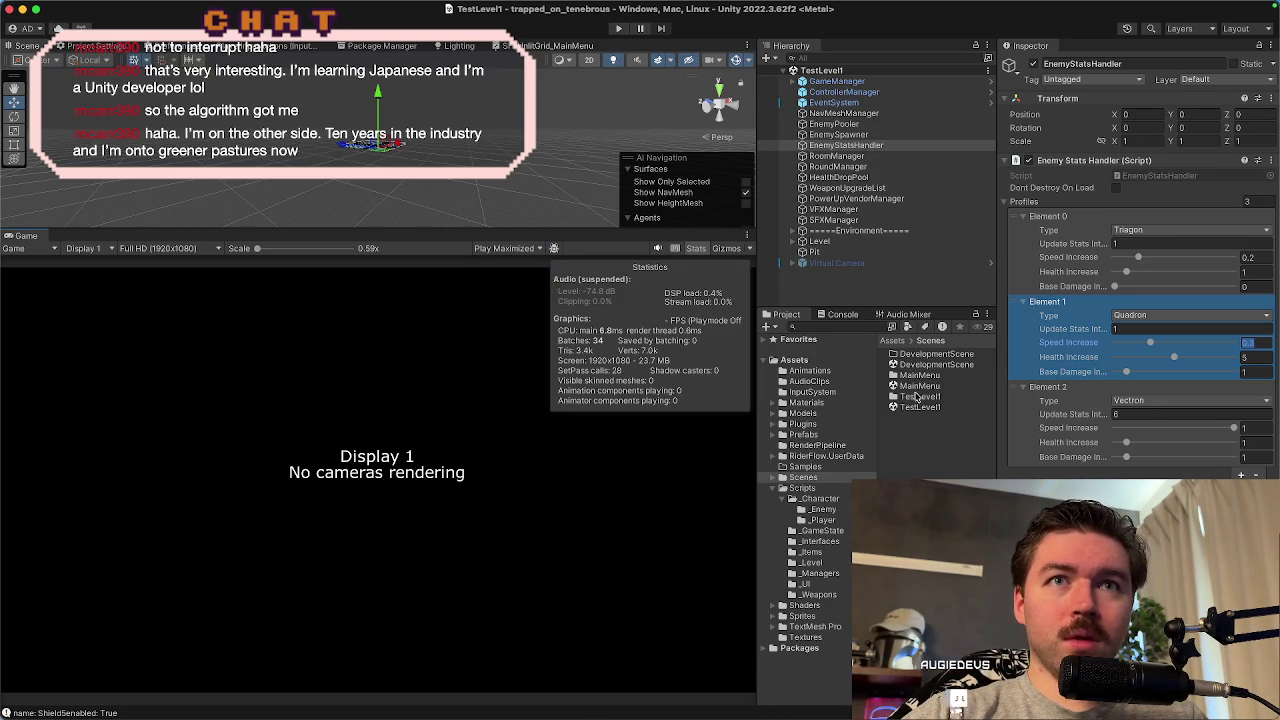
pyautogui.doubleClick(916, 386)
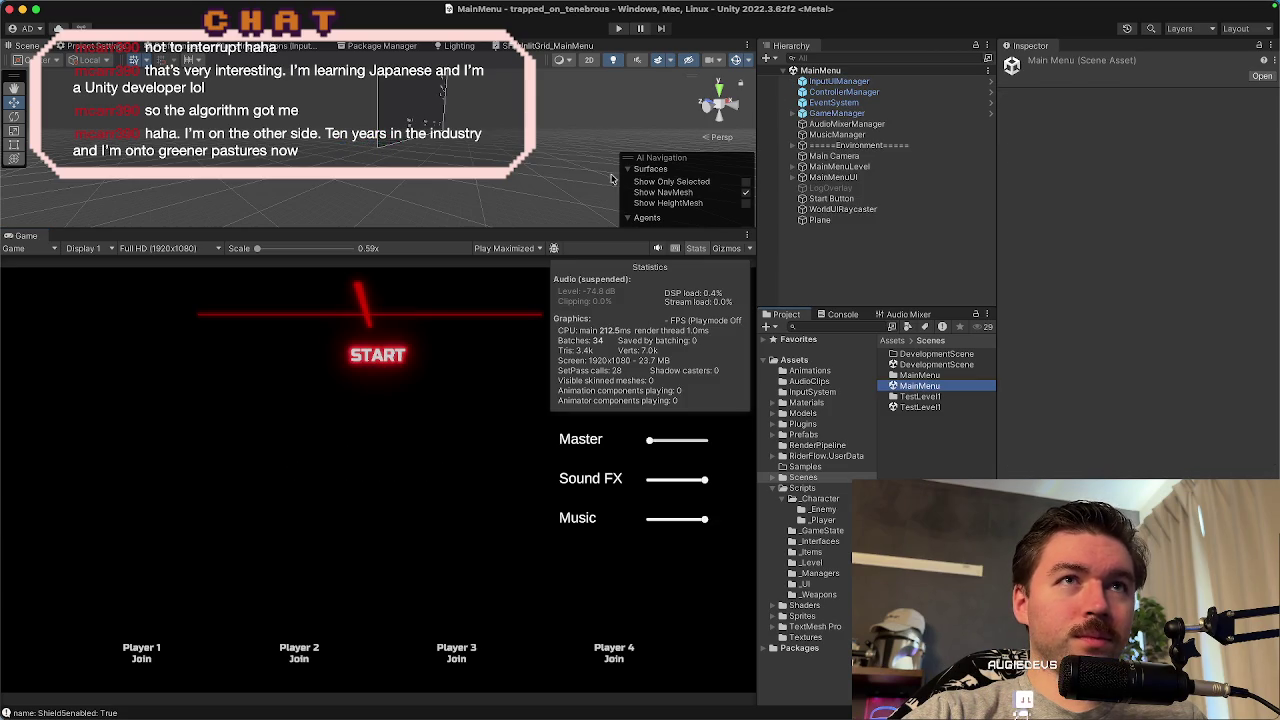
# - Playtest from MainMenu by joining as Player 1 with E, start the match, then stop play
pyautogui.click(617, 29)
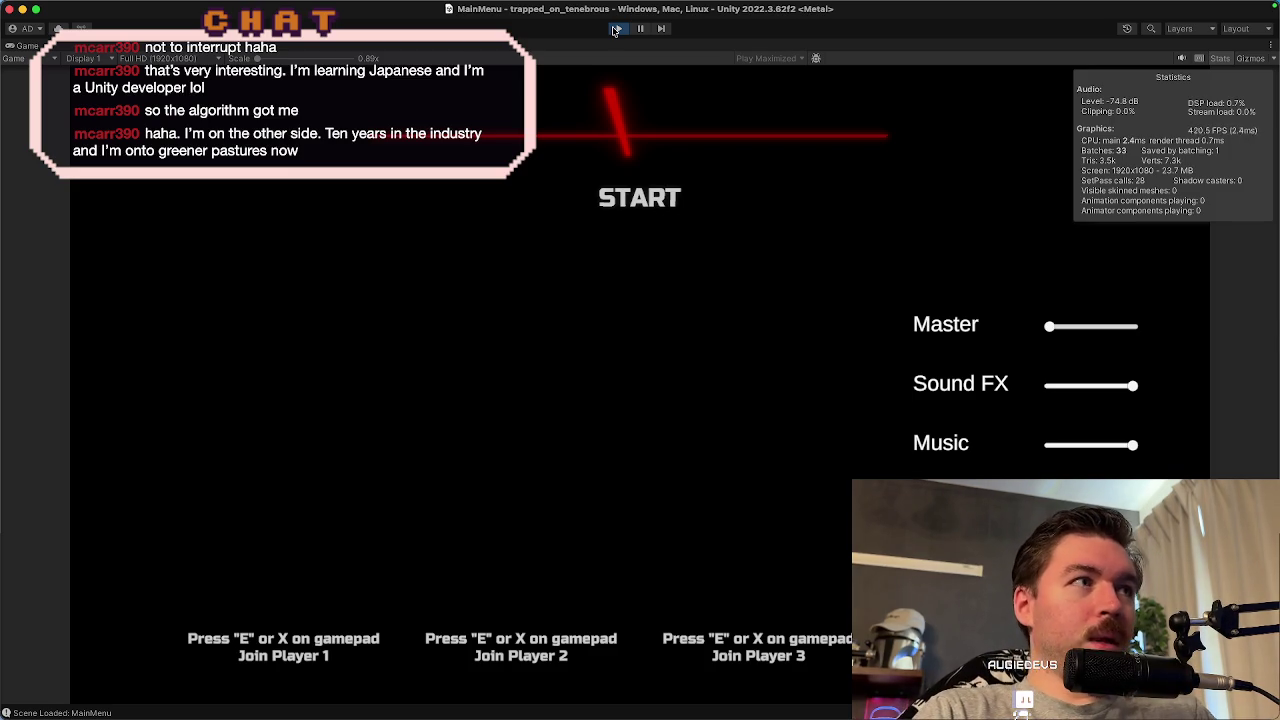
pyautogui.press('e')
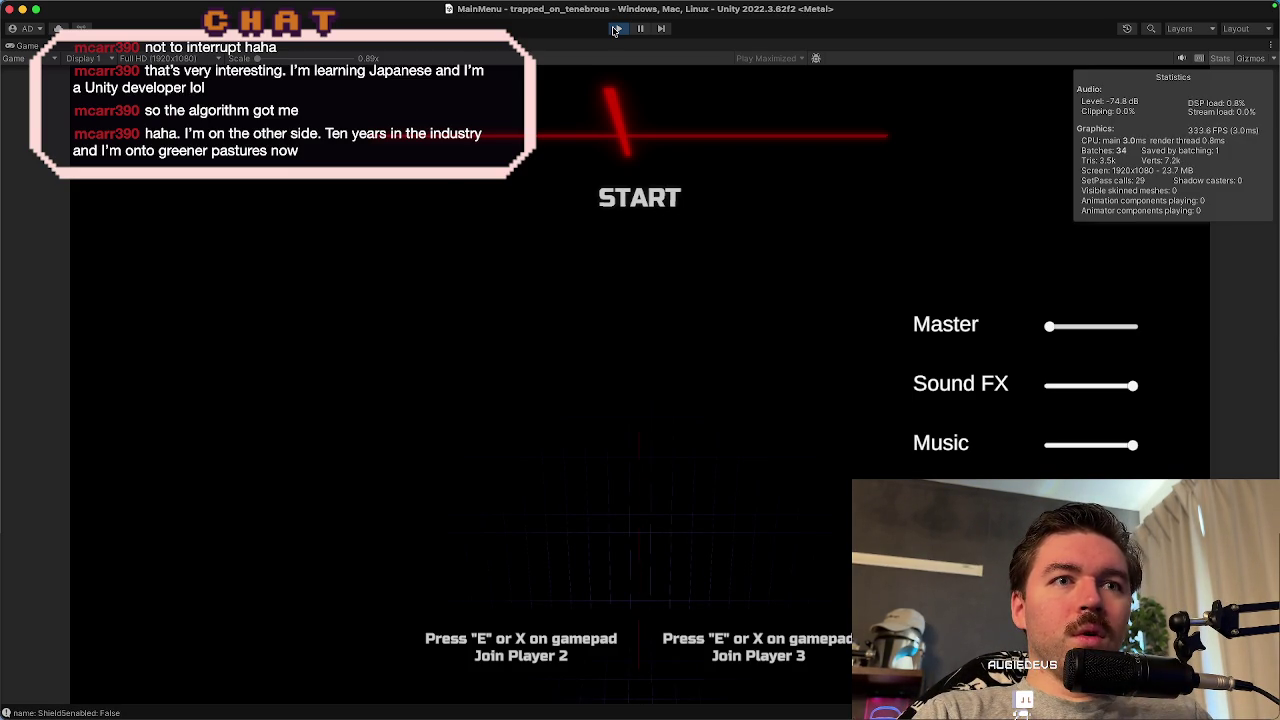
pyautogui.press('Return')
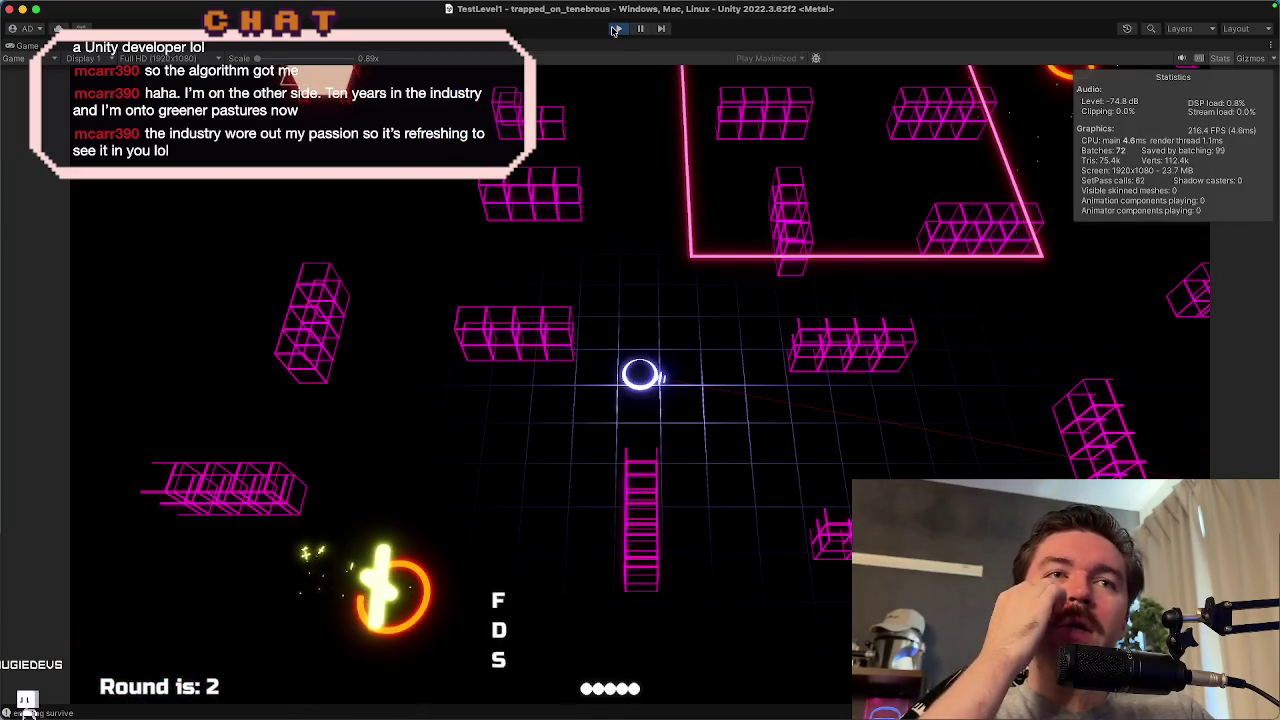
pyautogui.moveTo(618, 5)
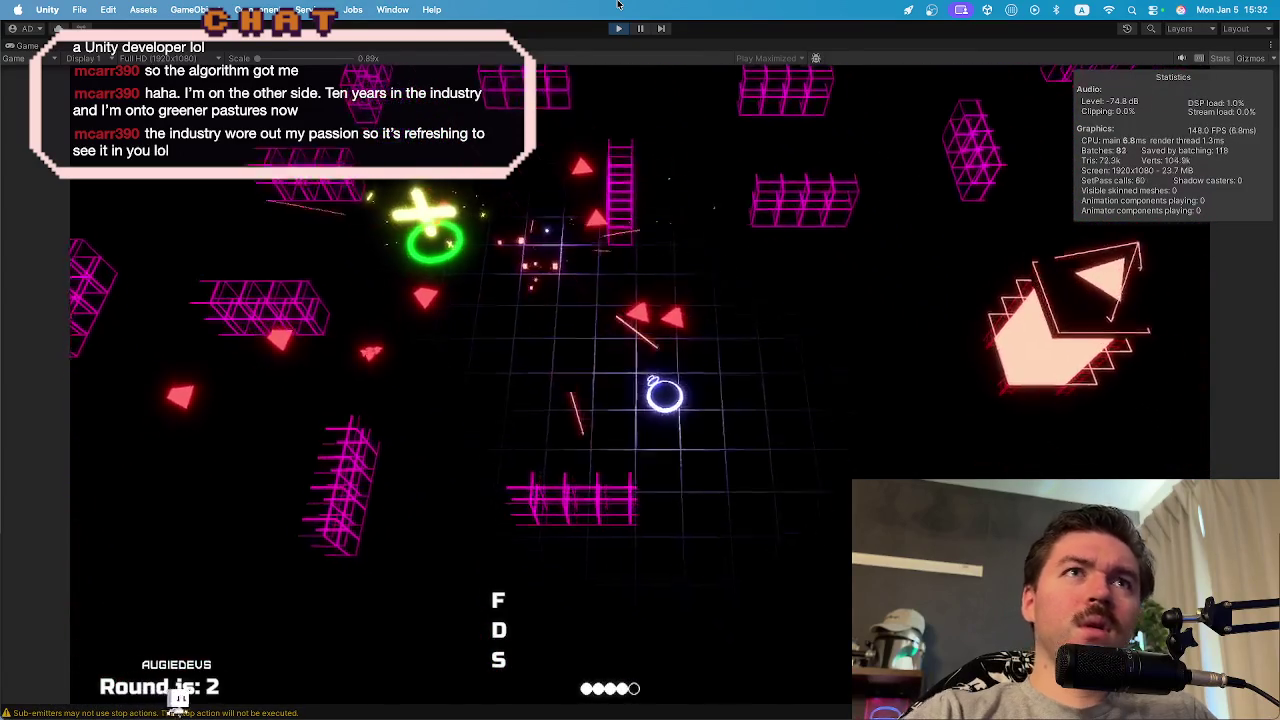
pyautogui.click(619, 30)
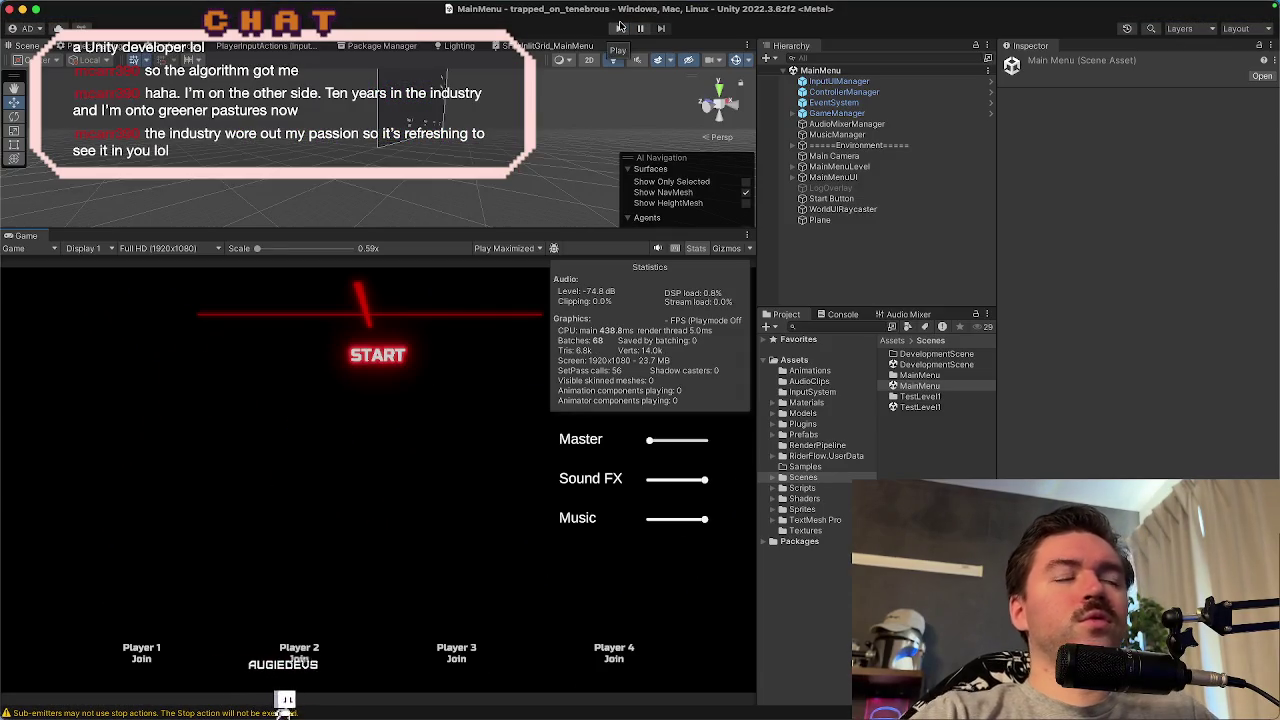
# - Open the TestLevel1 scene and select the EnemySpawner to view its spawn settings
pyautogui.doubleClick(915, 407)
pyautogui.click(843, 146)
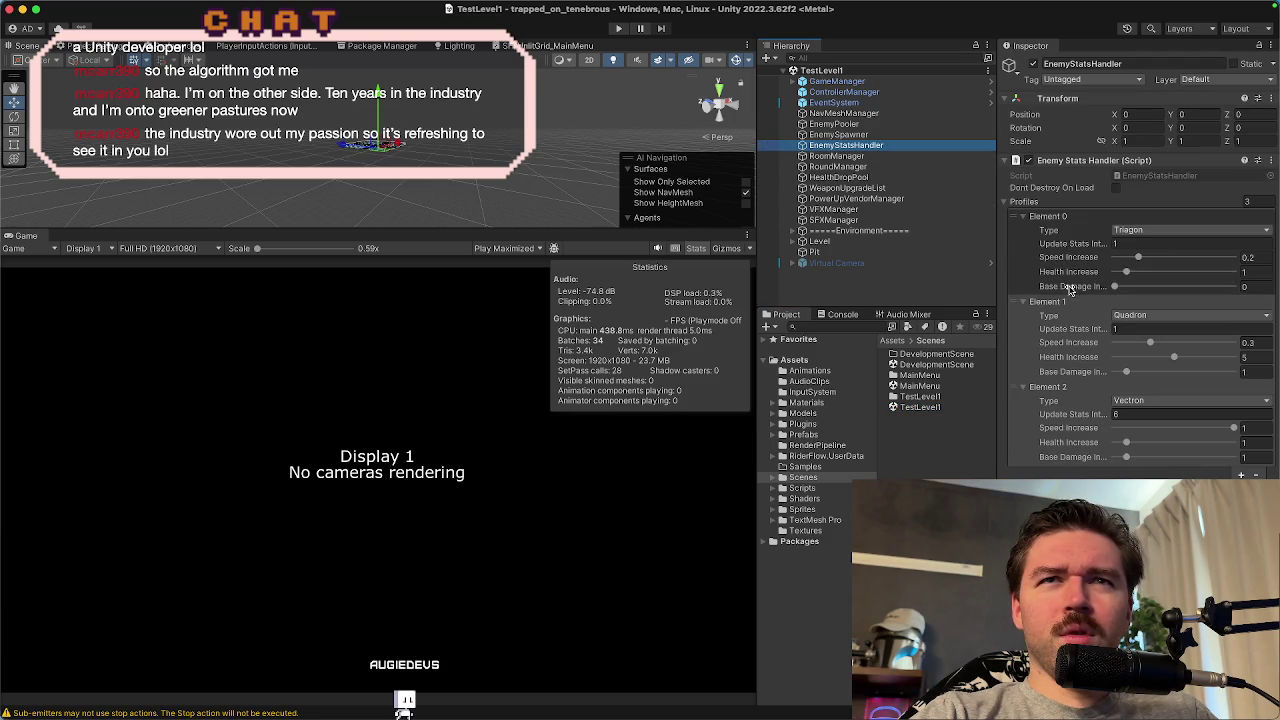
pyautogui.click(868, 135)
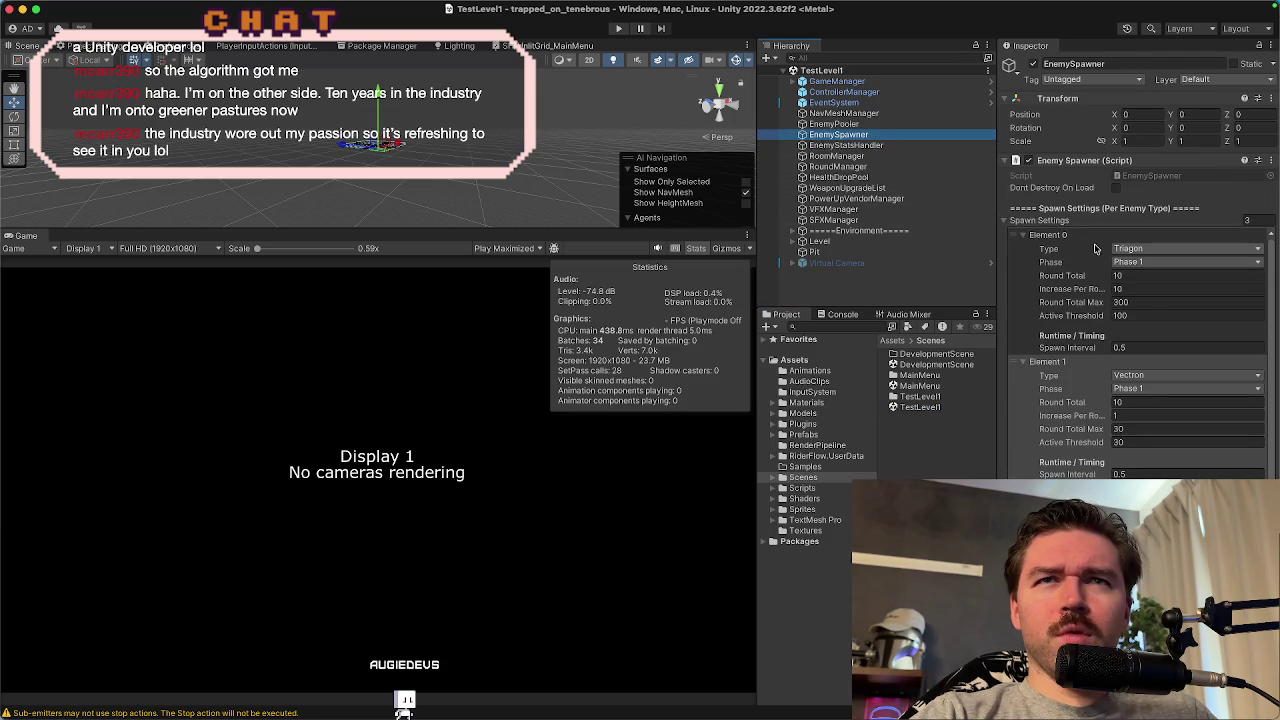
# - Set the Spawn Interval of Element 0 and Element 1 to 0.7
pyautogui.click(1137, 349)
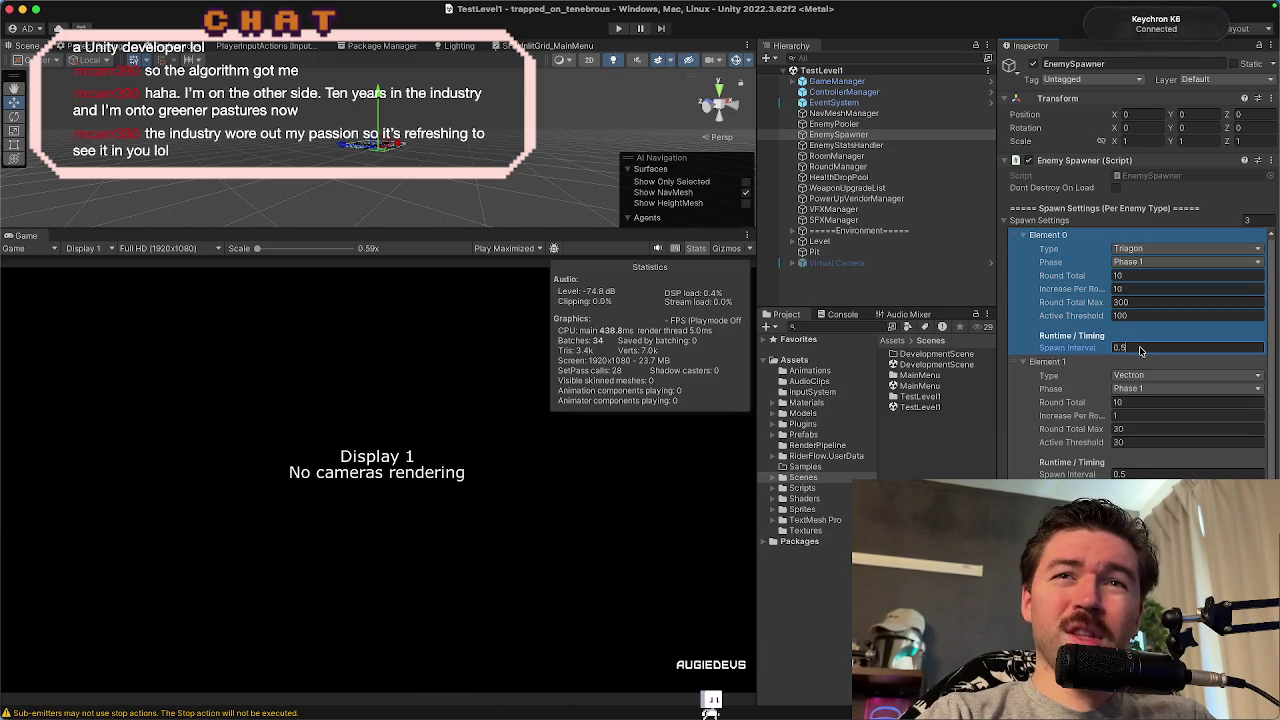
pyautogui.write('7')
pyautogui.scroll(-2, 1140, 350)
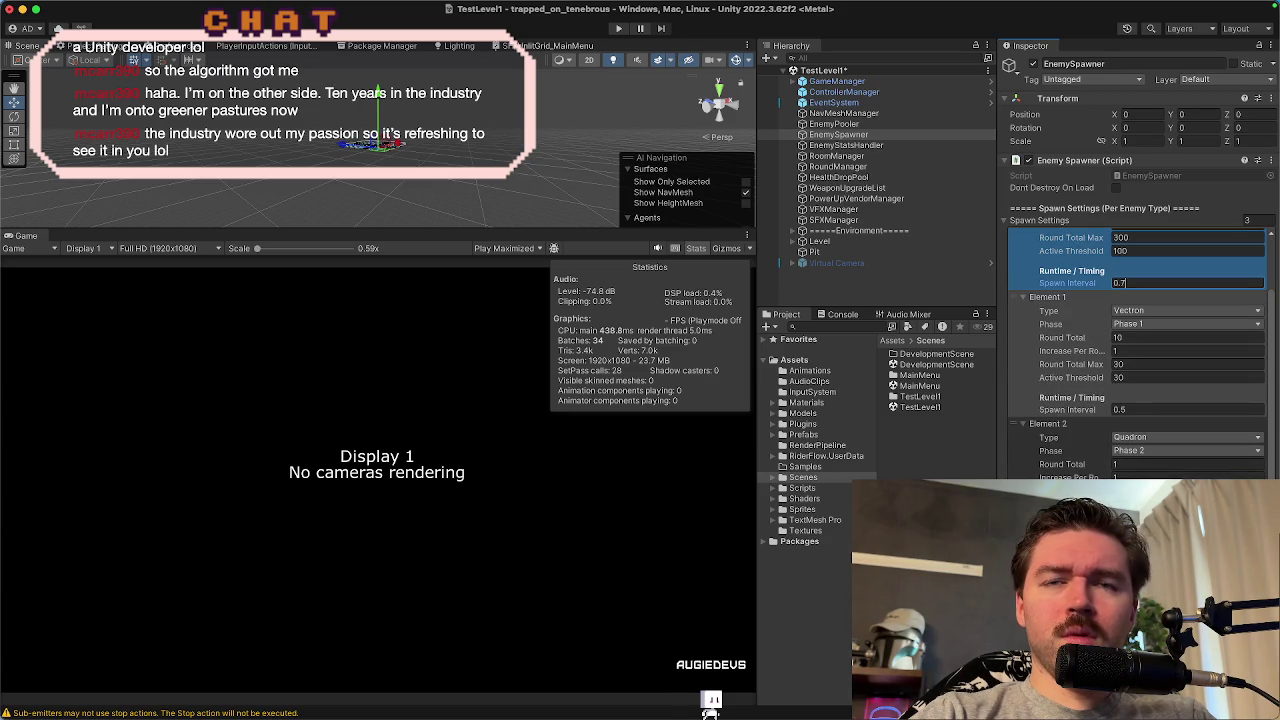
pyautogui.click(1135, 410)
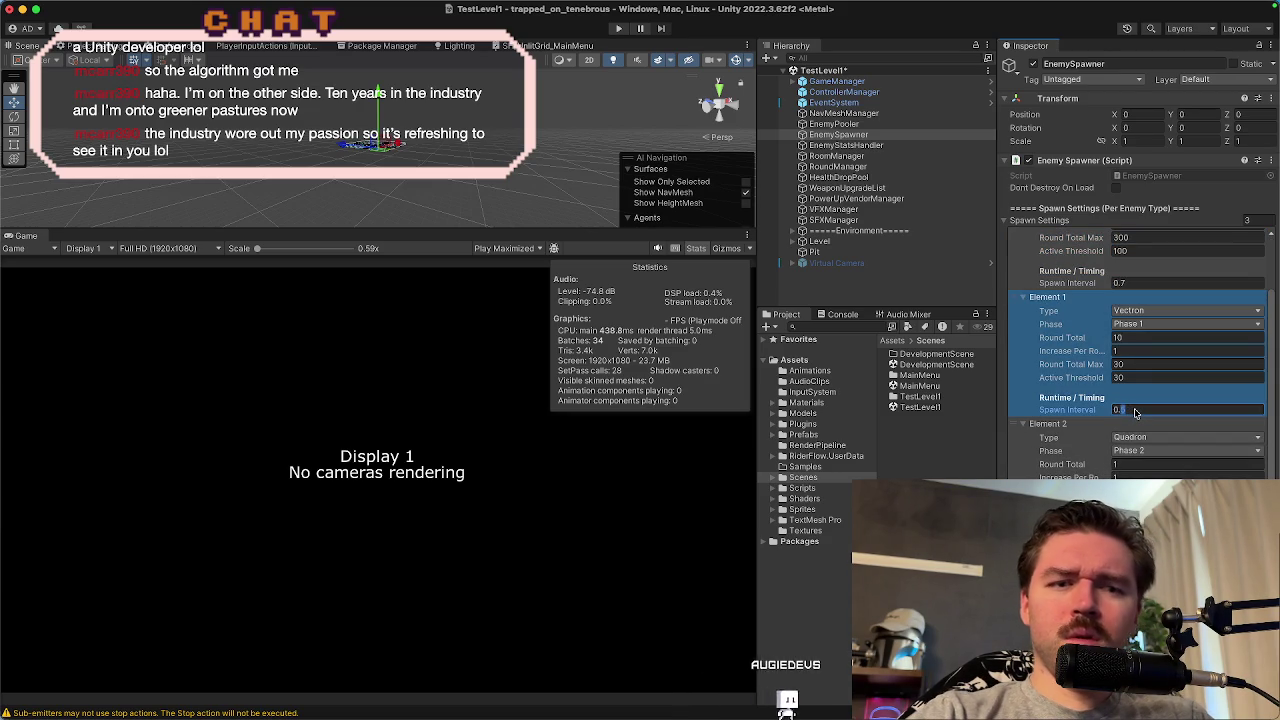
pyautogui.write('0.7')
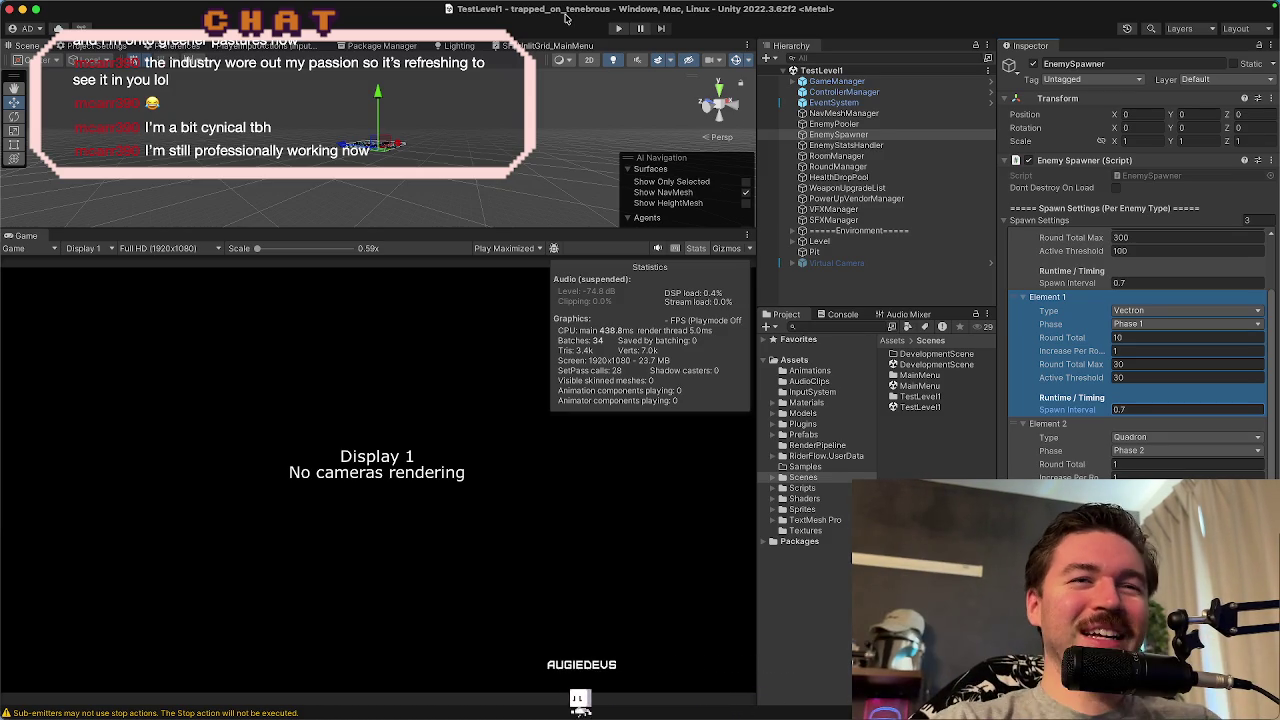
# - Return the Game view to Play Focused and switch to the whiteboard in Chrome
pyautogui.moveTo(549, 710)
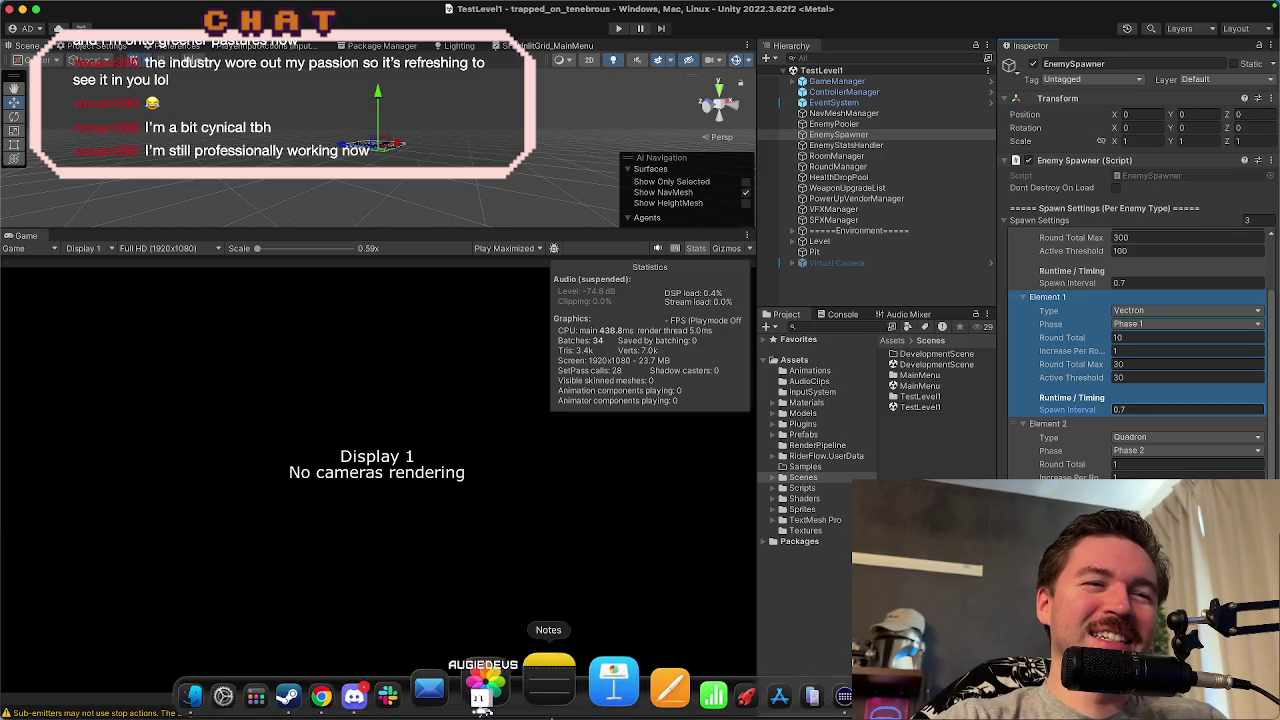
pyautogui.click(518, 248)
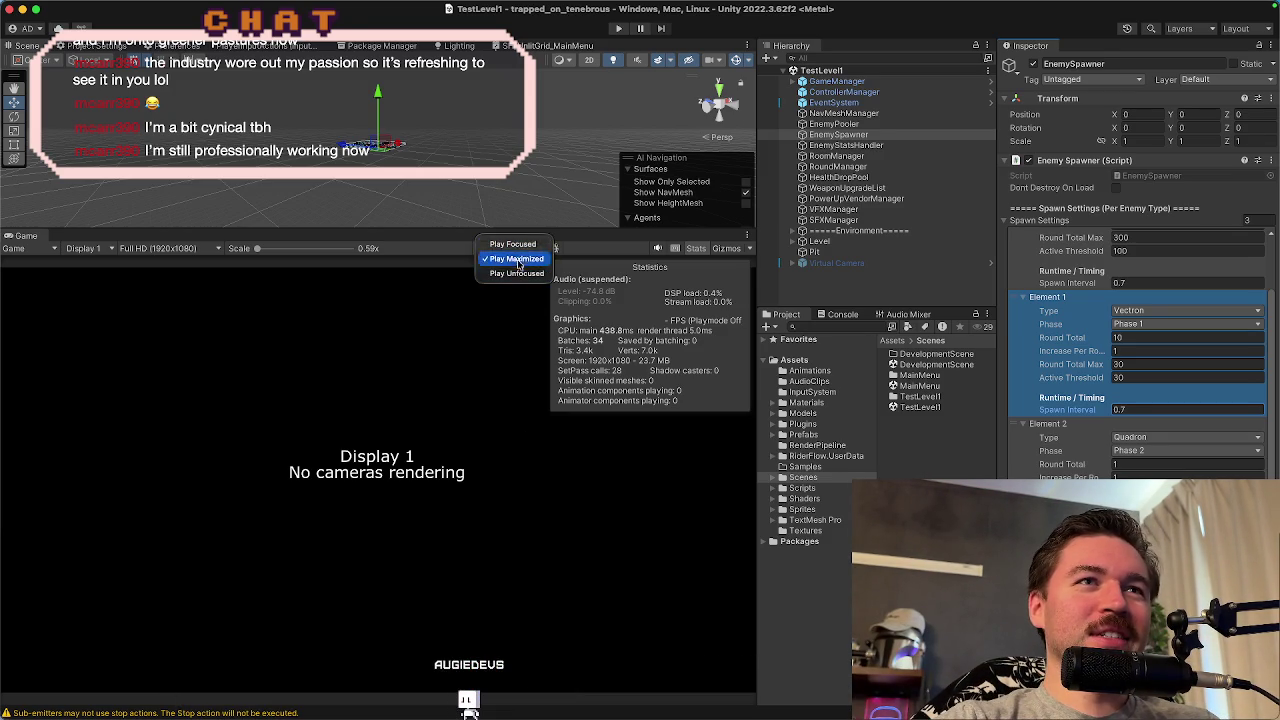
pyautogui.click(518, 245)
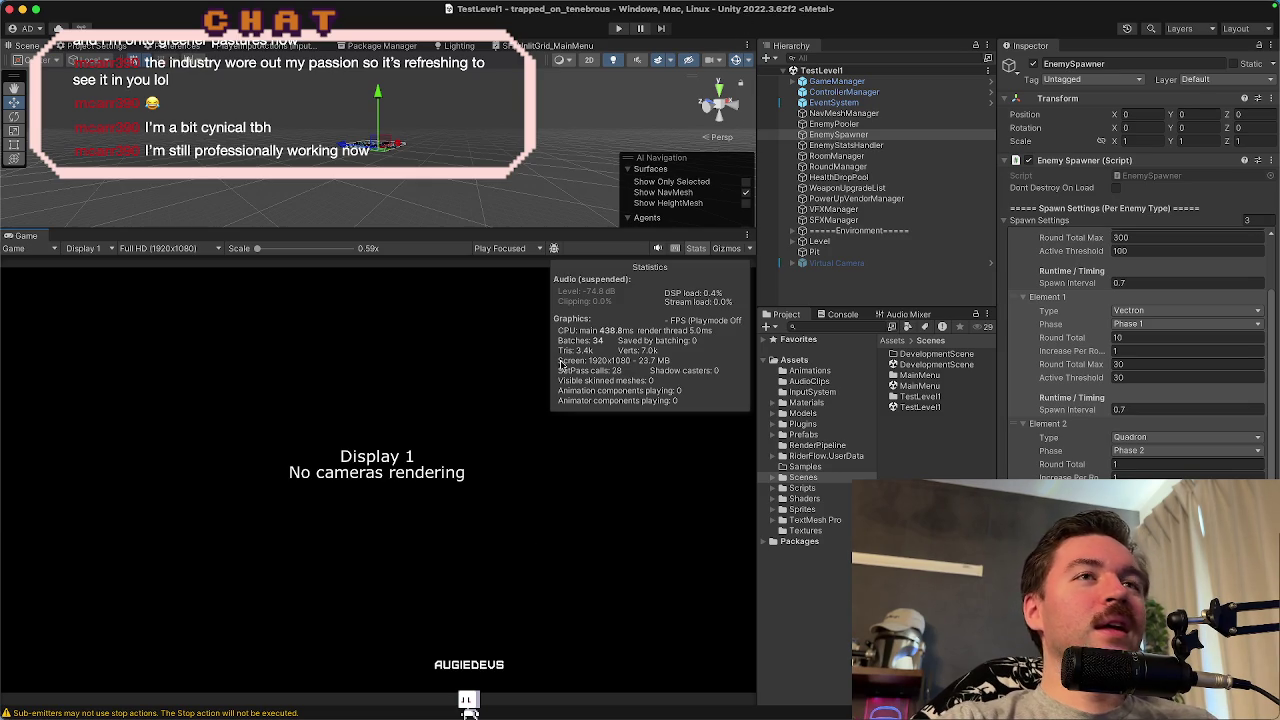
pyautogui.moveTo(470, 712)
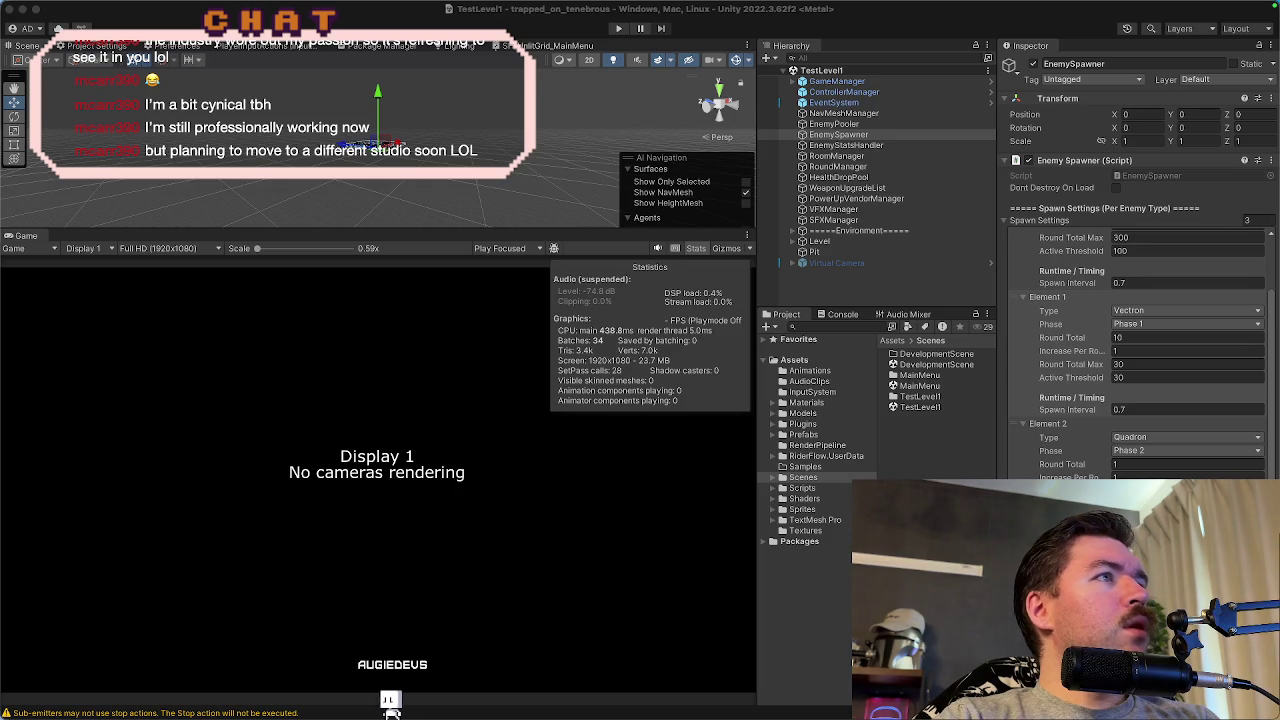
pyautogui.press('super+Tab')
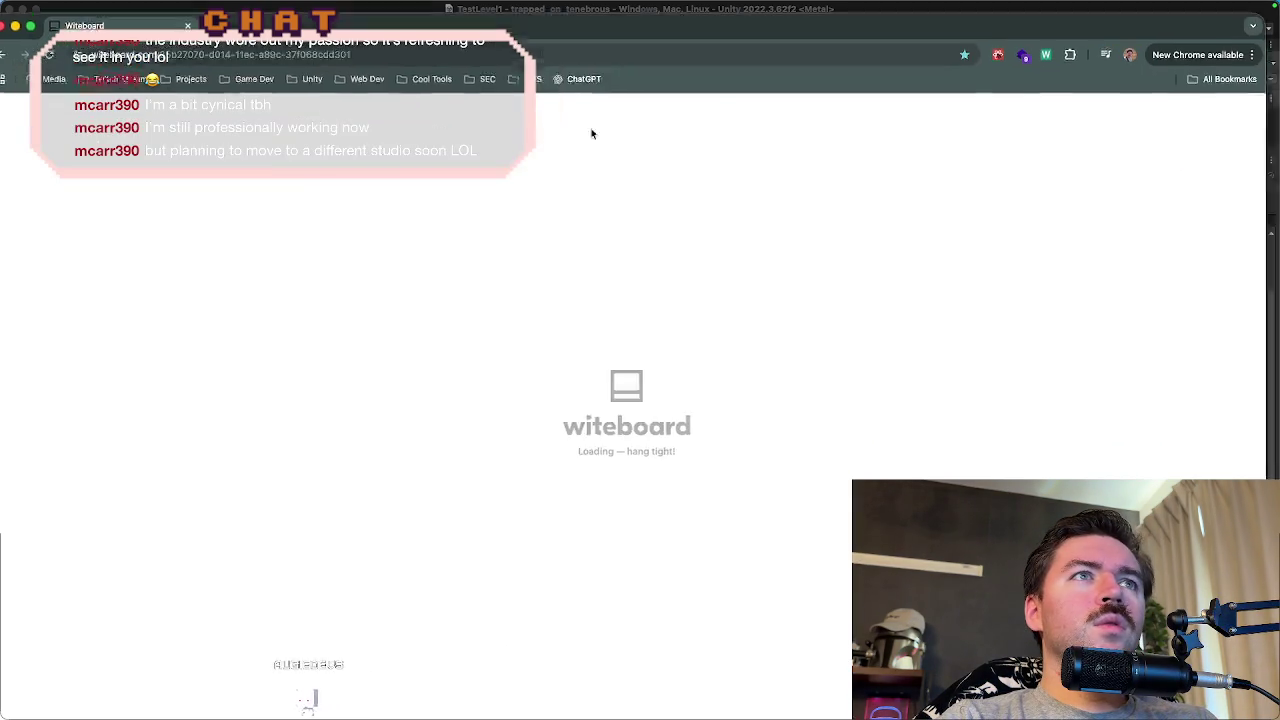
pyautogui.rightClick(564, 312)
pyautogui.click(529, 293)
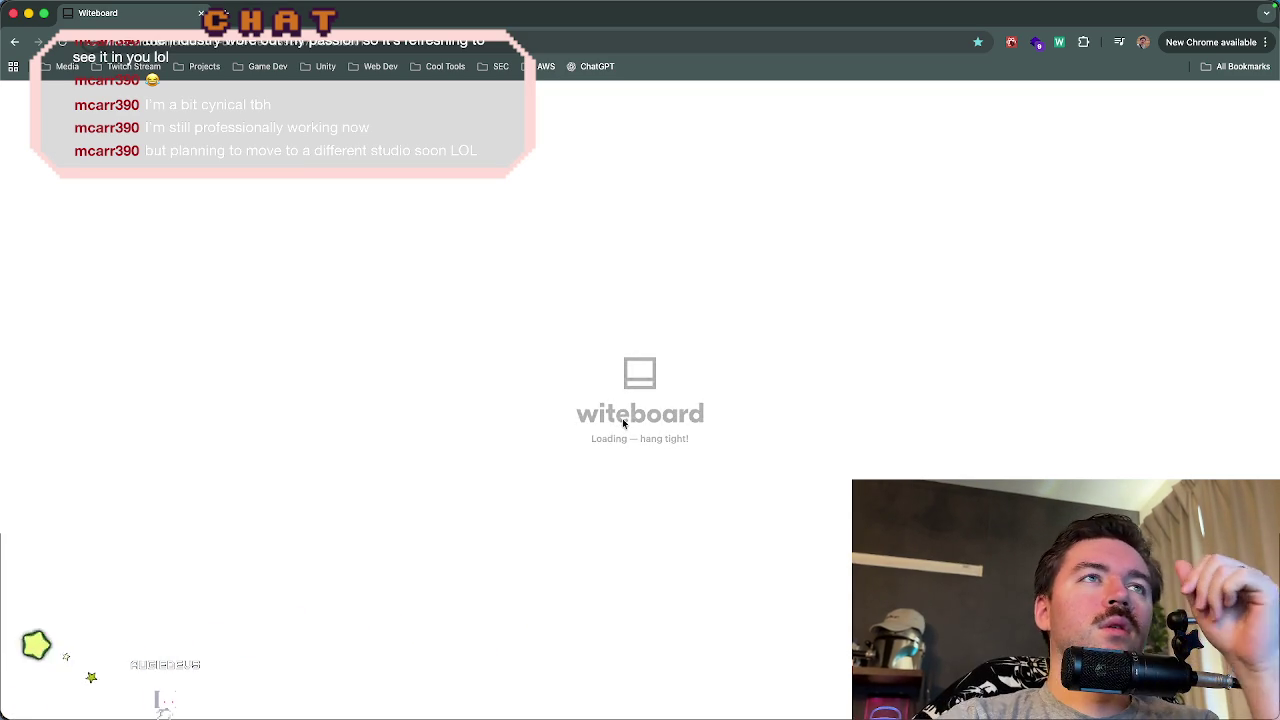
pyautogui.press('super+Tab')
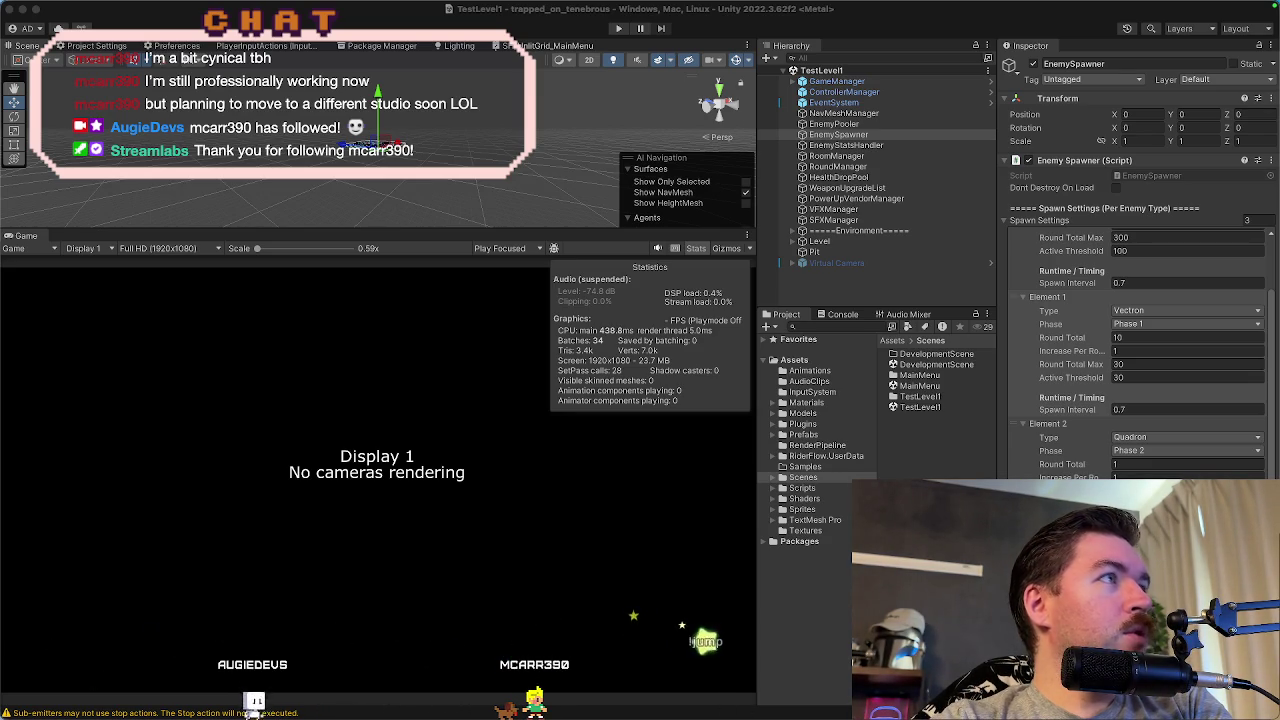
# - Switch from Unity to the Trapped_on_Tenebrous Google Slides deck in Chrome
pyautogui.press('super+Tab')
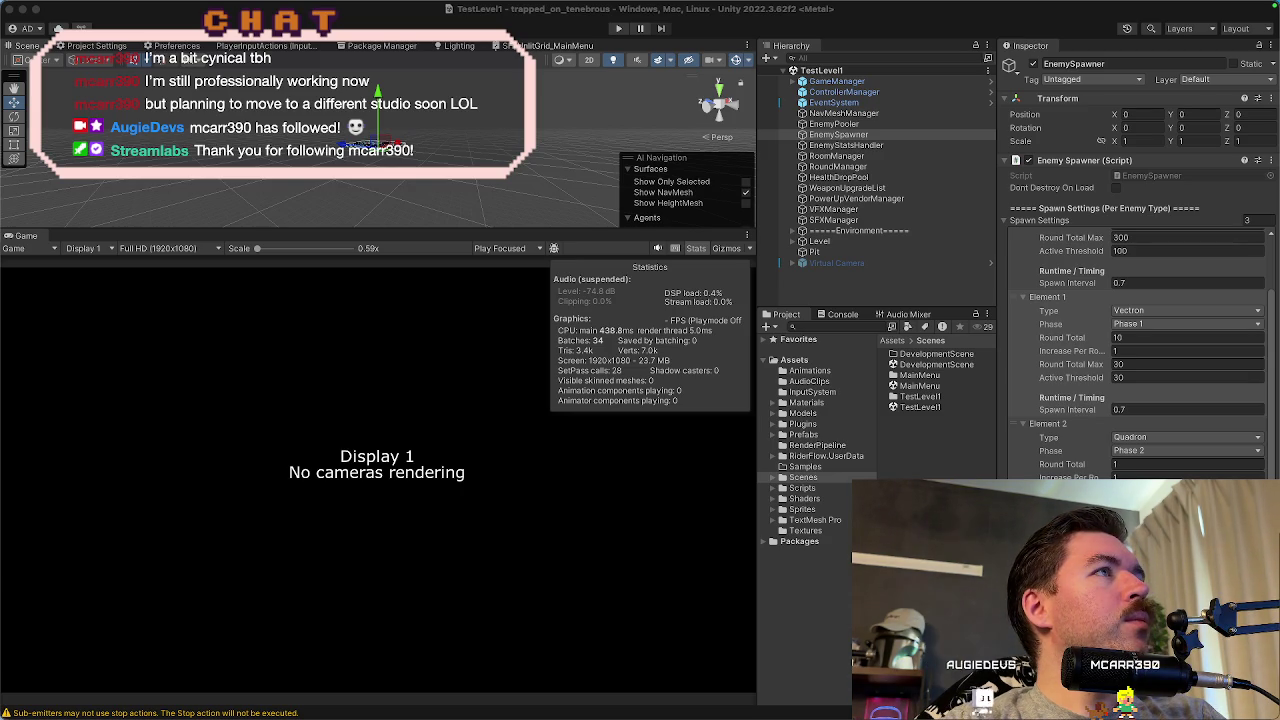
pyautogui.press('super+Tab')
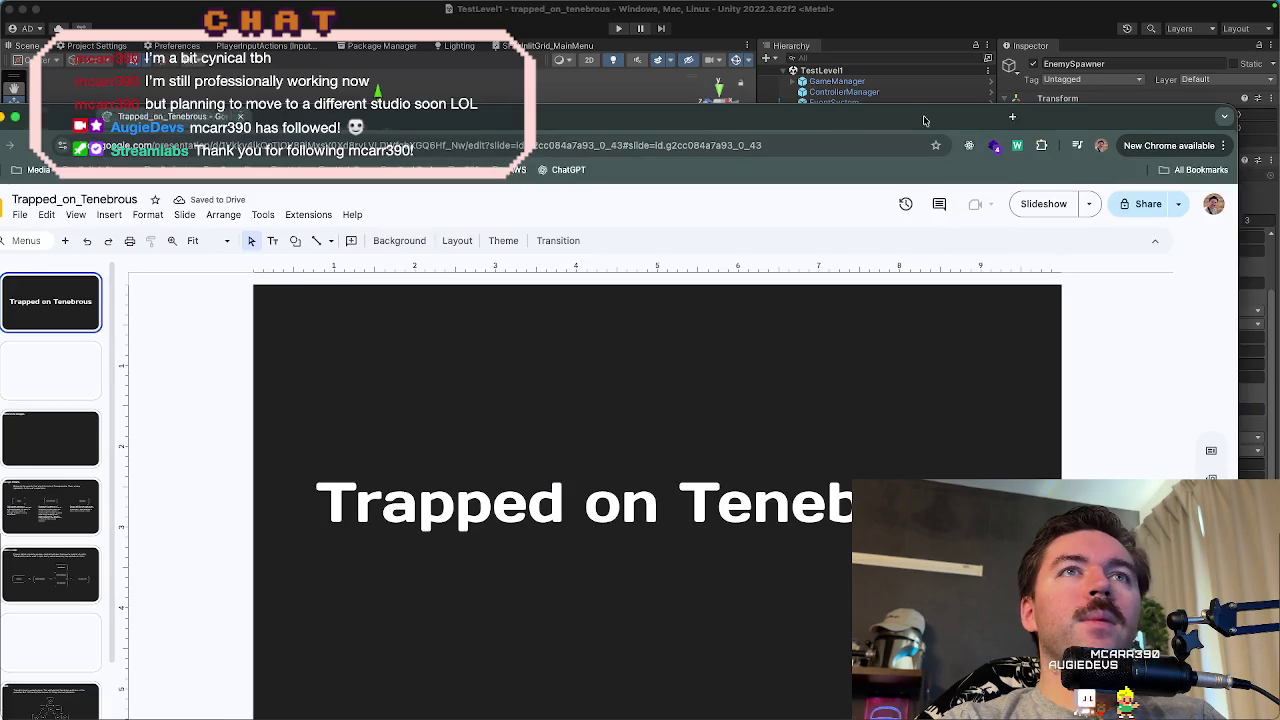
# - Select slide 9, the Power-ups slide, and duplicate it as slide 10
pyautogui.scroll(-3, 101, 343)
pyautogui.scroll(-1, 101, 343)
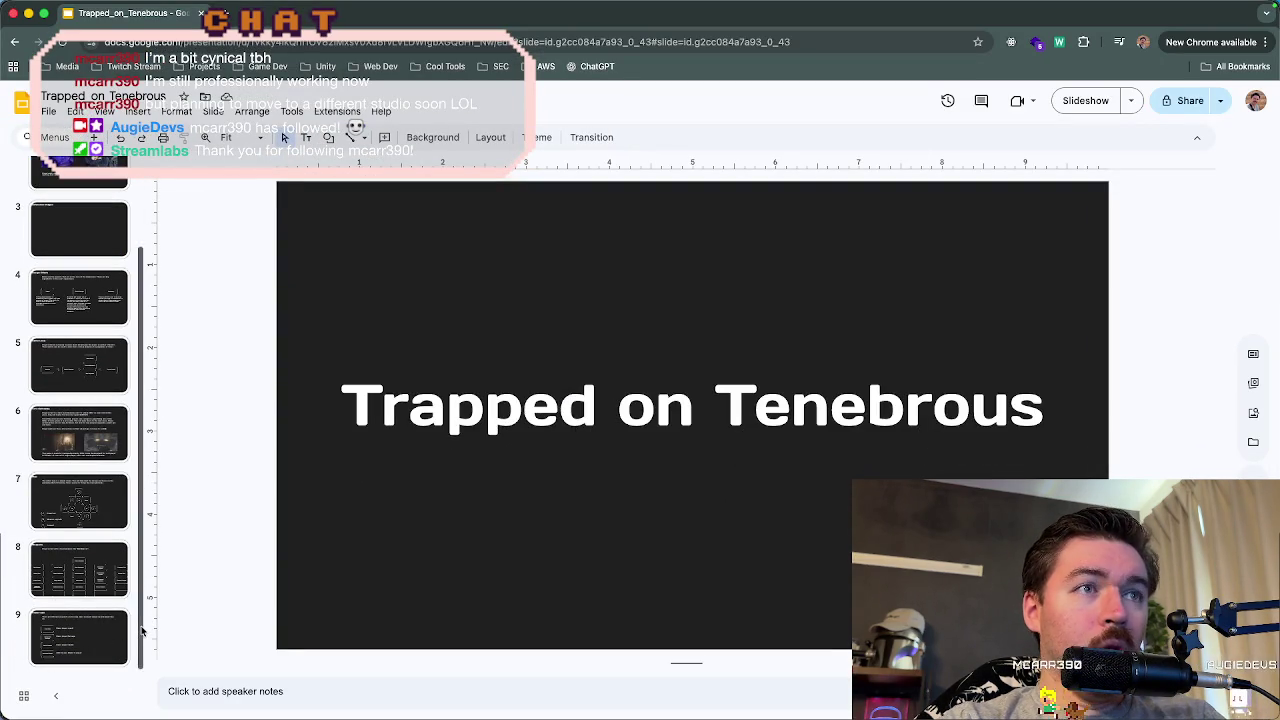
pyautogui.moveTo(680, 715)
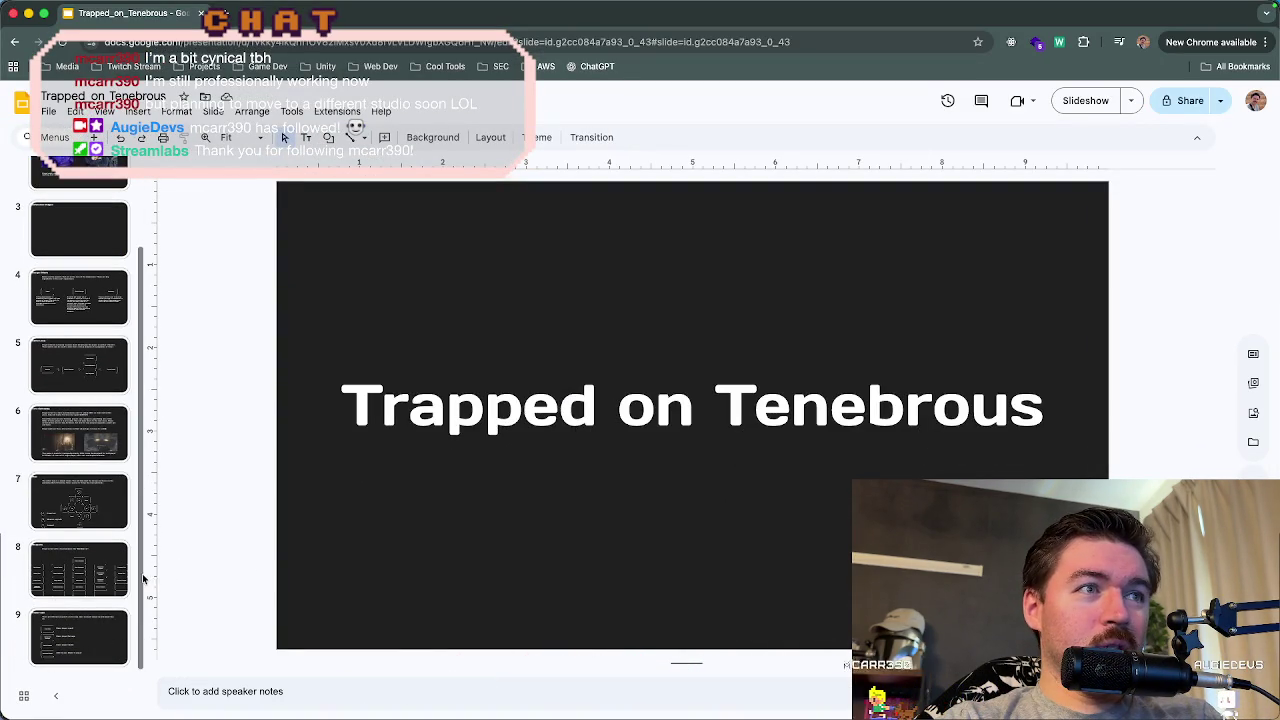
pyautogui.moveTo(823, 712)
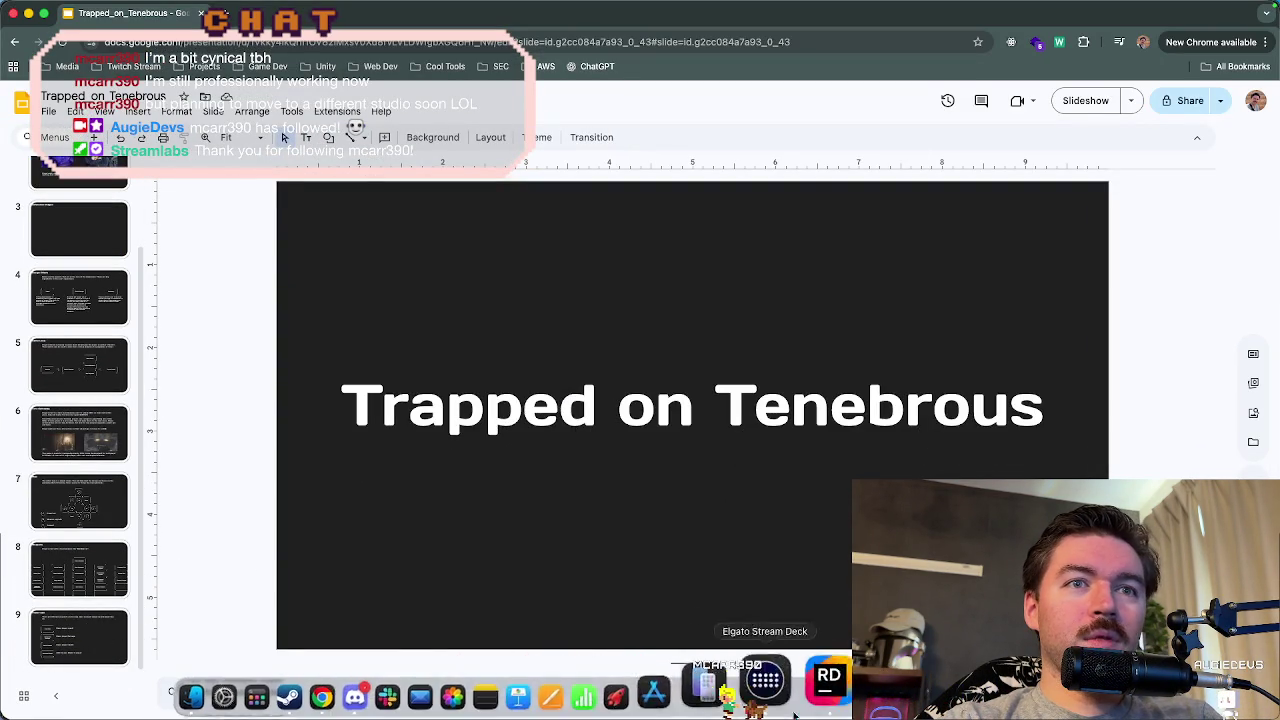
pyautogui.click(97, 628)
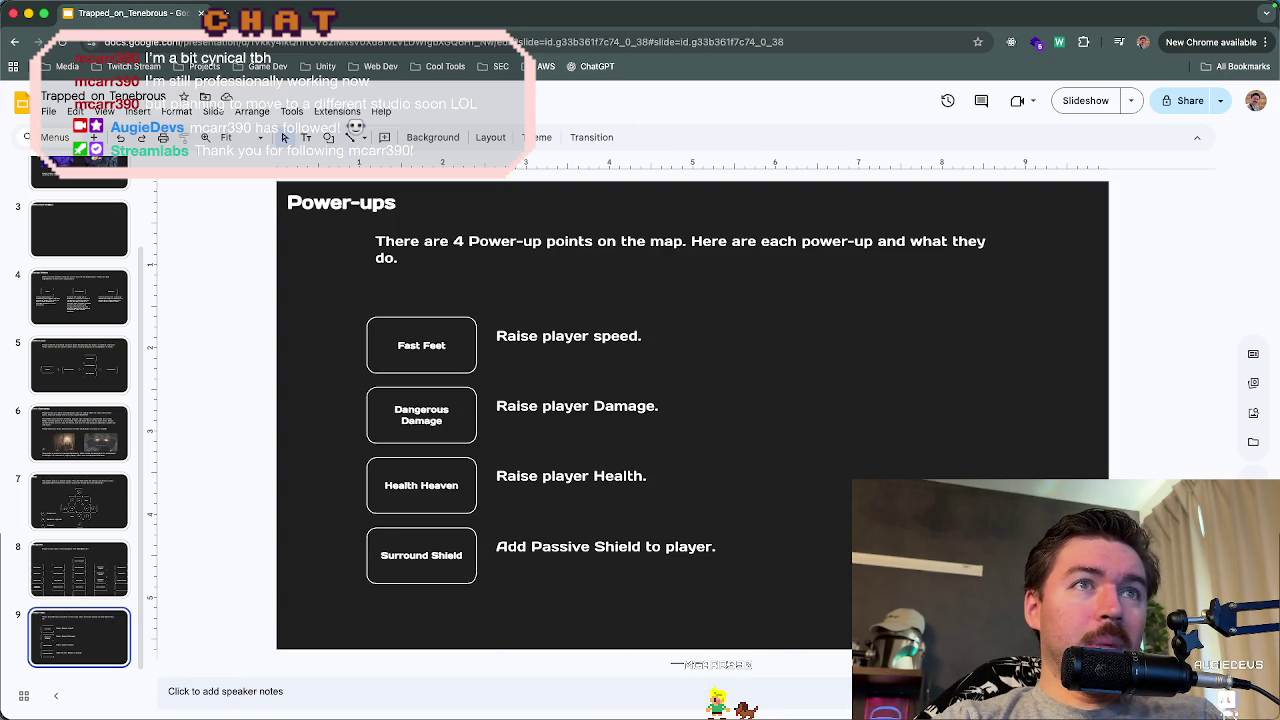
pyautogui.moveTo(518, 712)
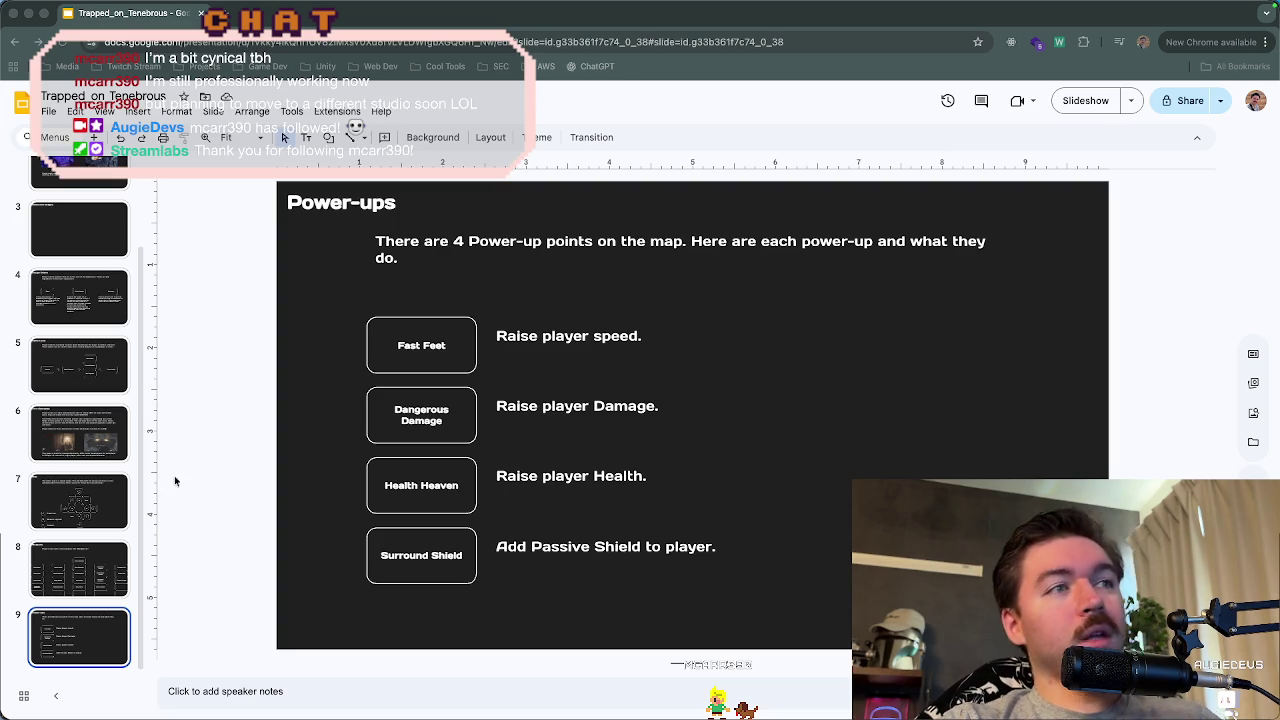
pyautogui.click(85, 636)
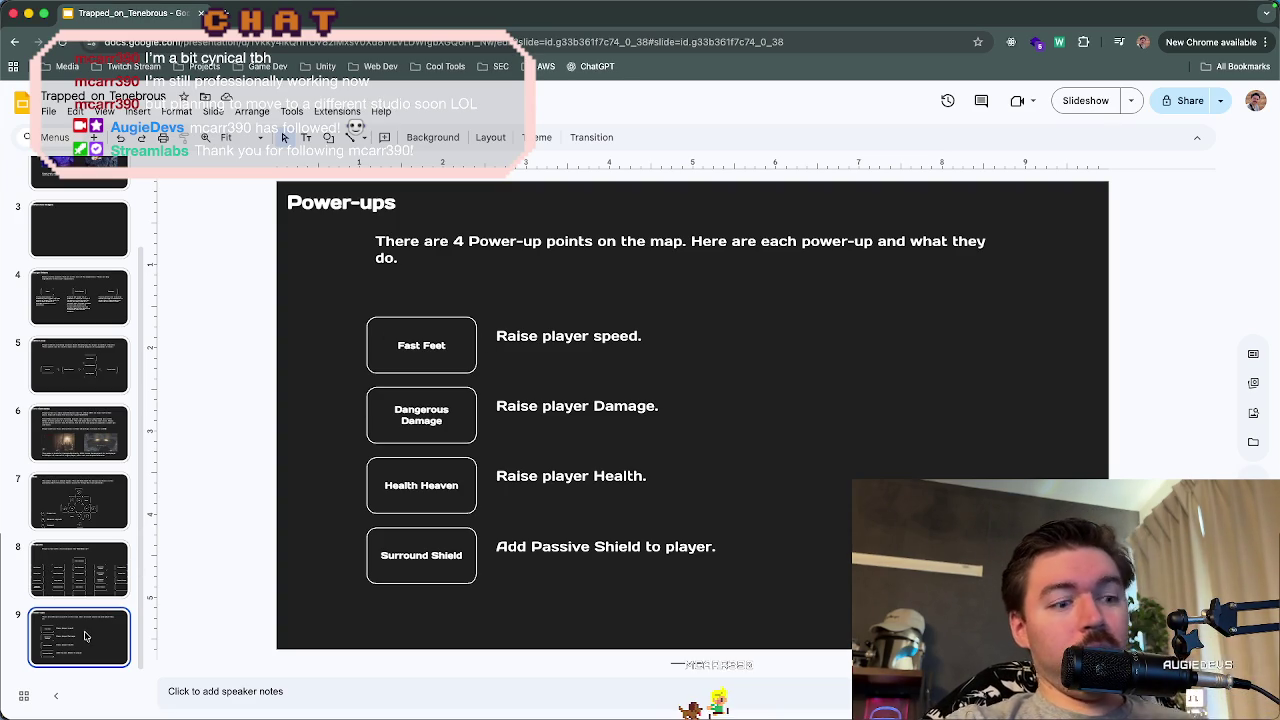
pyautogui.hotkey('ctrl', 'd')
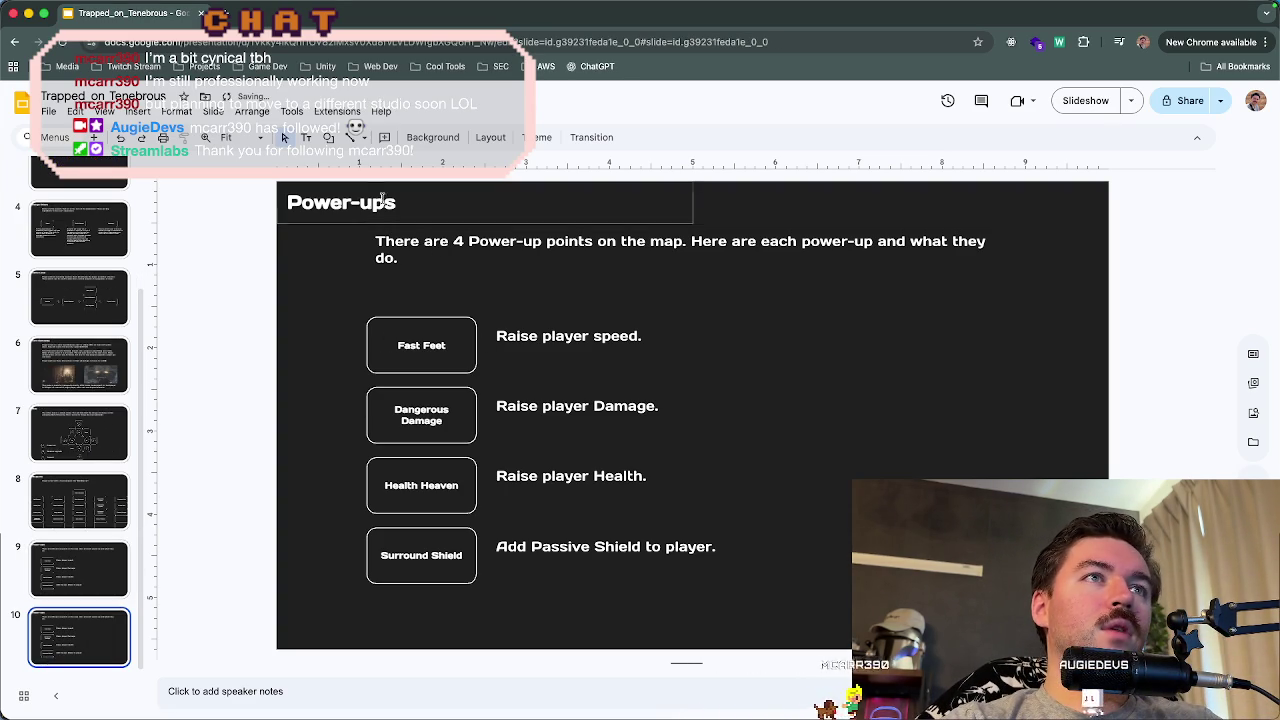
# - Retitle slide 10 'Enemy - Triagon', delete the power-up boxes, and set body to 'Standard enemy.'
pyautogui.click(385, 203)
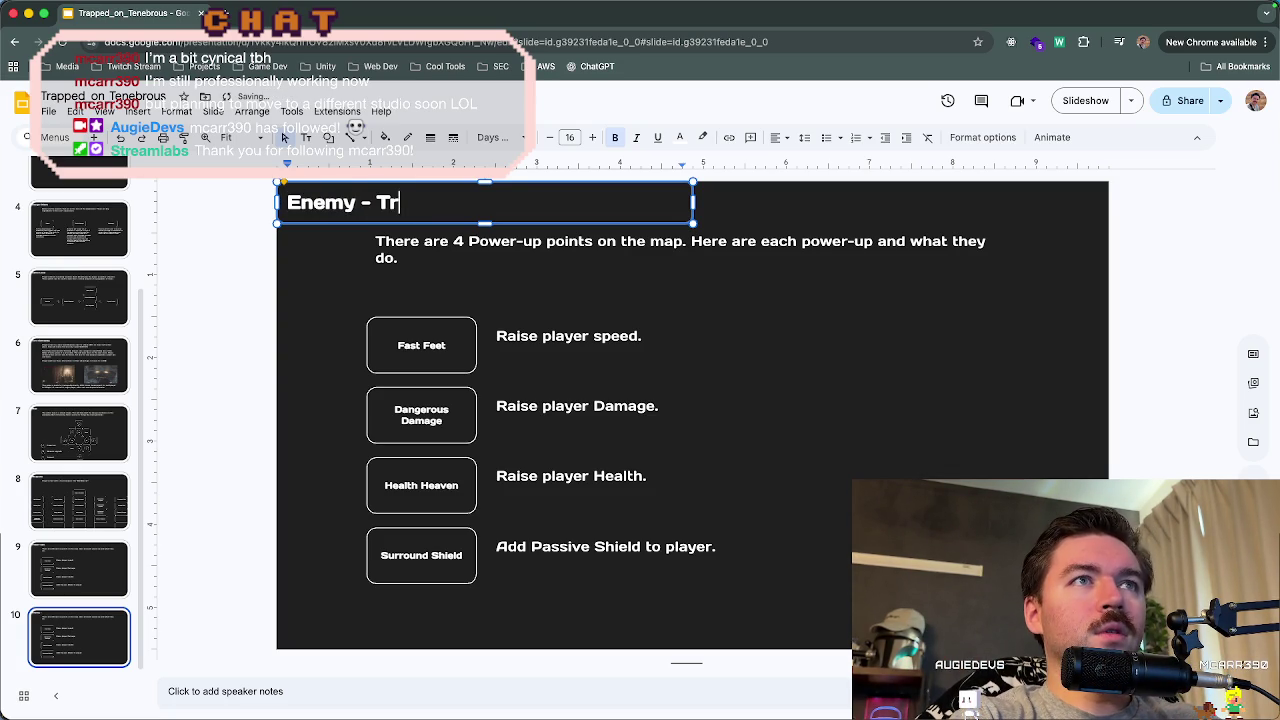
pyautogui.click(464, 284)
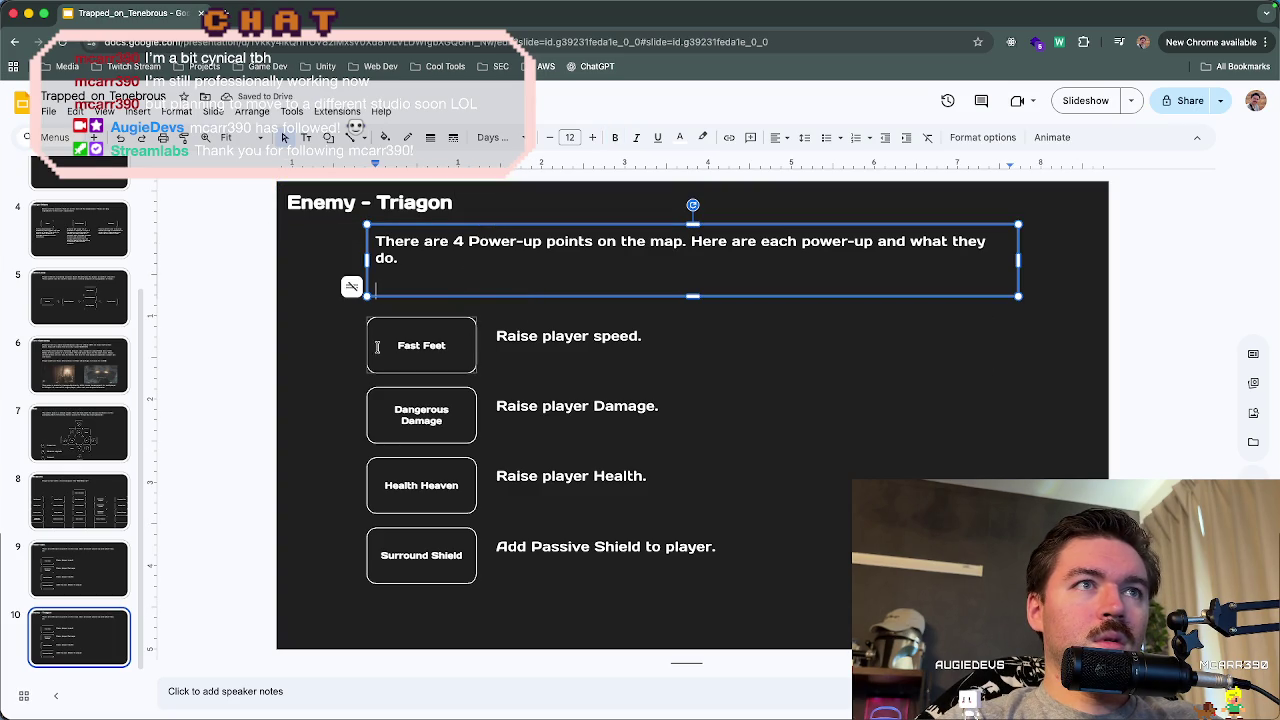
pyautogui.moveTo(326, 343)
pyautogui.mouseDown()
pyautogui.moveTo(803, 563)
pyautogui.moveTo(814, 591)
pyautogui.mouseUp()
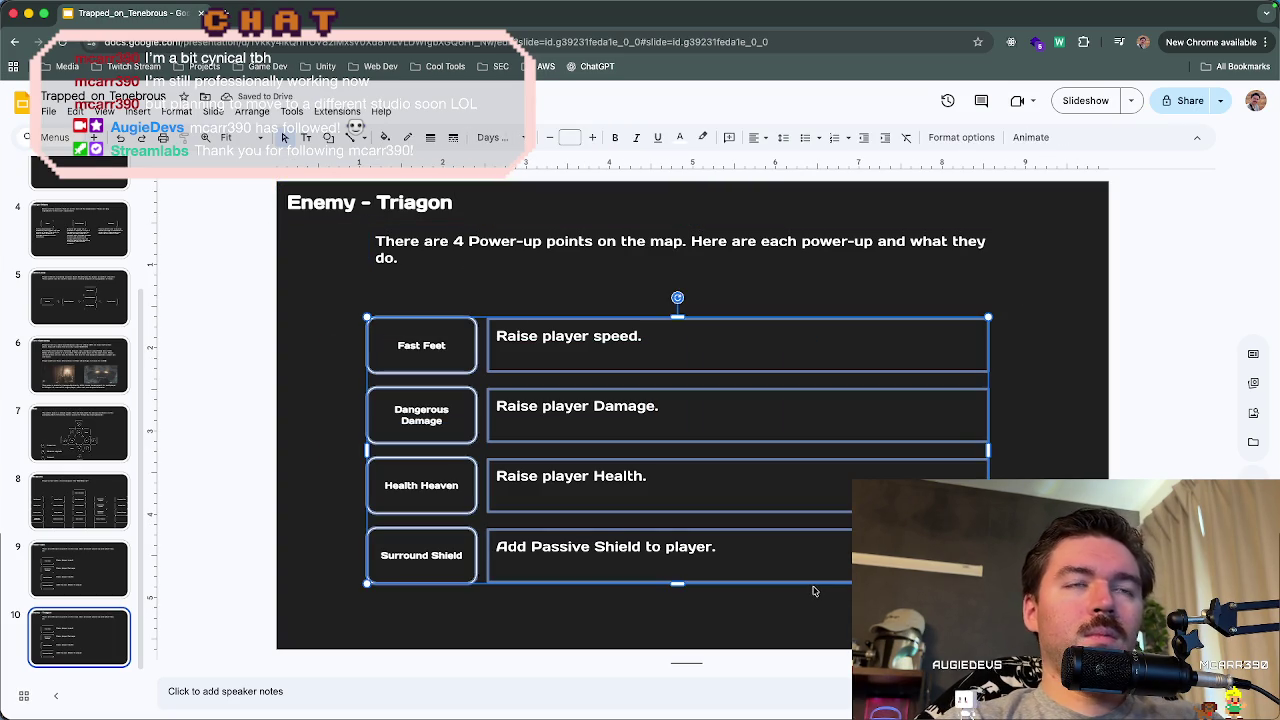
pyautogui.press('Delete')
pyautogui.click(449, 280)
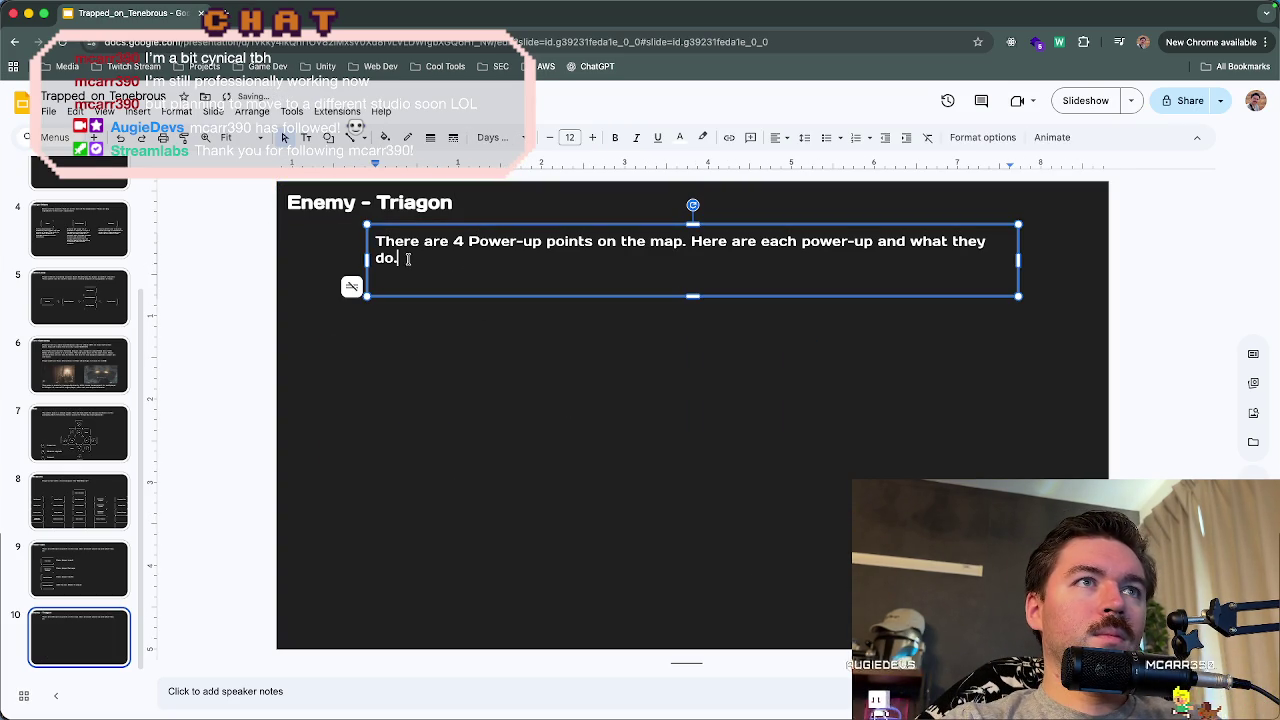
pyautogui.moveTo(410, 262); pyautogui.dragTo(373, 237)
pyautogui.write('Standard enemy.')
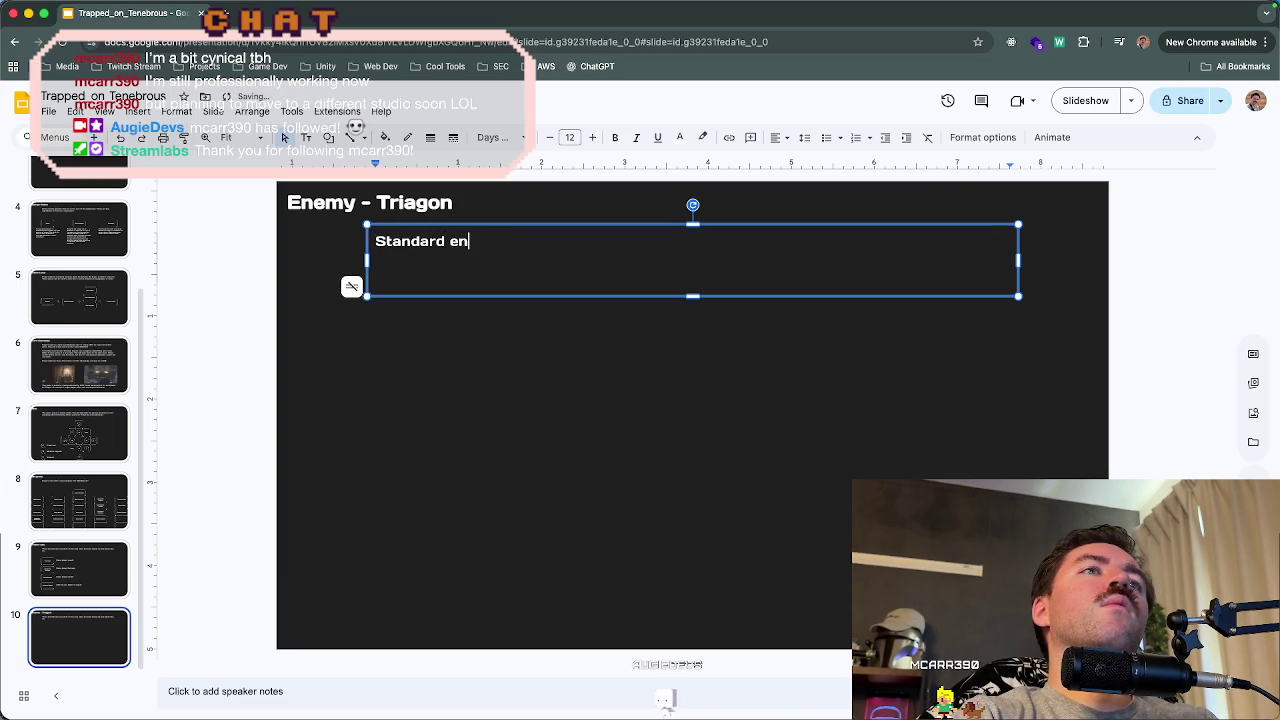
pyautogui.click(423, 364)
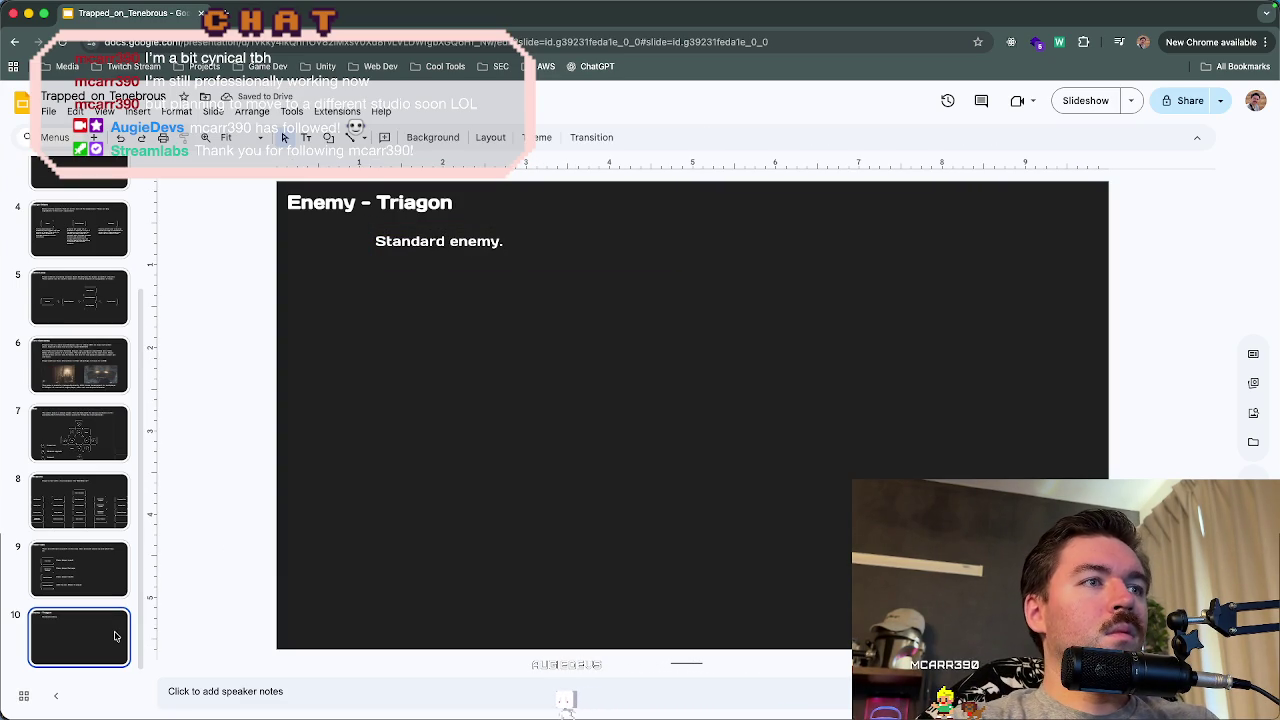
# - Make three copies of the Triagon slide and select 'Triagon' in slide 11's title
pyautogui.hotkey('ctrl', 'd')
pyautogui.hotkey('ctrl', 'd')
pyautogui.hotkey('ctrl', 'd')
pyautogui.click(86, 446)
pyautogui.click(91, 515)
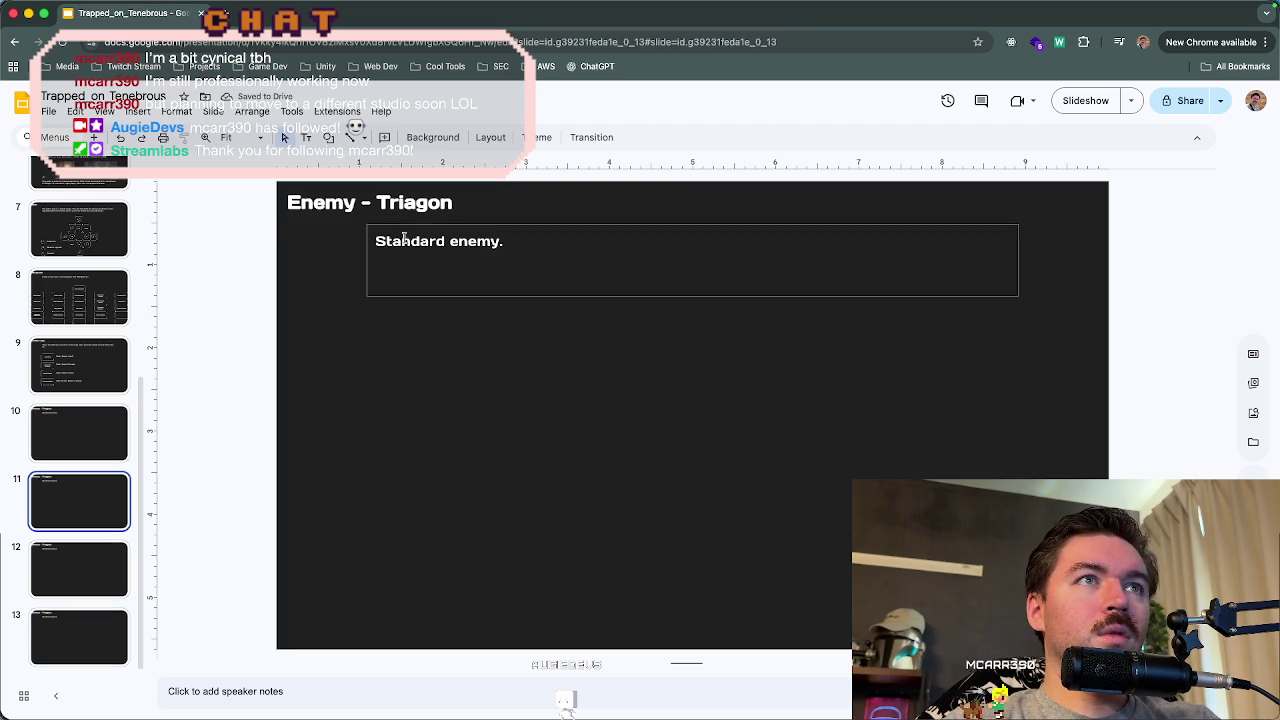
pyautogui.doubleClick(411, 207)
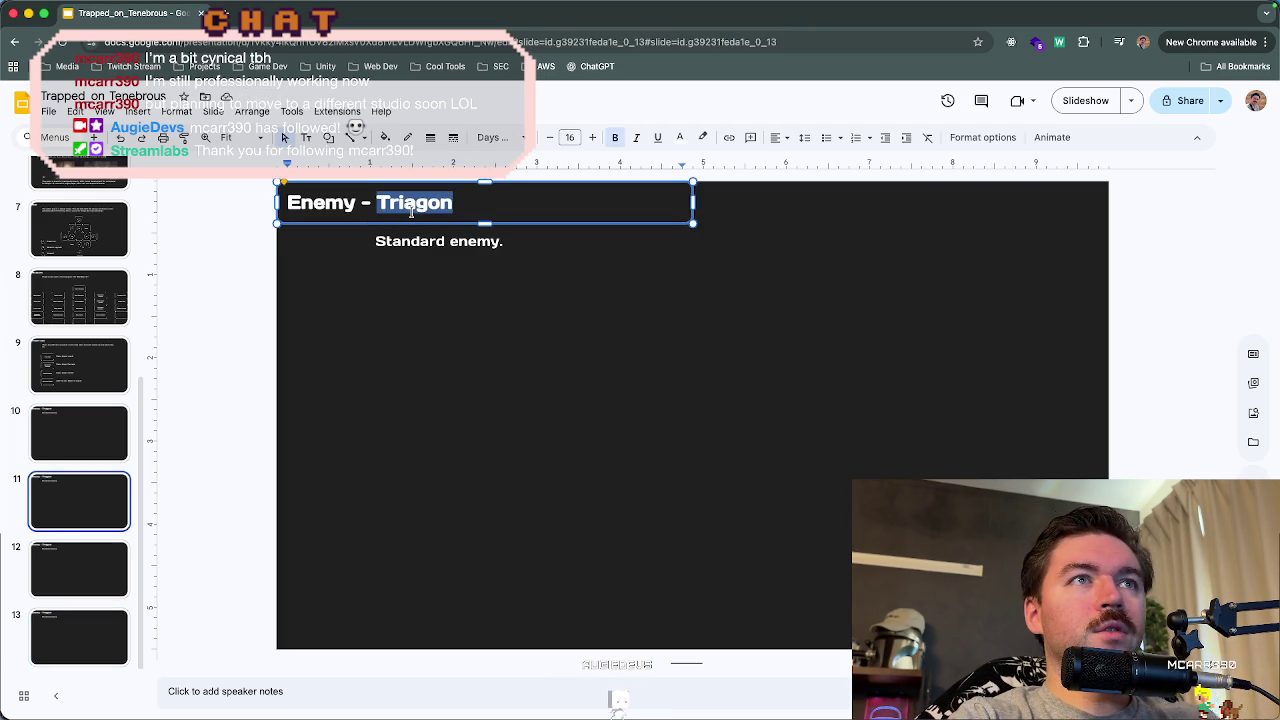
# - Change slide 11 to 'Enemy - Vectron' with body 'Speedy enemy.'
pyautogui.write('Vectron')
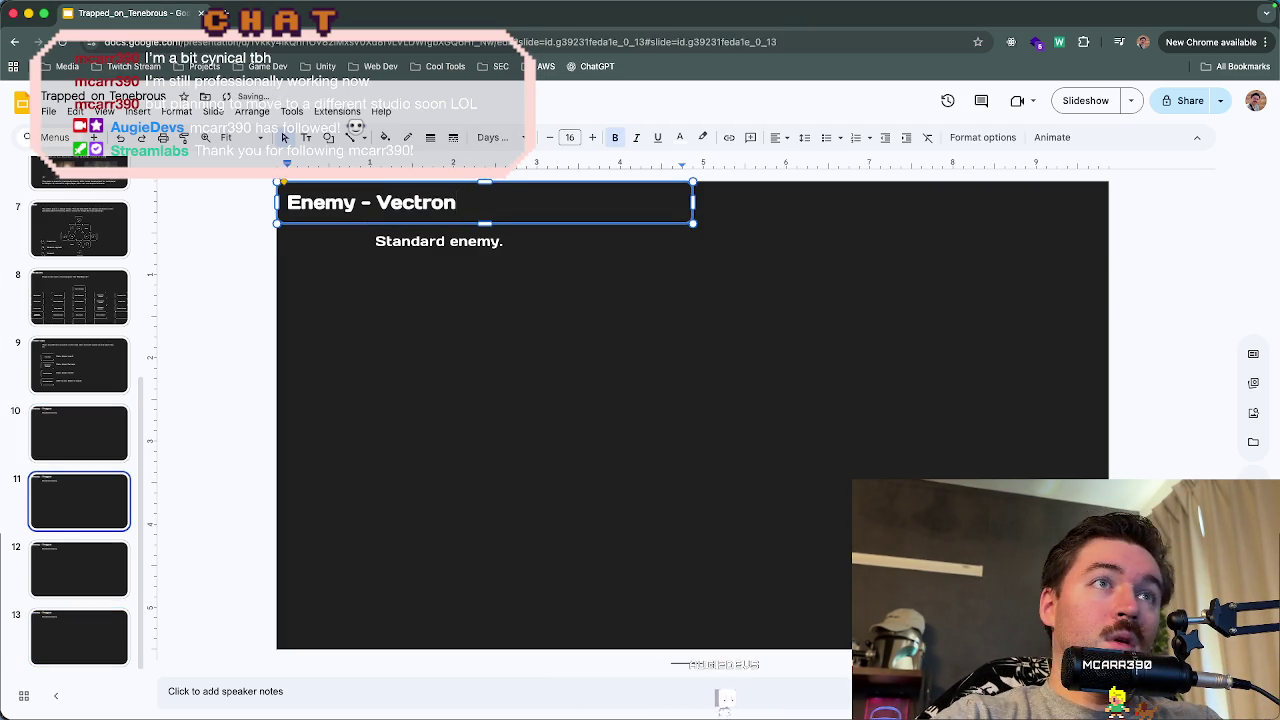
pyautogui.doubleClick(471, 243)
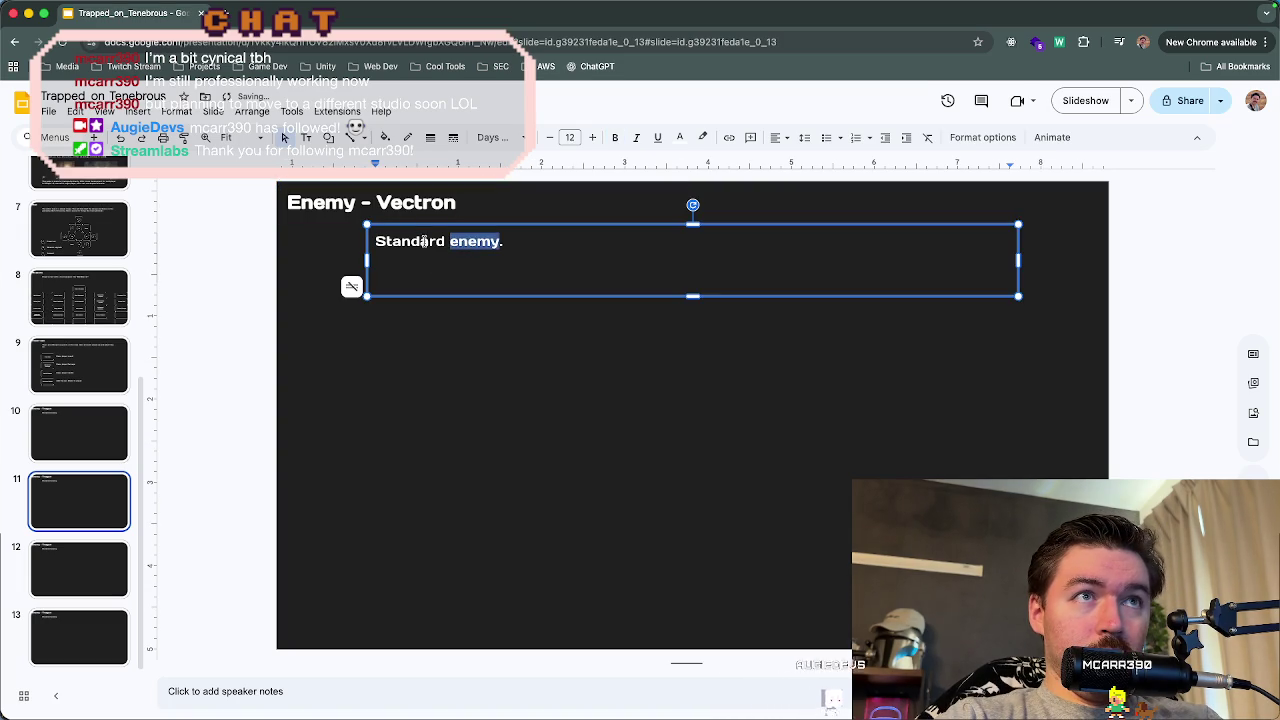
pyautogui.doubleClick(423, 241)
pyautogui.write('S')
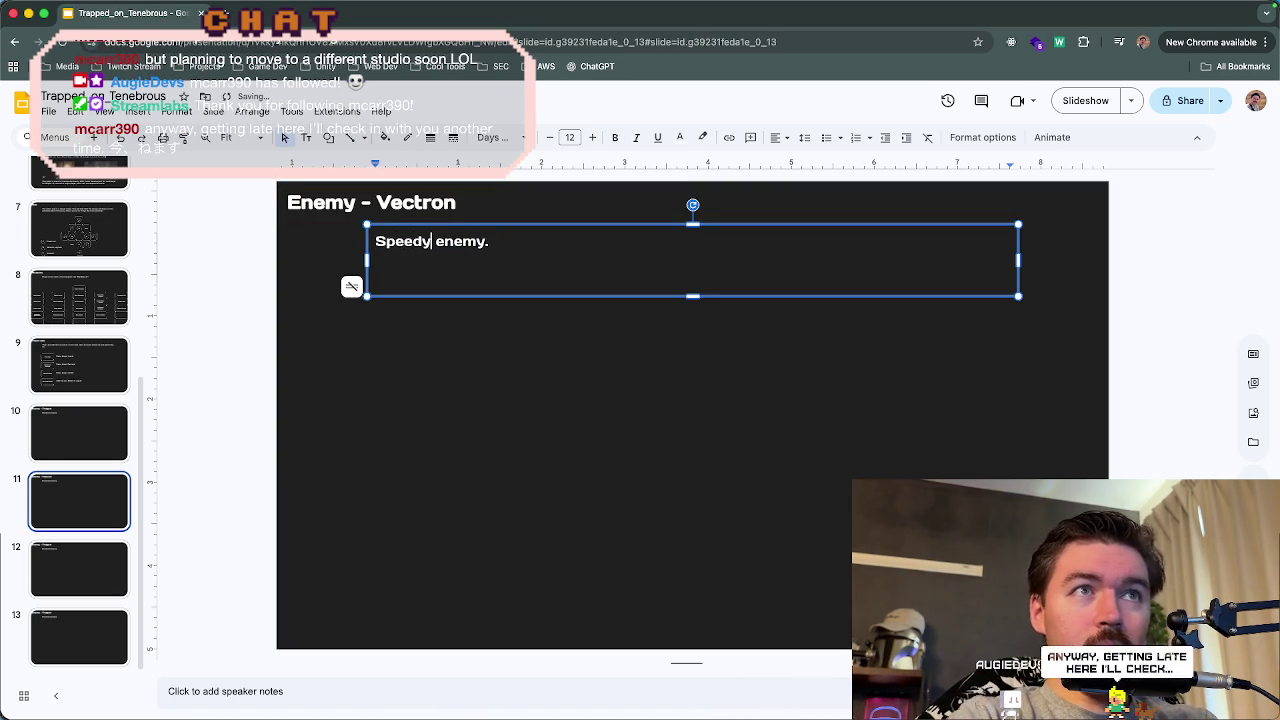
# - Change slide 12 to 'Enemy - Prismagon' with body 'Laser type enemy.'
pyautogui.click(100, 558)
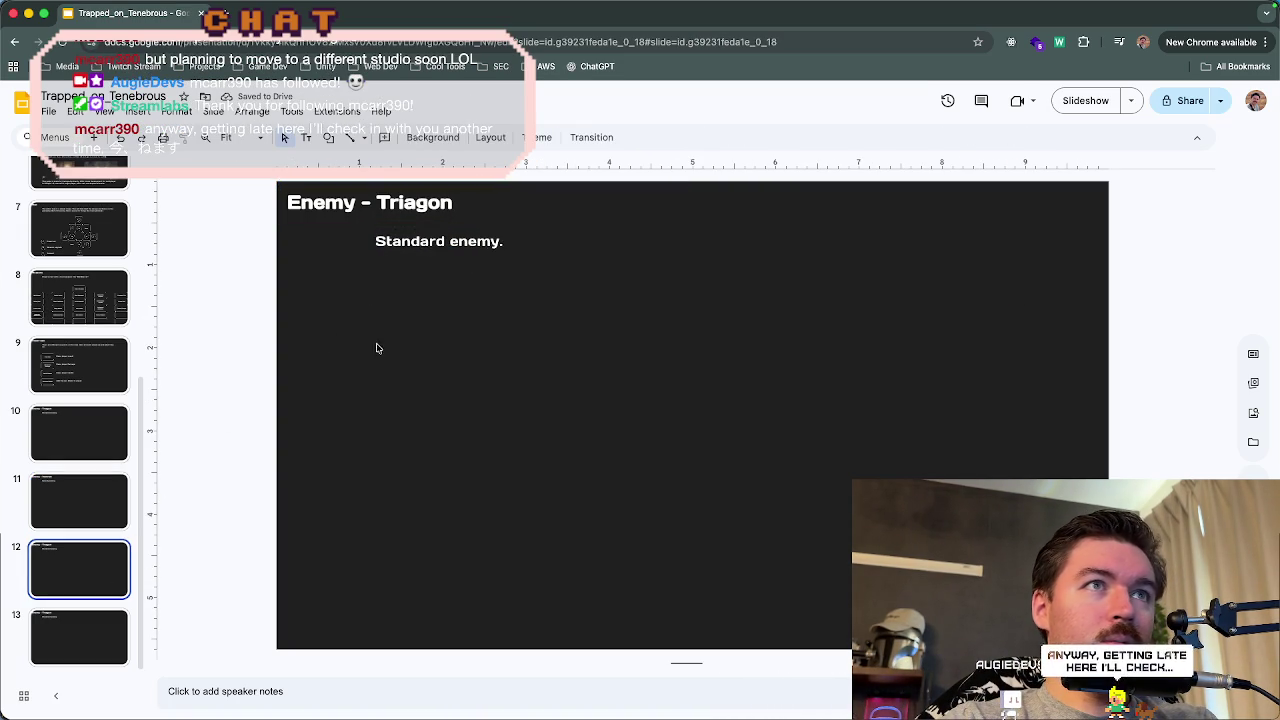
pyautogui.doubleClick(402, 196)
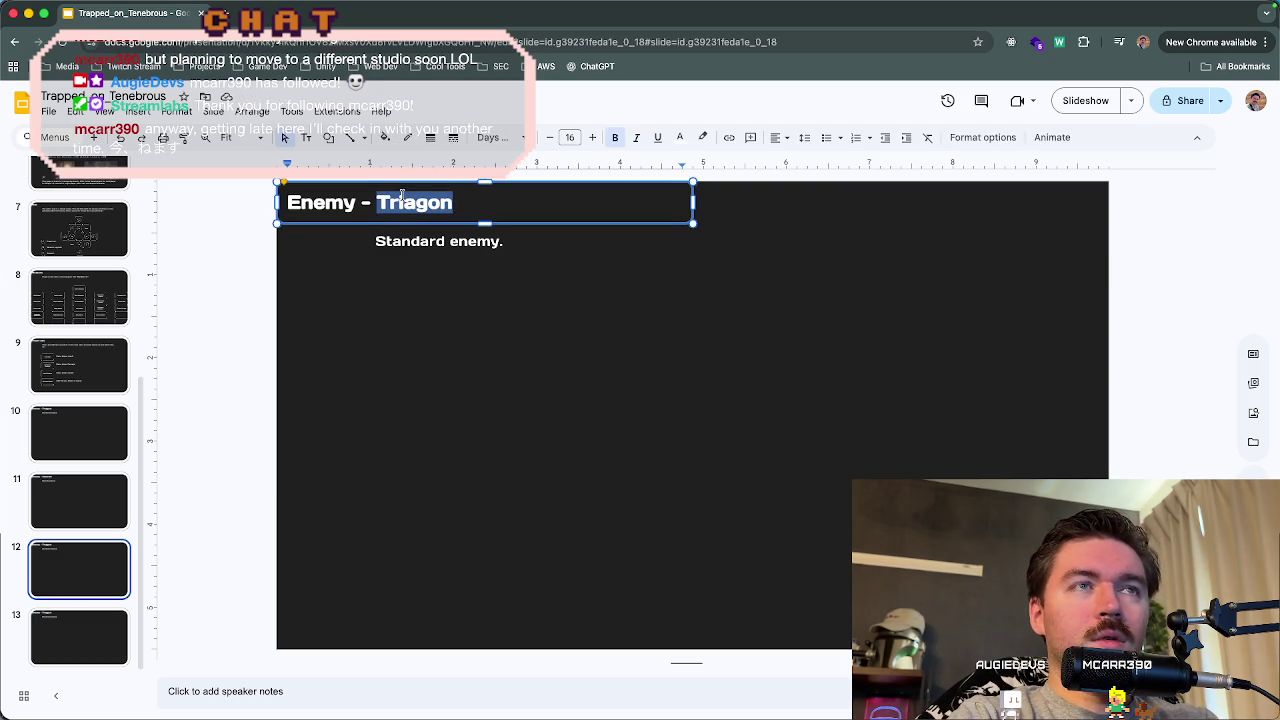
pyautogui.write('P')
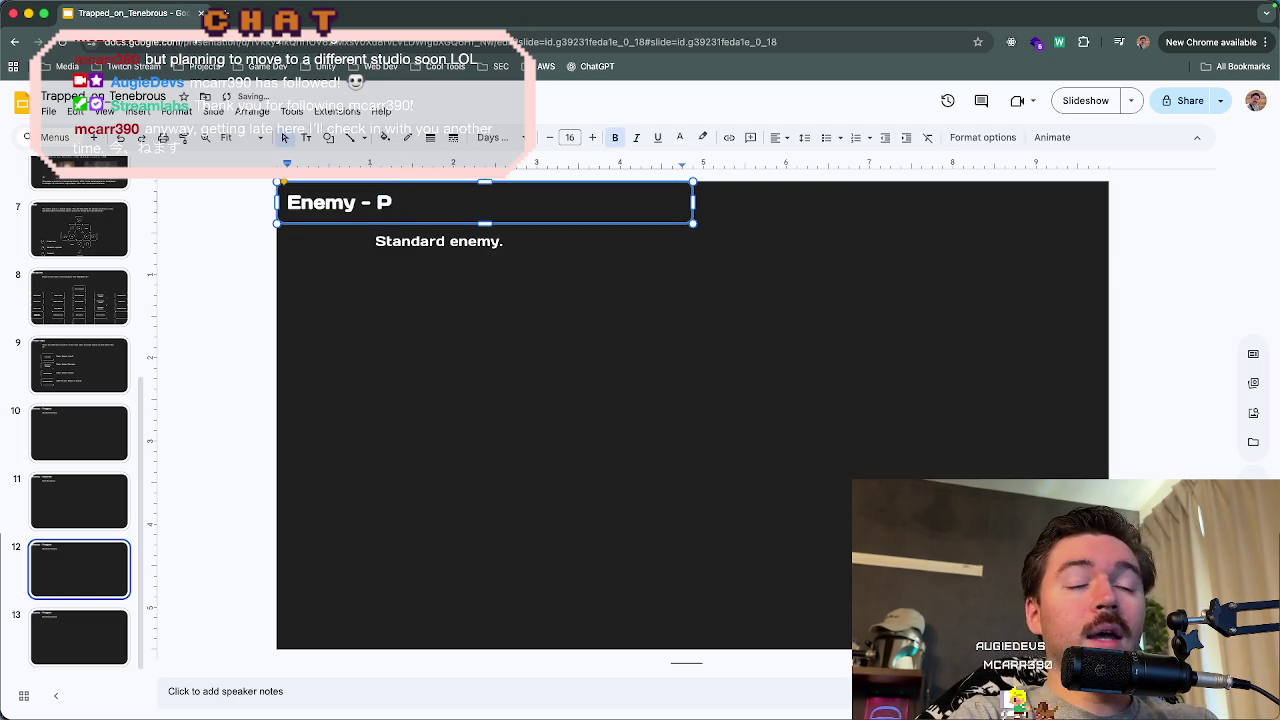
pyautogui.write('rismagon')
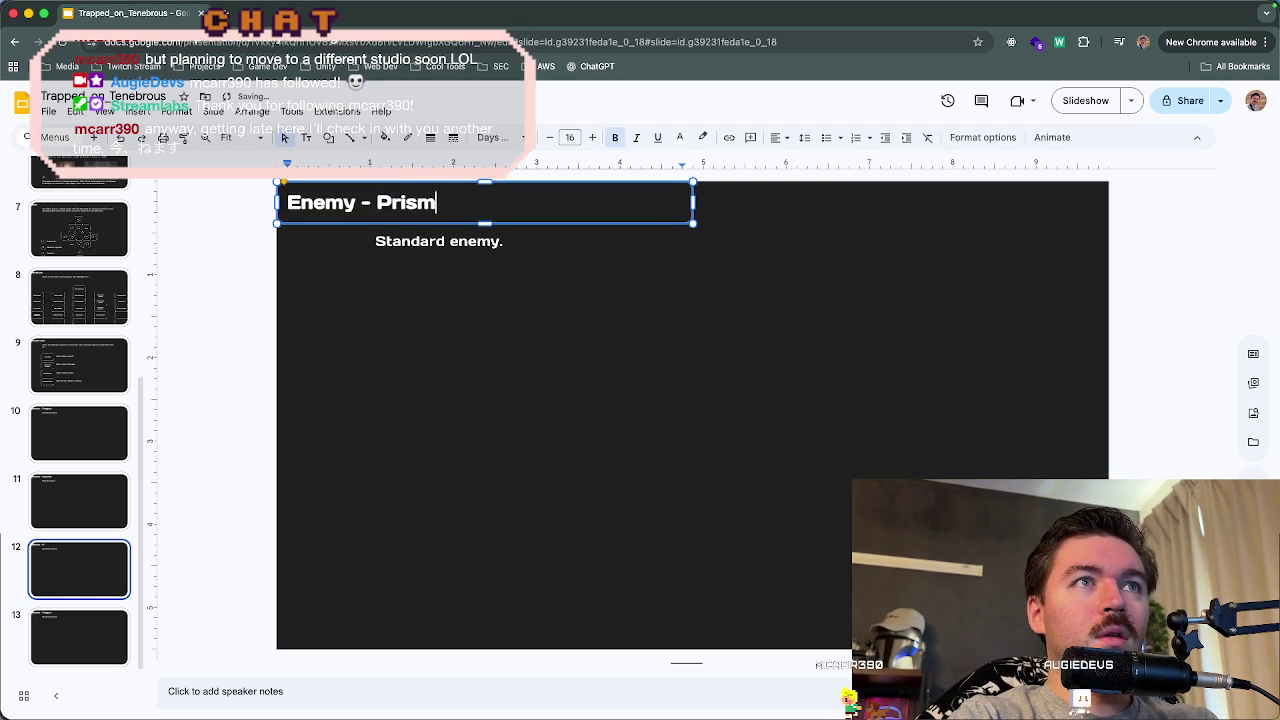
pyautogui.doubleClick(418, 243)
pyautogui.write('la')
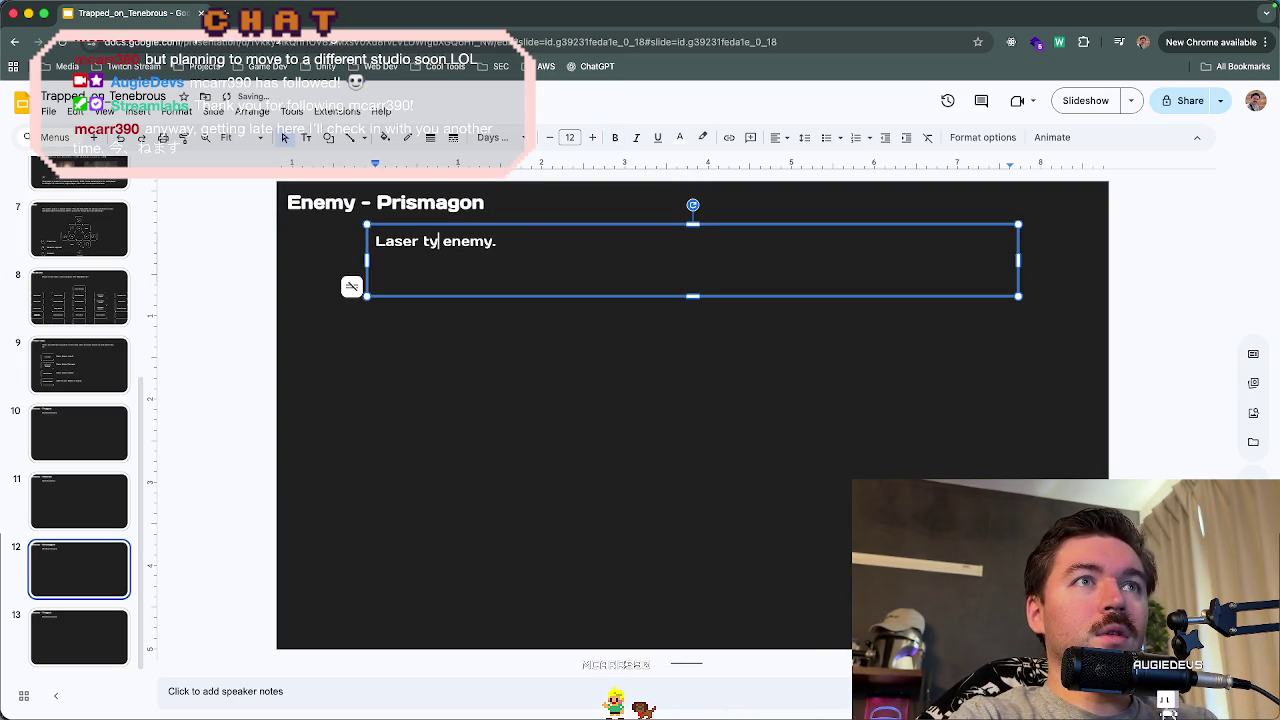
# - Change slide 13 to 'Enemy - Quadron' with body 'Mini boss projectile enemy.'
pyautogui.click(115, 627)
pyautogui.doubleClick(405, 203)
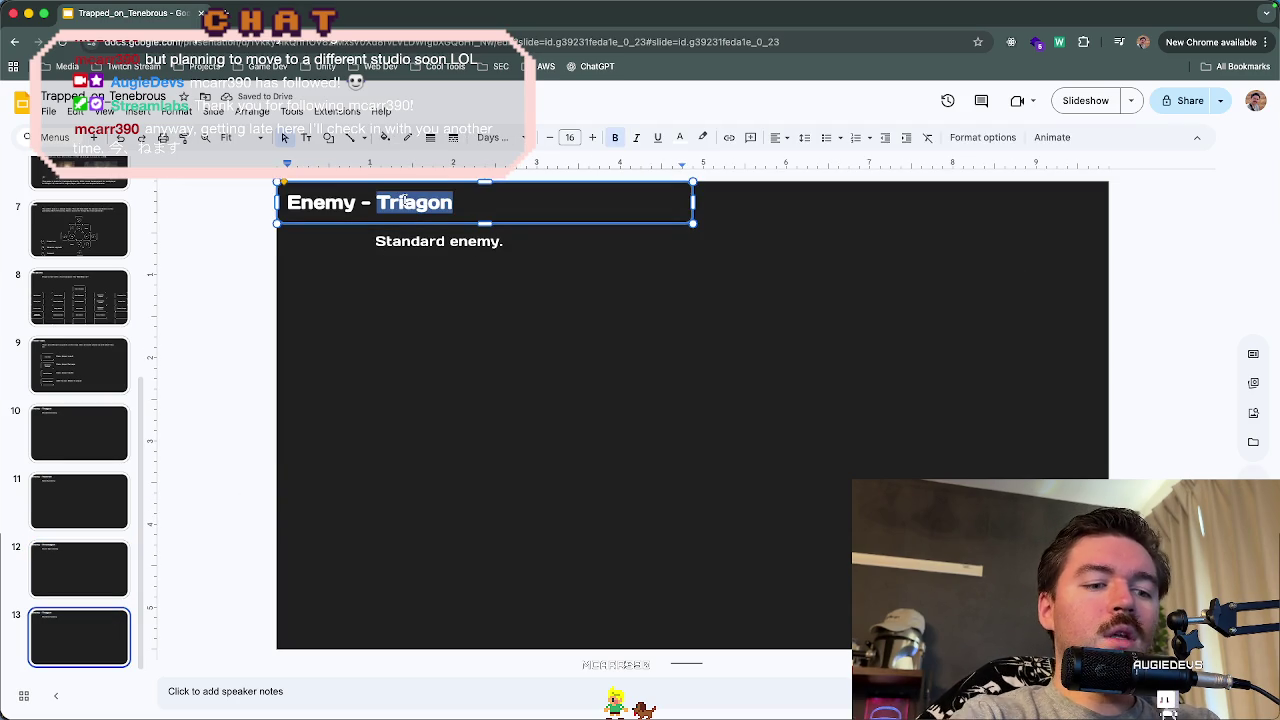
pyautogui.write('Quad')
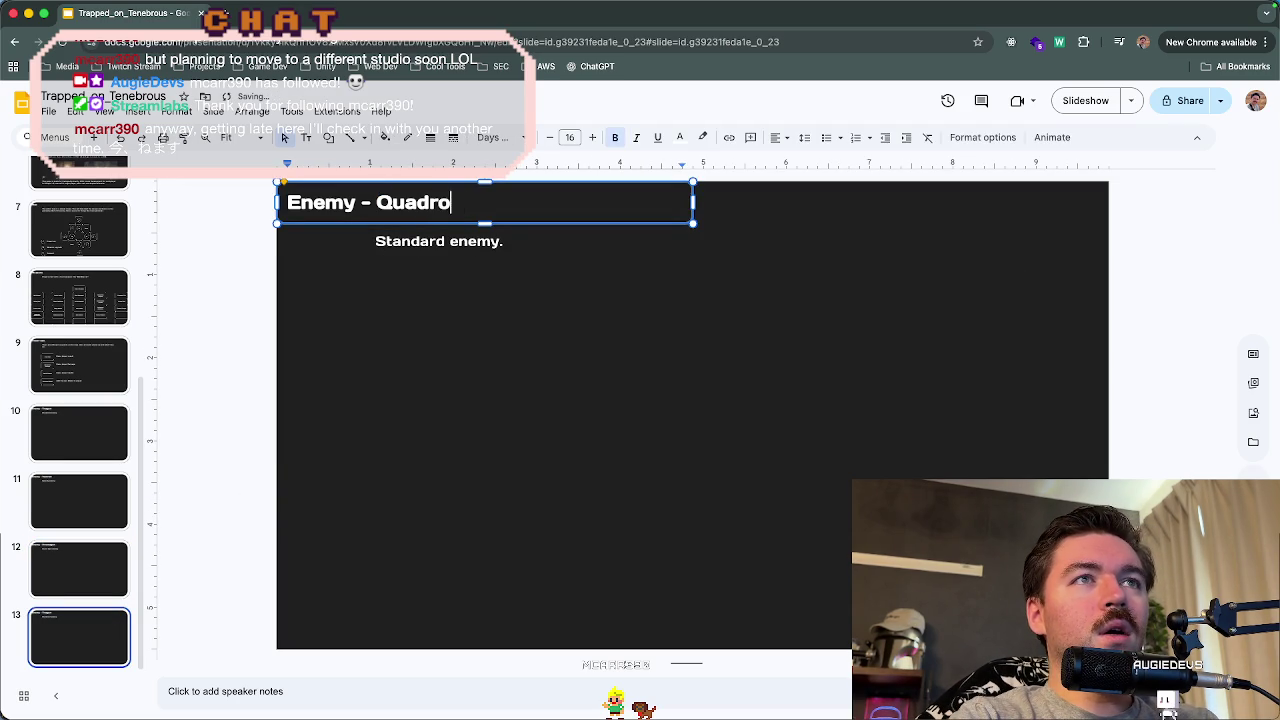
pyautogui.doubleClick(406, 240)
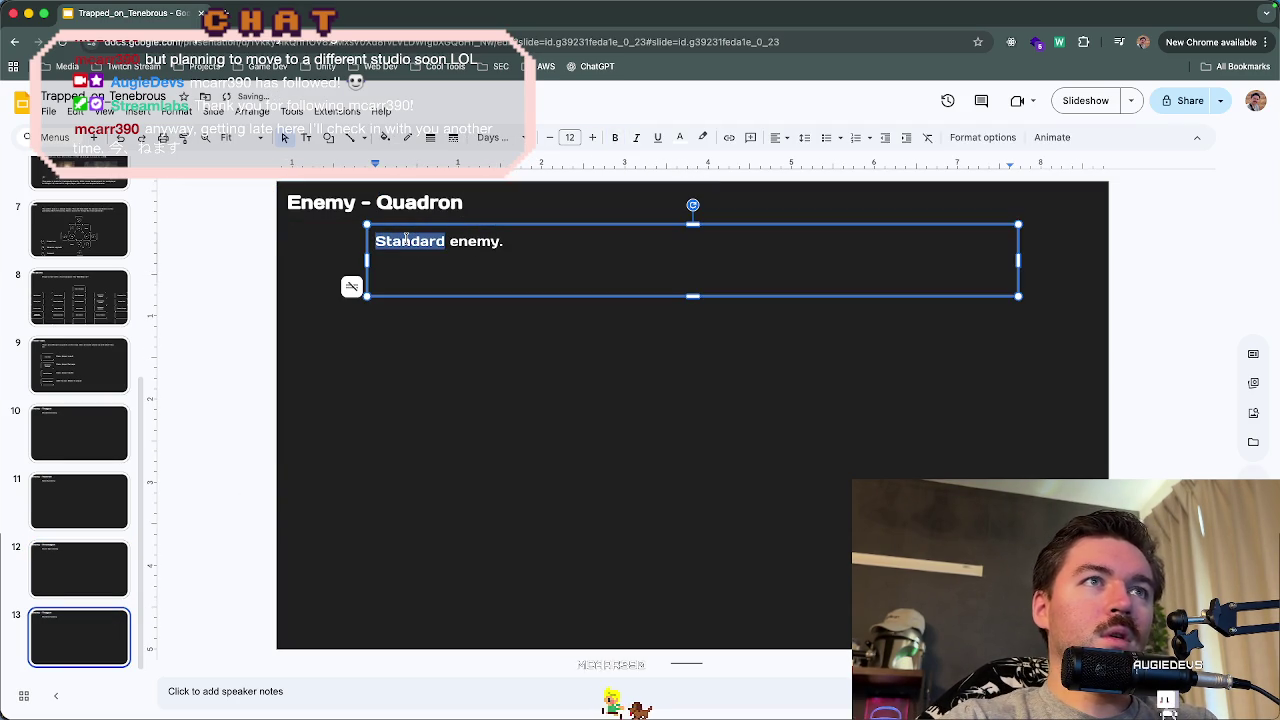
pyautogui.write('Mini')
pyautogui.write(' boss')
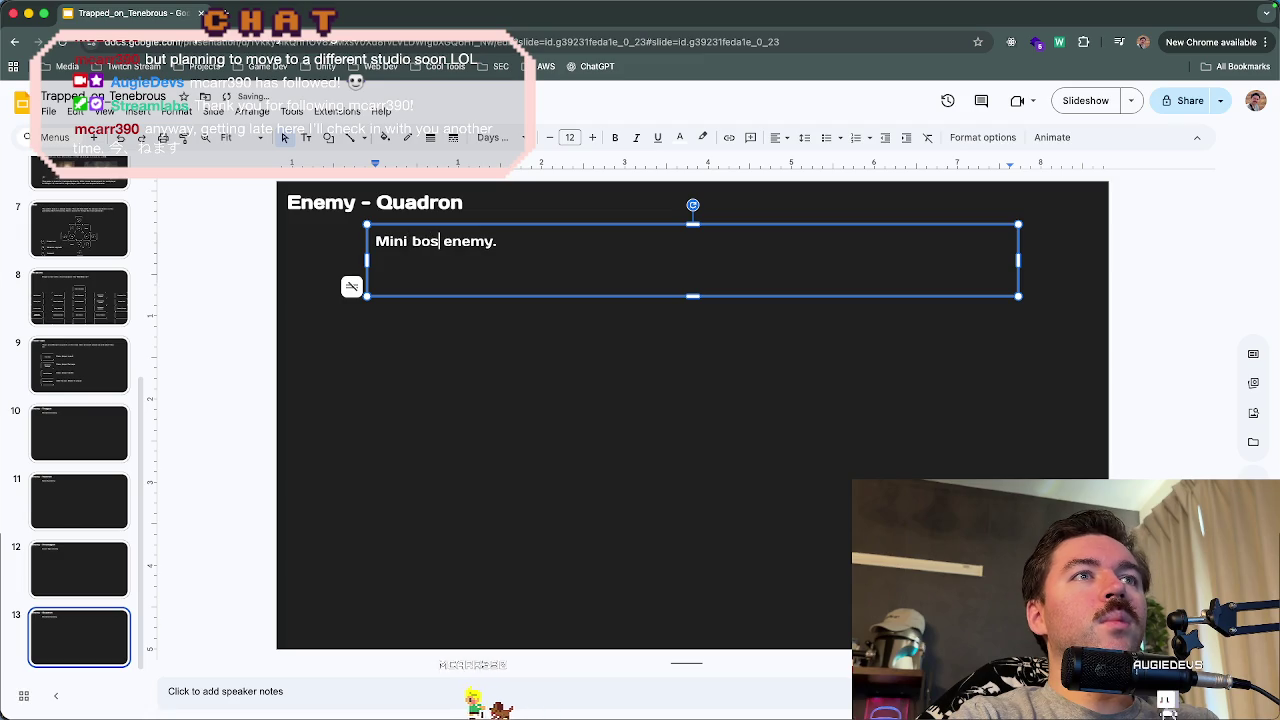
pyautogui.write(' projectile')
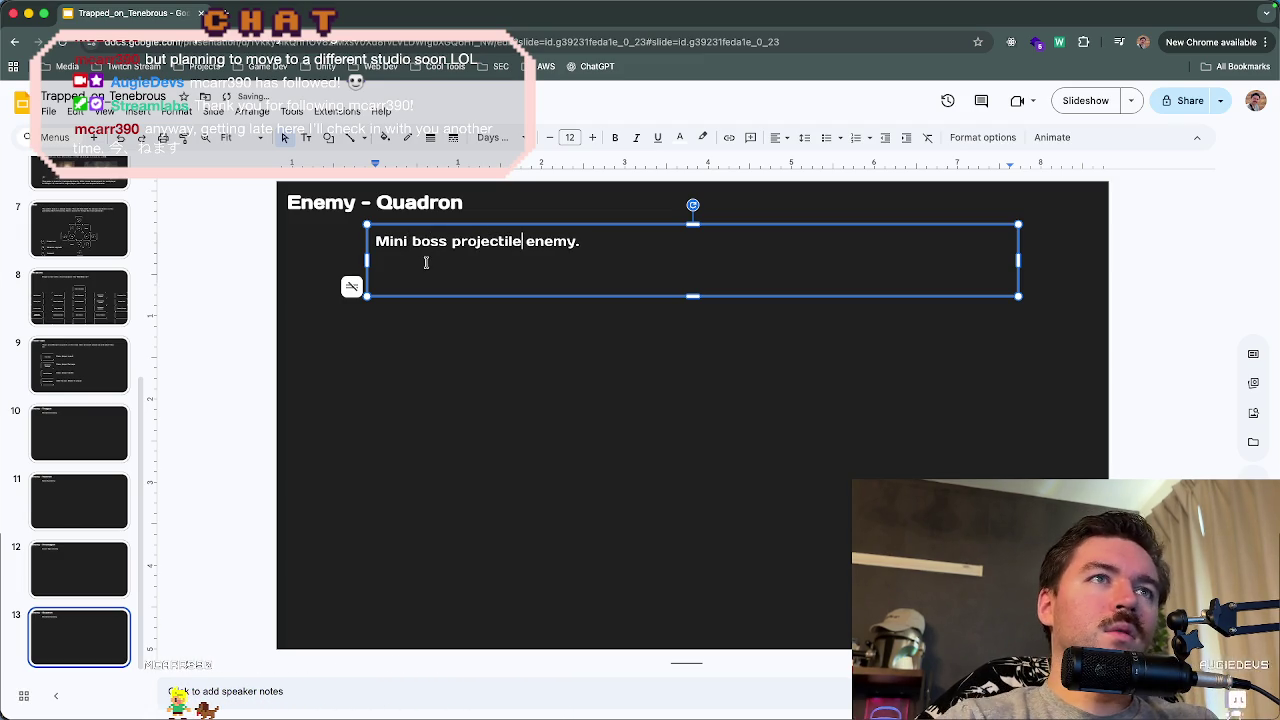
# - Duplicate the Vectron slide
pyautogui.click(98, 560)
pyautogui.click(97, 505)
pyautogui.hotkey('ctrl', 'd')
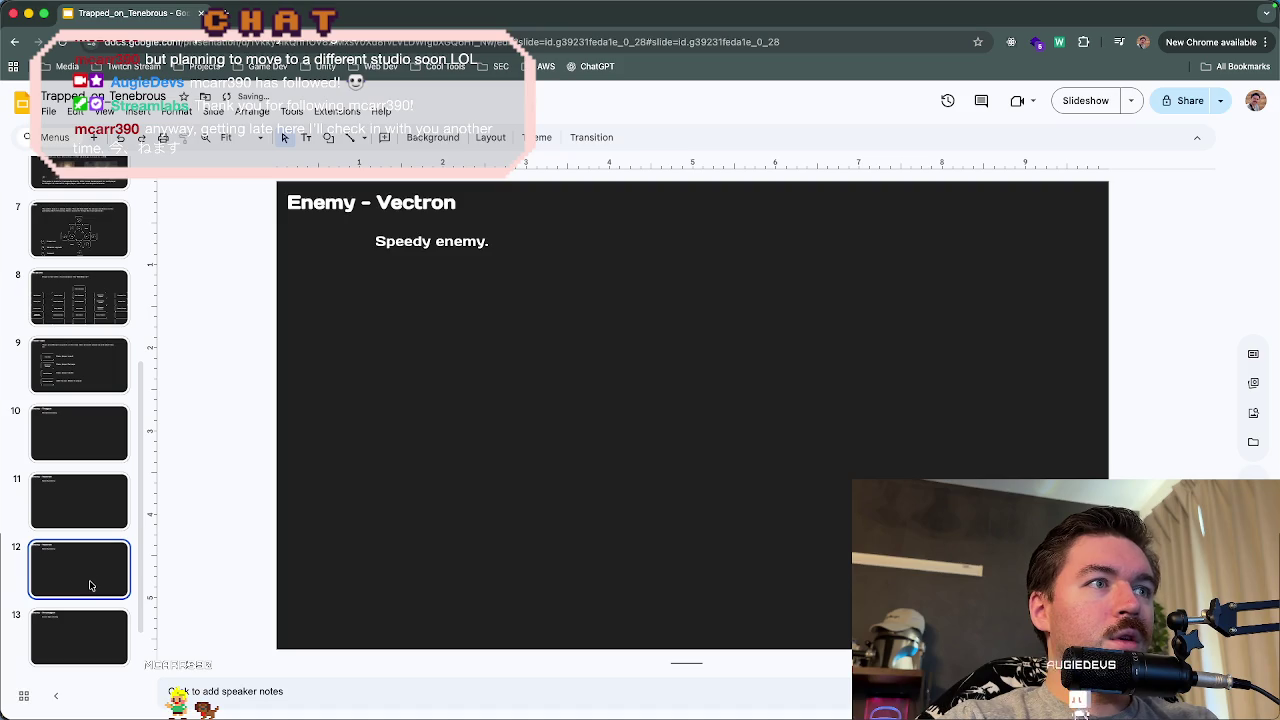
pyautogui.doubleClick(401, 203)
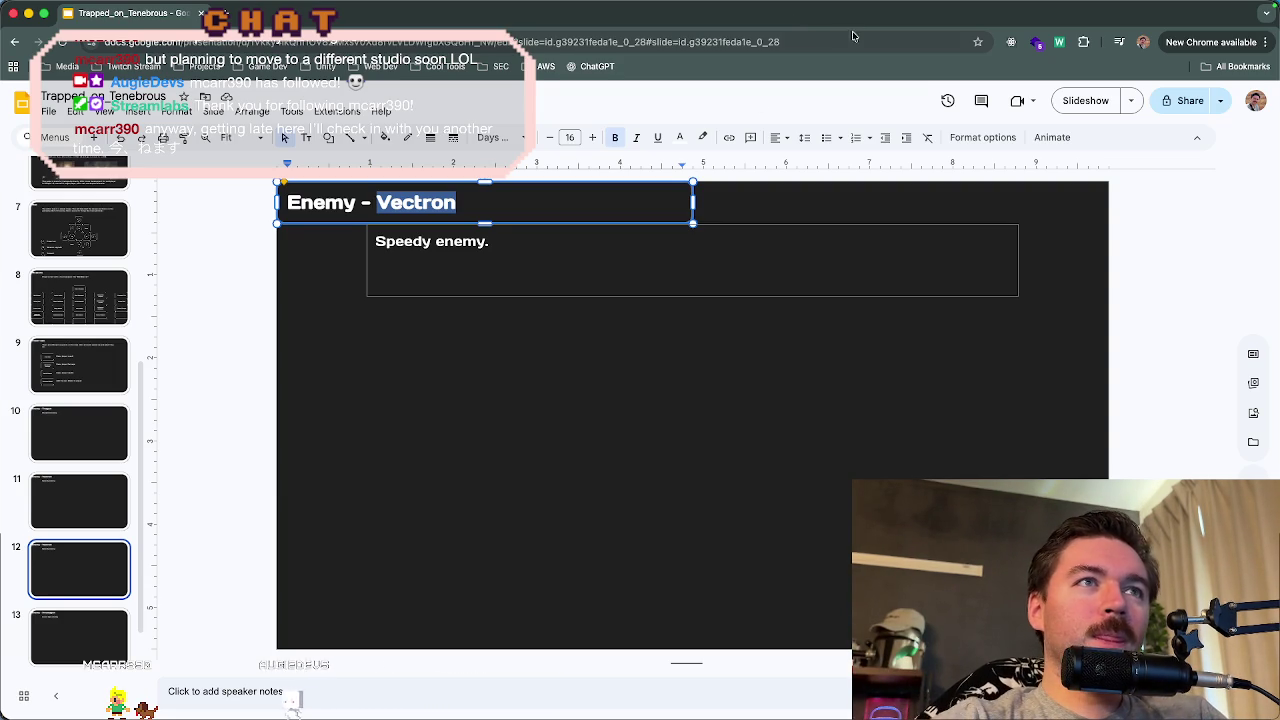
pyautogui.click(446, 203)
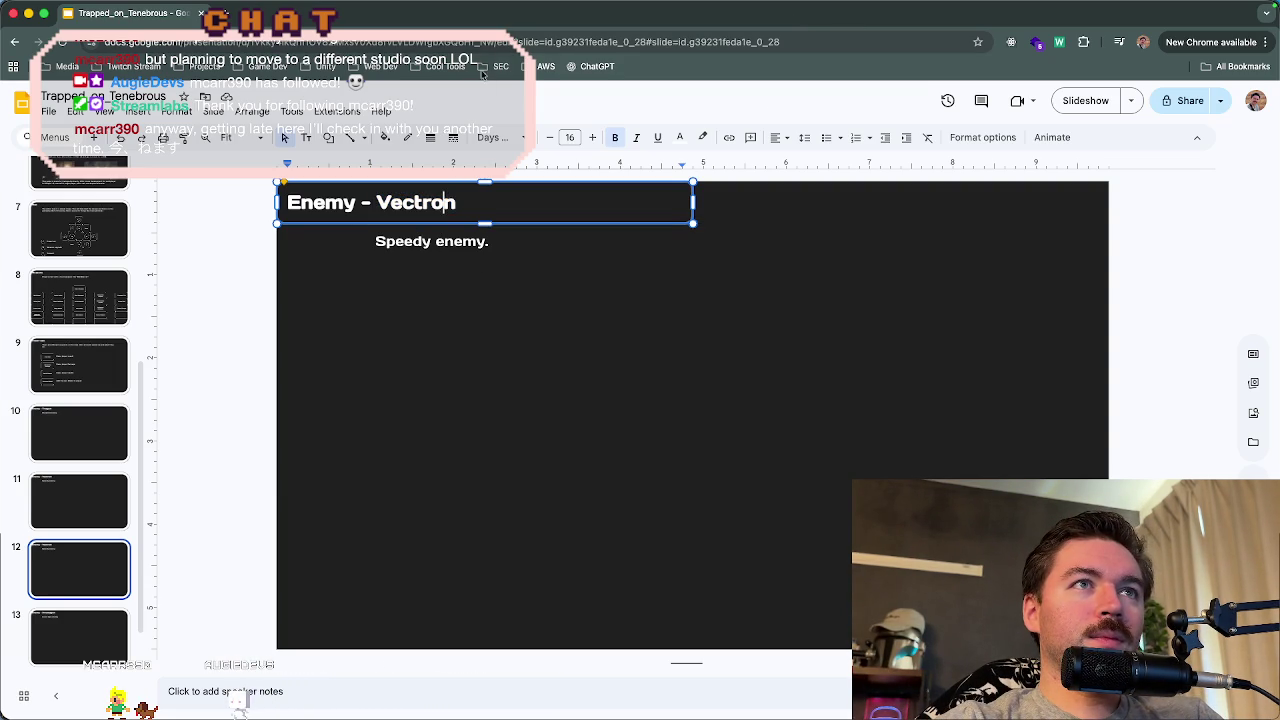
pyautogui.moveTo(543, 705)
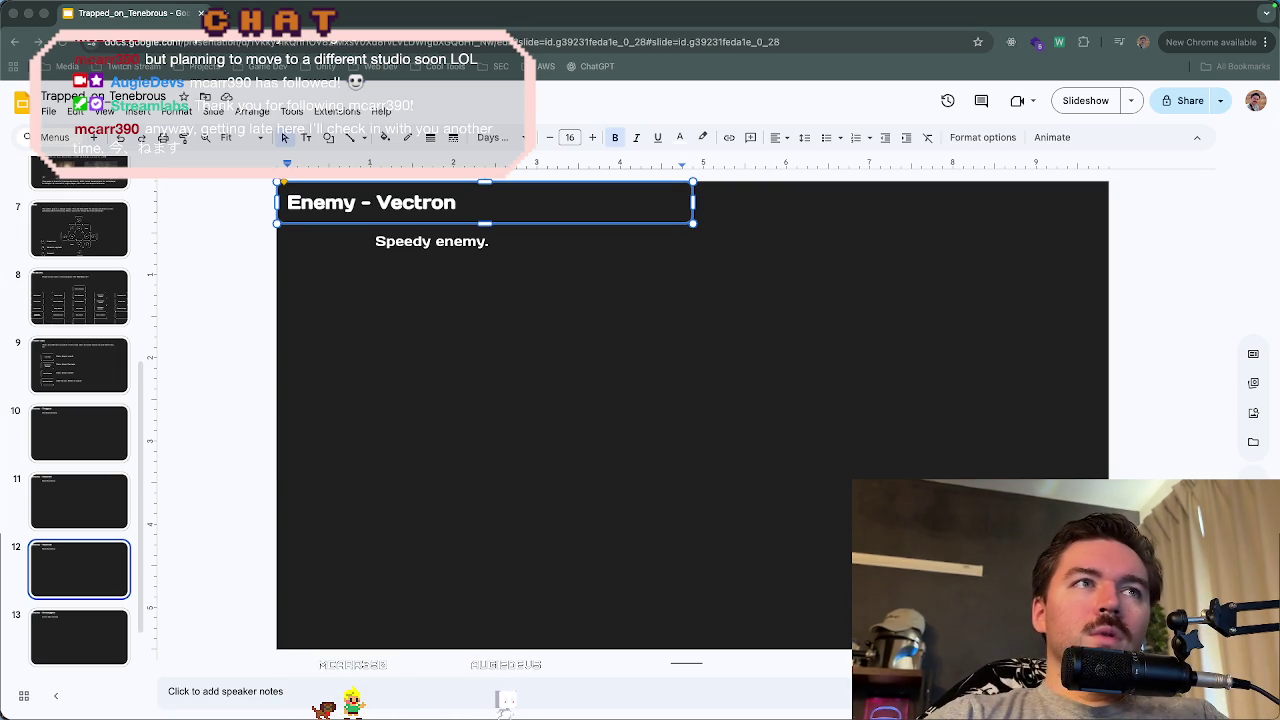
# - Replace 'Speedy' with 'Bomb heavy' in slide 12's body, then select 'Vectron' in the title
pyautogui.doubleClick(401, 240)
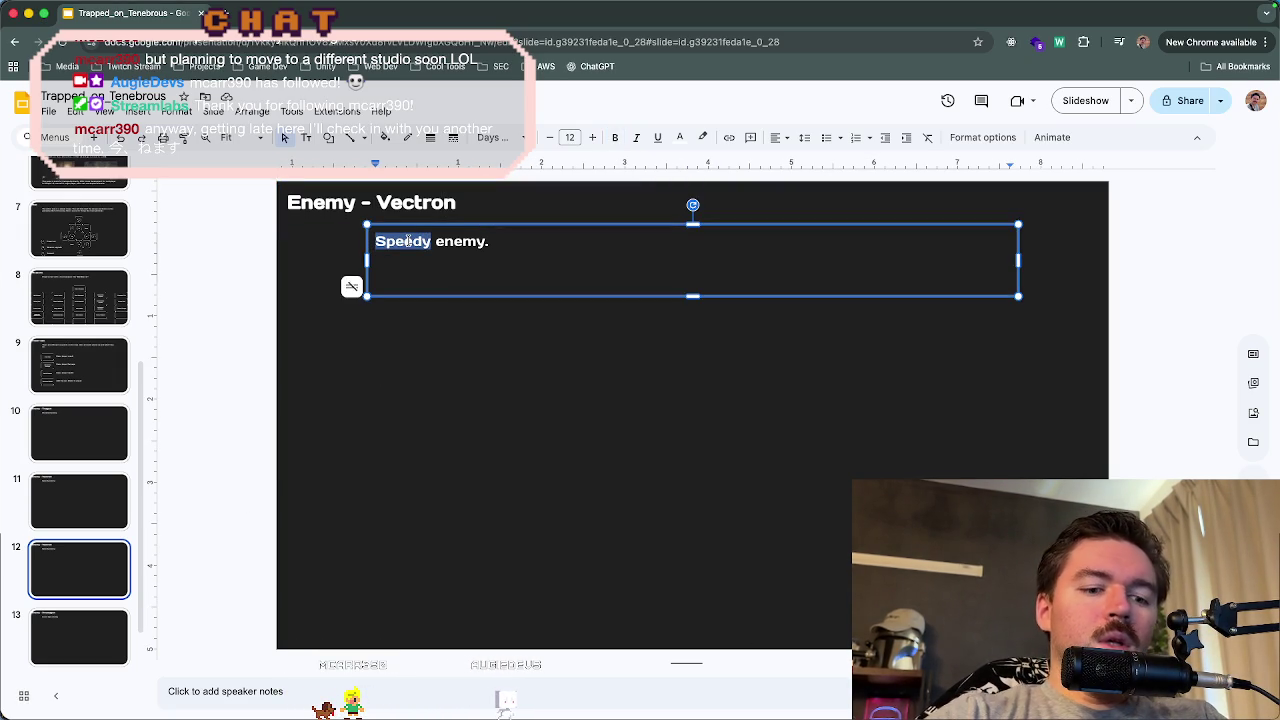
pyautogui.write('Bomb heav')
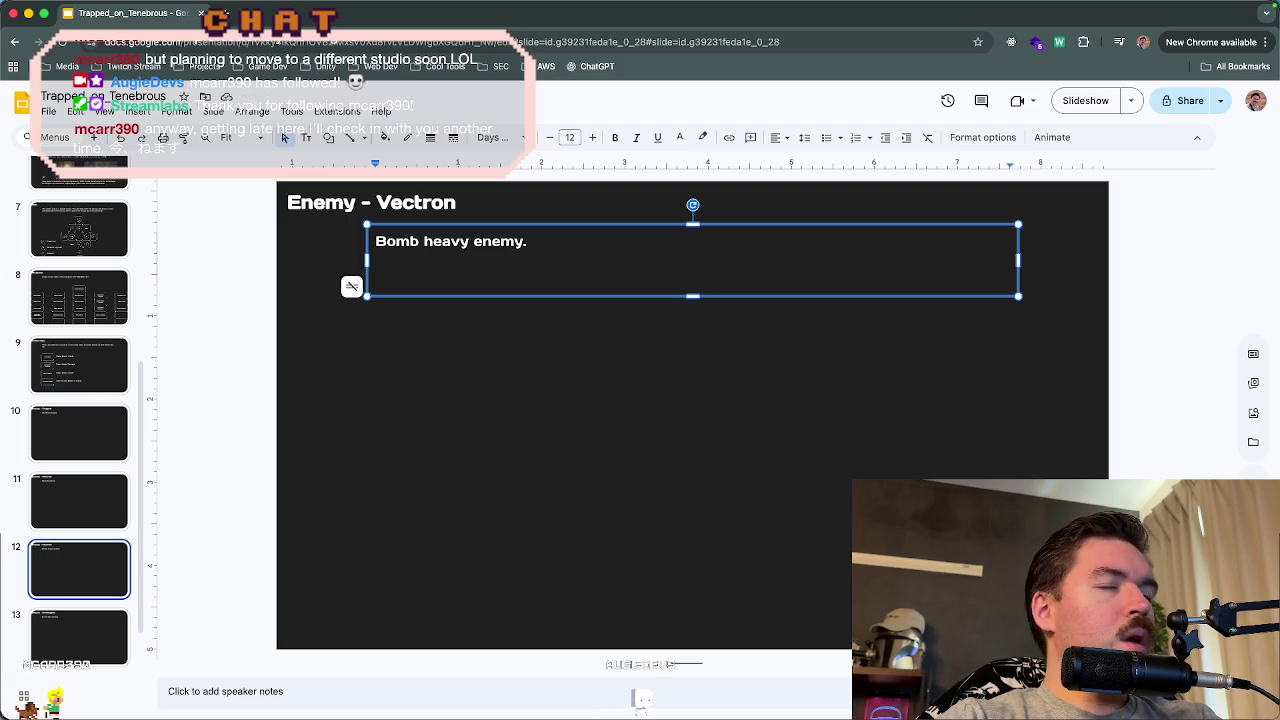
pyautogui.click(565, 234)
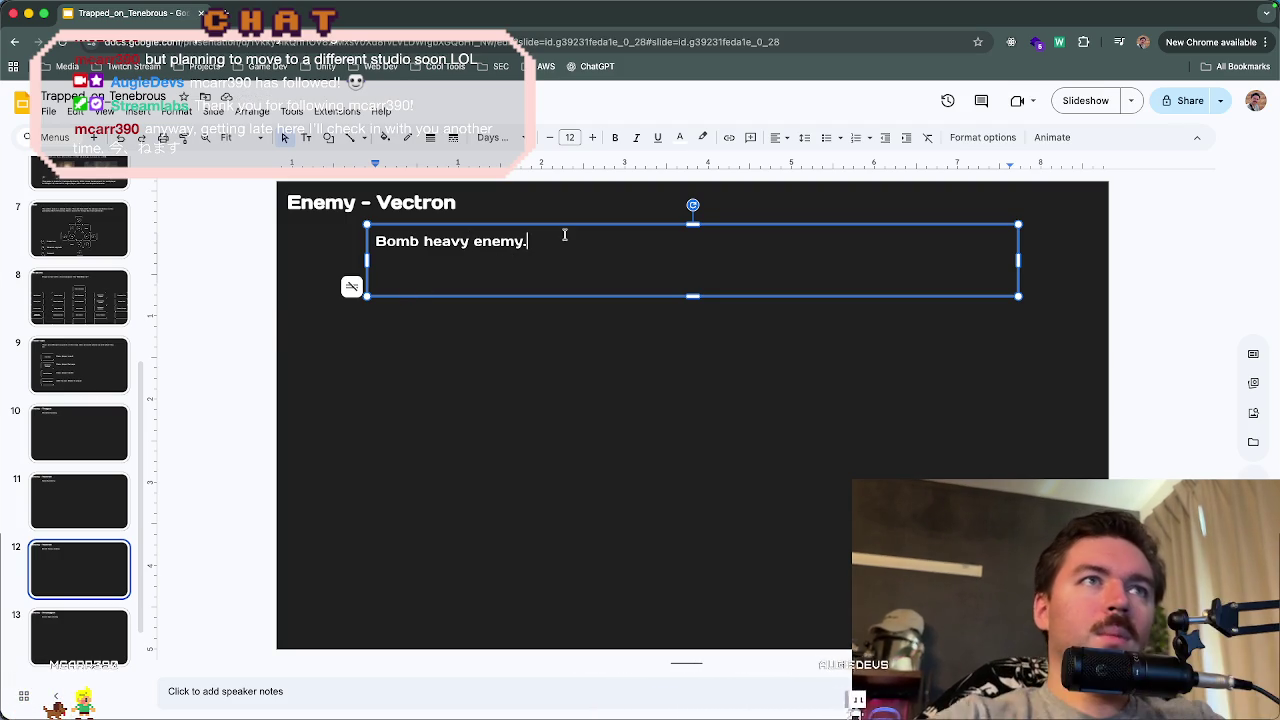
pyautogui.doubleClick(440, 203)
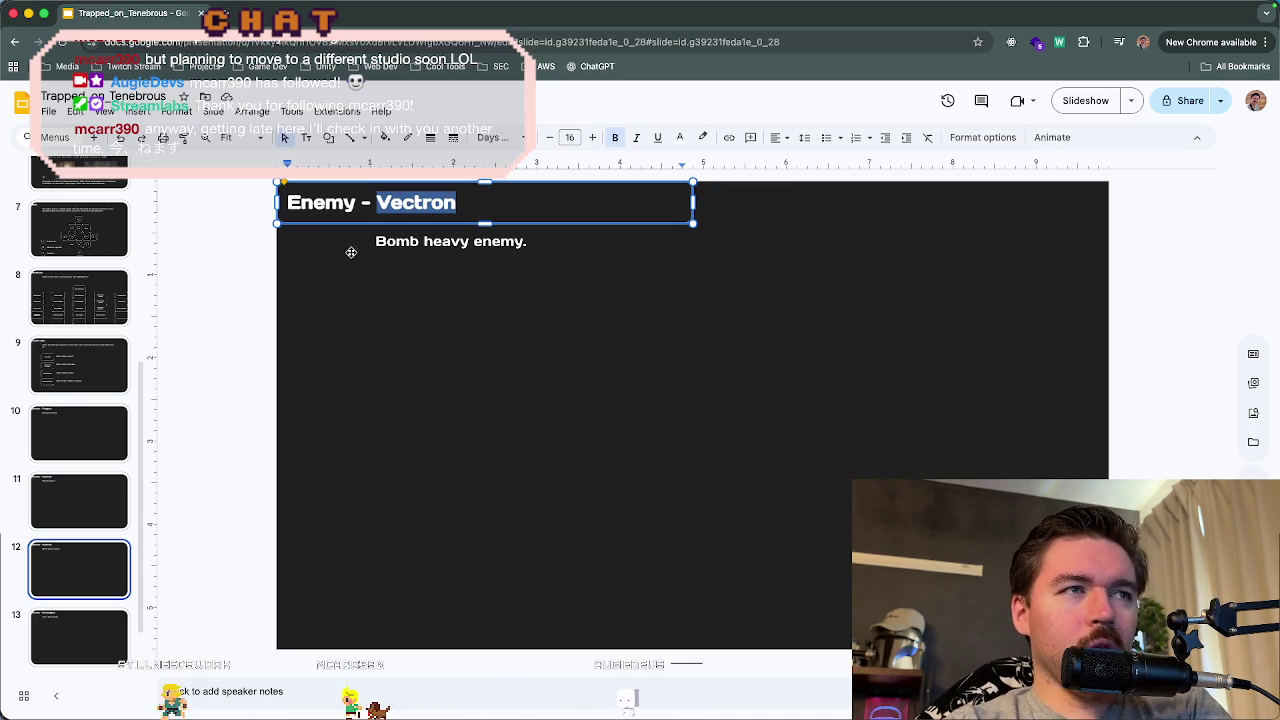
pyautogui.click(60, 457)
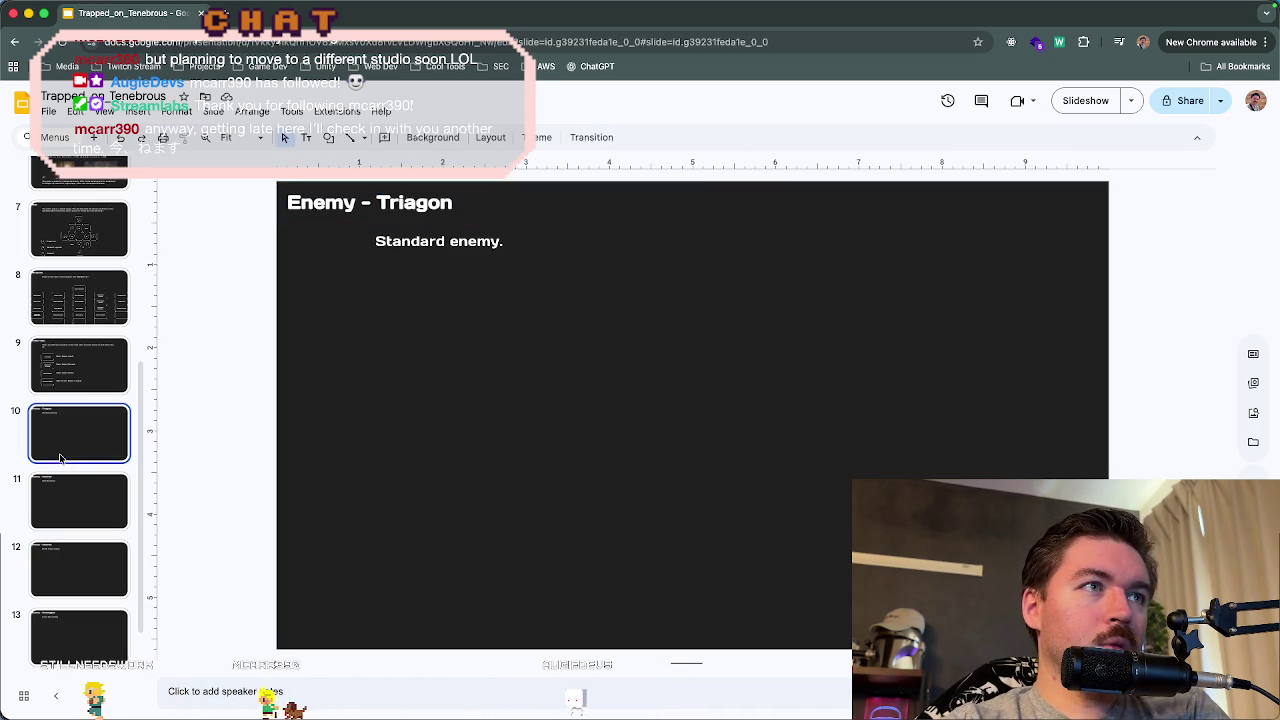
pyautogui.click(81, 513)
pyautogui.click(88, 570)
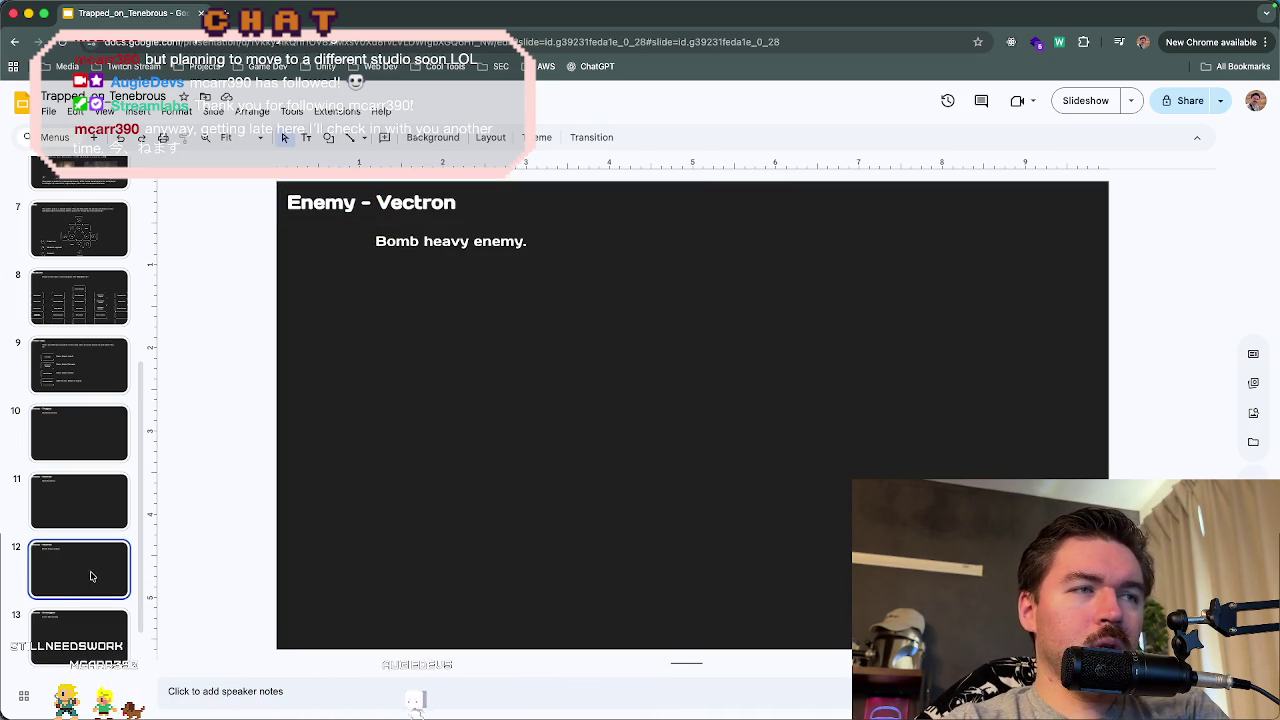
pyautogui.click(92, 632)
pyautogui.scroll(-1, 93, 640)
pyautogui.click(93, 640)
pyautogui.click(96, 498)
pyautogui.press('Down')
pyautogui.press('Up')
pyautogui.press('Up')
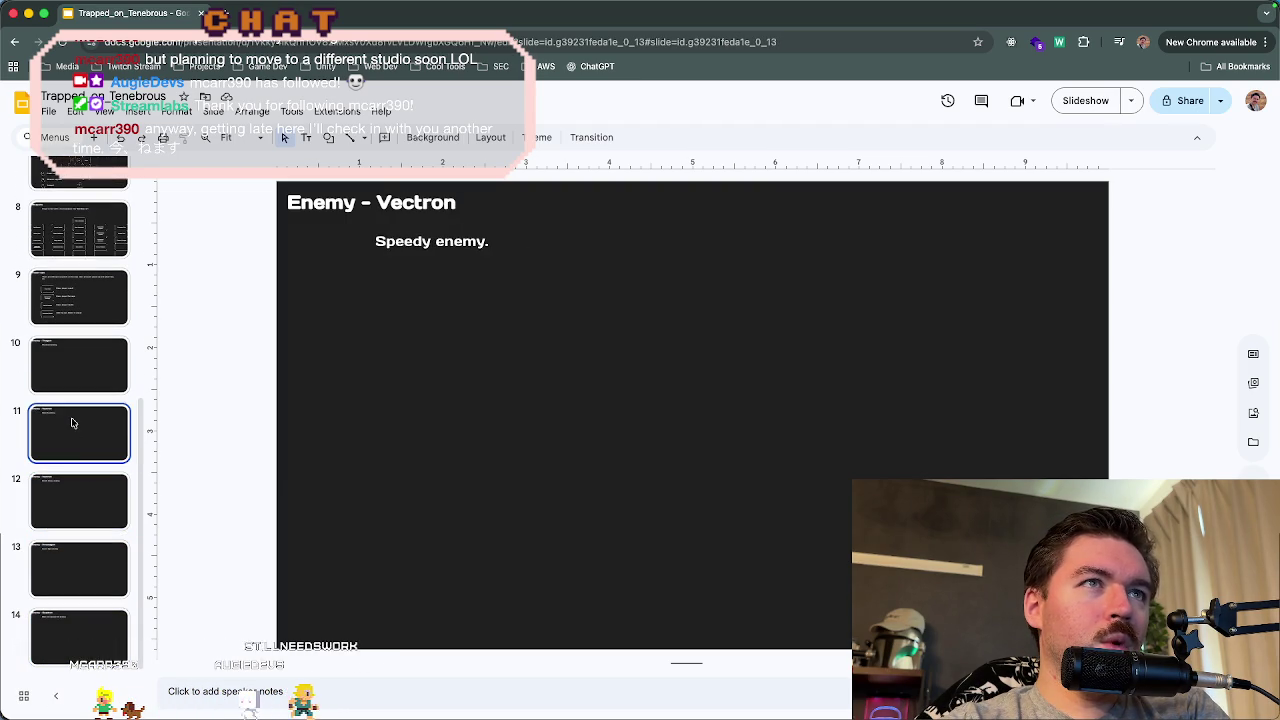
pyautogui.press('Down')
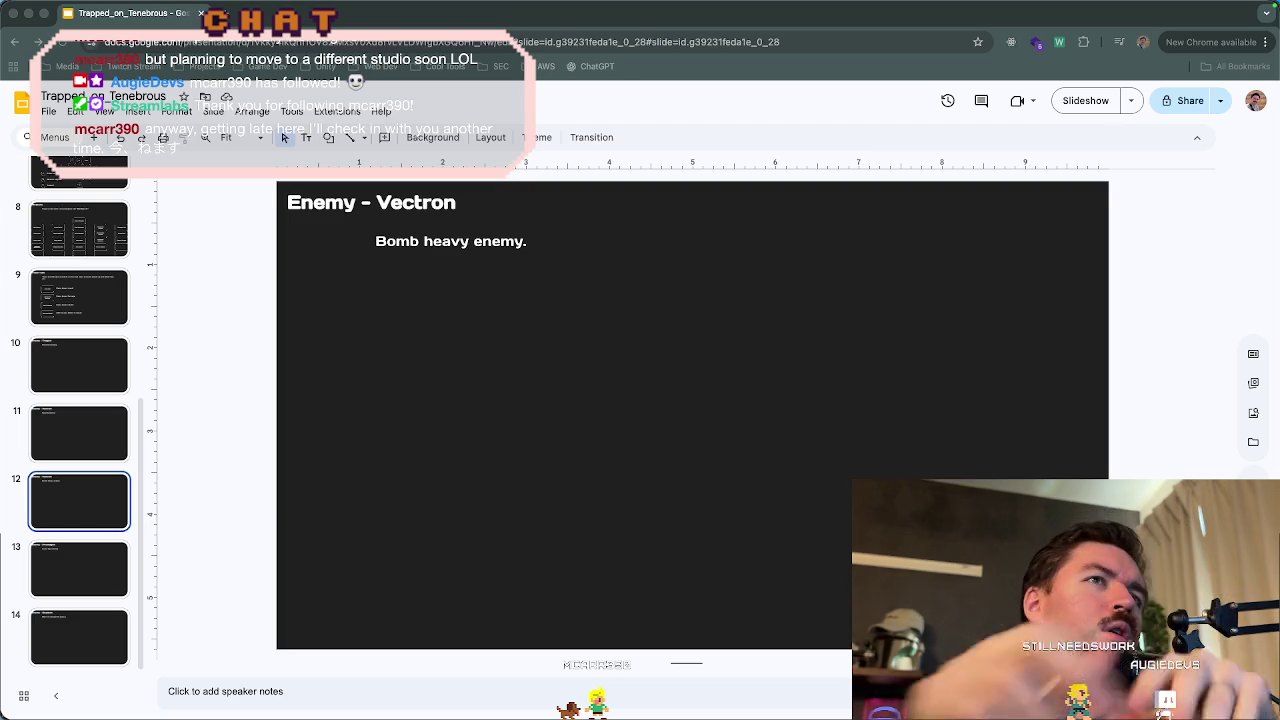
# - Replace 'Vectron' with 'Zenitron' so slide 12's title reads 'Enemy - Zenitron'
pyautogui.click(430, 204)
pyautogui.doubleClick(430, 204)
pyautogui.write('ZZ')
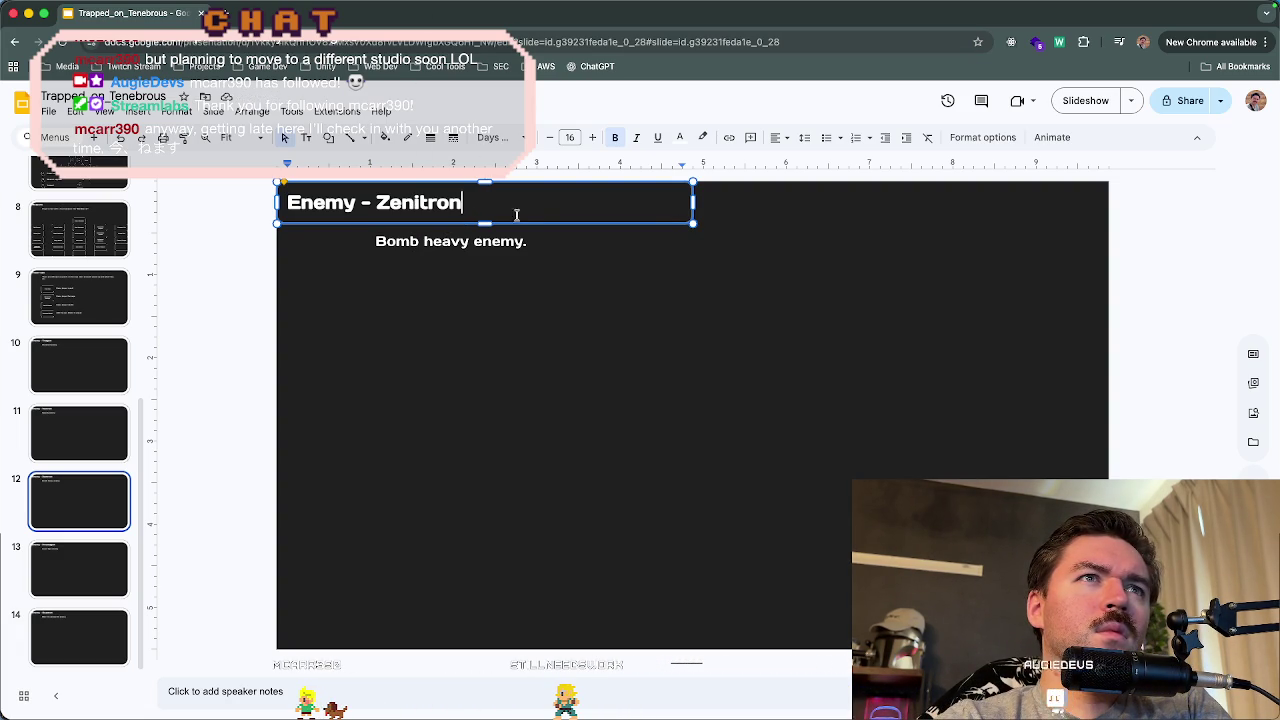
pyautogui.click(549, 347)
pyautogui.moveTo(575, 716)
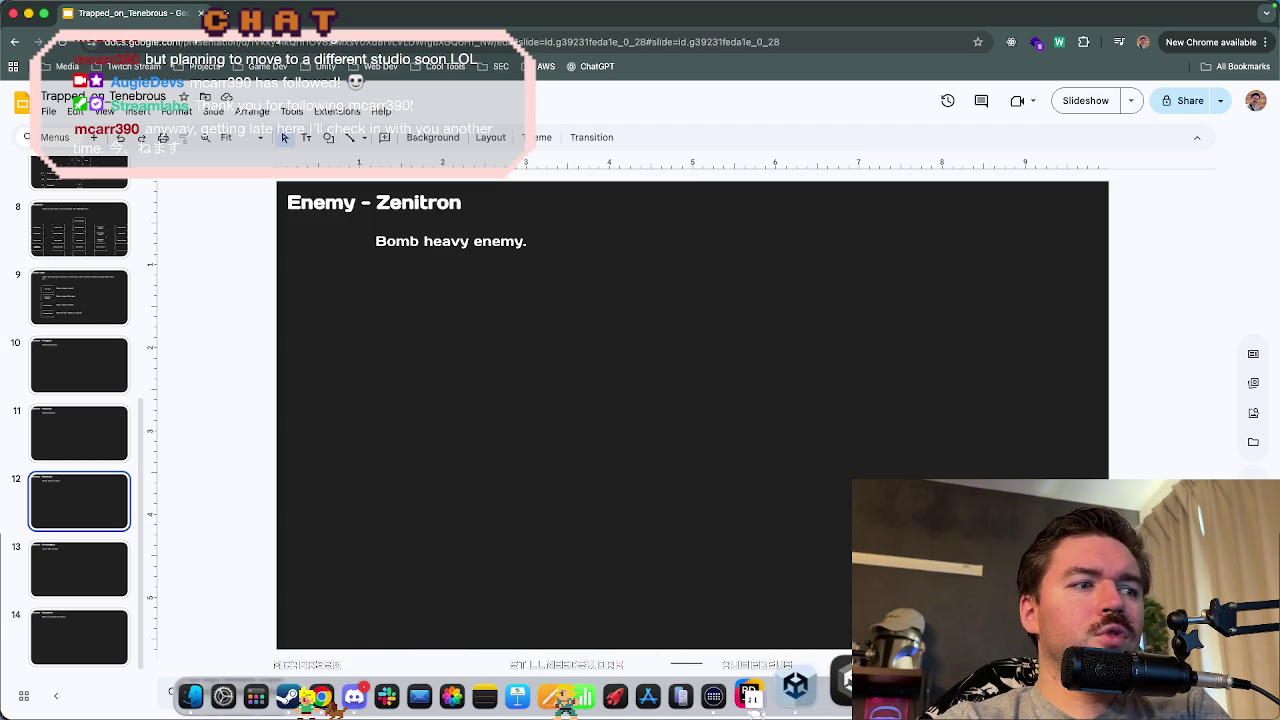
pyautogui.click(750, 695)
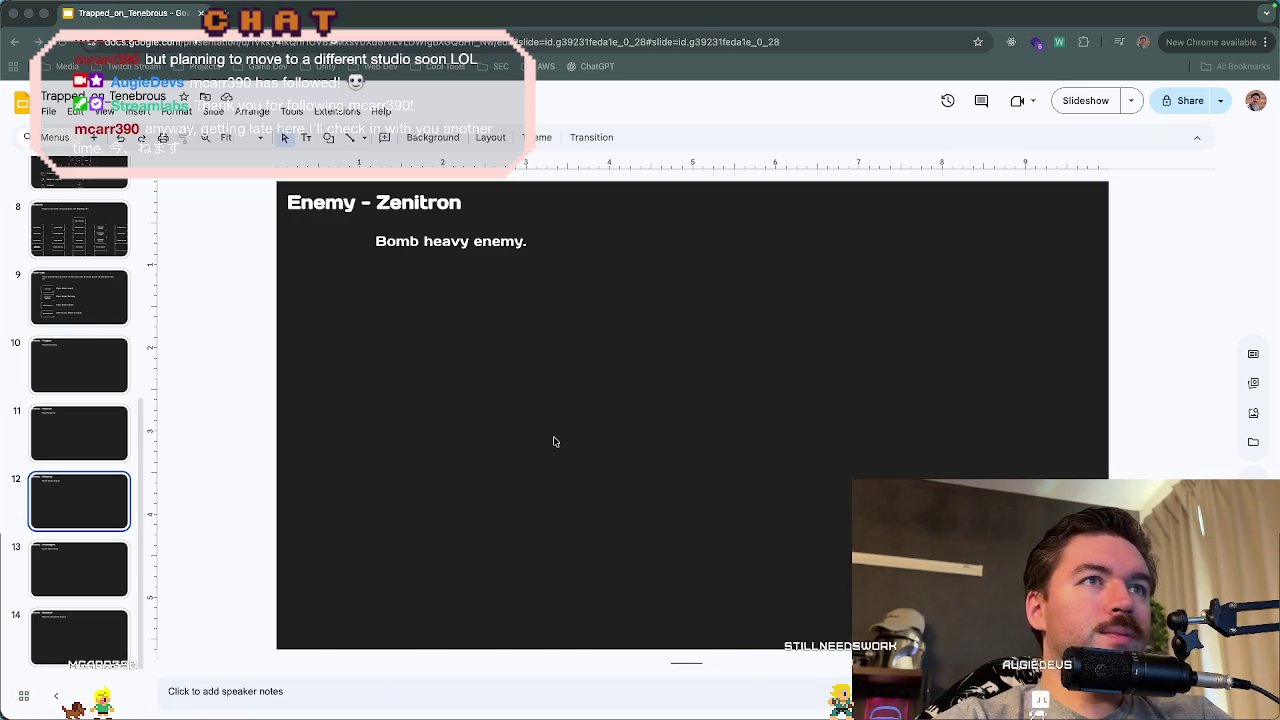
# - Paste the Fast Feet box from slide 9 onto slide 12 and relabel it 'Zenitron'
pyautogui.click(102, 316)
pyautogui.click(433, 365)
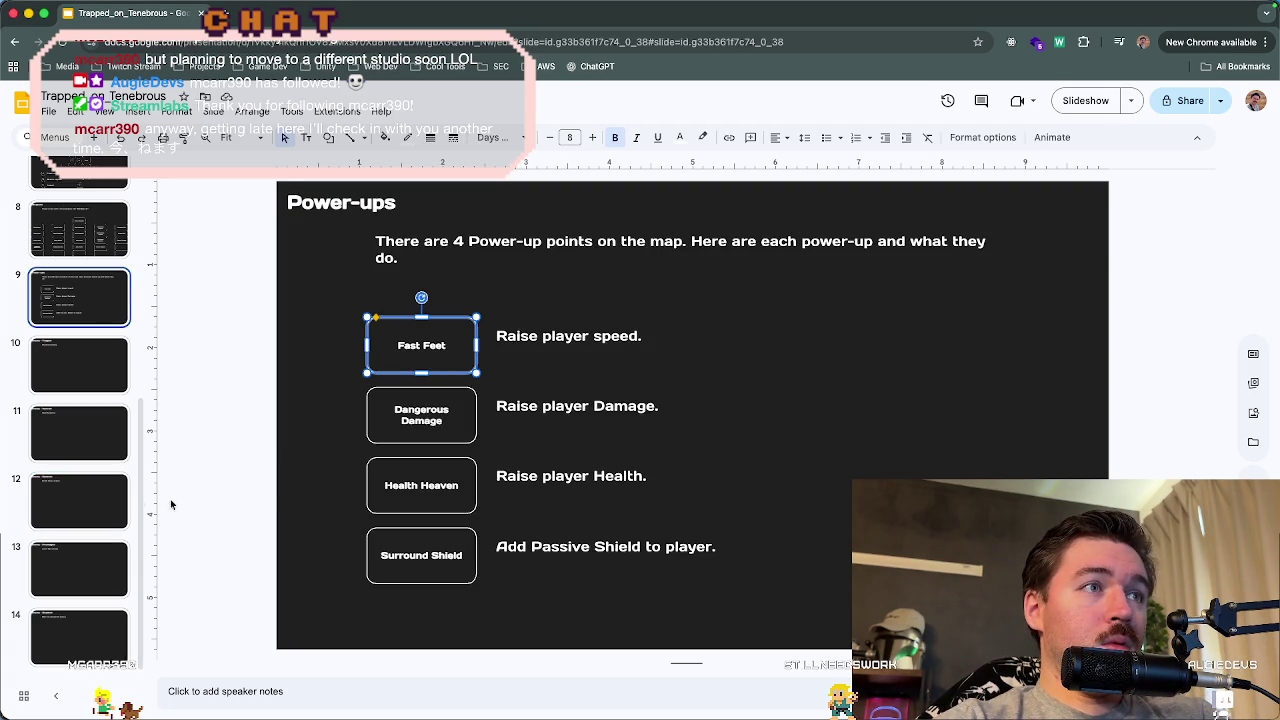
pyautogui.click(79, 500)
pyautogui.hotkey('ctrl', 'v')
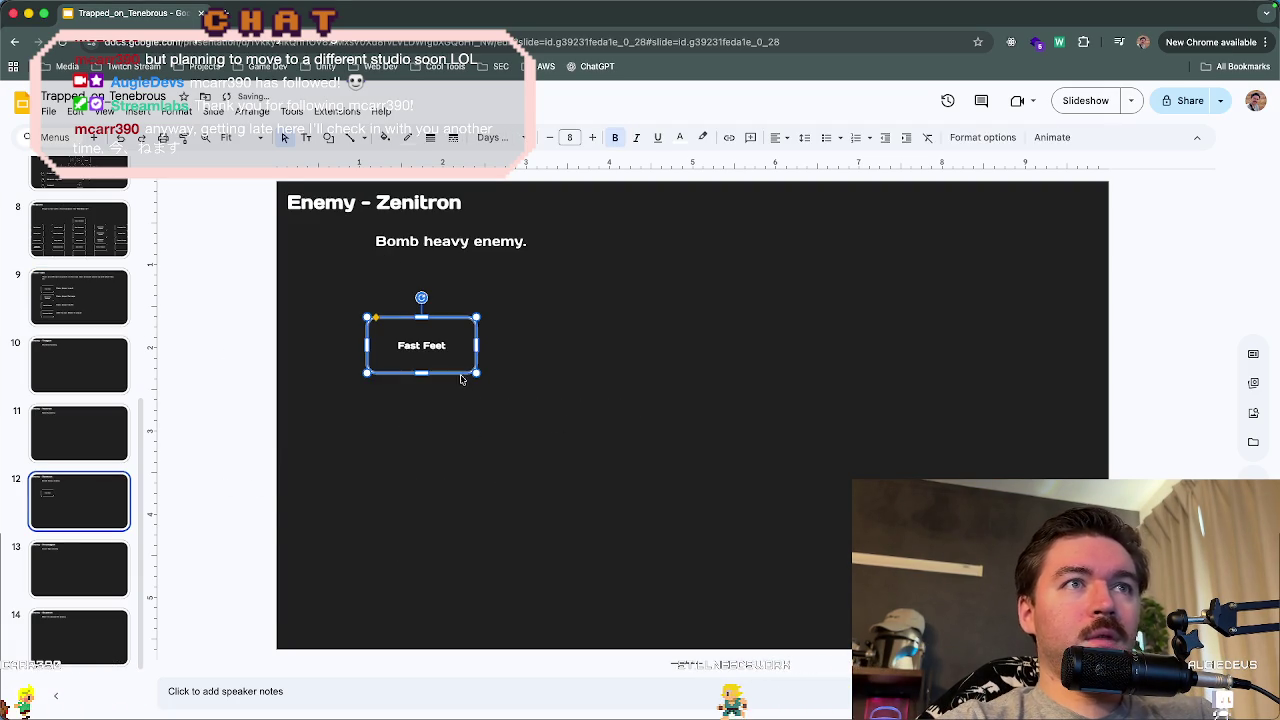
pyautogui.moveTo(457, 364)
pyautogui.mouseDown()
pyautogui.moveTo(594, 471)
pyautogui.moveTo(537, 471)
pyautogui.mouseUp()
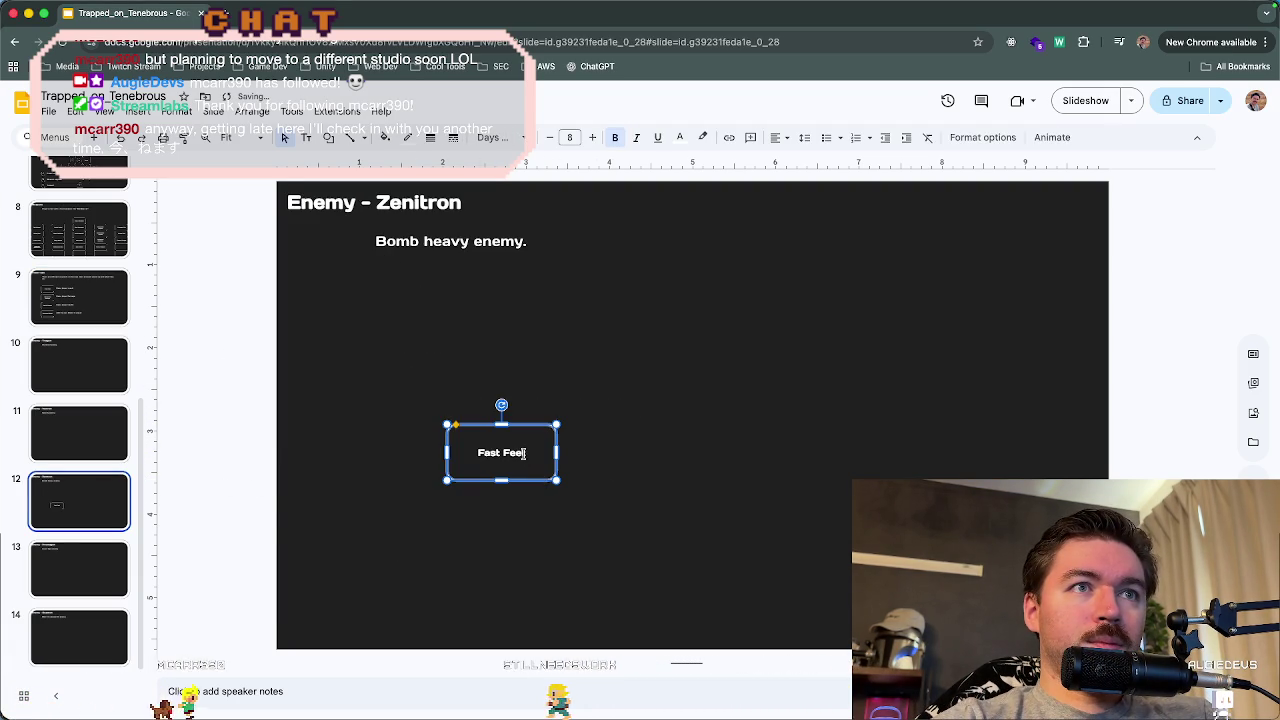
pyautogui.click(524, 453)
pyautogui.press('BackSpace')
pyautogui.press('BackSpace')
pyautogui.press('BackSpace')
pyautogui.write('z')
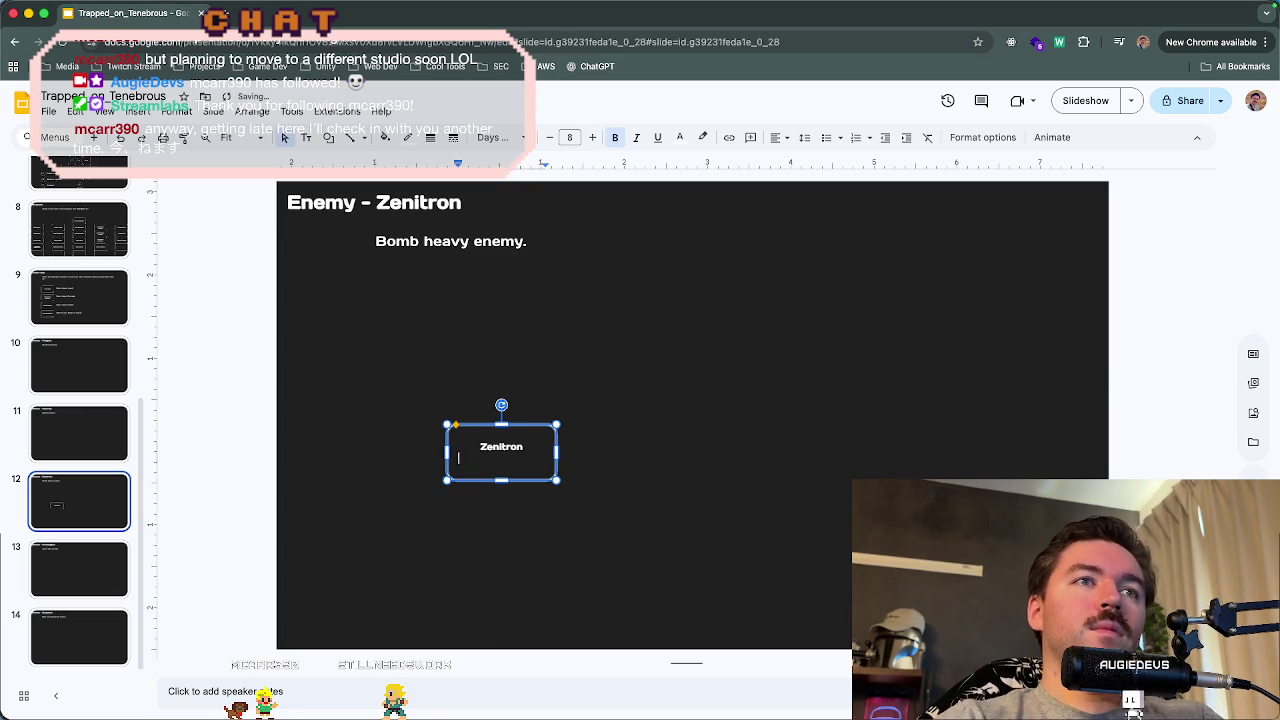
pyautogui.click(648, 482)
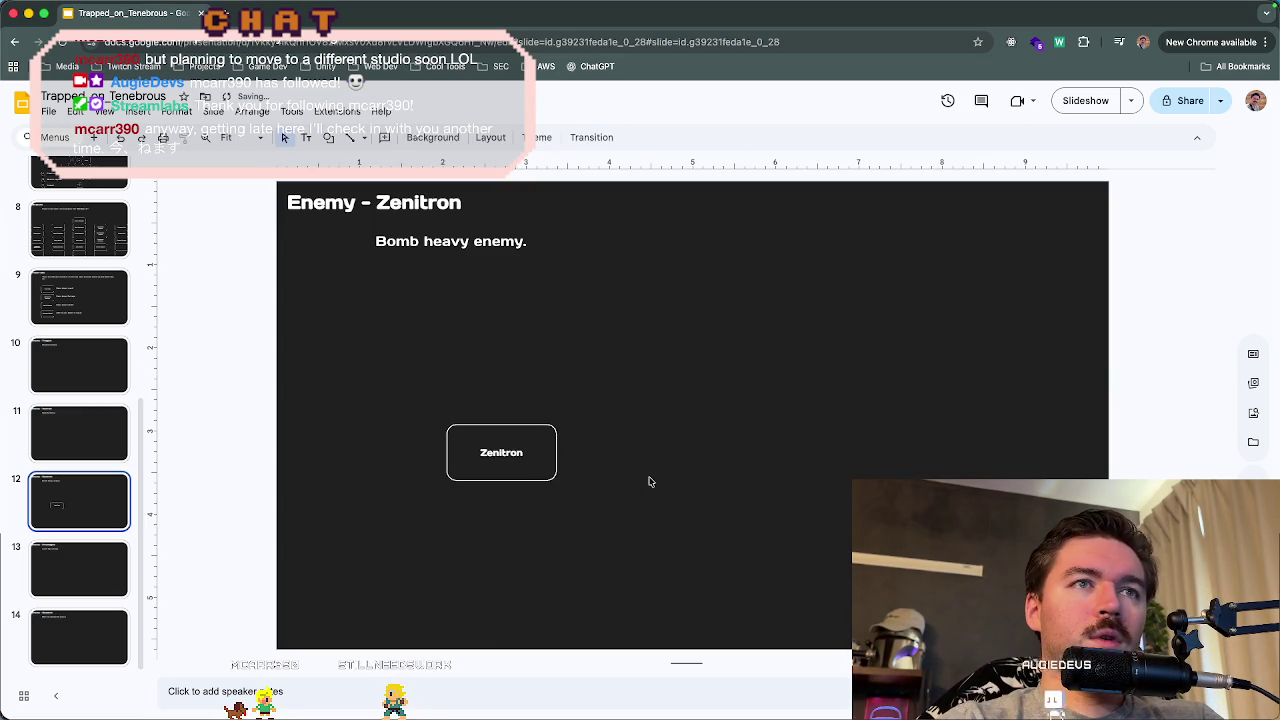
# - Duplicate the Zenitron box, move the copy right, and relabel it 'Player'
pyautogui.click(534, 481)
pyautogui.hotkey('ctrl', 'd')
pyautogui.moveTo(537, 486); pyautogui.dragTo(876, 470)
pyautogui.doubleClick(867, 454)
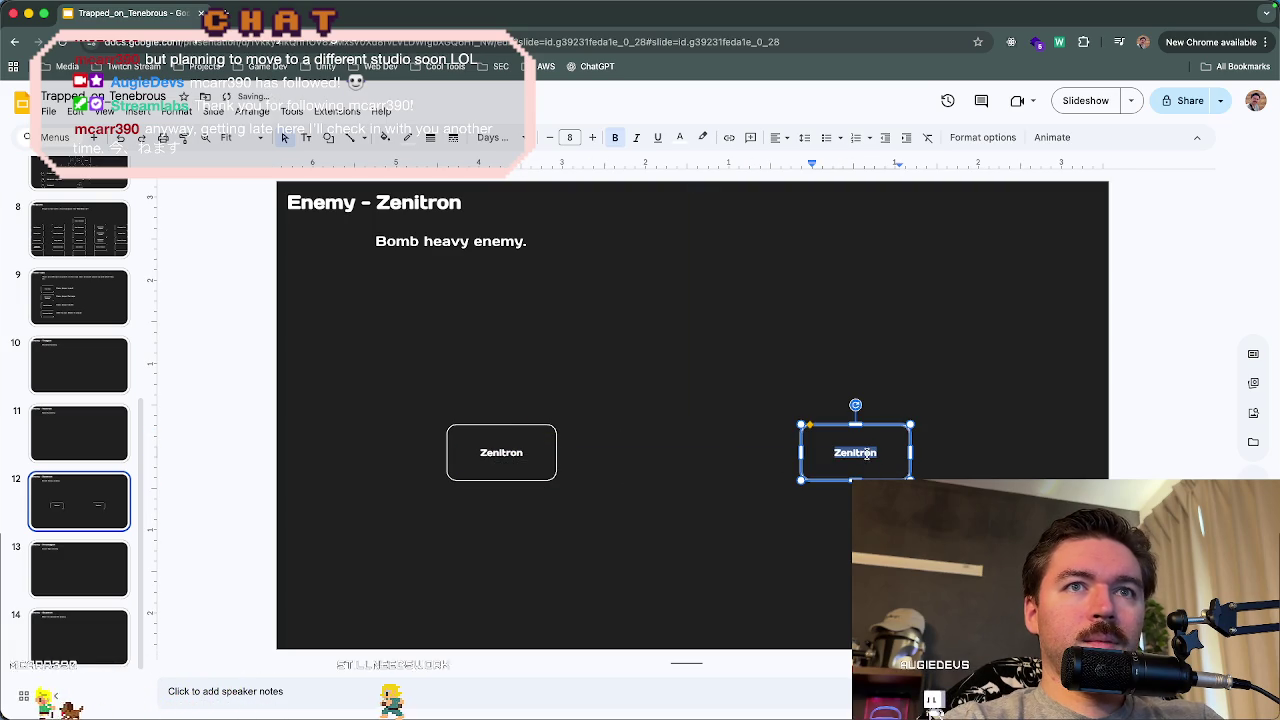
pyautogui.write('Player')
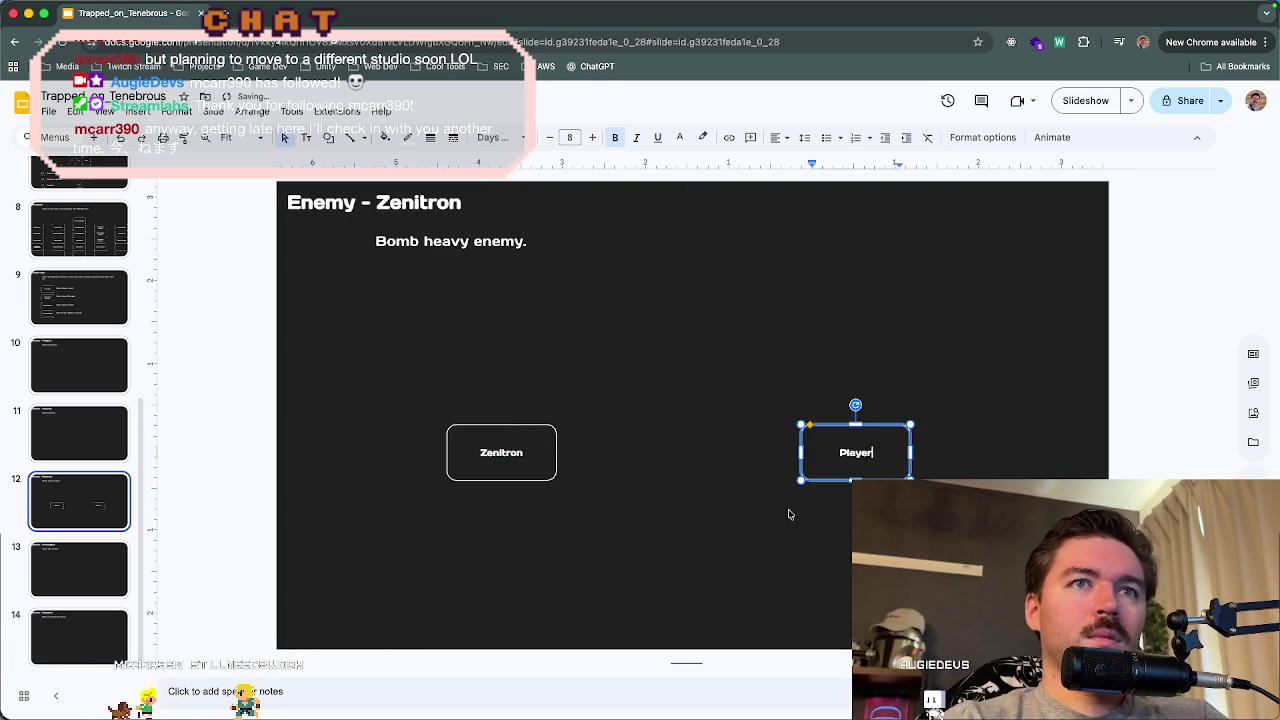
pyautogui.click(770, 527)
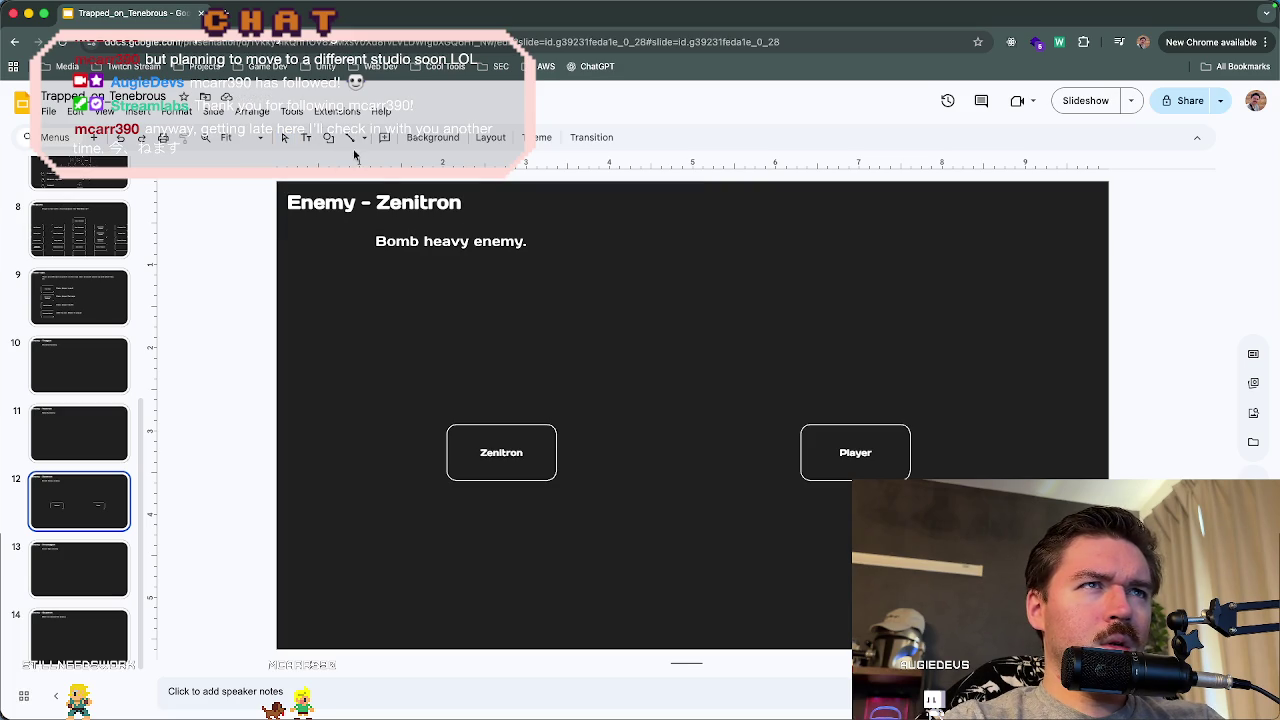
# - Draw a thin line over the gap between the two boxes and tilt its left end
pyautogui.moveTo(552, 409)
pyautogui.mouseDown()
pyautogui.moveTo(803, 377)
pyautogui.moveTo(794, 409)
pyautogui.mouseUp()
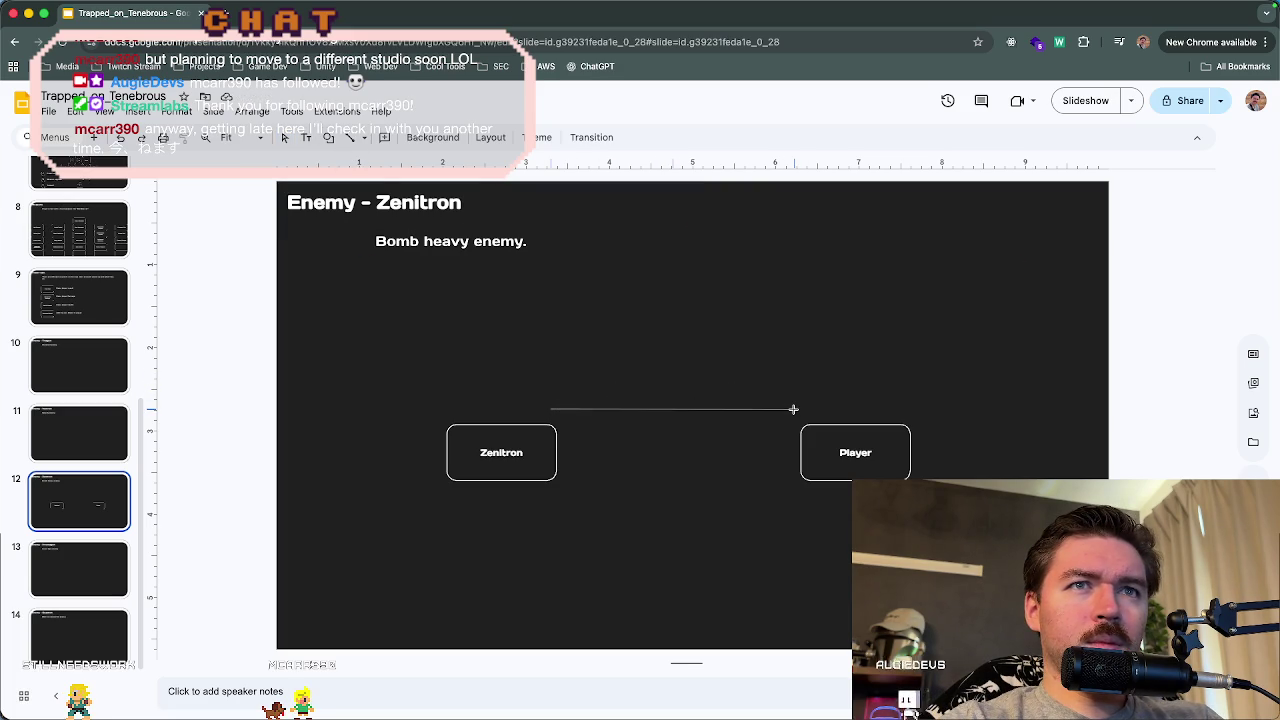
pyautogui.moveTo(552, 409)
pyautogui.mouseDown()
pyautogui.moveTo(551, 389)
pyautogui.moveTo(543, 399)
pyautogui.mouseUp()
pyautogui.rightClick(634, 404)
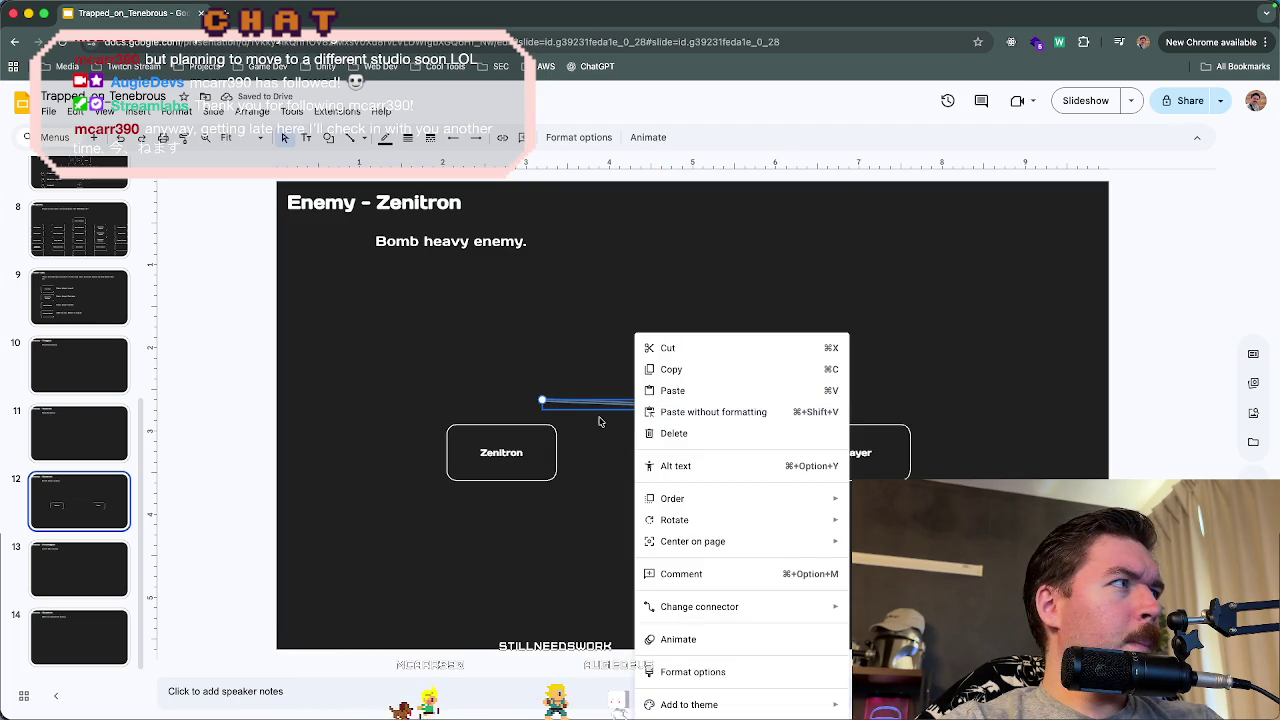
pyautogui.click(600, 421)
pyautogui.click(620, 402)
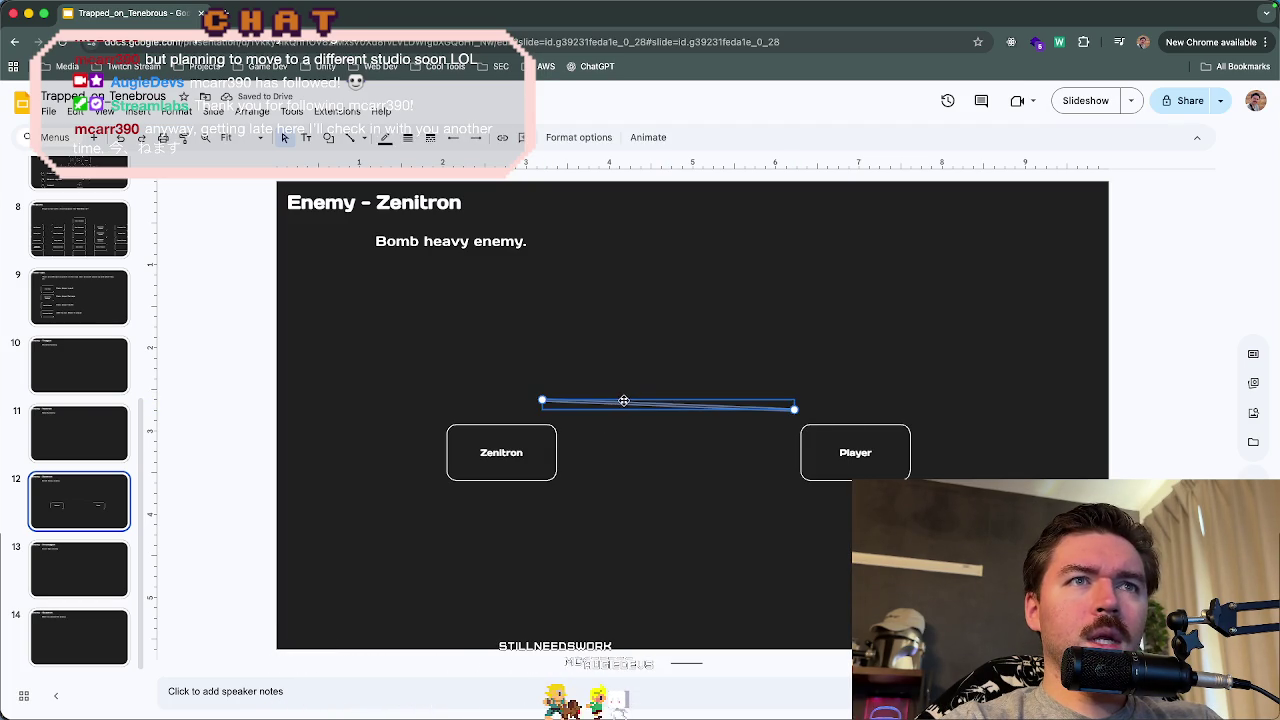
# - Browse the line's start and end arrowhead styles and the line type list
pyautogui.click(457, 138)
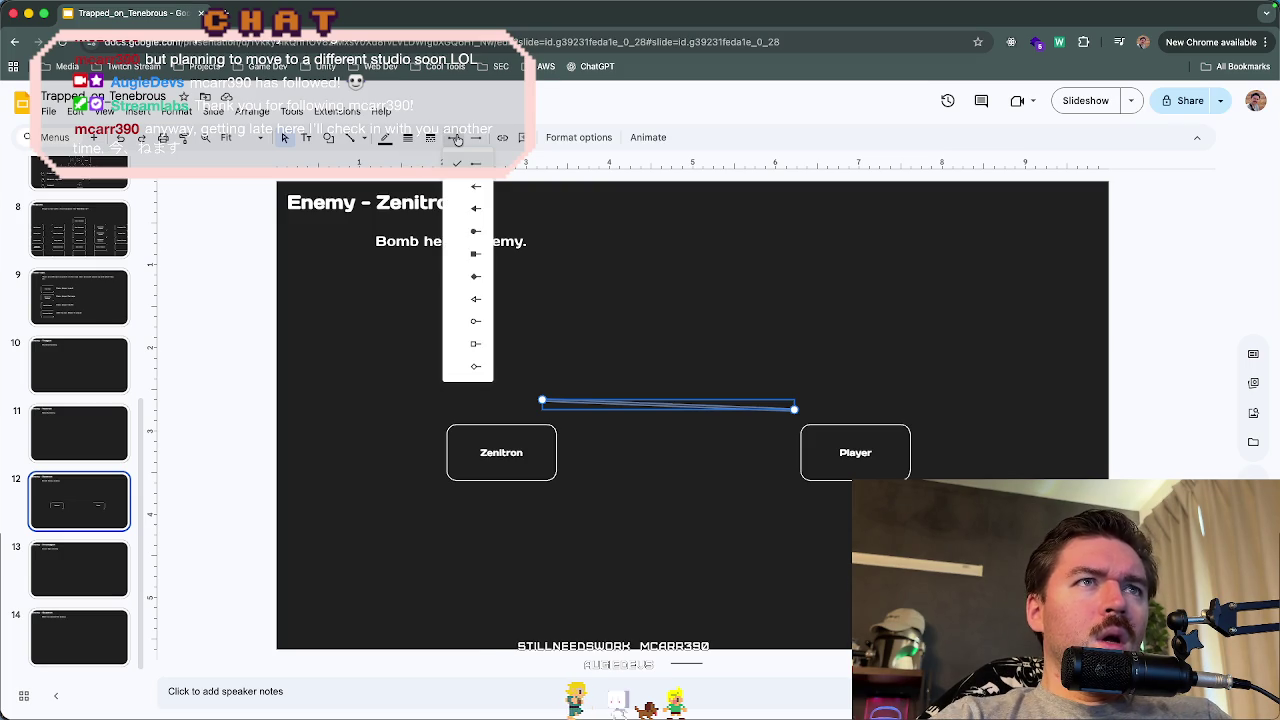
pyautogui.click(477, 138)
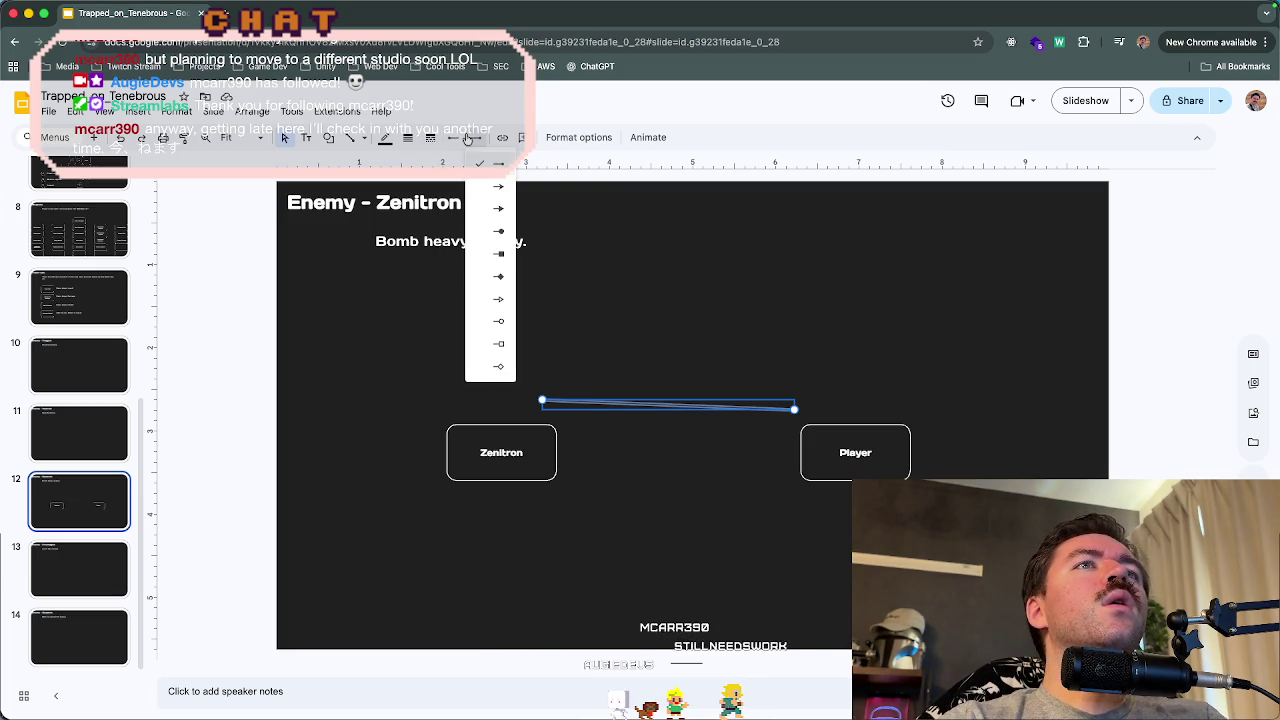
pyautogui.click(352, 143)
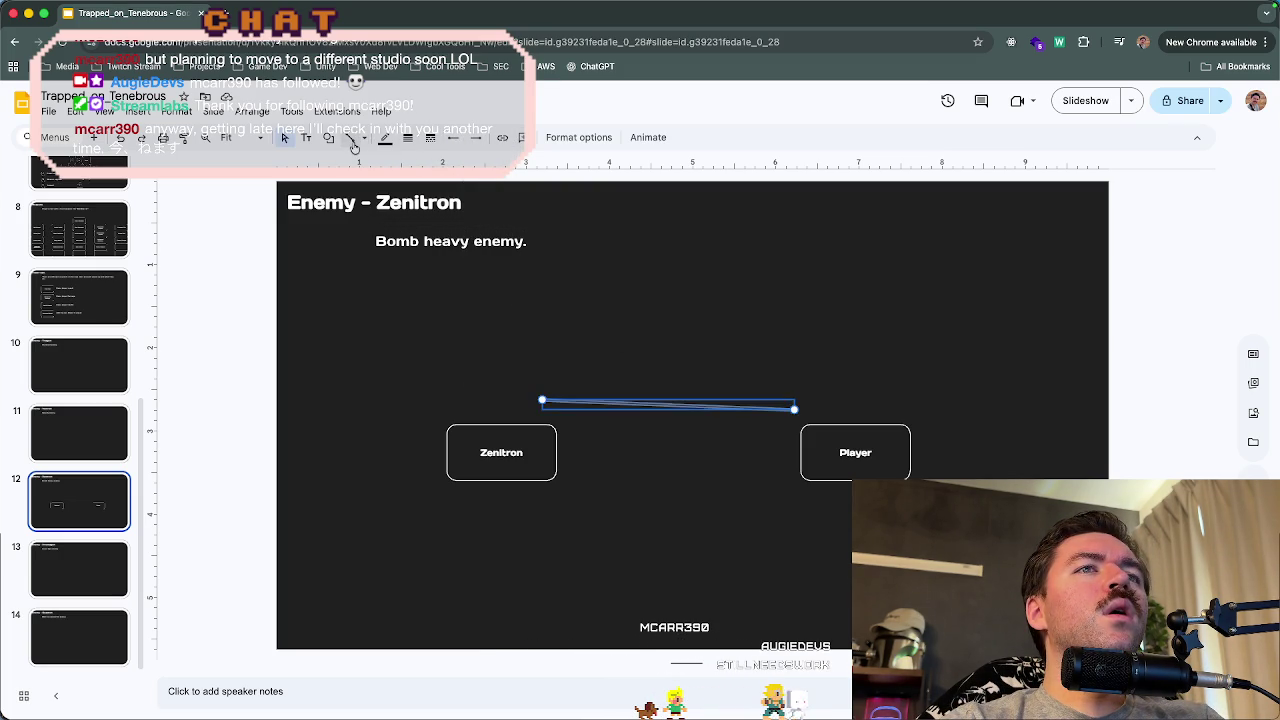
pyautogui.click(363, 142)
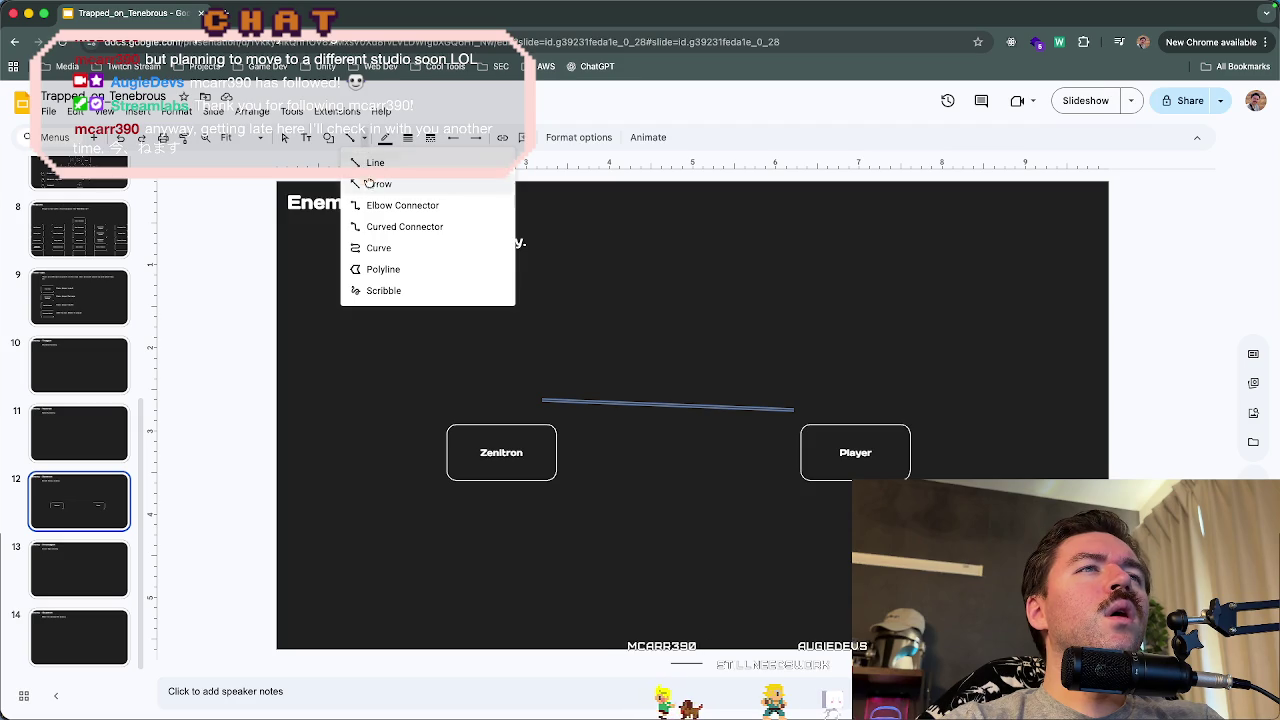
# - Draw a curve from above the Zenitron box toward the Player box
pyautogui.click(378, 248)
pyautogui.click(566, 378)
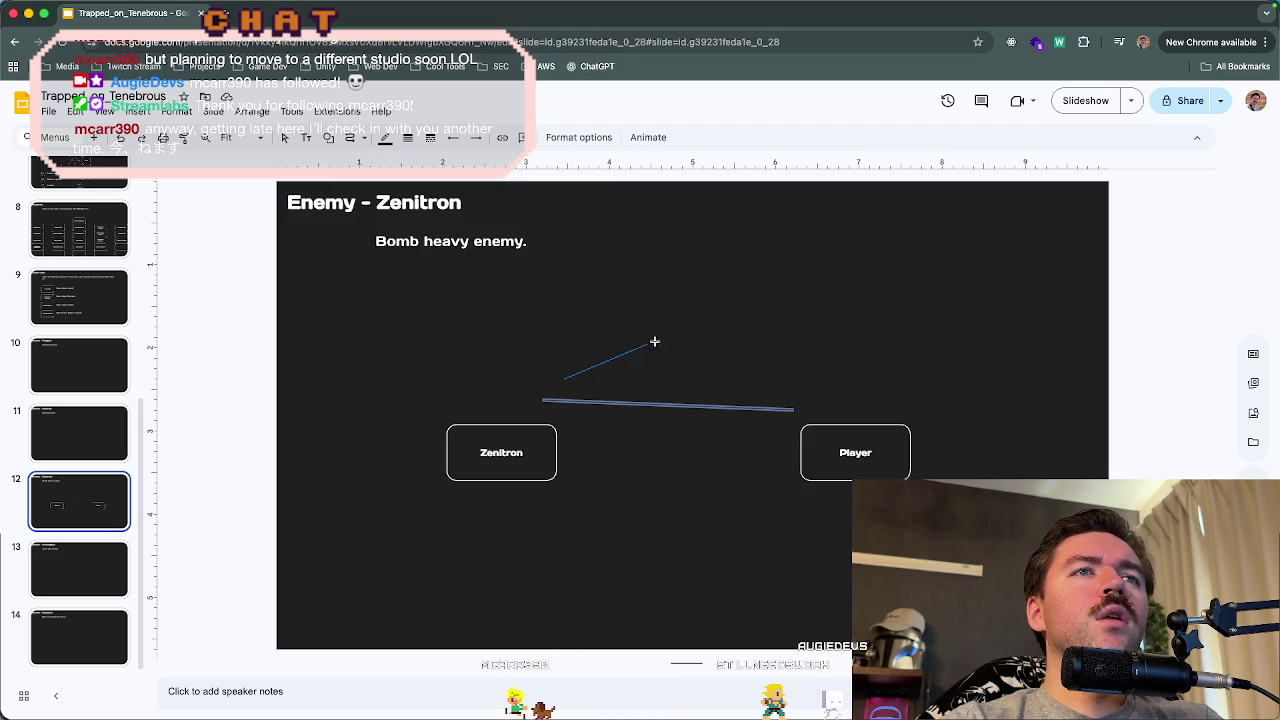
pyautogui.click(790, 363)
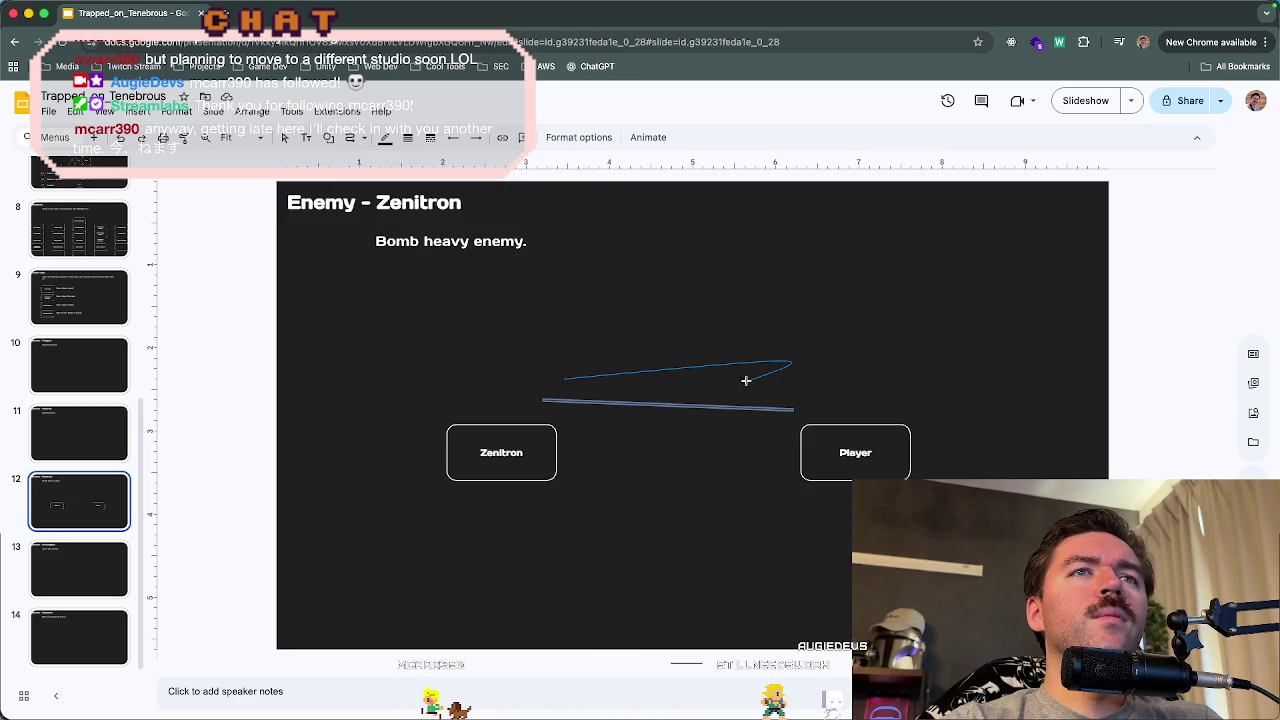
pyautogui.click(900, 388)
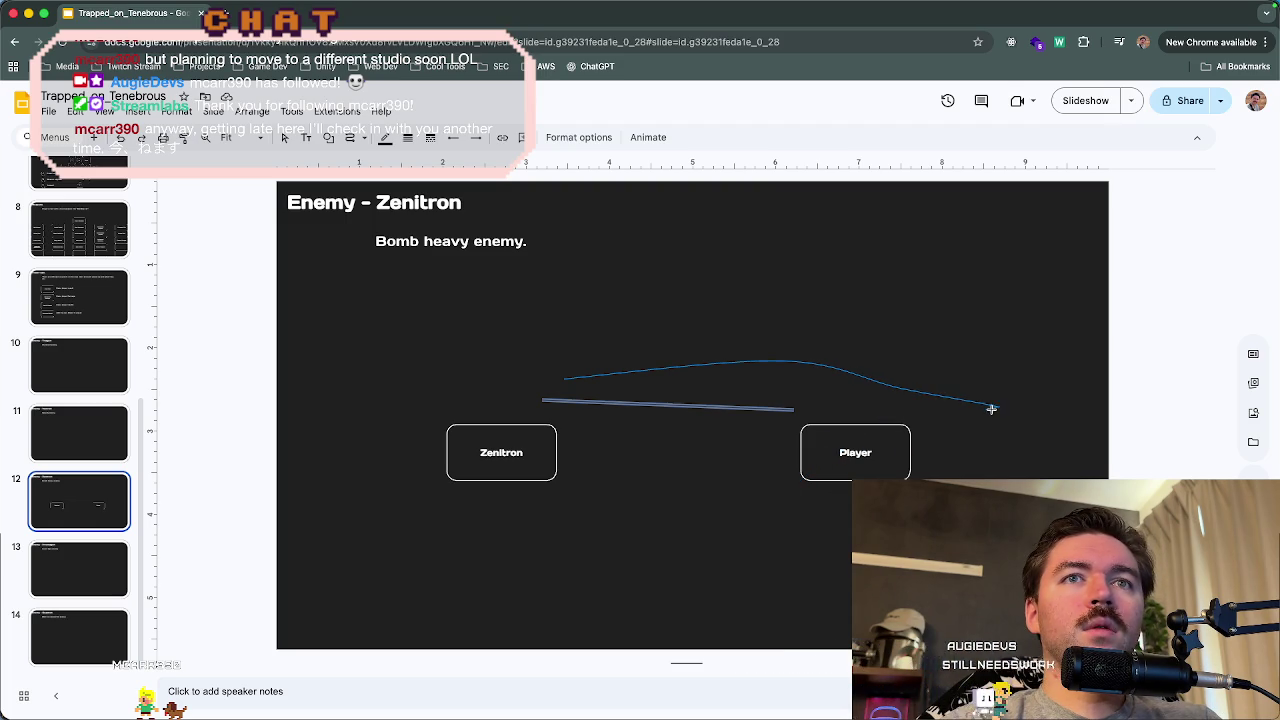
pyautogui.doubleClick(721, 455)
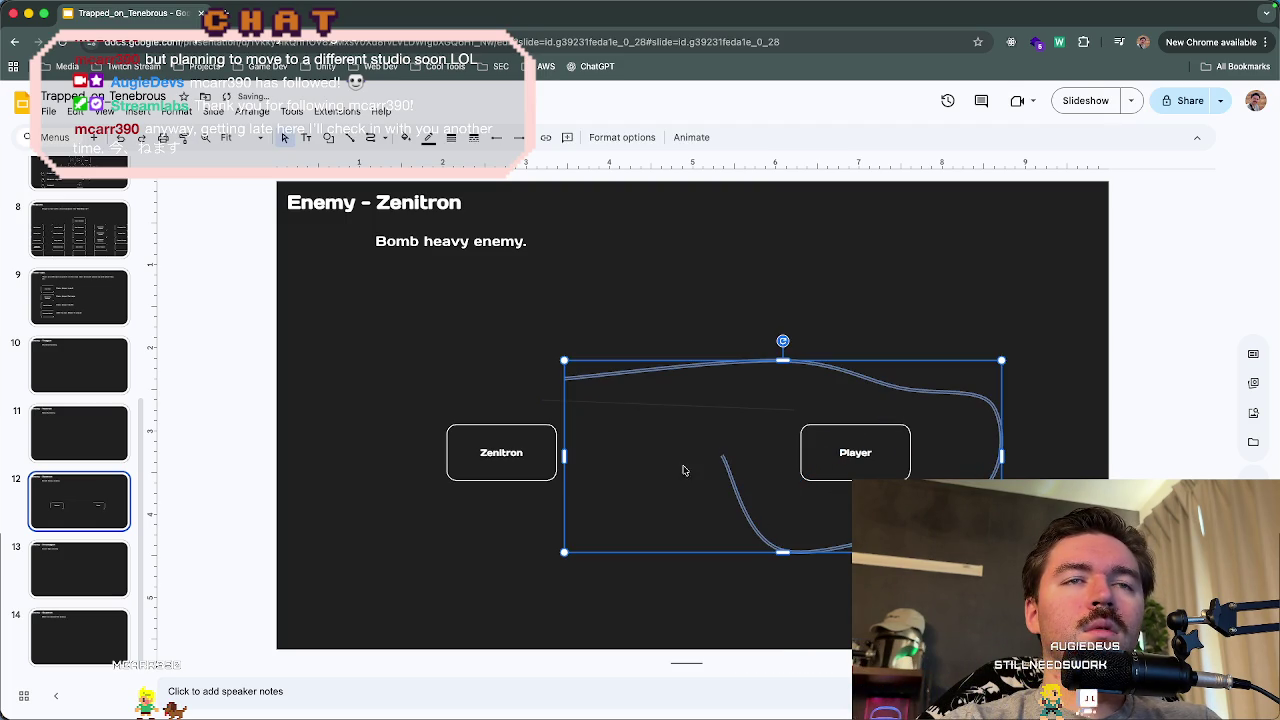
# - Delete the misdrawn curve and the leftover thin line
pyautogui.moveTo(723, 459); pyautogui.dragTo(657, 433)
pyautogui.press('Delete')
pyautogui.click(679, 401)
pyautogui.press('Delete')
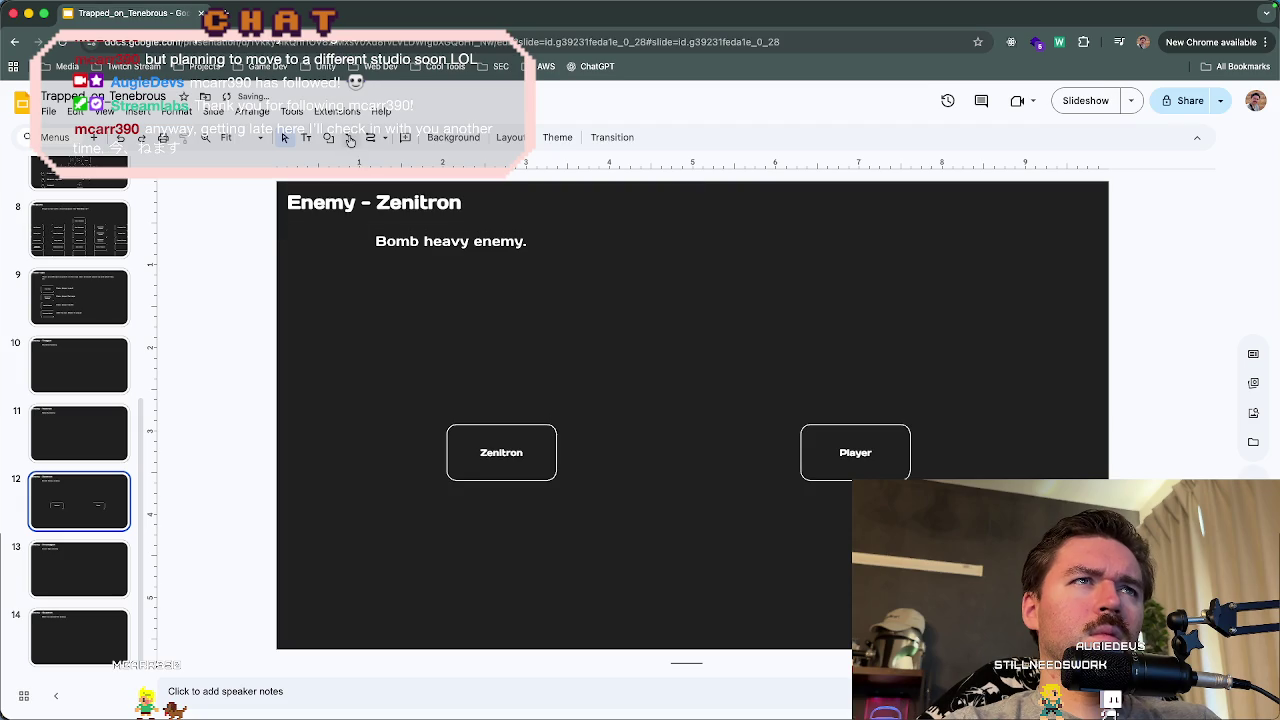
# - Draw a three-point arc, raise its peak, and attach its ends to Zenitron and Player
pyautogui.click(369, 142)
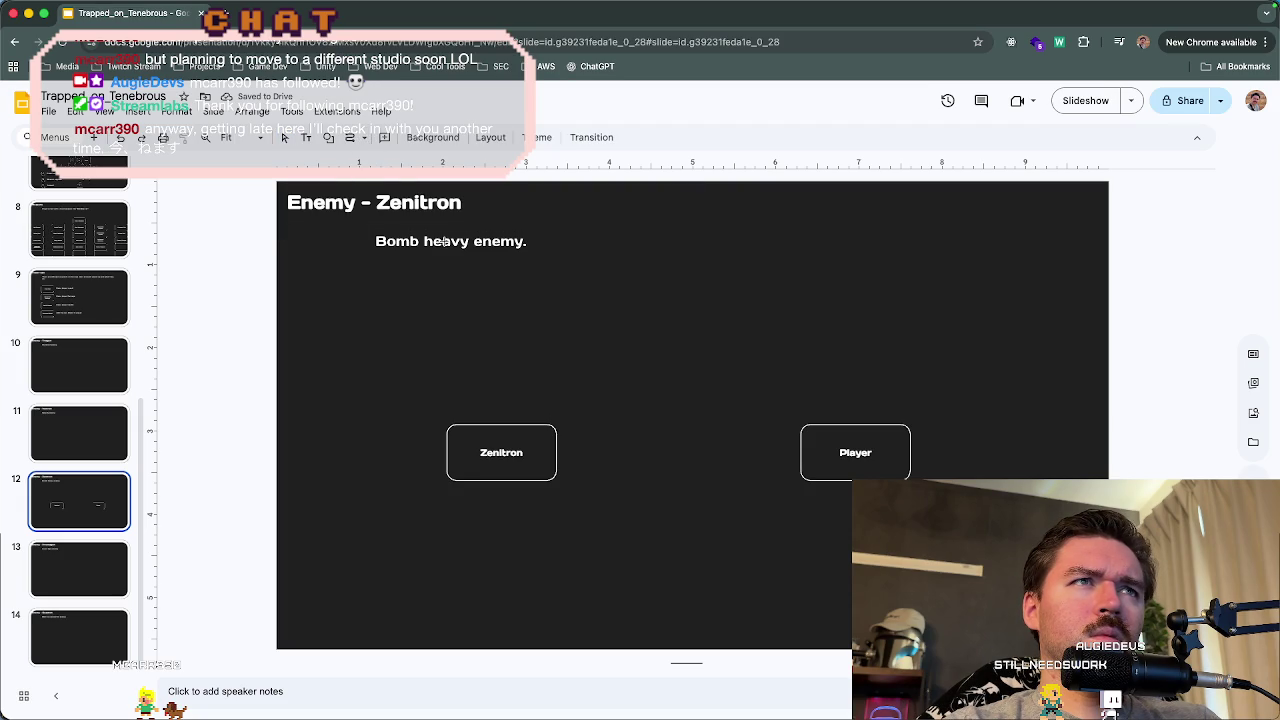
pyautogui.click(564, 396)
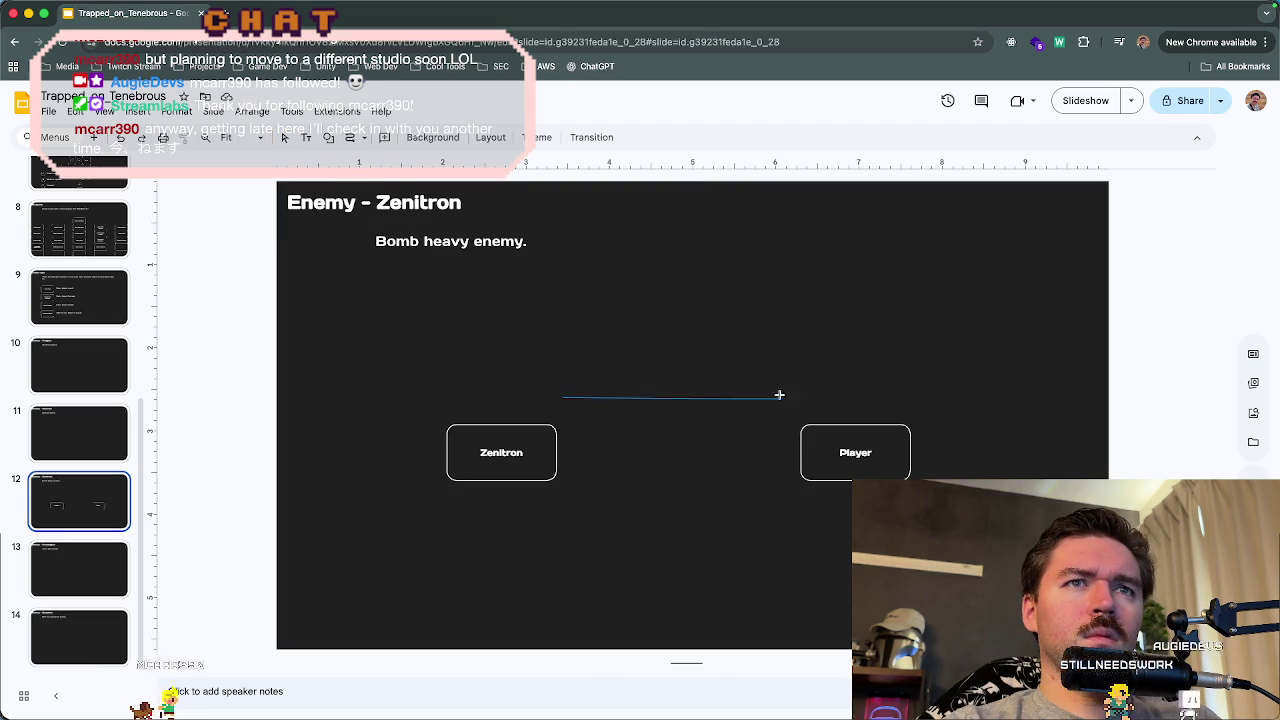
pyautogui.click(667, 345)
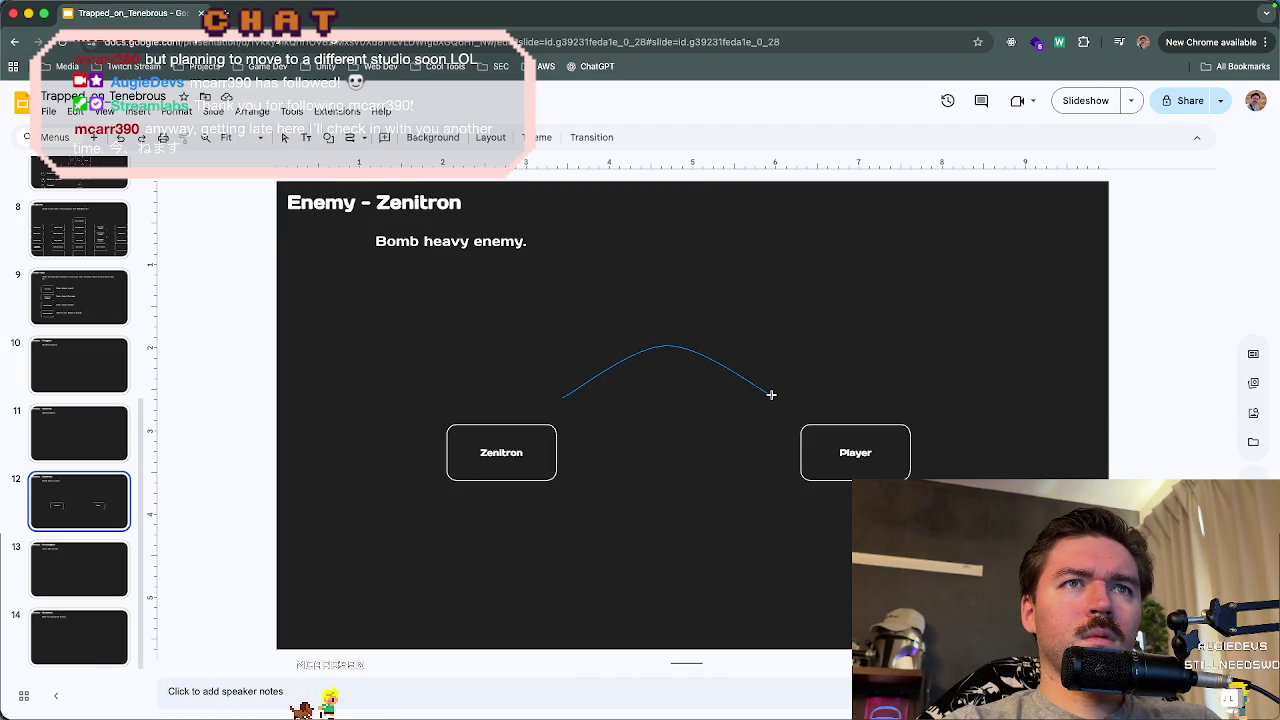
pyautogui.doubleClick(771, 396)
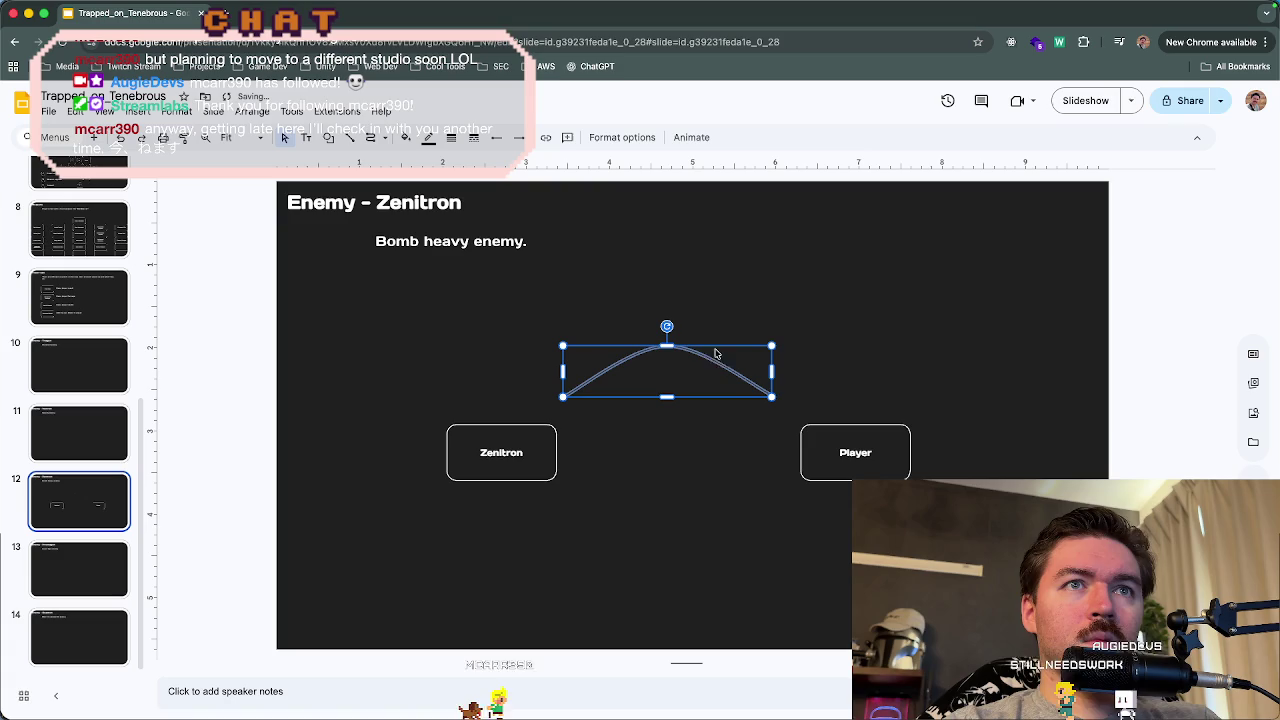
pyautogui.moveTo(714, 360); pyautogui.dragTo(727, 374)
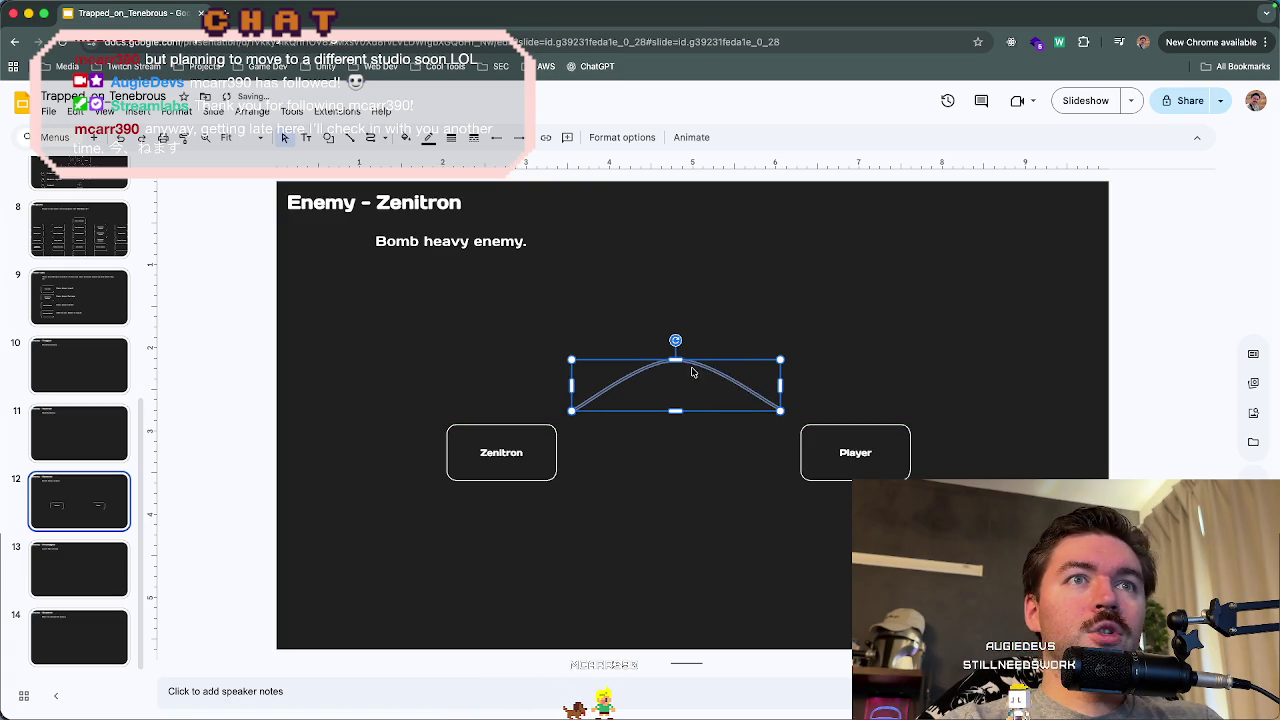
pyautogui.moveTo(684, 327)
pyautogui.mouseDown()
pyautogui.moveTo(677, 266)
pyautogui.moveTo(676, 324)
pyautogui.mouseUp()
pyautogui.moveTo(567, 413); pyautogui.dragTo(556, 424)
pyautogui.moveTo(783, 425); pyautogui.dragTo(802, 425)
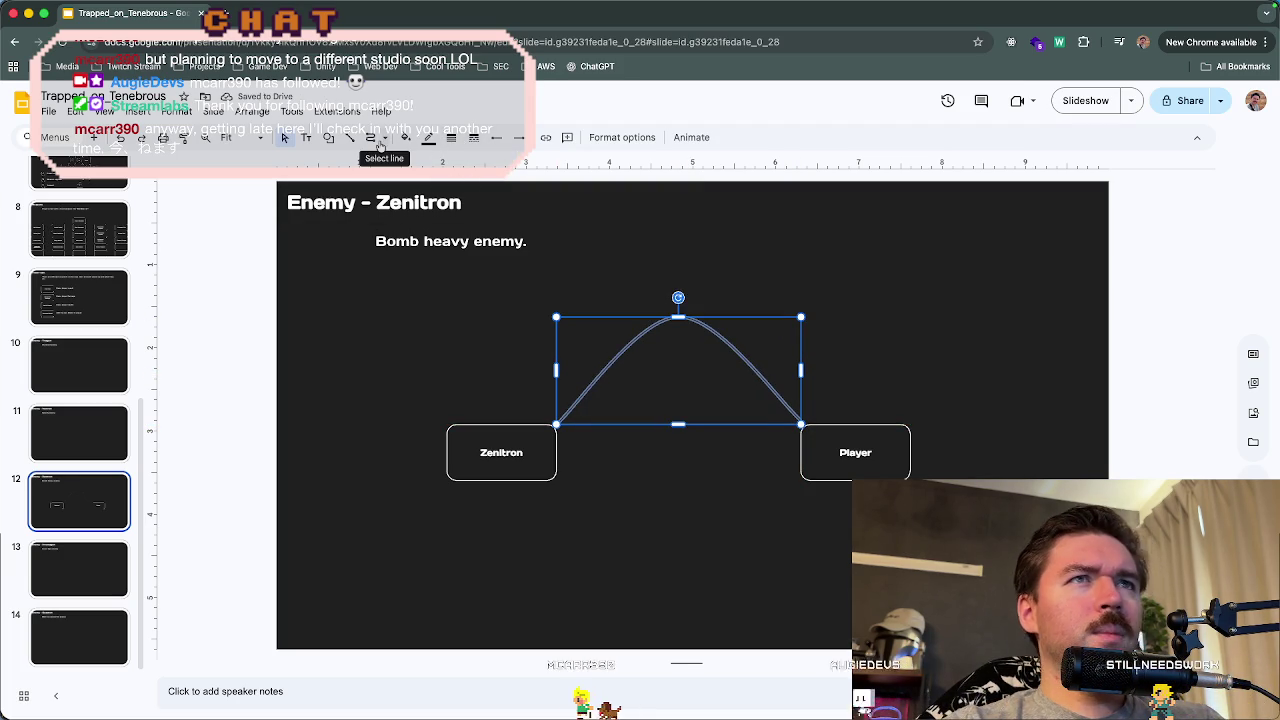
# - Make the arc a dotted line in a light colour
pyautogui.click(473, 140)
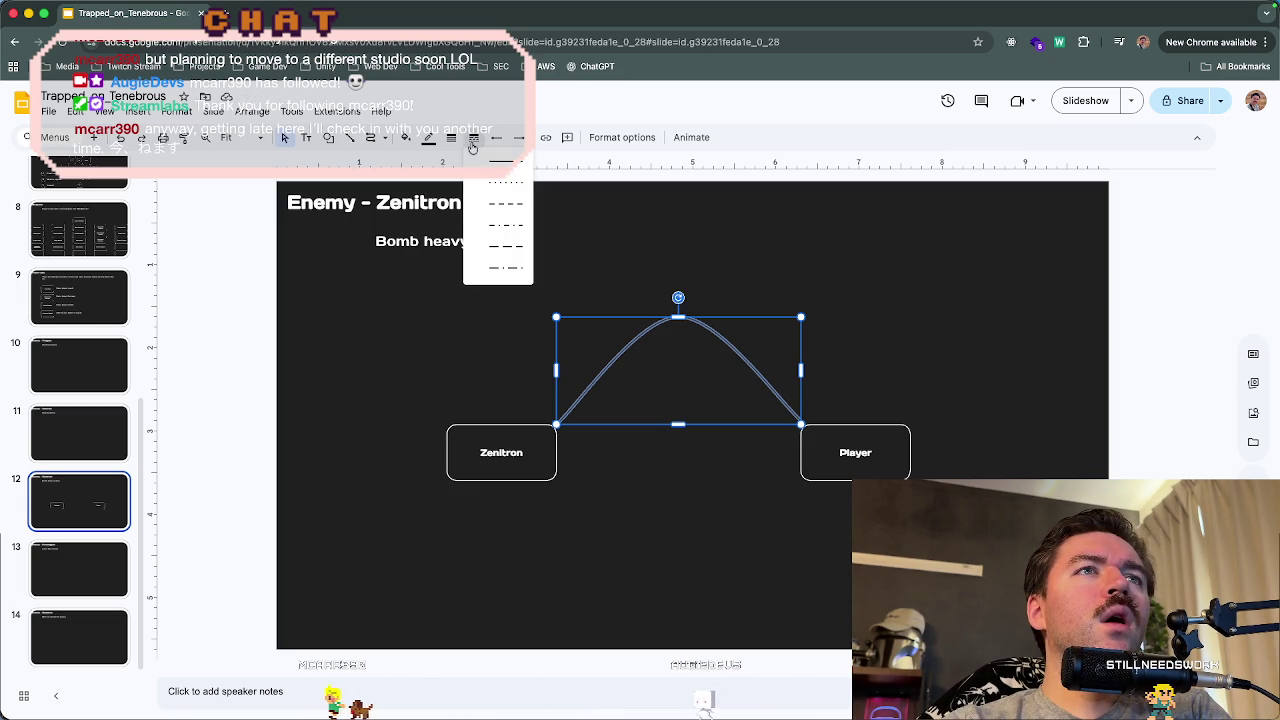
pyautogui.click(505, 182)
pyautogui.click(851, 304)
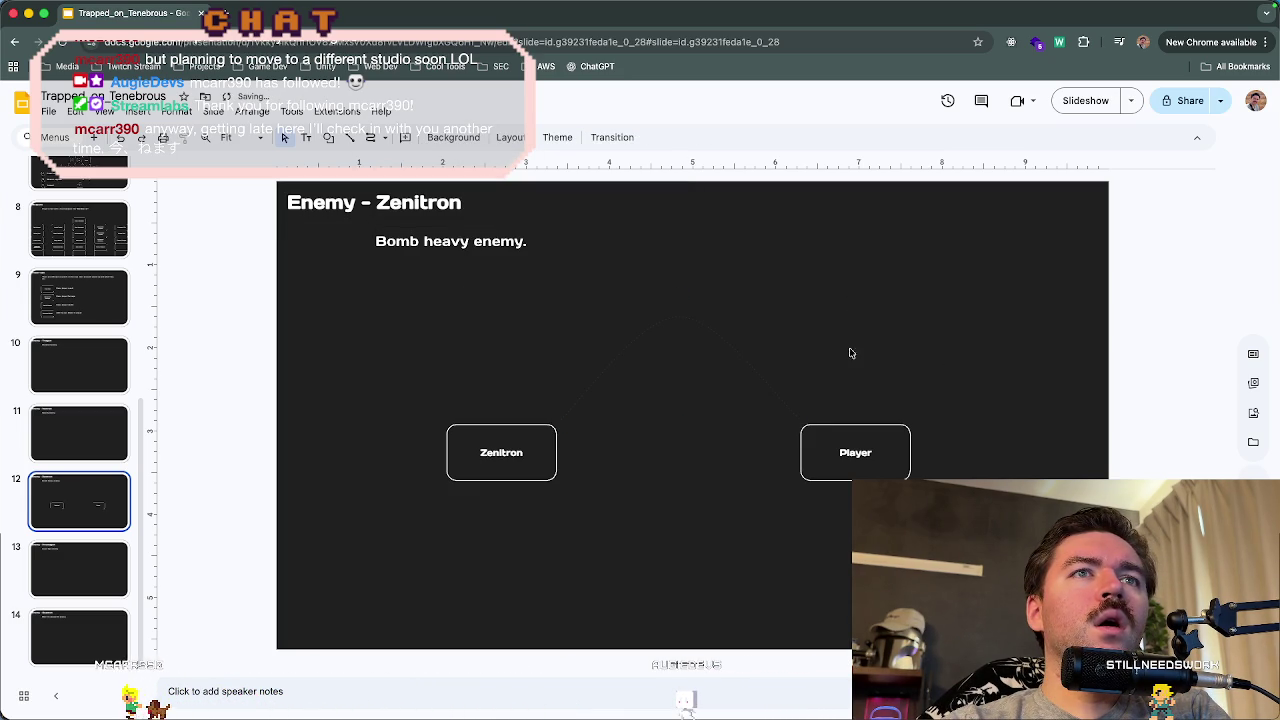
pyautogui.click(714, 331)
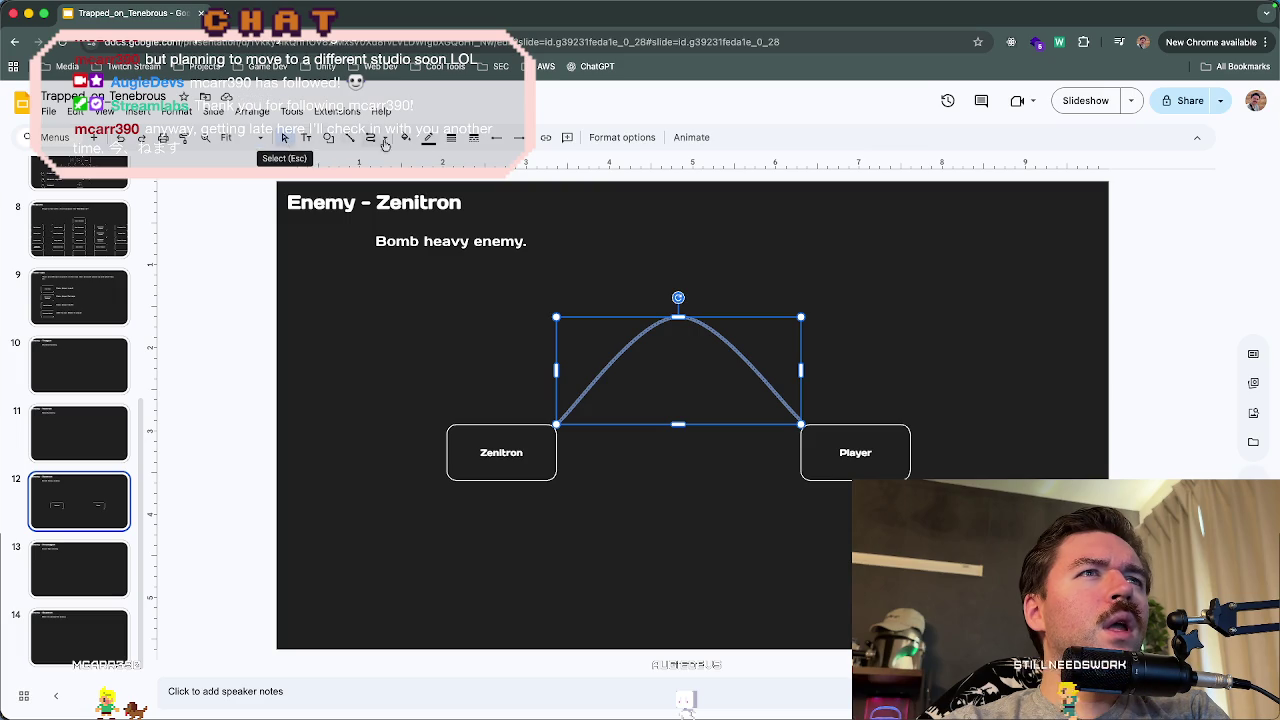
pyautogui.click(429, 139)
pyautogui.click(439, 183)
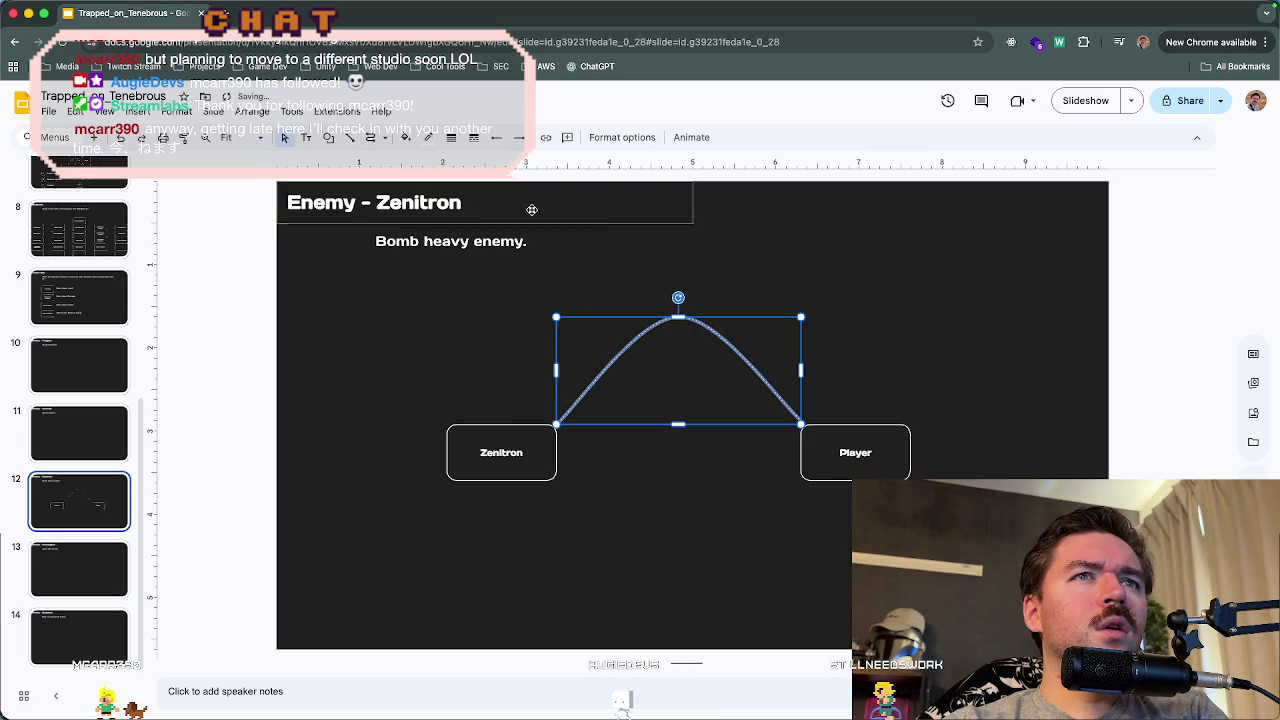
pyautogui.click(923, 314)
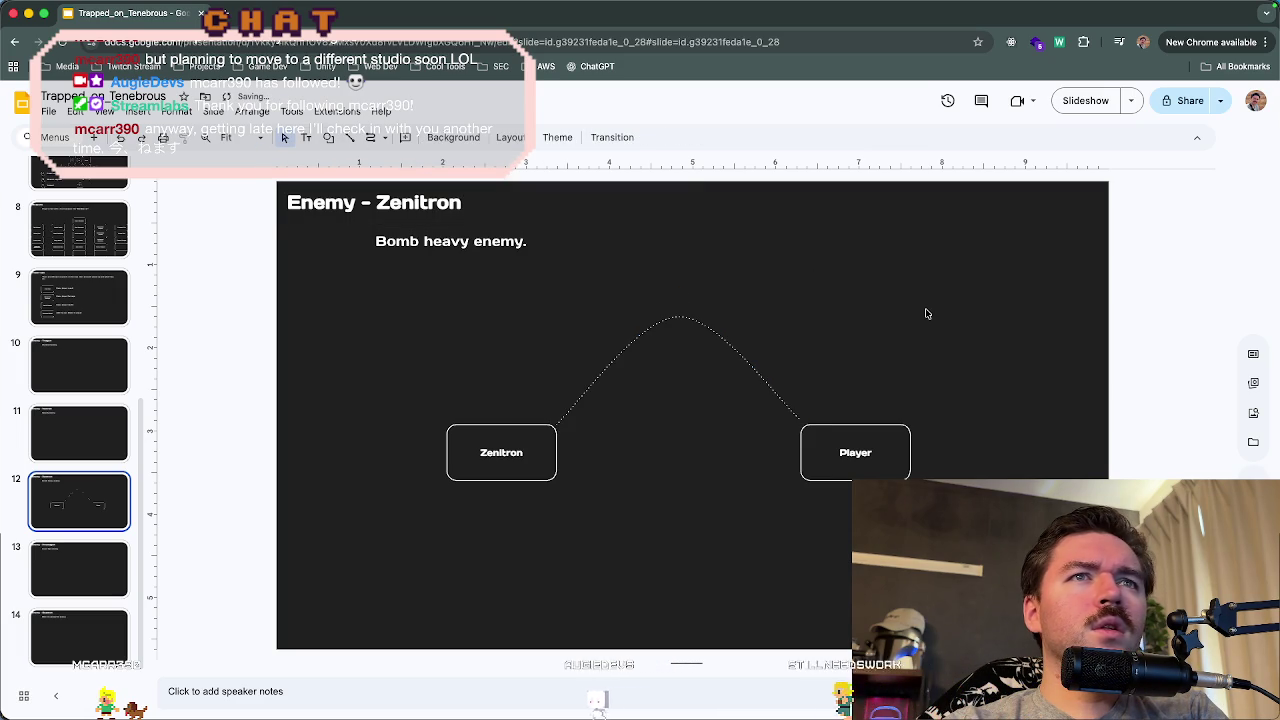
pyautogui.click(752, 364)
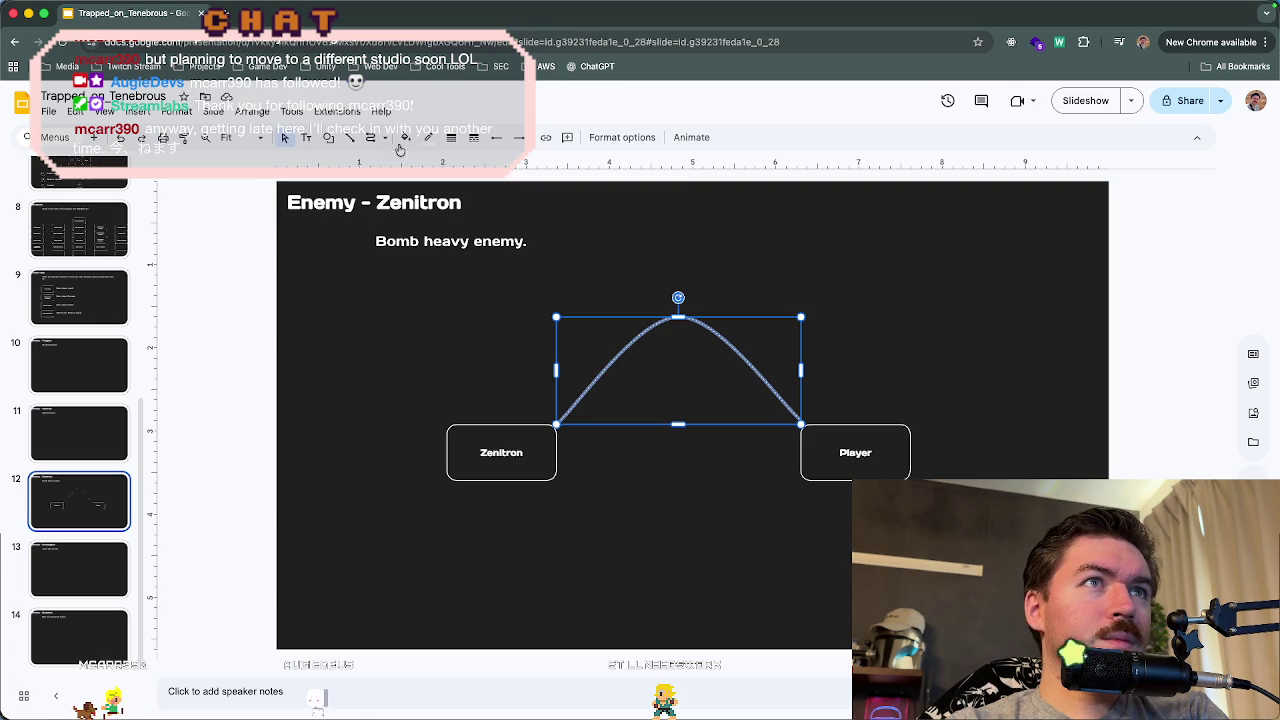
# - Switch the arc to a dashed line and lift its peak higher
pyautogui.click(479, 146)
pyautogui.click(498, 206)
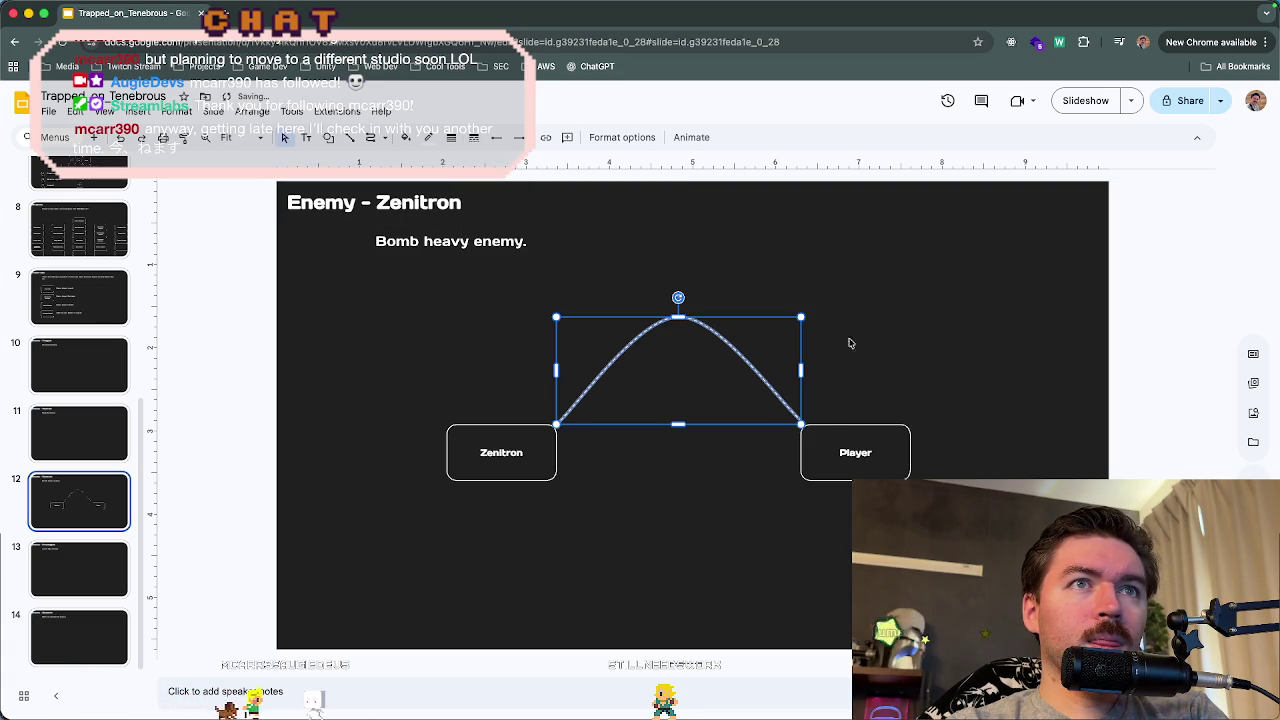
pyautogui.click(918, 362)
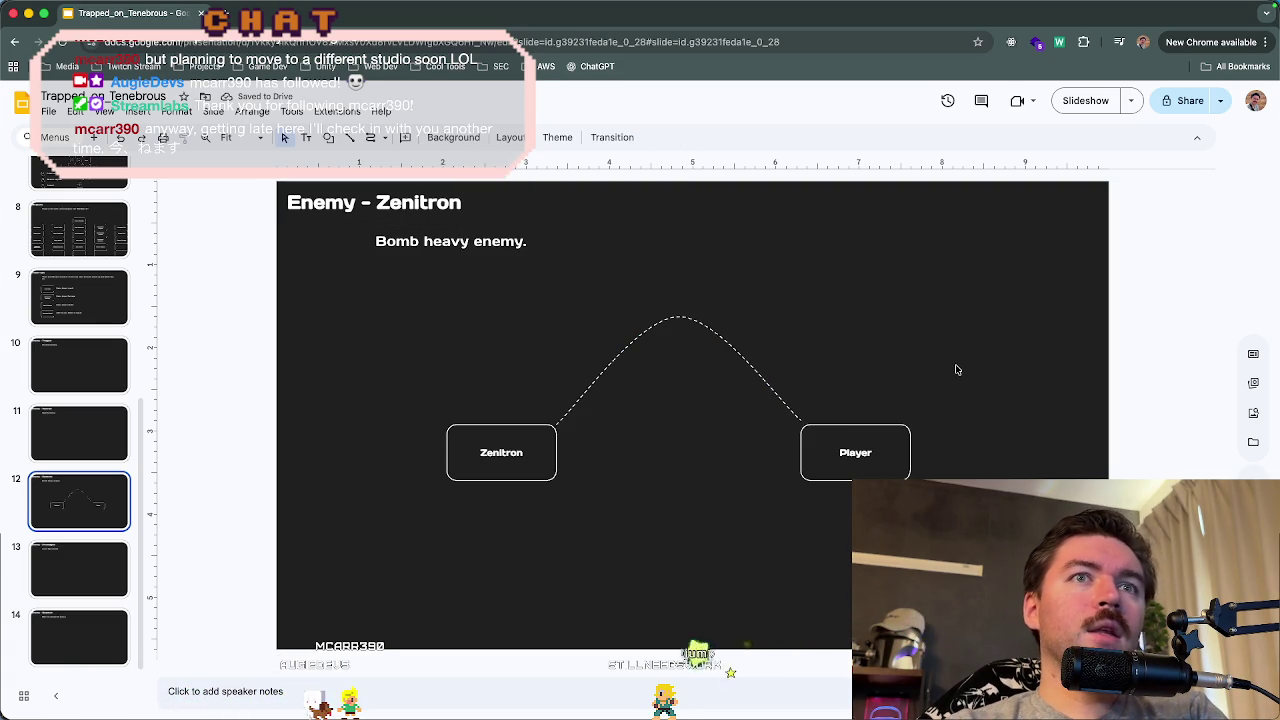
pyautogui.click(703, 326)
pyautogui.moveTo(679, 318); pyautogui.dragTo(679, 270)
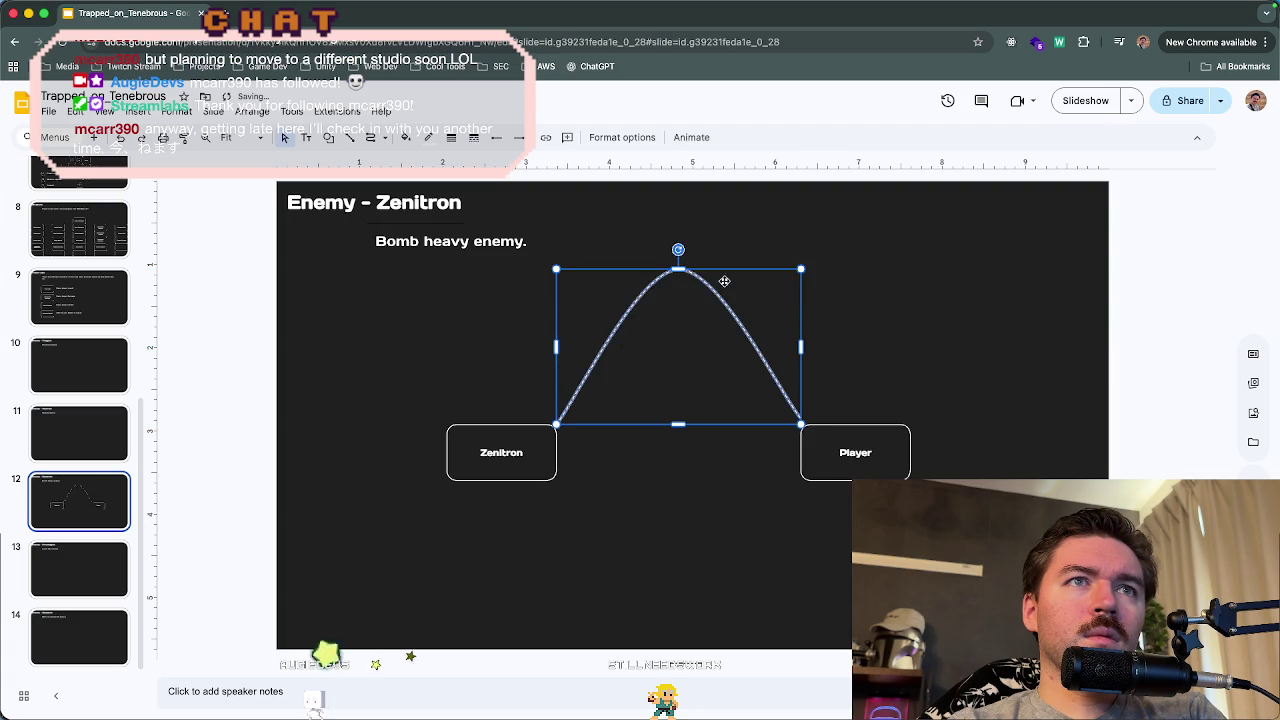
pyautogui.click(989, 343)
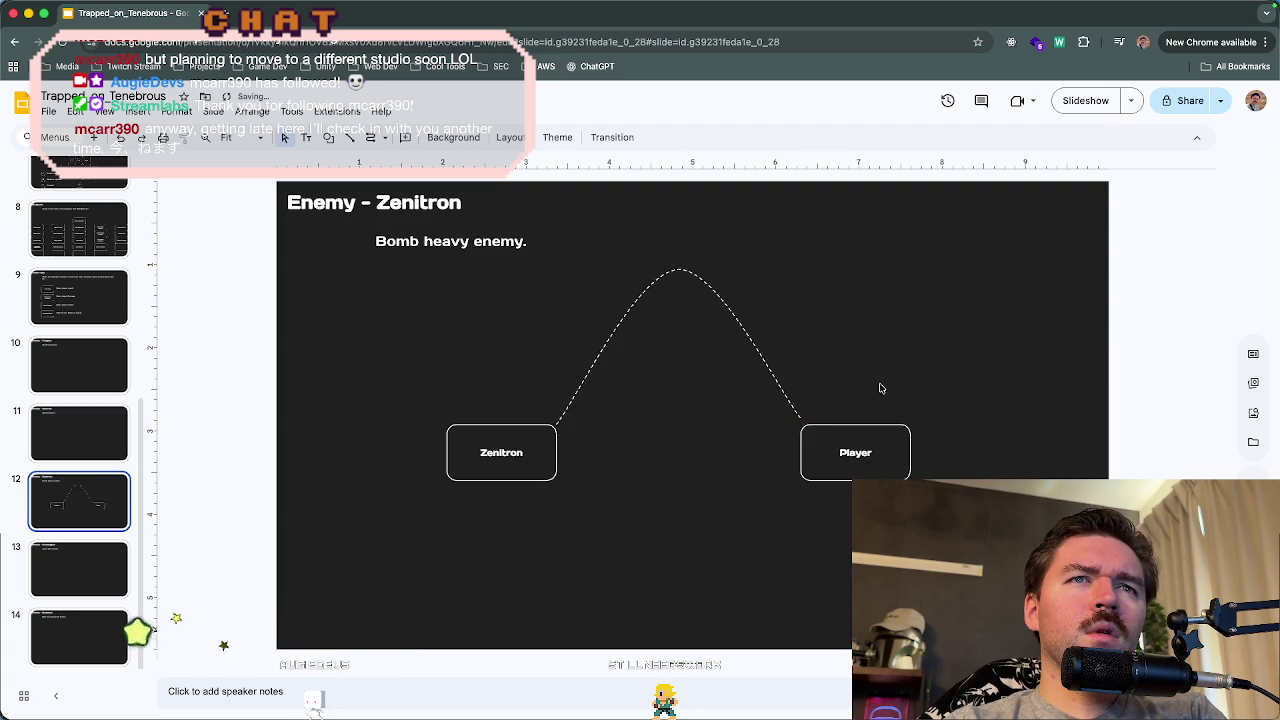
# - Insert an explosion callout shape just above and left of the Player box
pyautogui.click(328, 137)
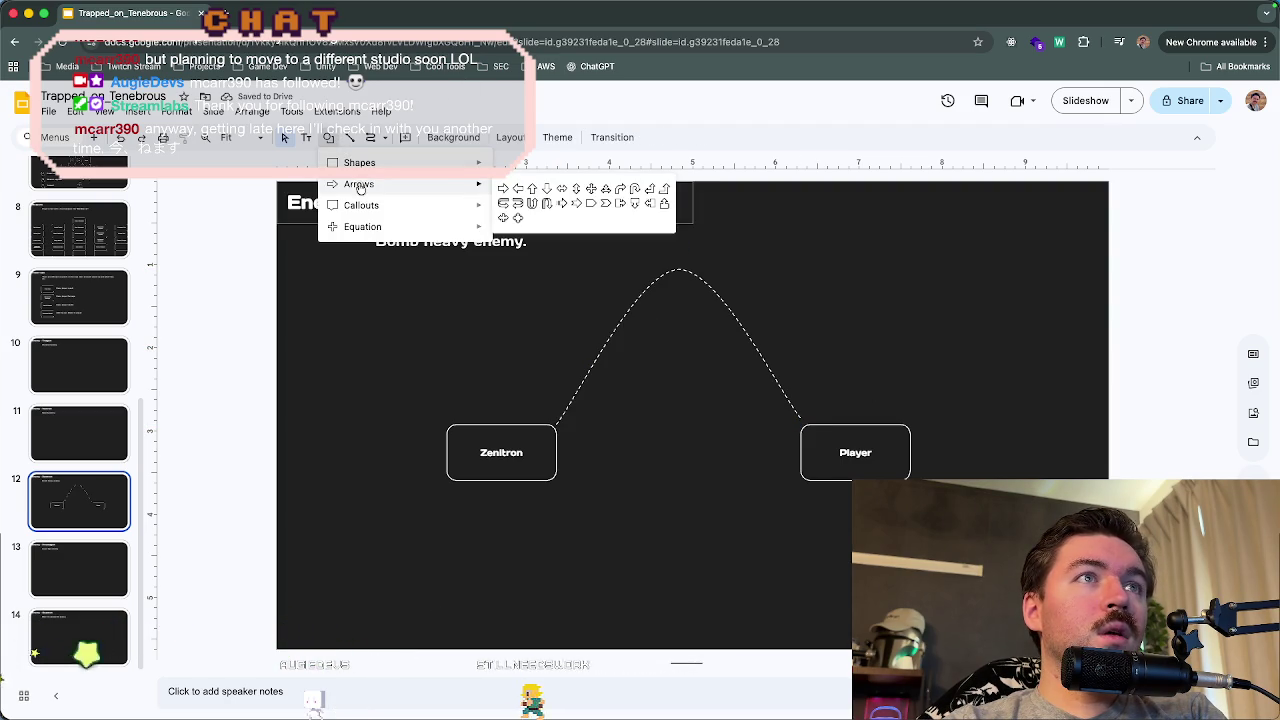
pyautogui.moveTo(387, 216)
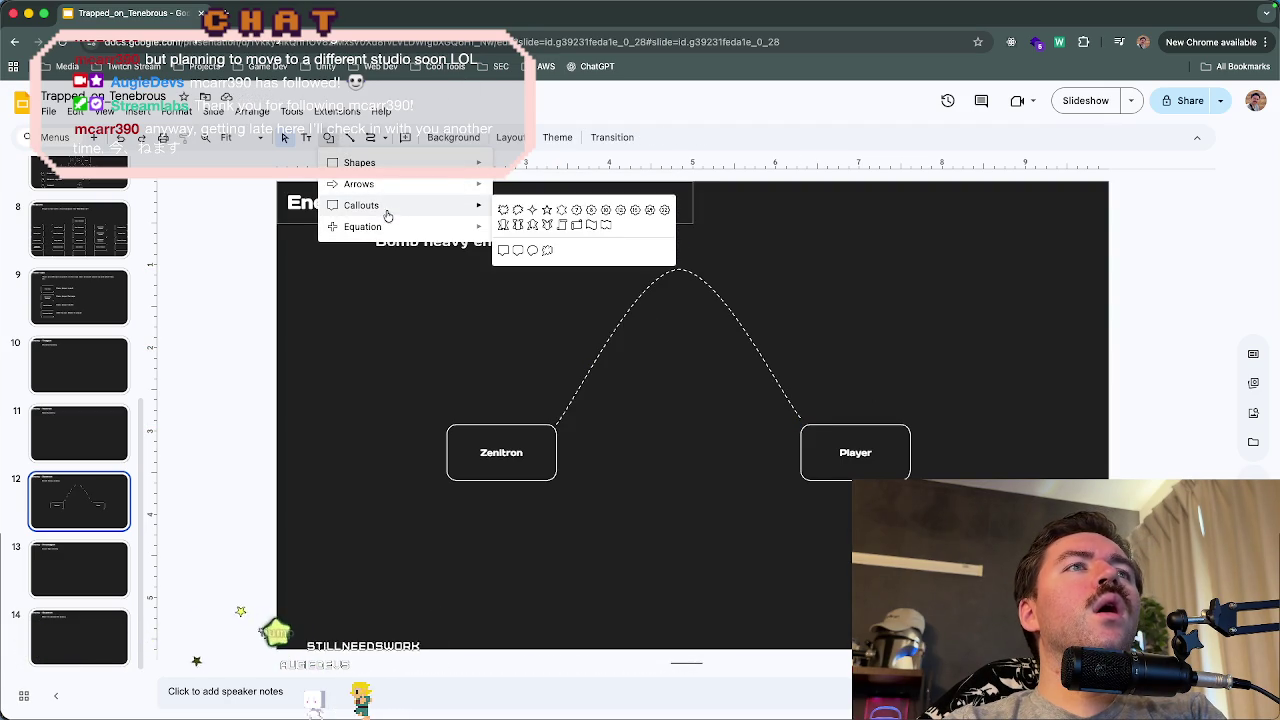
pyautogui.click(518, 214)
pyautogui.moveTo(862, 382); pyautogui.dragTo(946, 441)
pyautogui.moveTo(903, 393)
pyautogui.mouseDown()
pyautogui.moveTo(863, 363)
pyautogui.moveTo(853, 334)
pyautogui.mouseUp()
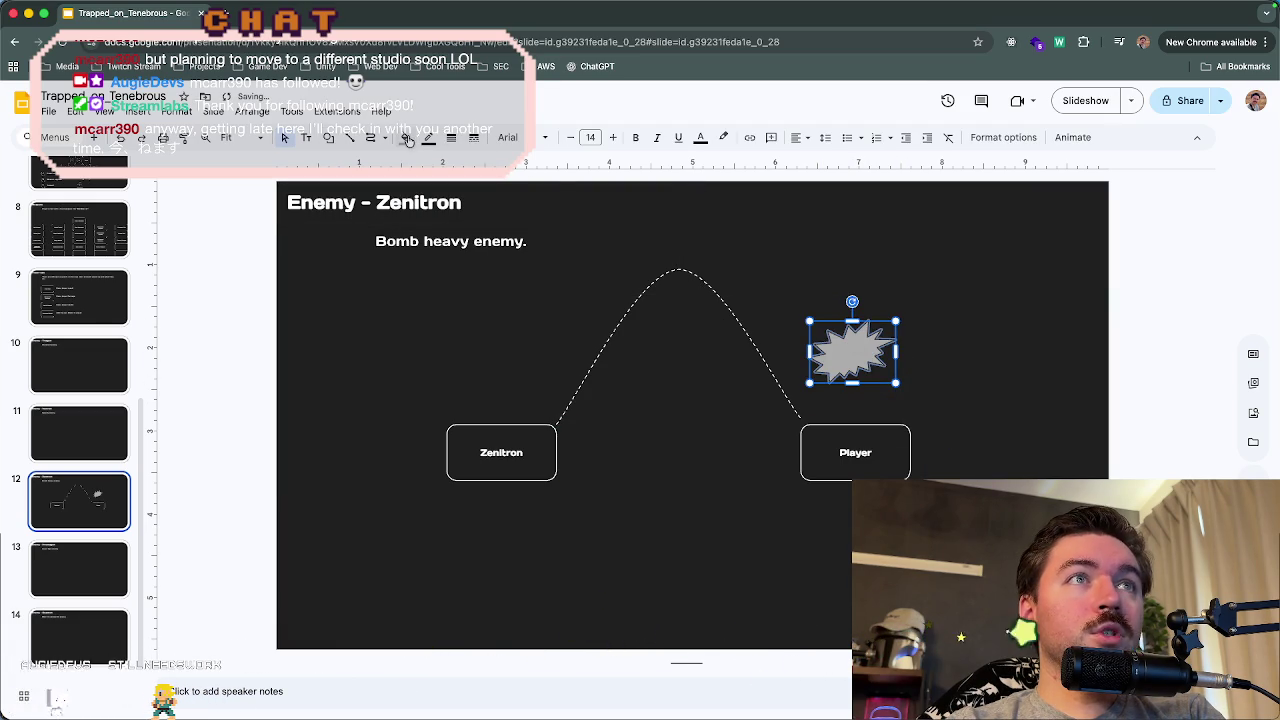
# - Give the explosion a transparent fill and white outline, and shrink it
pyautogui.click(407, 140)
pyautogui.click(414, 204)
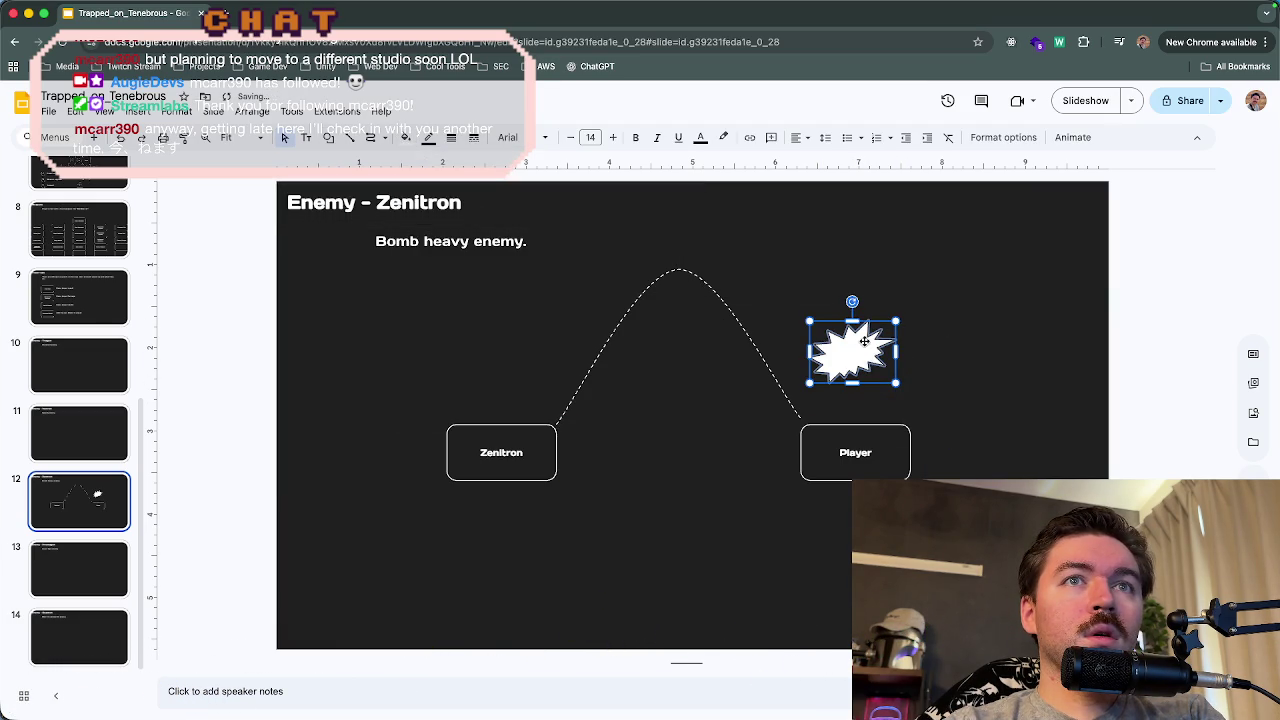
pyautogui.click(404, 139)
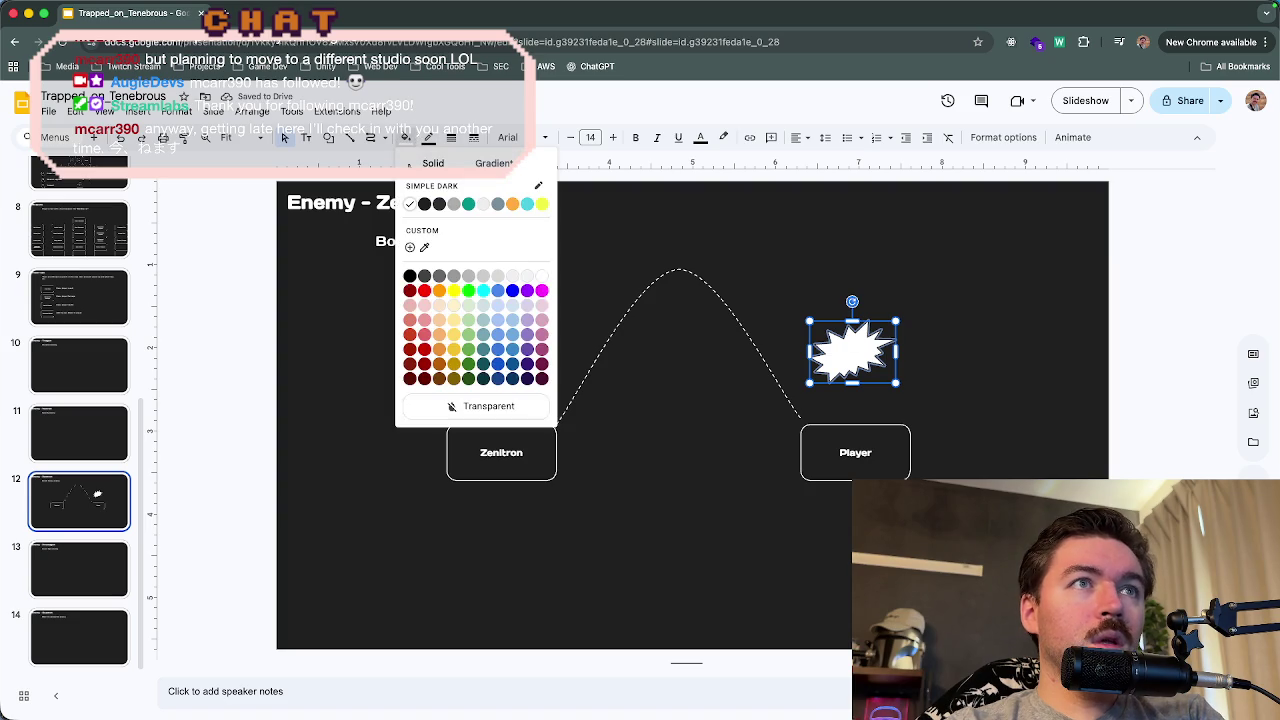
pyautogui.click(466, 407)
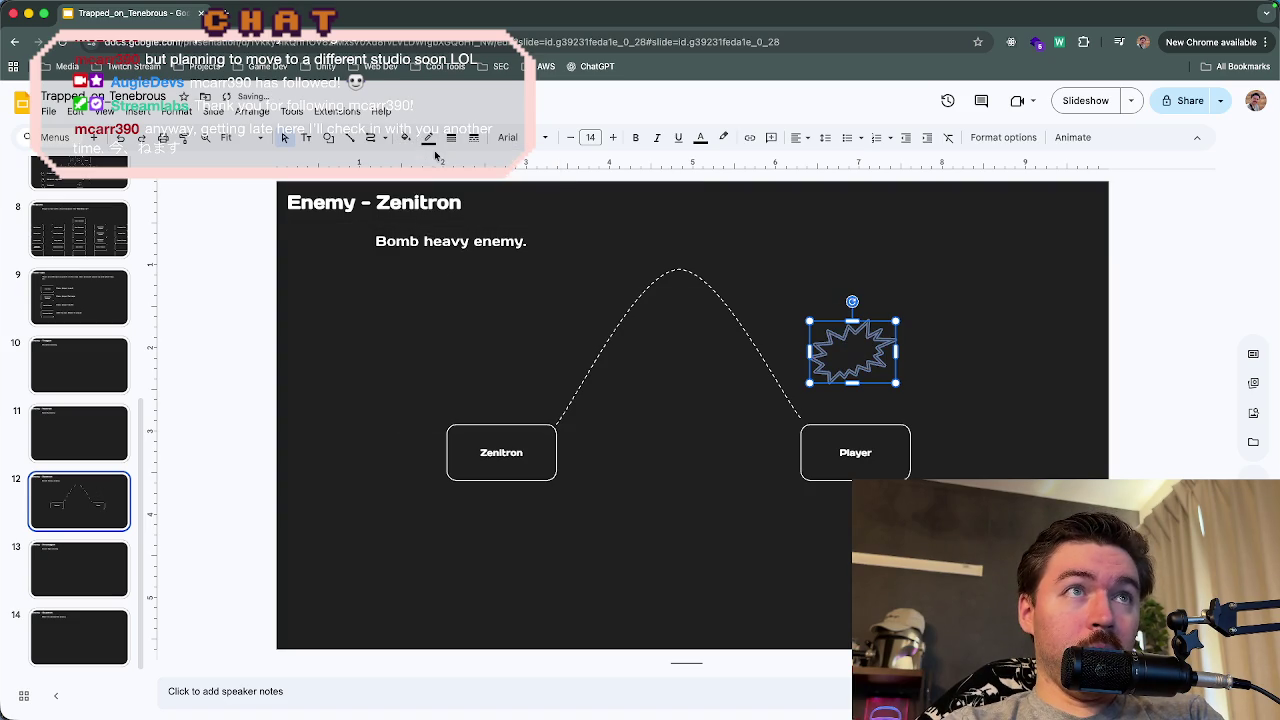
pyautogui.click(429, 140)
pyautogui.click(432, 180)
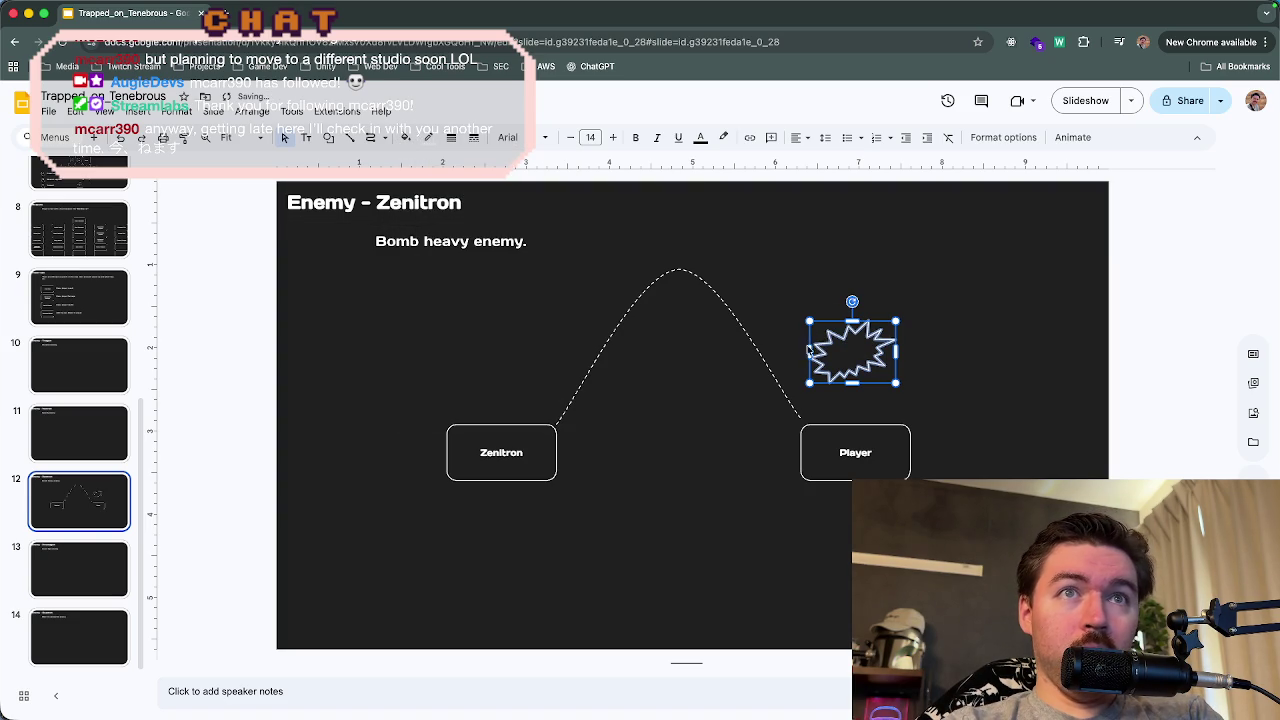
pyautogui.moveTo(840, 341); pyautogui.dragTo(799, 424)
pyautogui.click(993, 402)
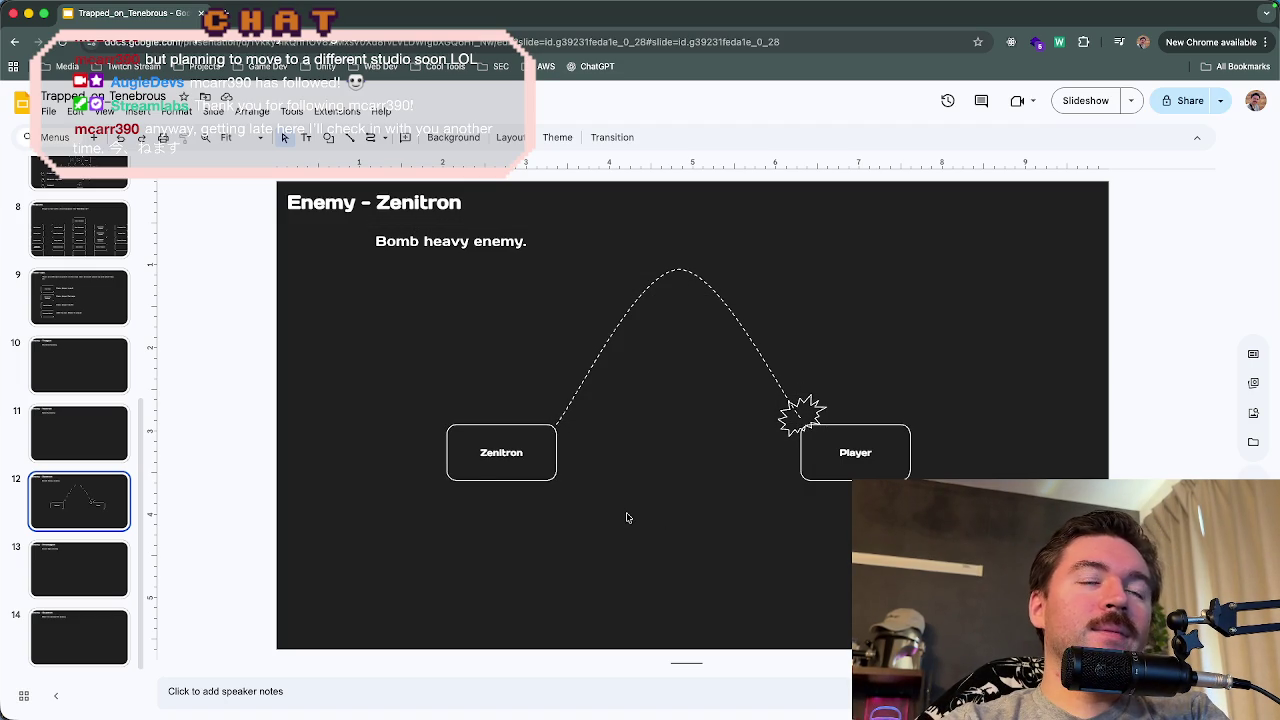
# - Select the whole Zenitron diagram and shift it higher and centred on the slide
pyautogui.moveTo(384, 516)
pyautogui.mouseDown()
pyautogui.moveTo(1000, 338)
pyautogui.moveTo(907, 412)
pyautogui.mouseUp()
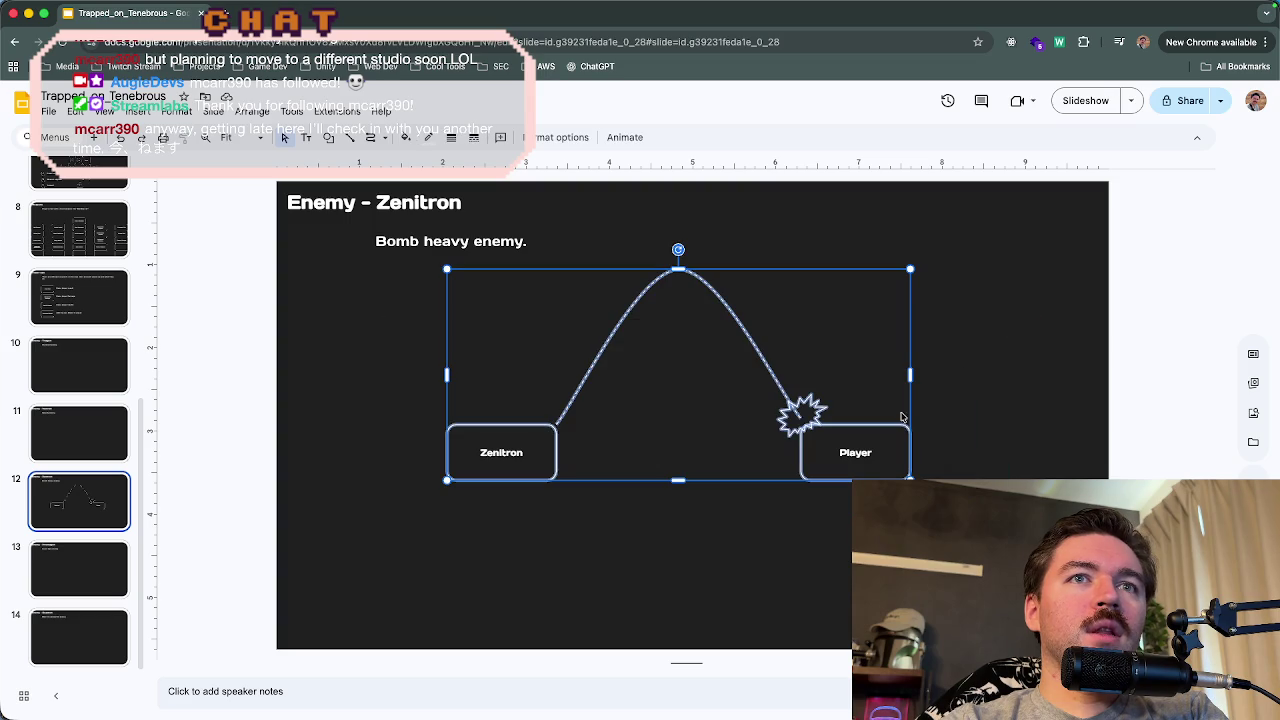
pyautogui.moveTo(872, 471)
pyautogui.mouseDown()
pyautogui.moveTo(866, 539)
pyautogui.moveTo(882, 549)
pyautogui.moveTo(842, 561)
pyautogui.moveTo(880, 552)
pyautogui.moveTo(871, 540)
pyautogui.mouseUp()
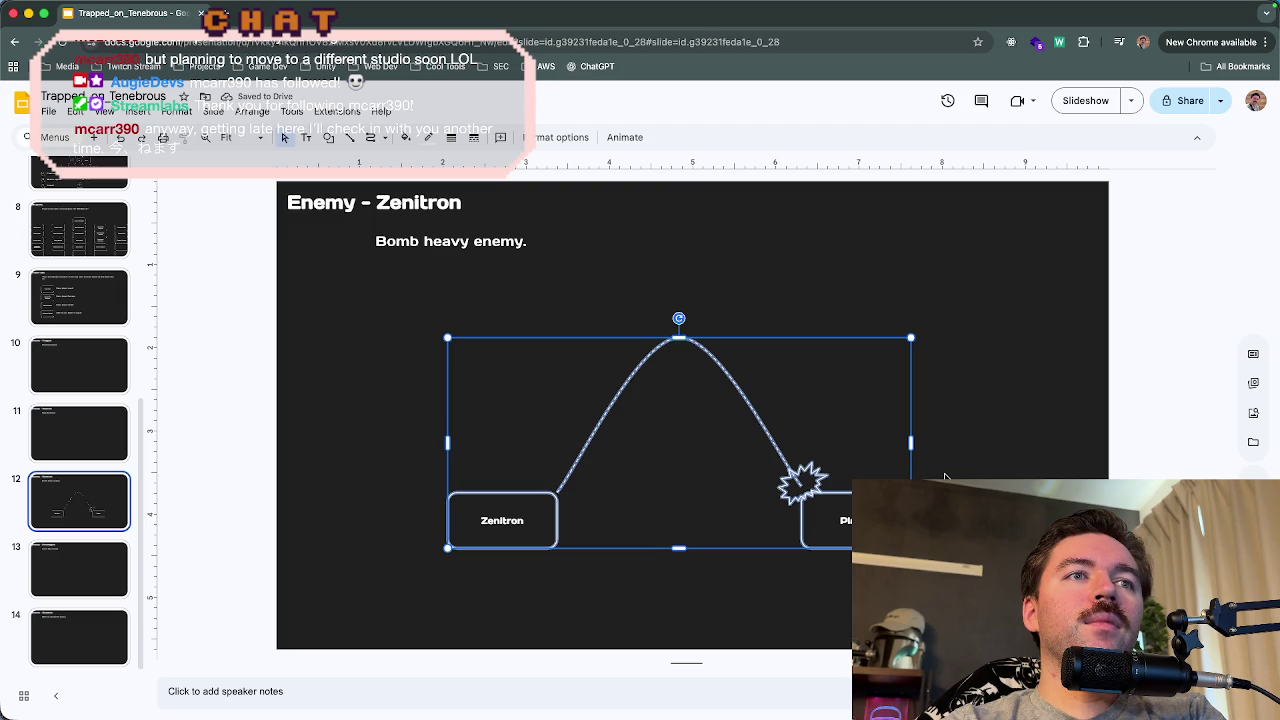
pyautogui.moveTo(839, 532); pyautogui.dragTo(839, 519)
pyautogui.click(975, 480)
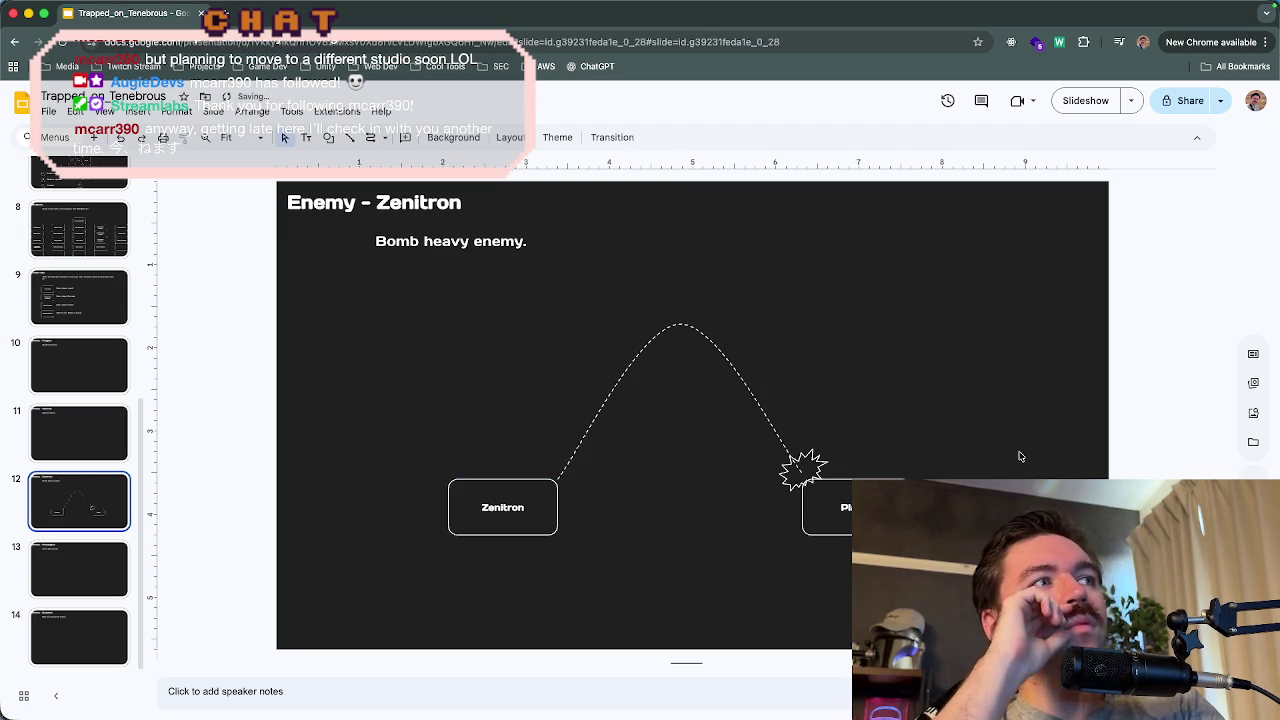
pyautogui.moveTo(508, 478); pyautogui.dragTo(520, 451)
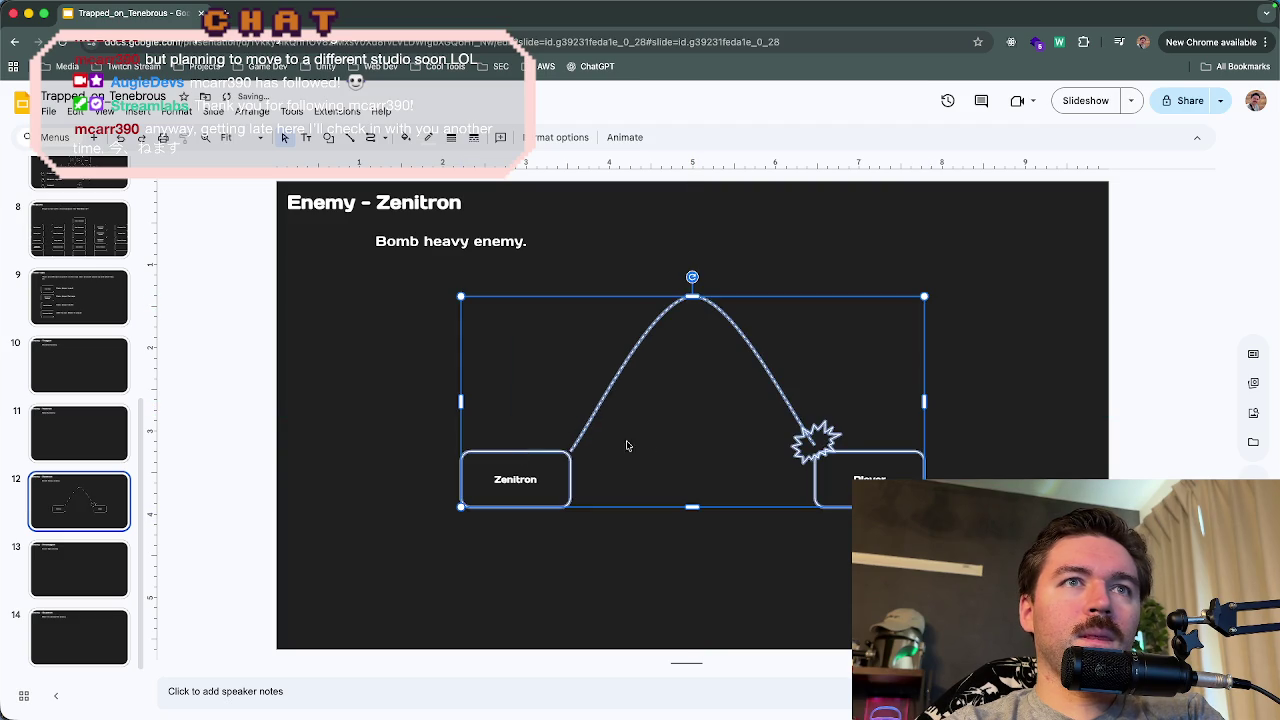
# - Deselect the finished diagram and bring the Rider code editor to the front
pyautogui.click(974, 444)
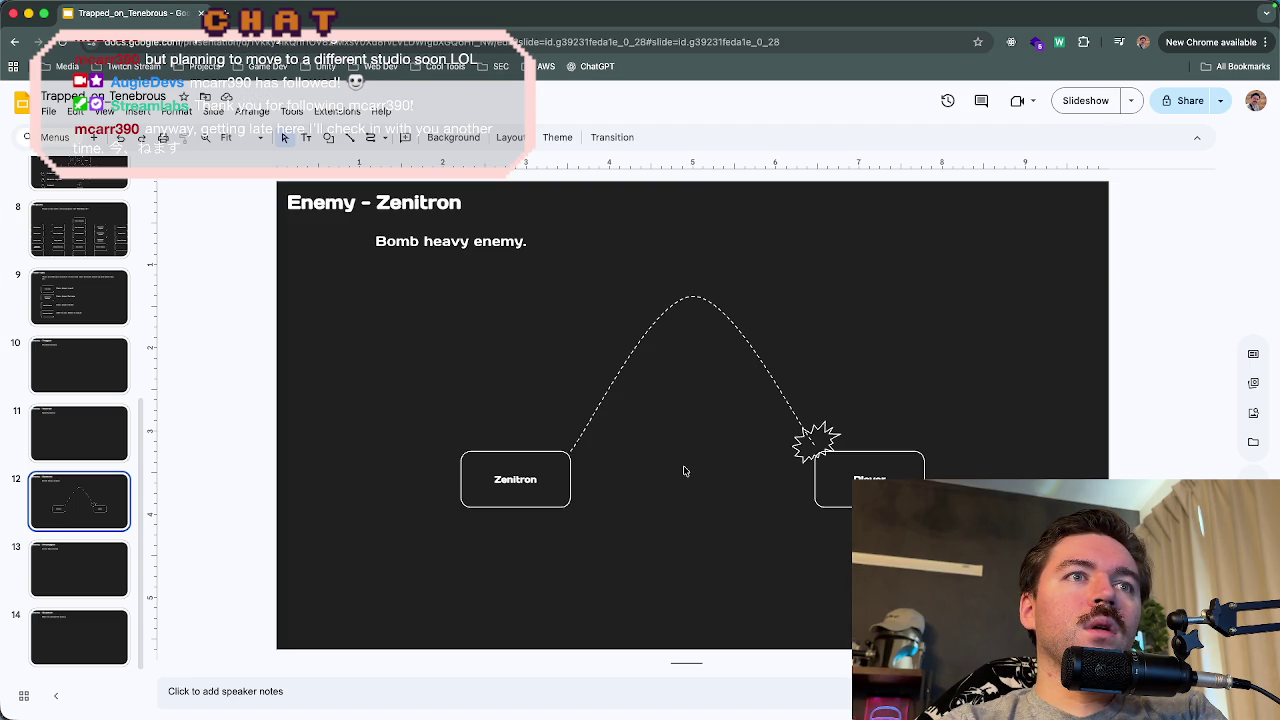
pyautogui.moveTo(725, 716)
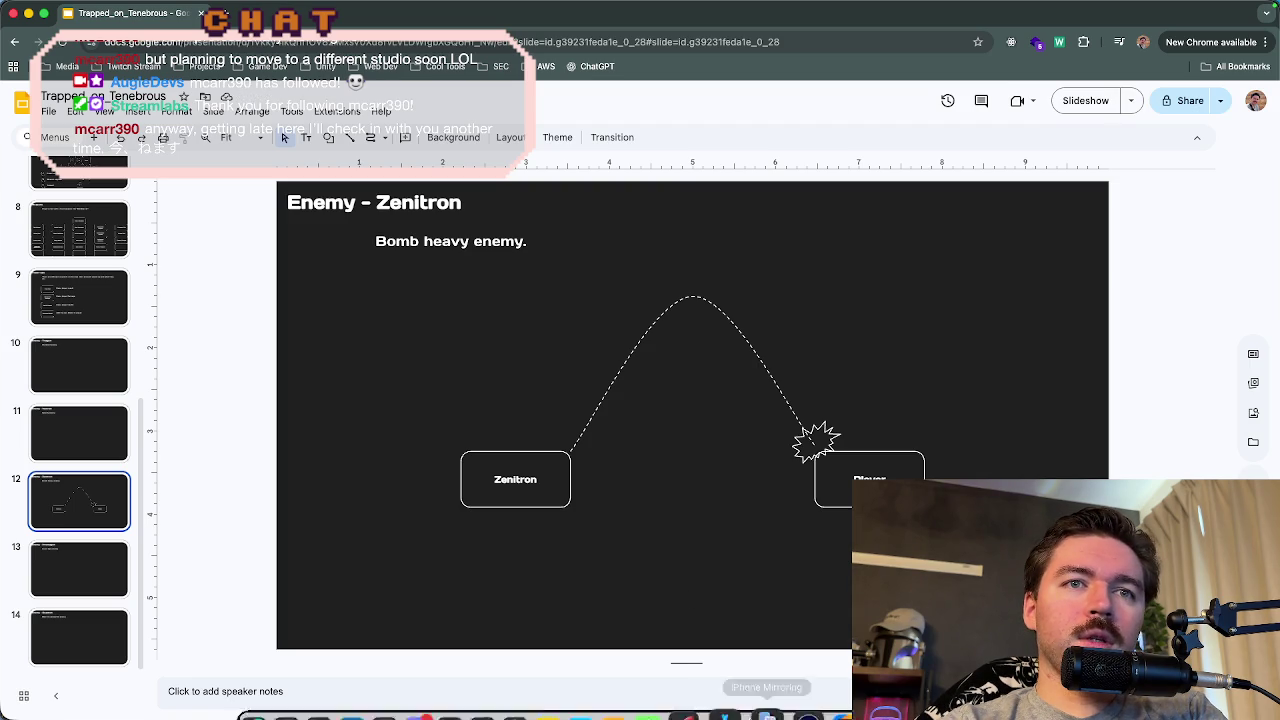
pyautogui.click(826, 683)
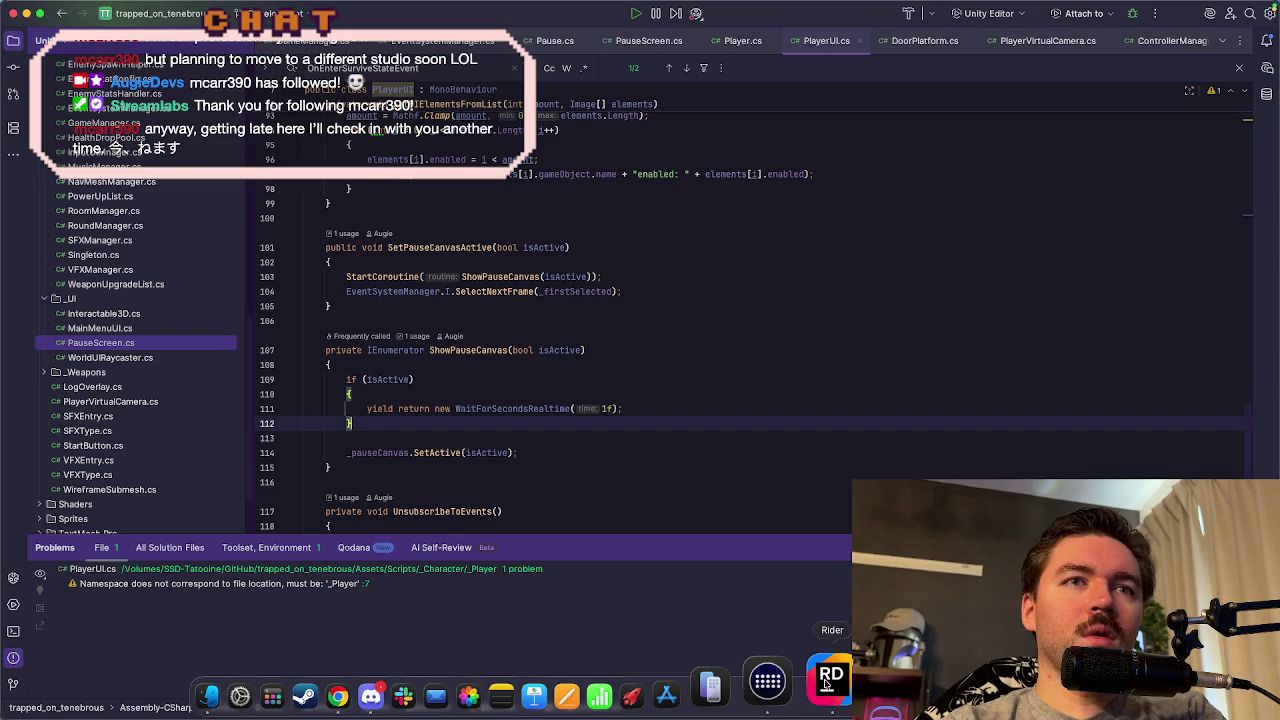
# - Switch from Rider to the Unity editor showing TestLevel1
pyautogui.click(826, 683)
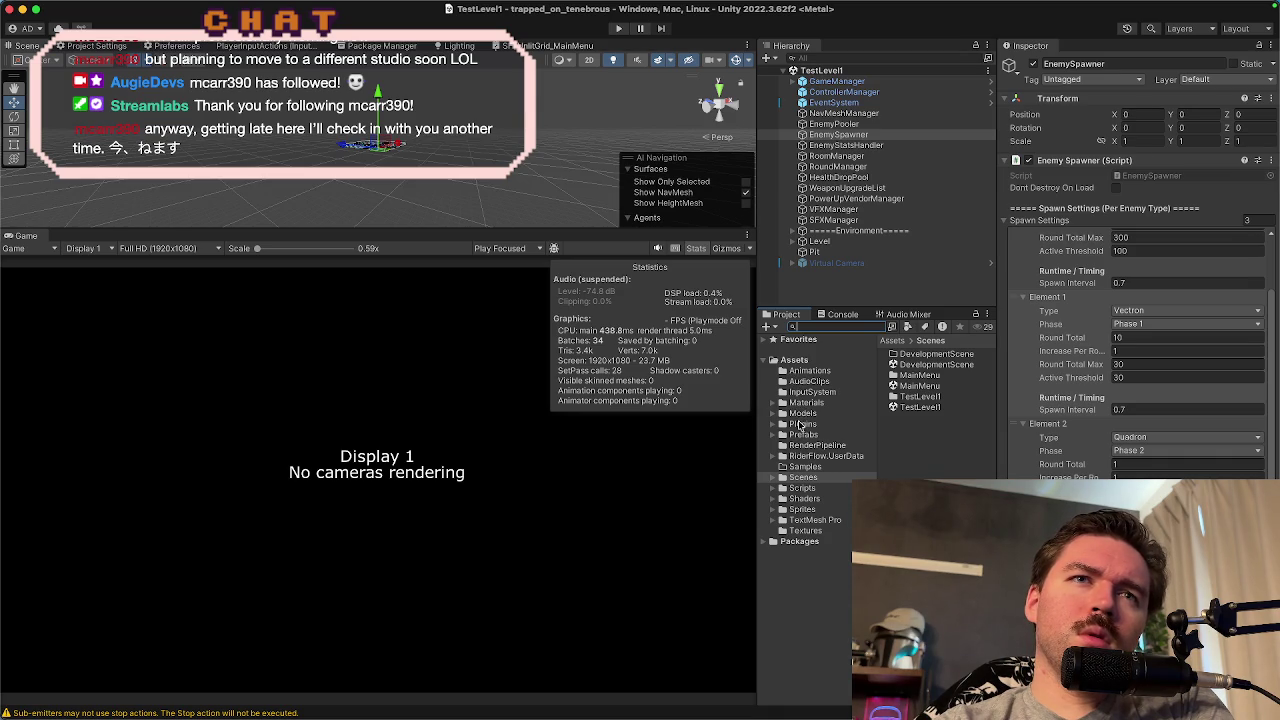
# - Open the Prefabs folder and enlarge the scene view over the level tiles
pyautogui.click(801, 435)
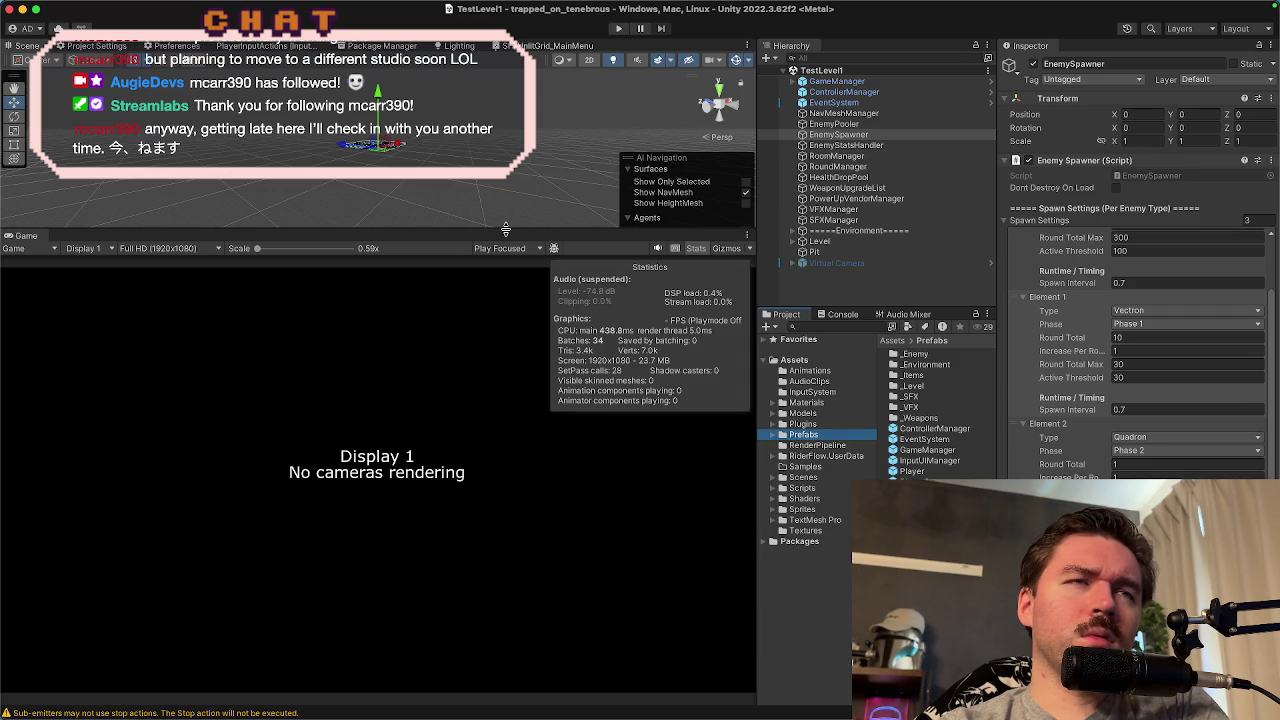
pyautogui.moveTo(506, 230); pyautogui.dragTo(506, 404)
pyautogui.moveTo(539, 284); pyautogui.dragTo(400, 270)
pyautogui.scroll(5, 382, 268)
pyautogui.scroll(3, 382, 268)
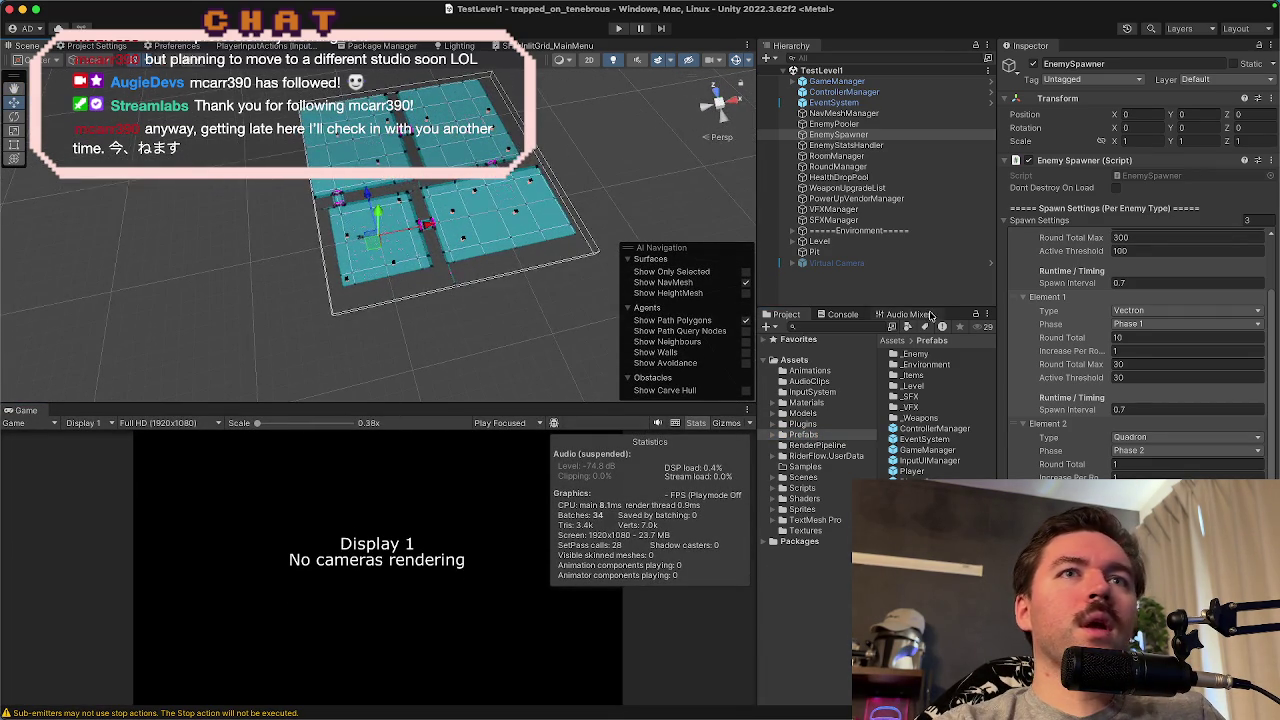
# - Go to the _Enemy folder, inspect Enemy_Triagon and collapse its Enemy Triagon script
pyautogui.doubleClick(922, 364)
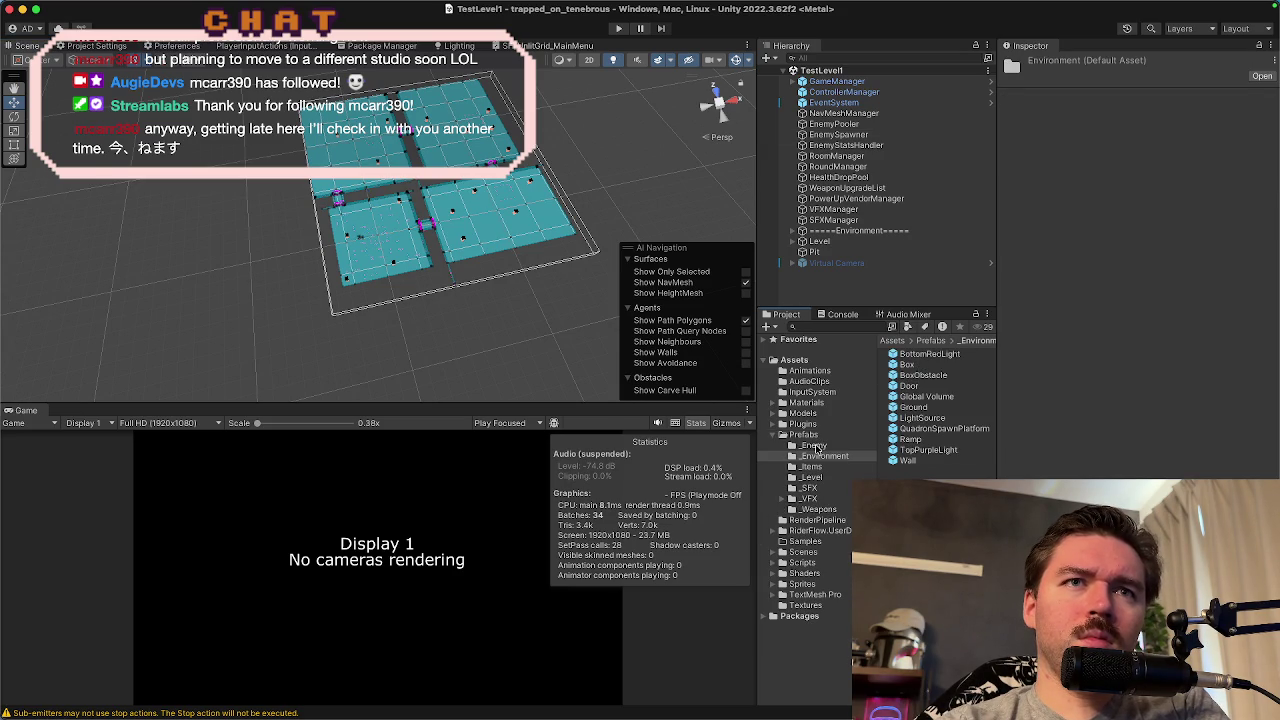
pyautogui.click(815, 446)
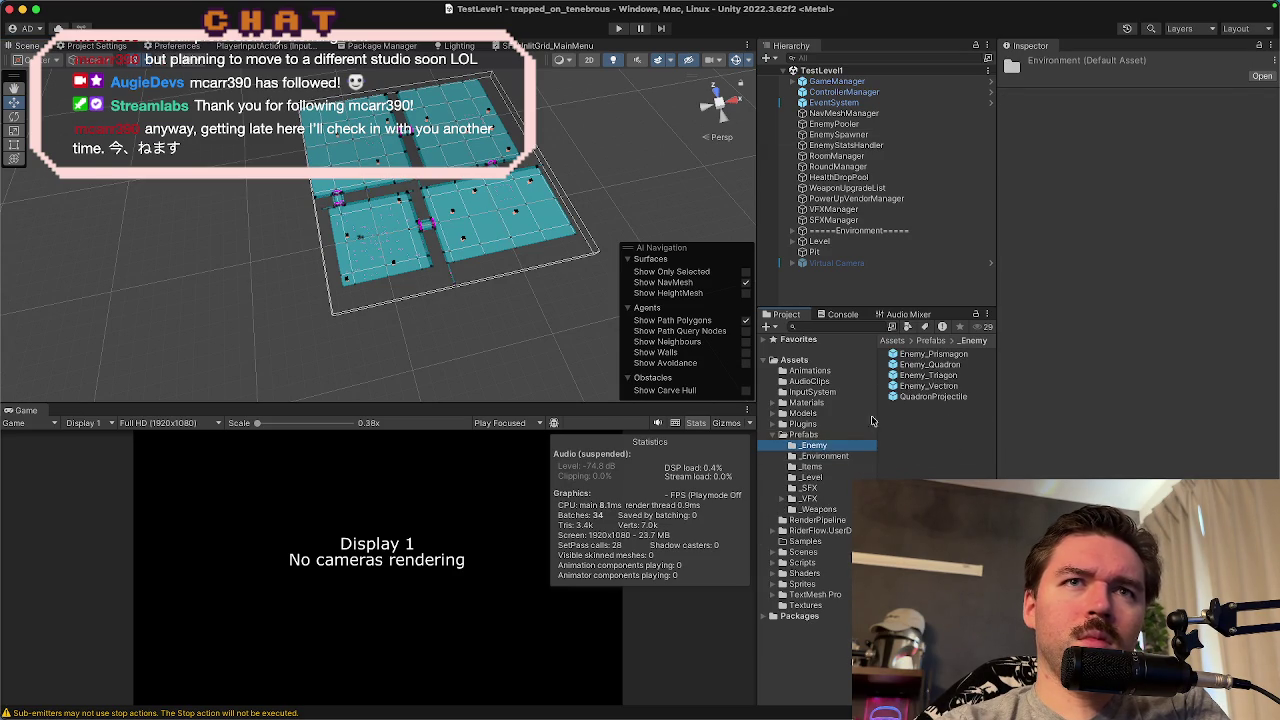
pyautogui.click(921, 377)
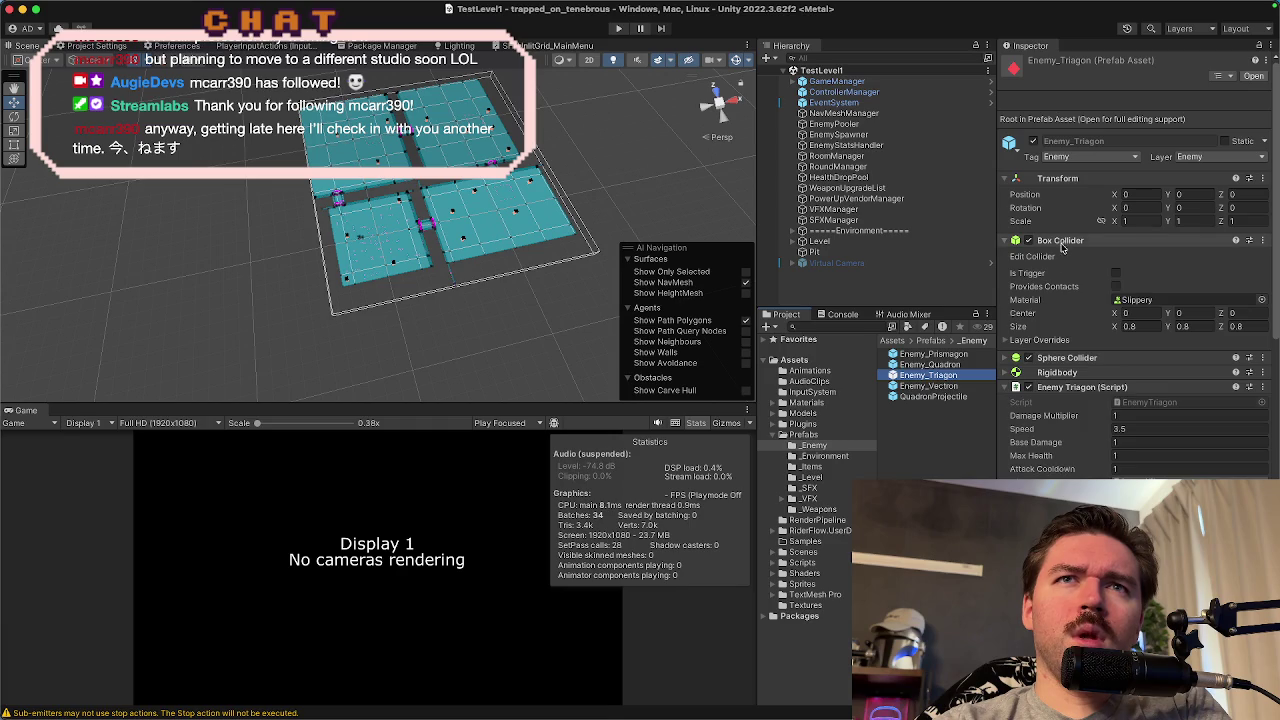
pyautogui.click(1062, 285)
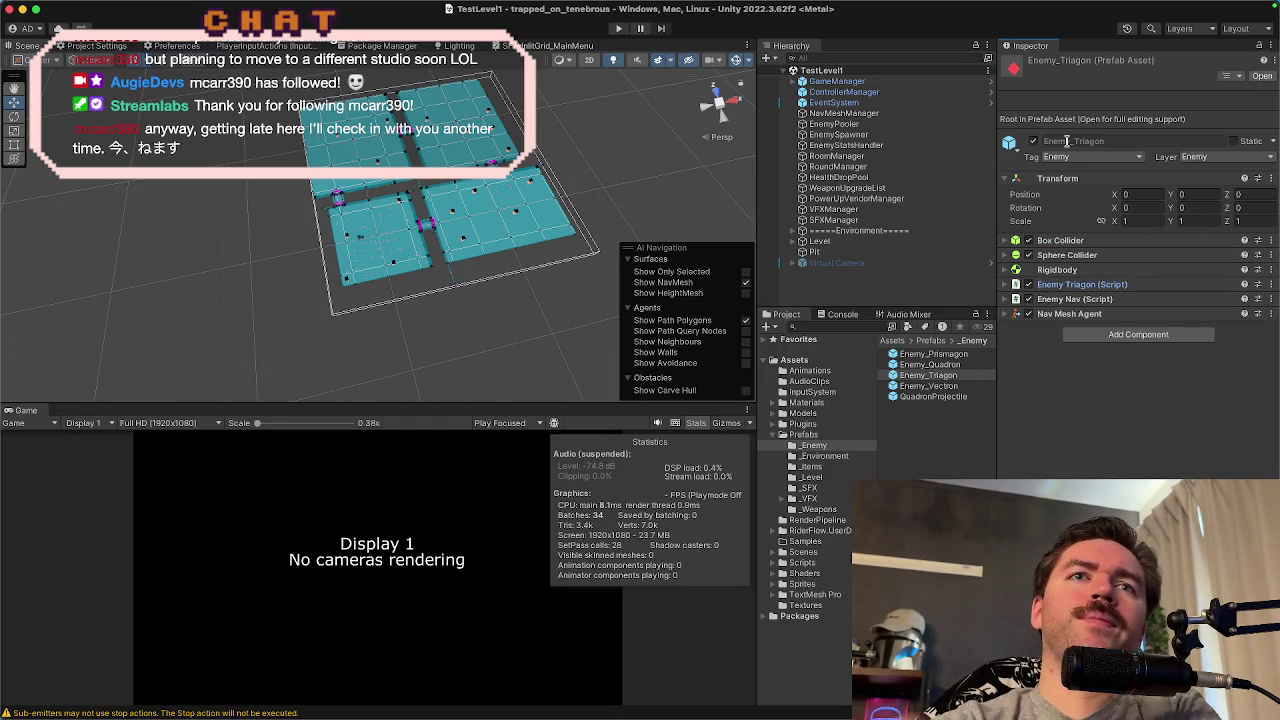
# - Duplicate Enemy_Triagon as Enemy_Zenitron and open the copy for prefab editing
pyautogui.click(935, 375)
pyautogui.press('super+d')
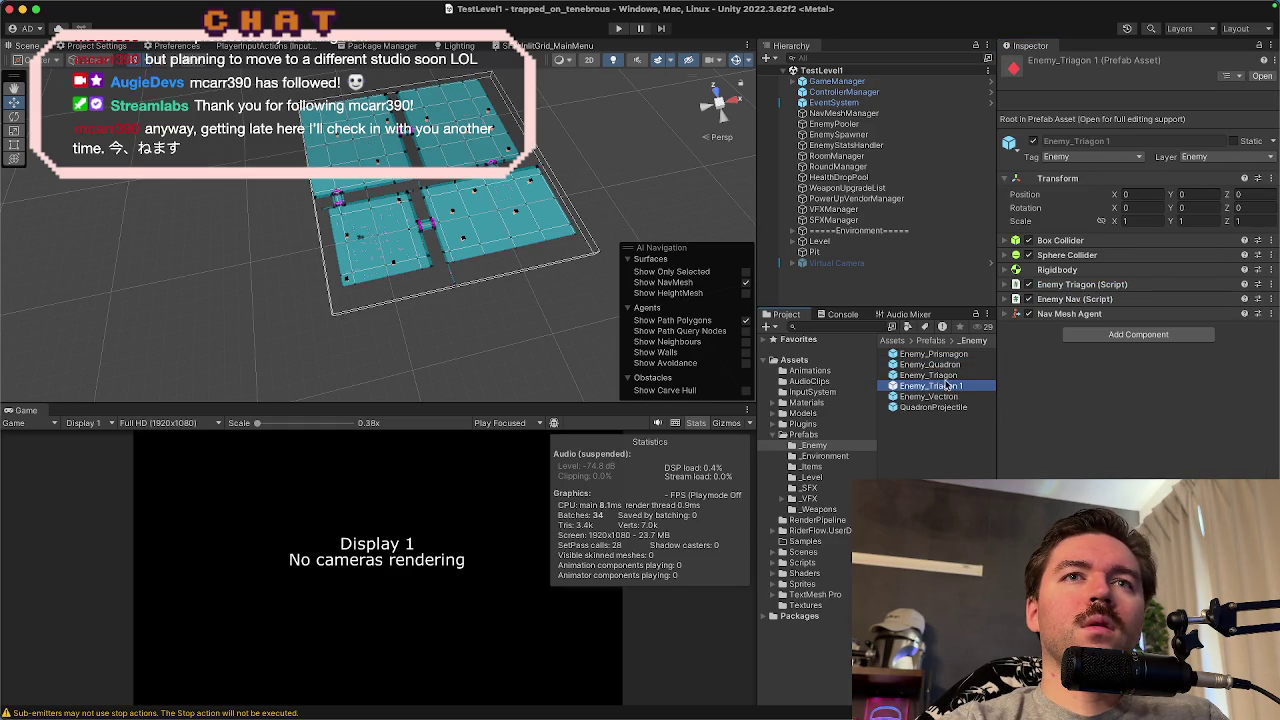
pyautogui.click(973, 390)
pyautogui.press('BackSpace')
pyautogui.press('BackSpace')
pyautogui.press('BackSpace')
pyautogui.write('Zenit')
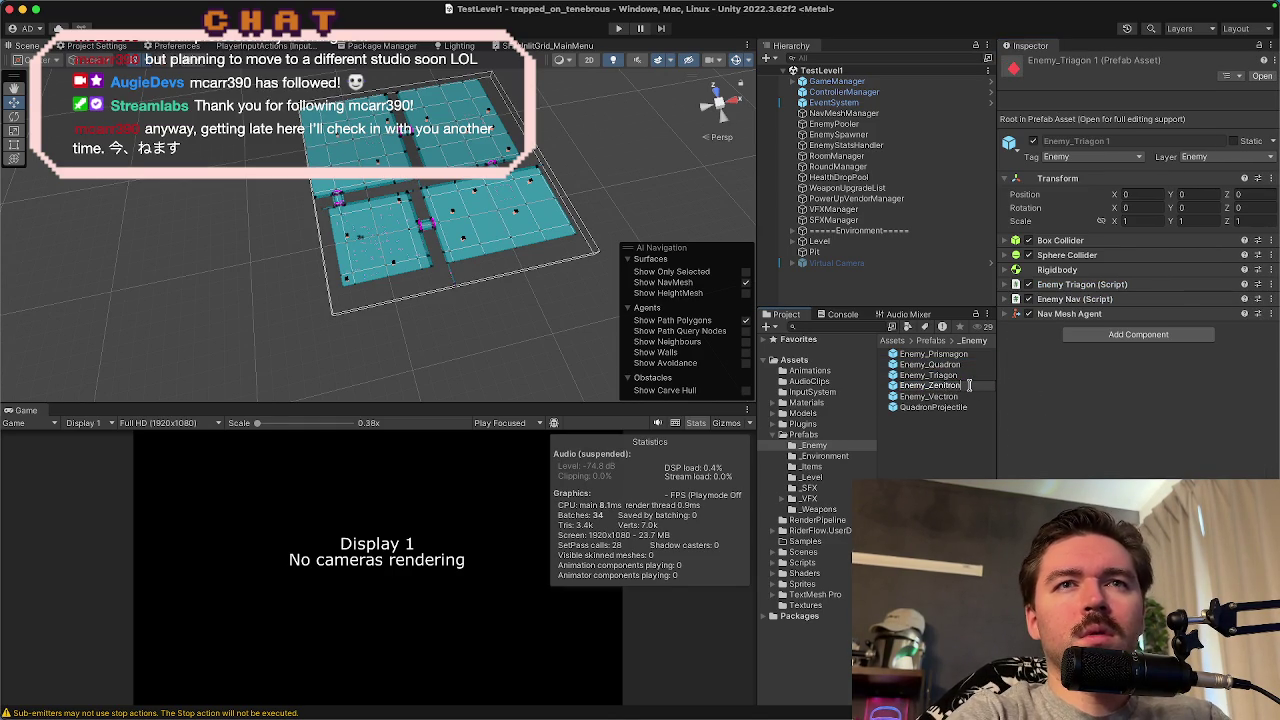
pyautogui.press('Return')
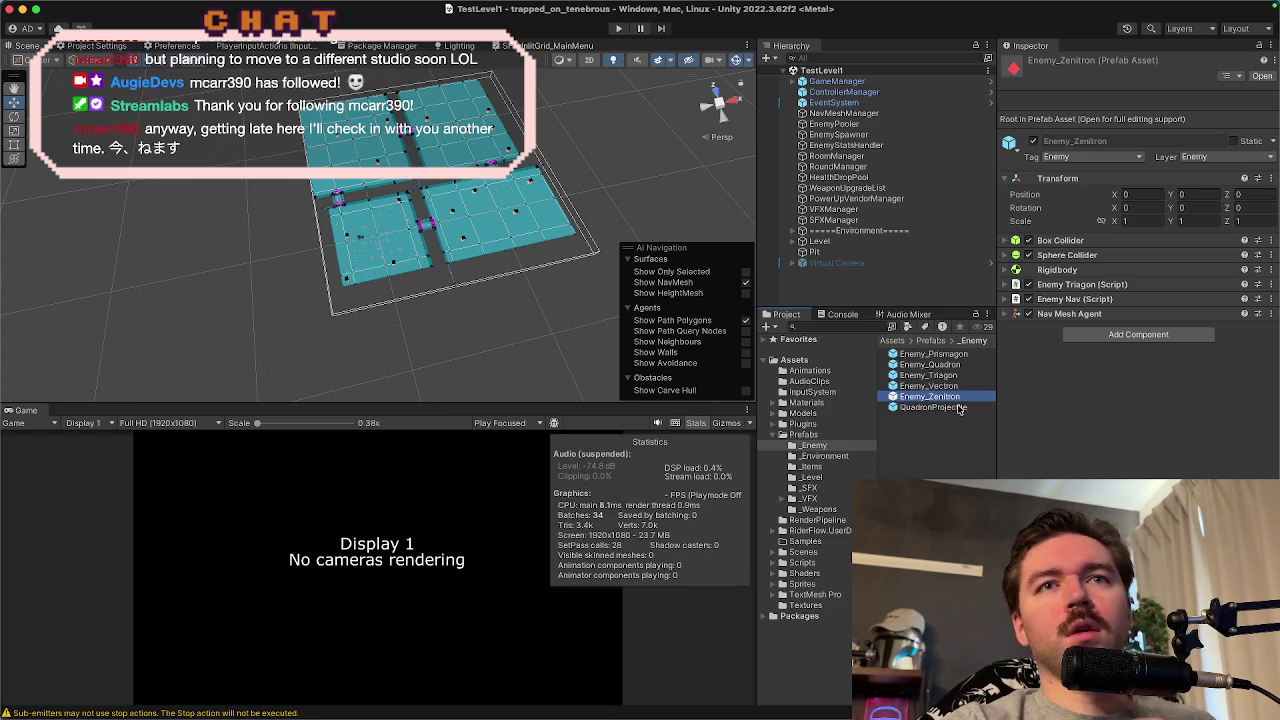
pyautogui.doubleClick(958, 397)
# - Delete the Trail and VFX_Triagon_Looping children from Enemy_Zenitron
pyautogui.click(828, 120)
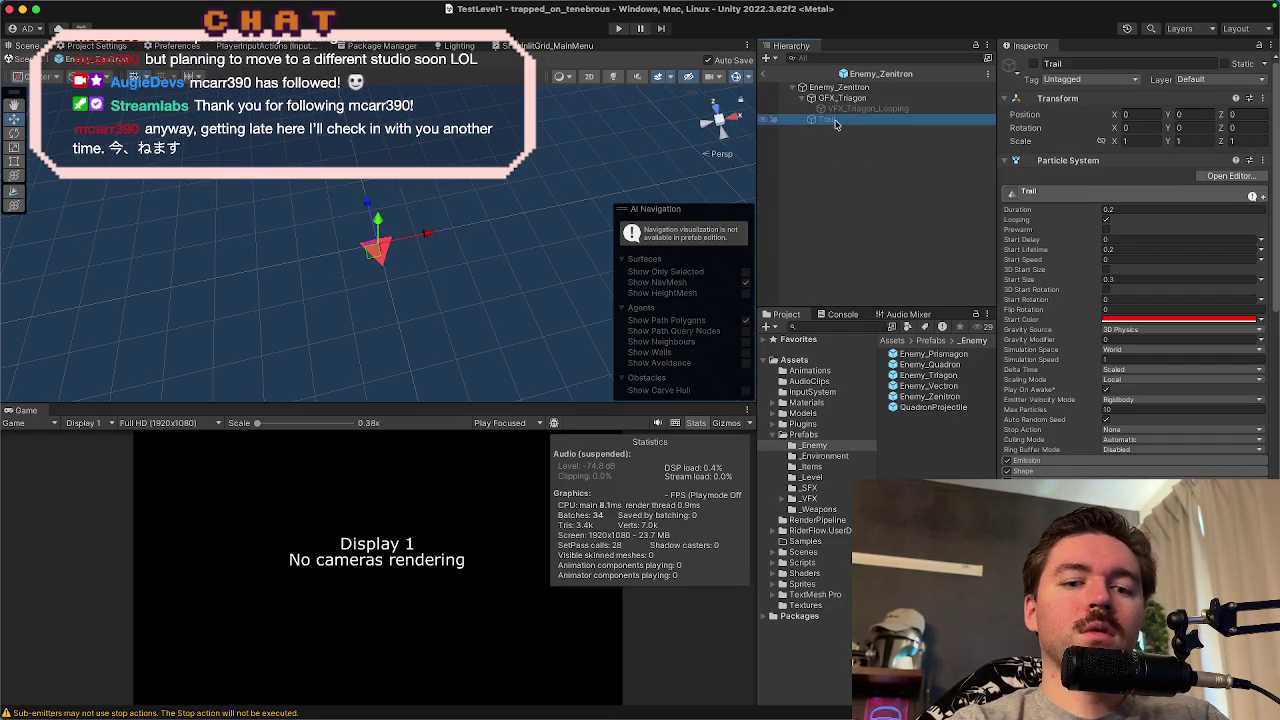
pyautogui.press('super+BackSpace')
pyautogui.click(844, 111)
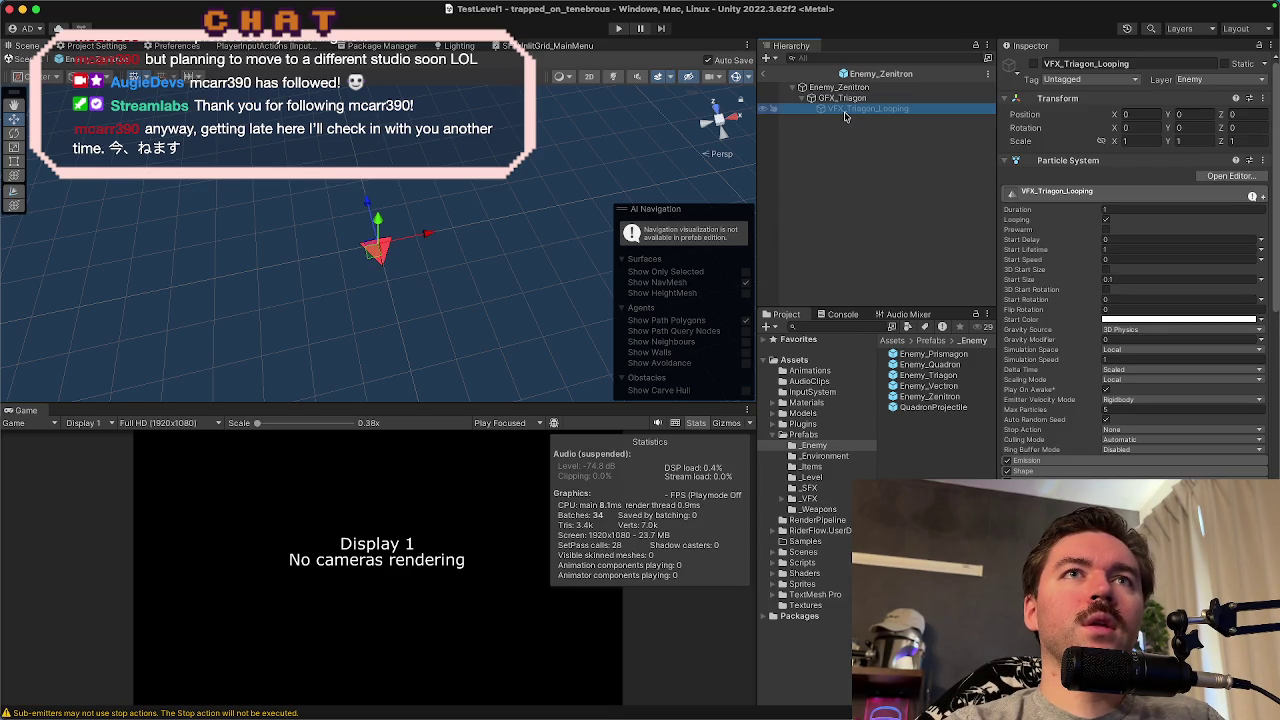
pyautogui.press('super+BackSpace')
pyautogui.click(847, 92)
# - Rename the GFX_Triagon child to GFX_Zenitron
pyautogui.click(845, 99)
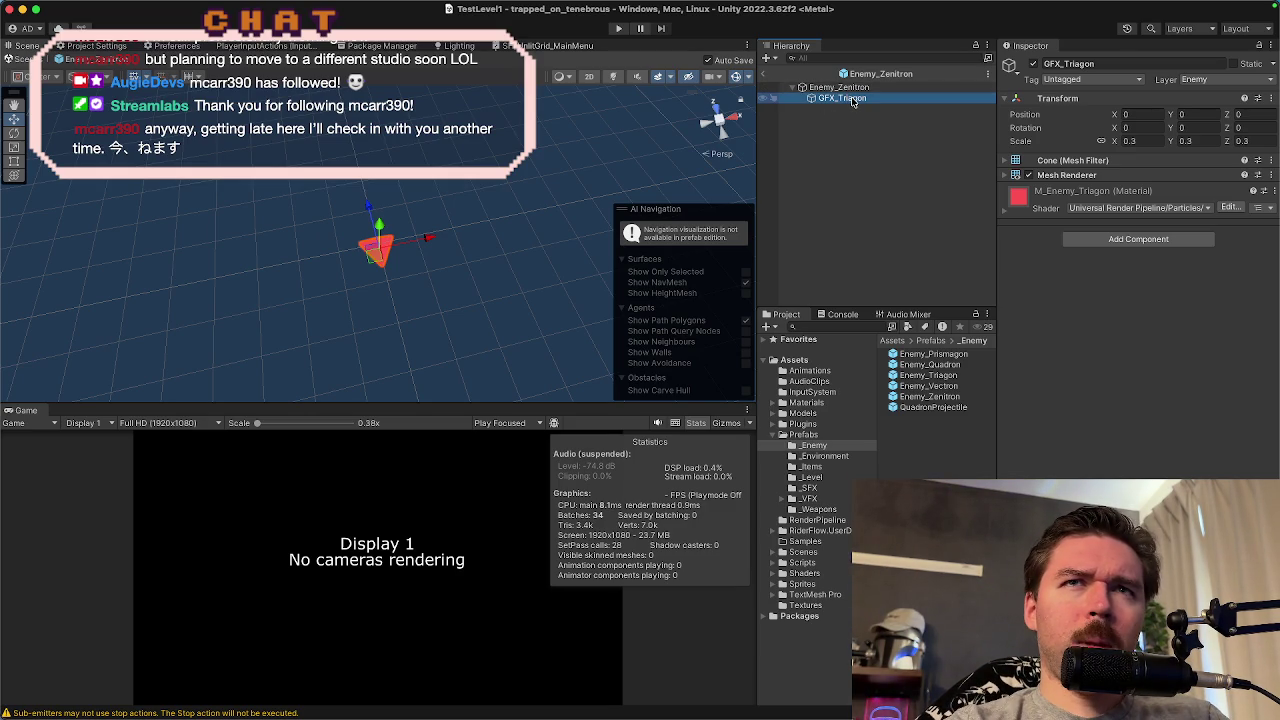
pyautogui.doubleClick(1080, 64)
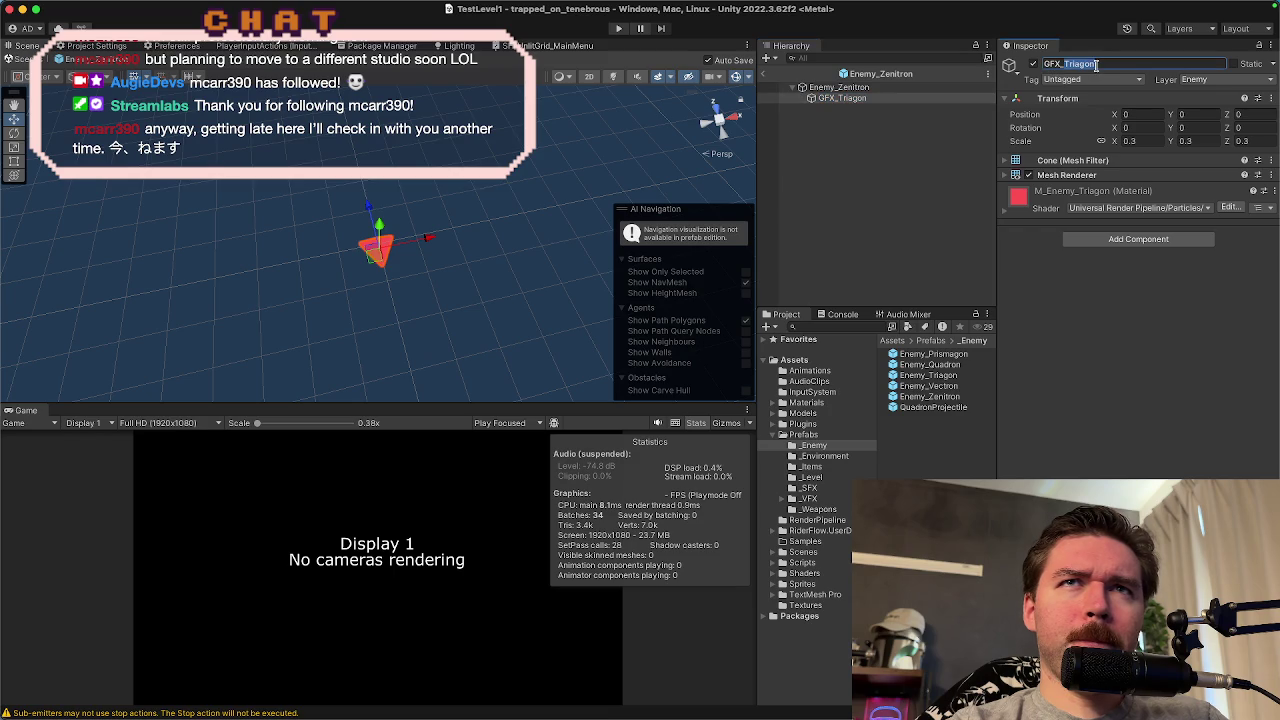
pyautogui.write('Z')
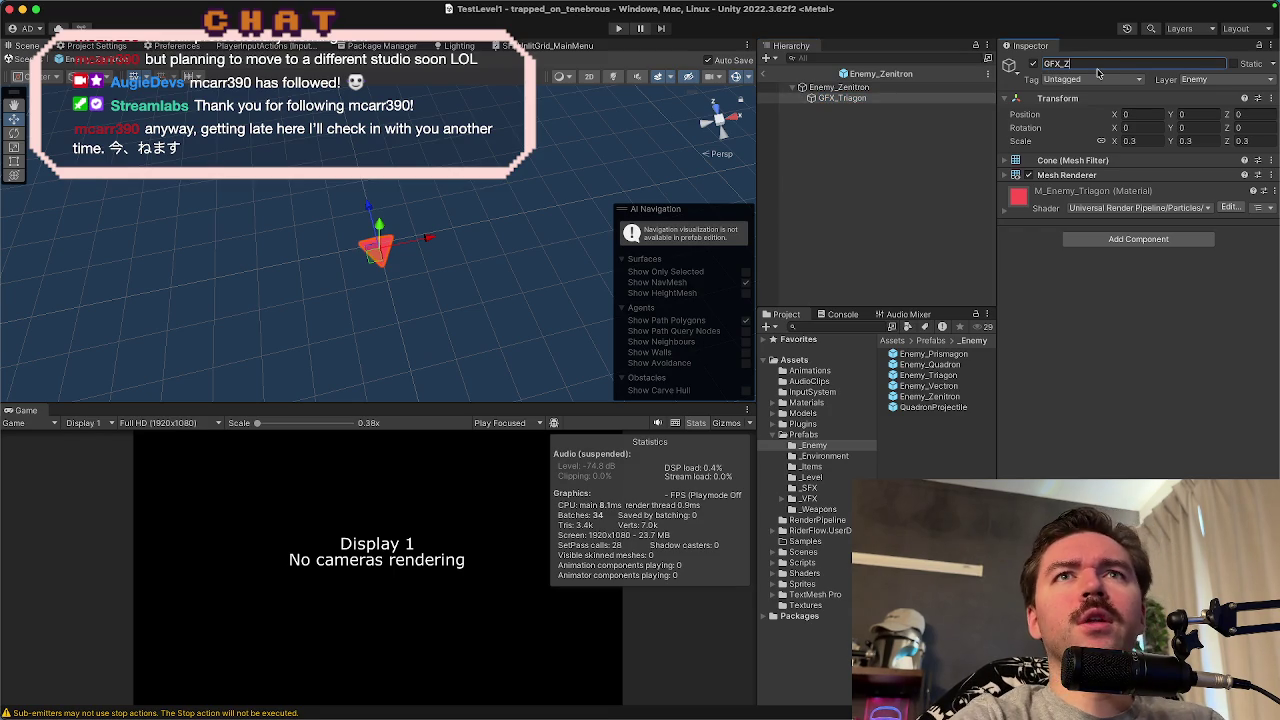
pyautogui.write('en')
pyautogui.press('Return')
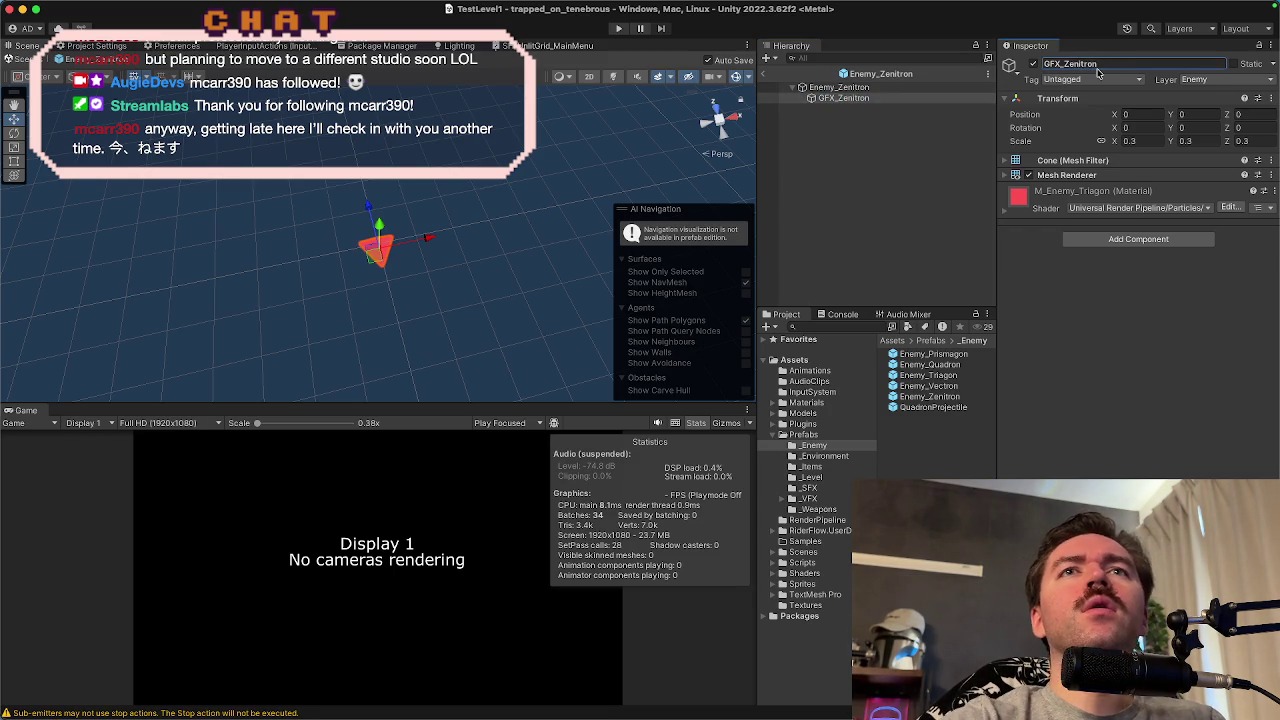
# - Expand GFX_Zenitron's Mesh Filter and Mesh Renderer and locate its M_Enemy_Triagon material
pyautogui.click(1060, 160)
pyautogui.click(1066, 194)
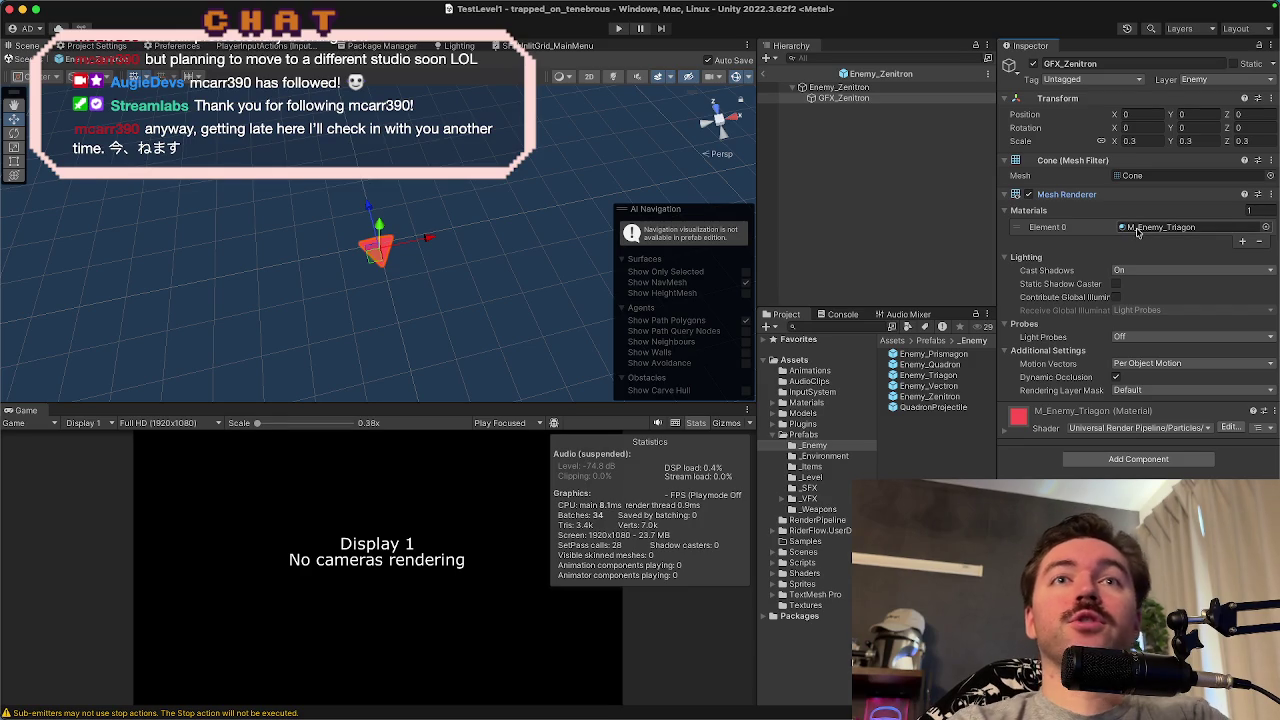
pyautogui.click(1006, 434)
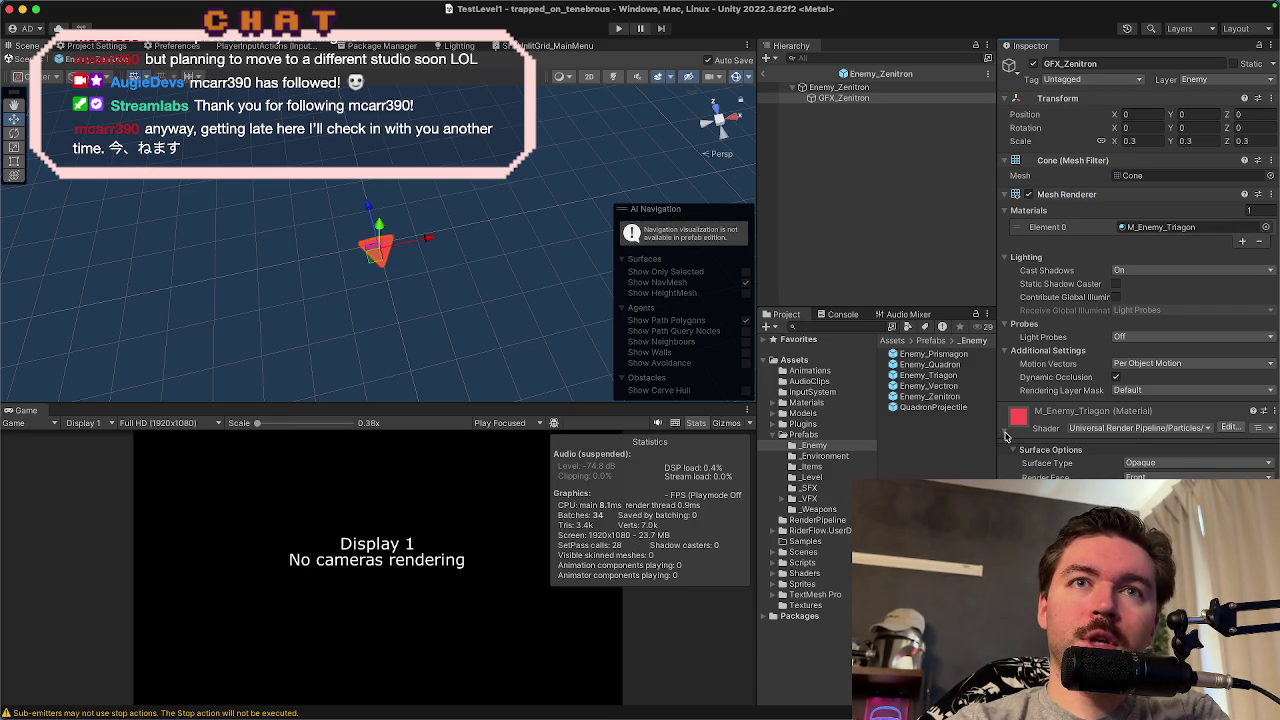
pyautogui.click(1158, 228)
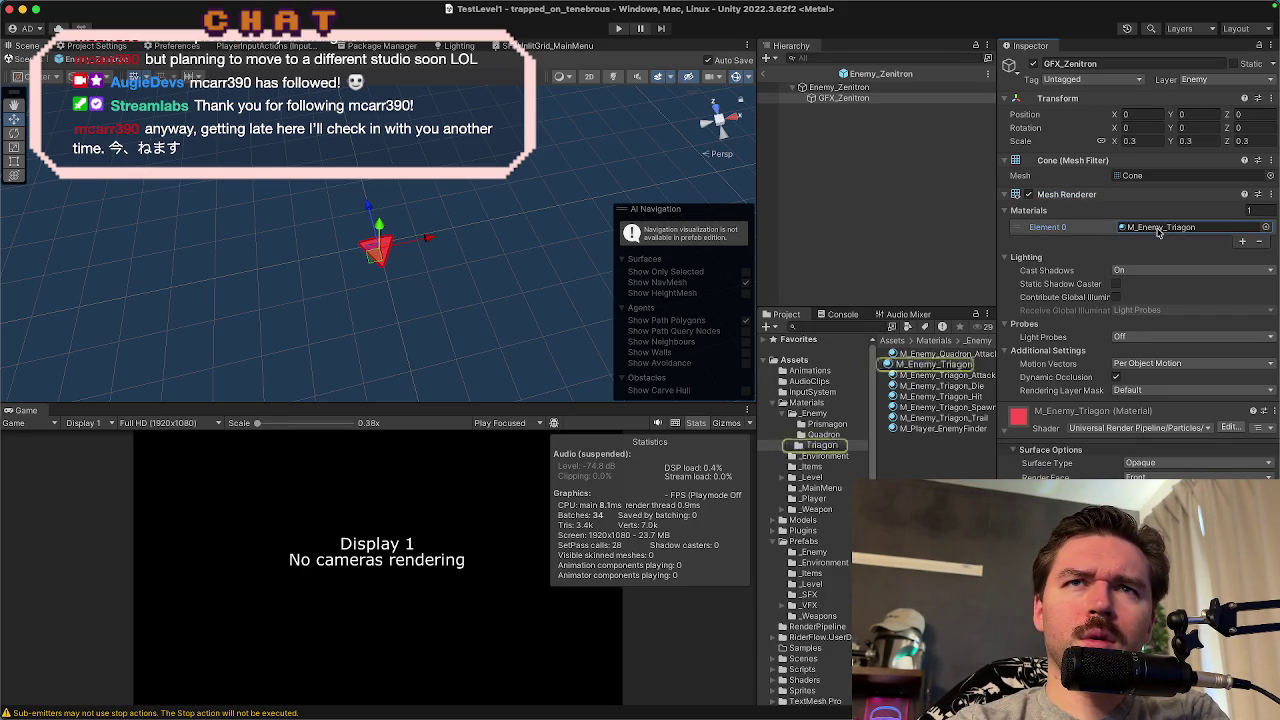
# - Duplicate M_Enemy_Triagon into a new material named M_Enemy_Zenitron
pyautogui.click(950, 366)
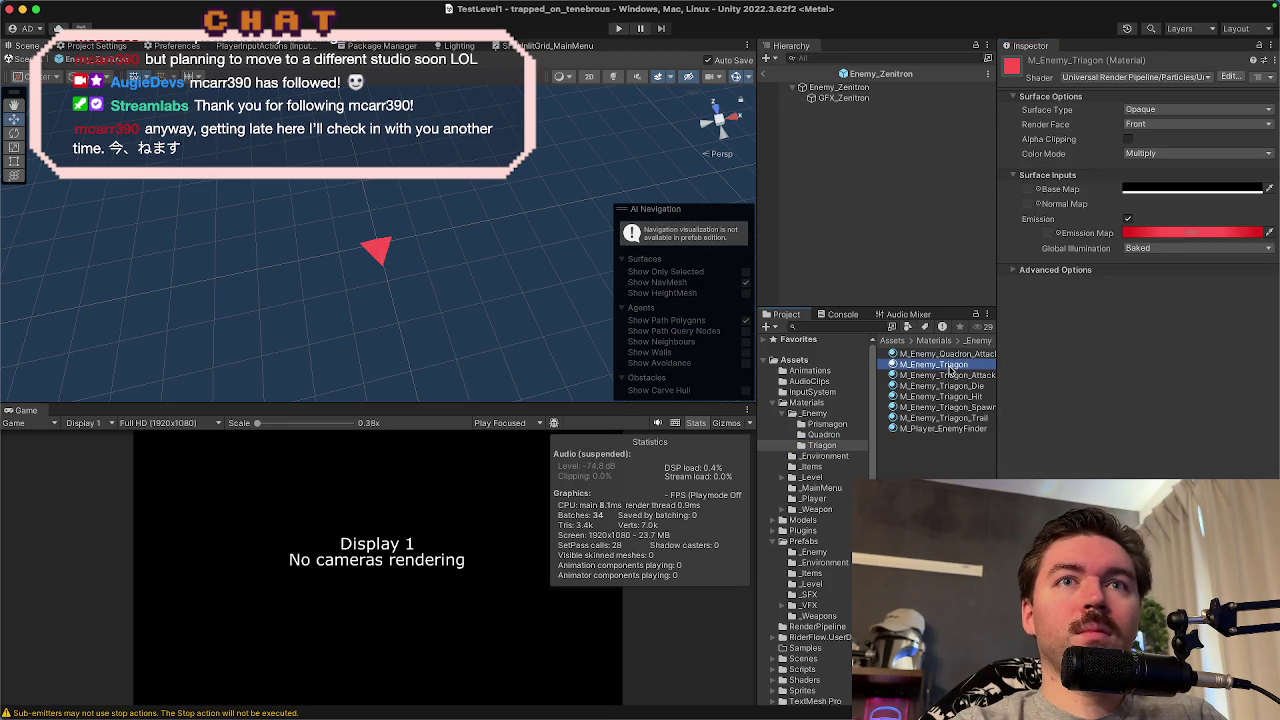
pyautogui.press('super+d')
pyautogui.press('Return')
pyautogui.click(978, 375)
pyautogui.press('BackSpace')
pyautogui.press('BackSpace')
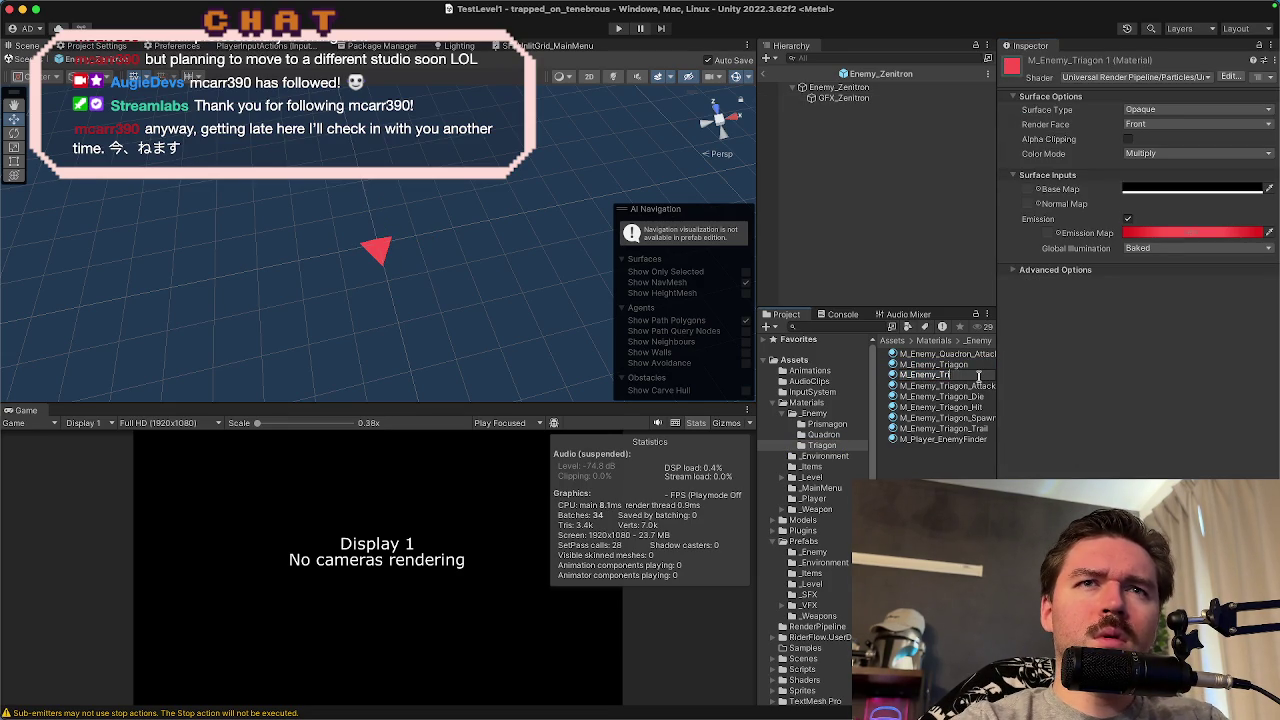
pyautogui.press('BackSpace')
pyautogui.write('Zenitro')
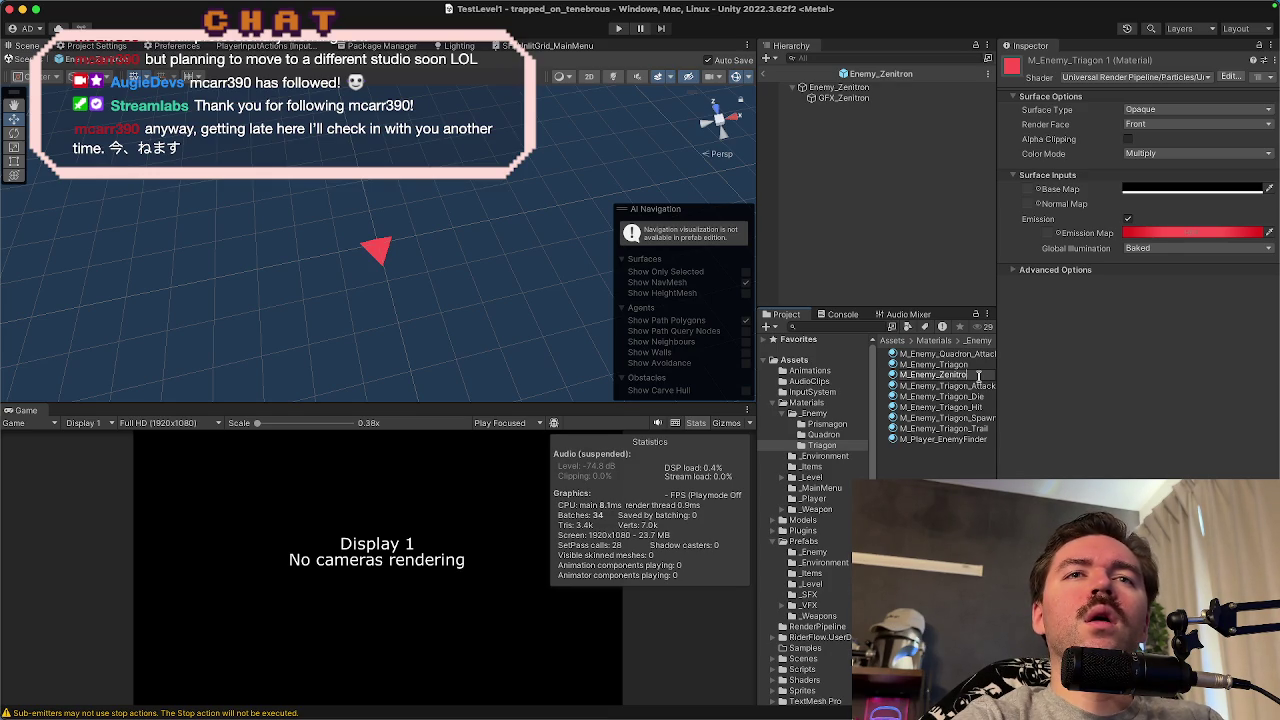
pyautogui.write('n')
pyautogui.press('Return')
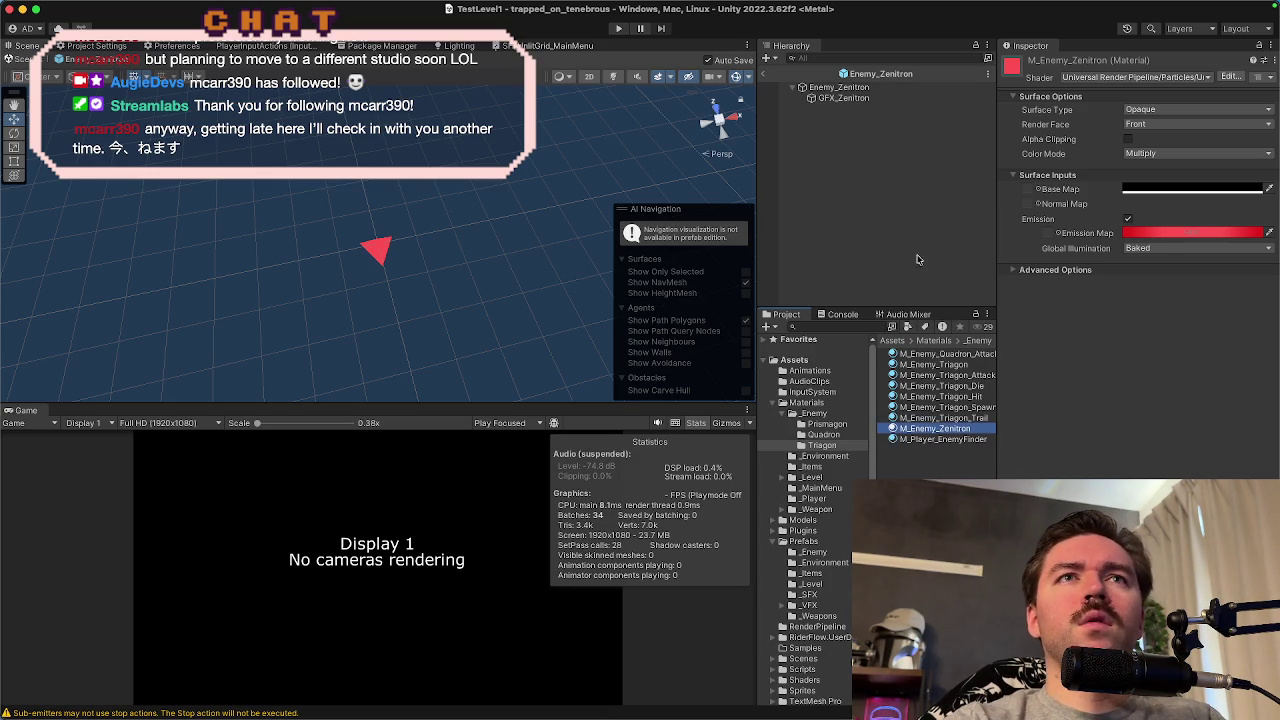
# - Assign M_Enemy_Zenitron to GFX_Zenitron's Mesh Renderer and check the result
pyautogui.click(870, 99)
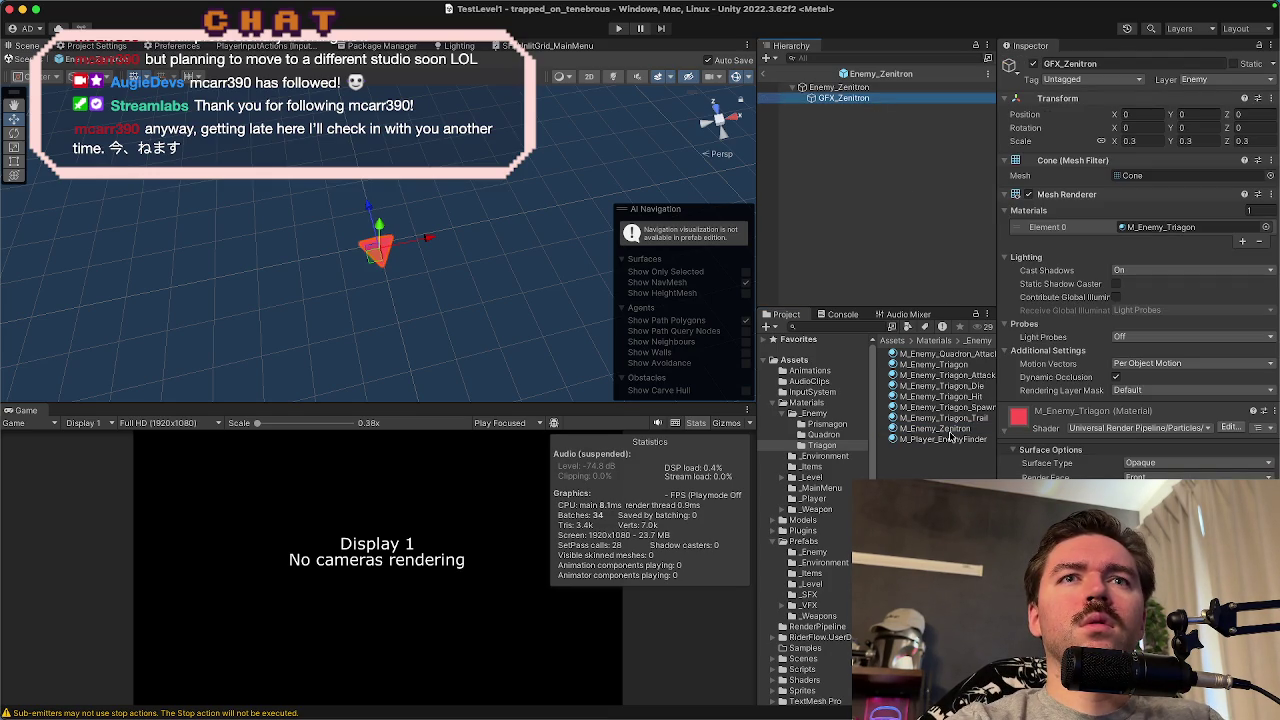
pyautogui.moveTo(948, 432)
pyautogui.mouseDown()
pyautogui.moveTo(1160, 255)
pyautogui.moveTo(1143, 232)
pyautogui.mouseUp()
pyautogui.click(1143, 232)
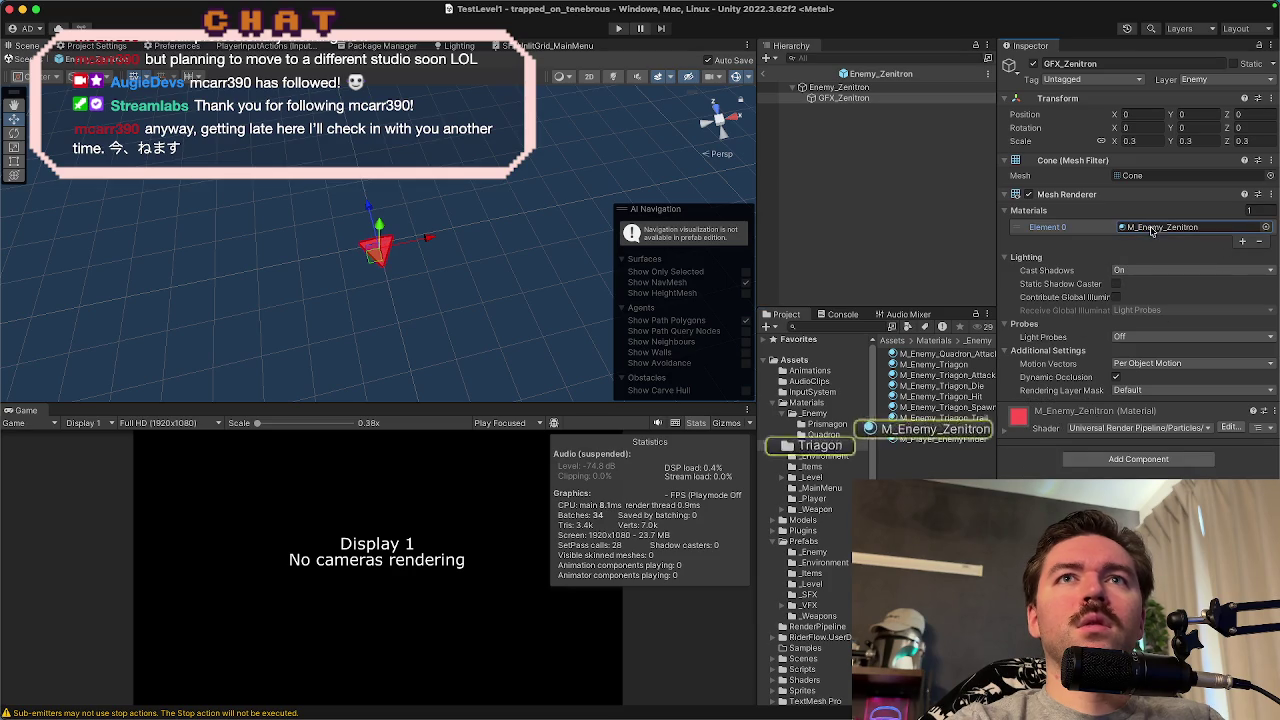
pyautogui.click(936, 430)
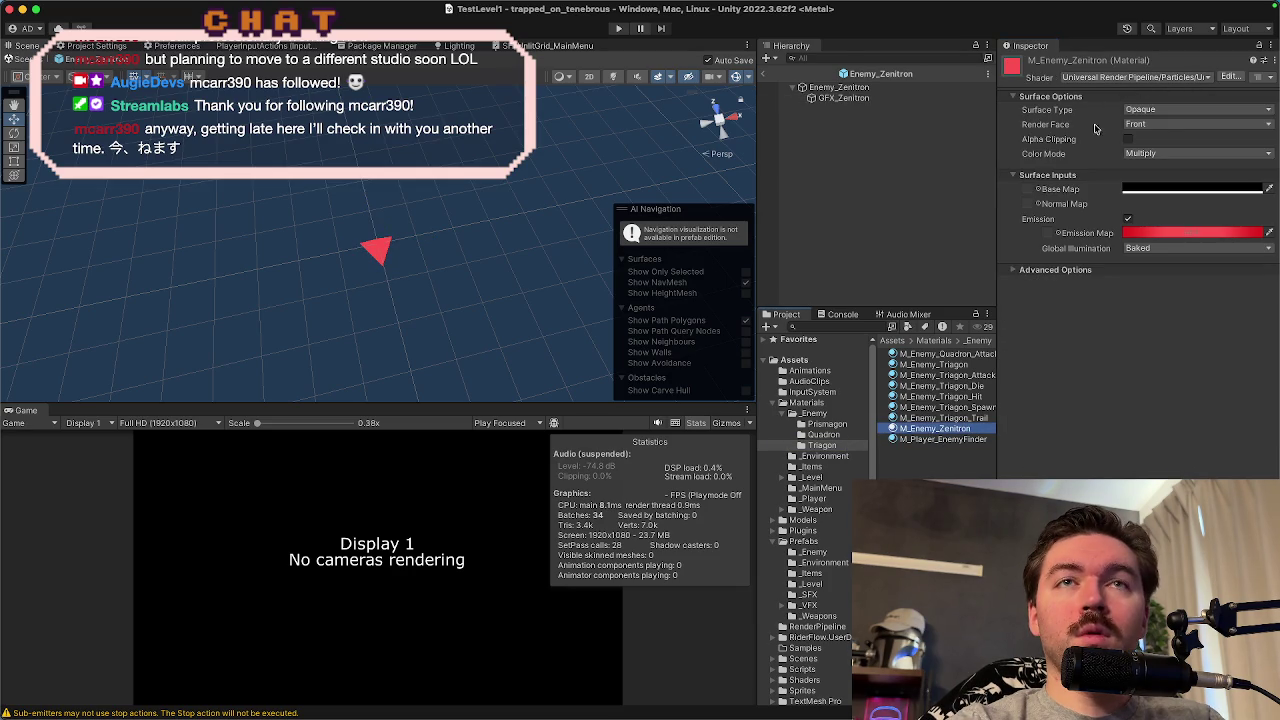
pyautogui.moveTo(997, 185)
pyautogui.mouseDown()
pyautogui.moveTo(910, 186)
pyautogui.moveTo(1010, 189)
pyautogui.mouseUp()
pyautogui.click(890, 97)
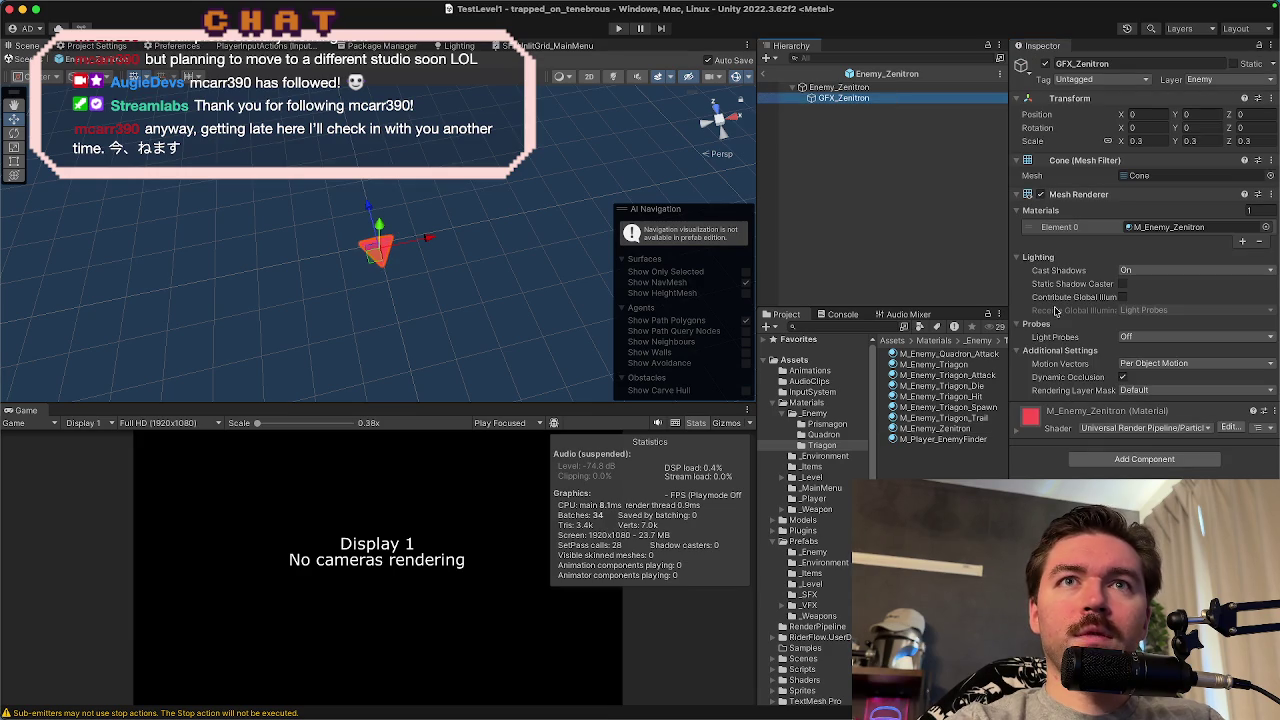
# - Collapse GFX_Zenitron's renderer sections and select the Enemy_Zenitron root
pyautogui.click(1084, 160)
pyautogui.click(1082, 175)
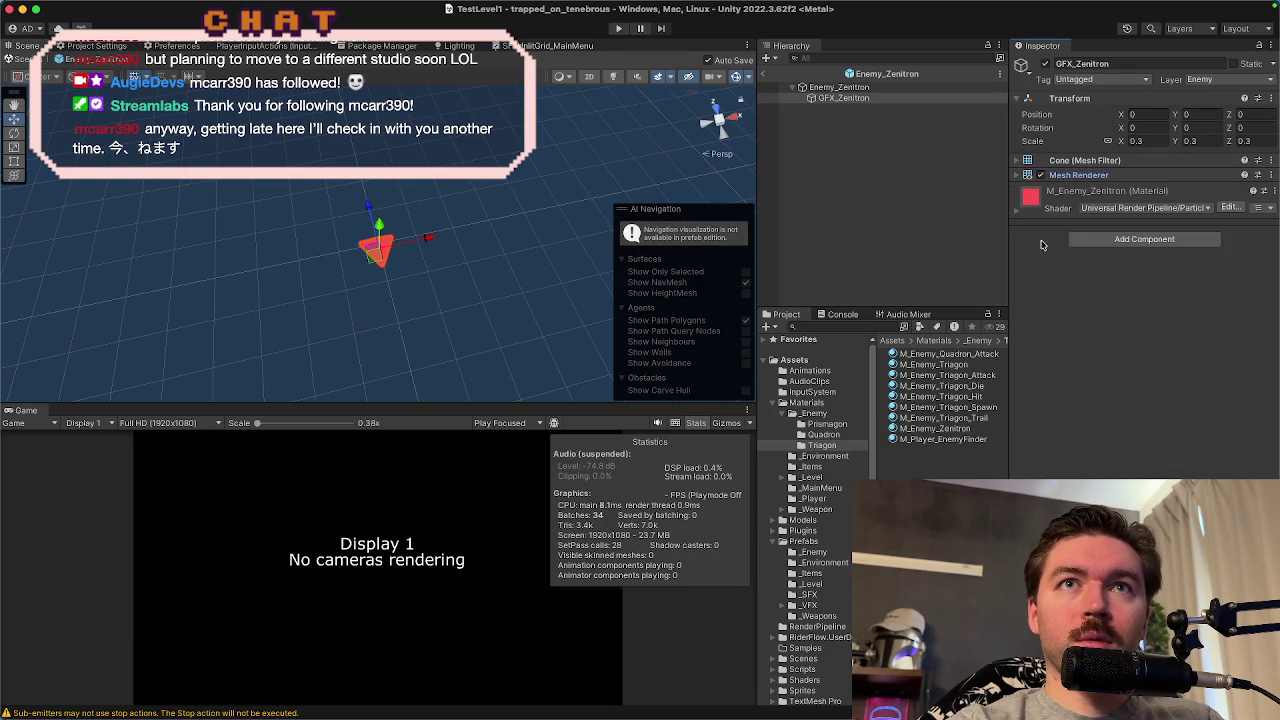
pyautogui.click(1019, 216)
pyautogui.click(1019, 216)
pyautogui.click(877, 89)
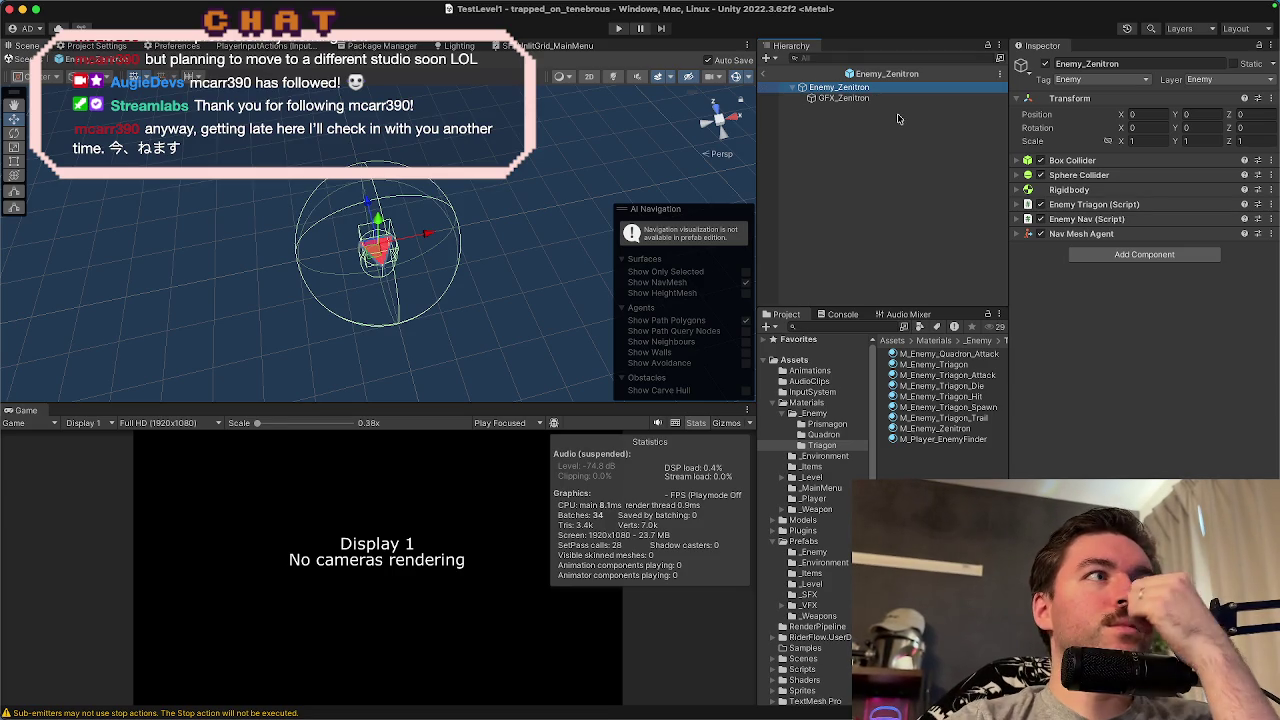
# - Review the Box Collider, Sphere Collider, Rigidbody and script stats, then switch to Rider
pyautogui.click(1071, 165)
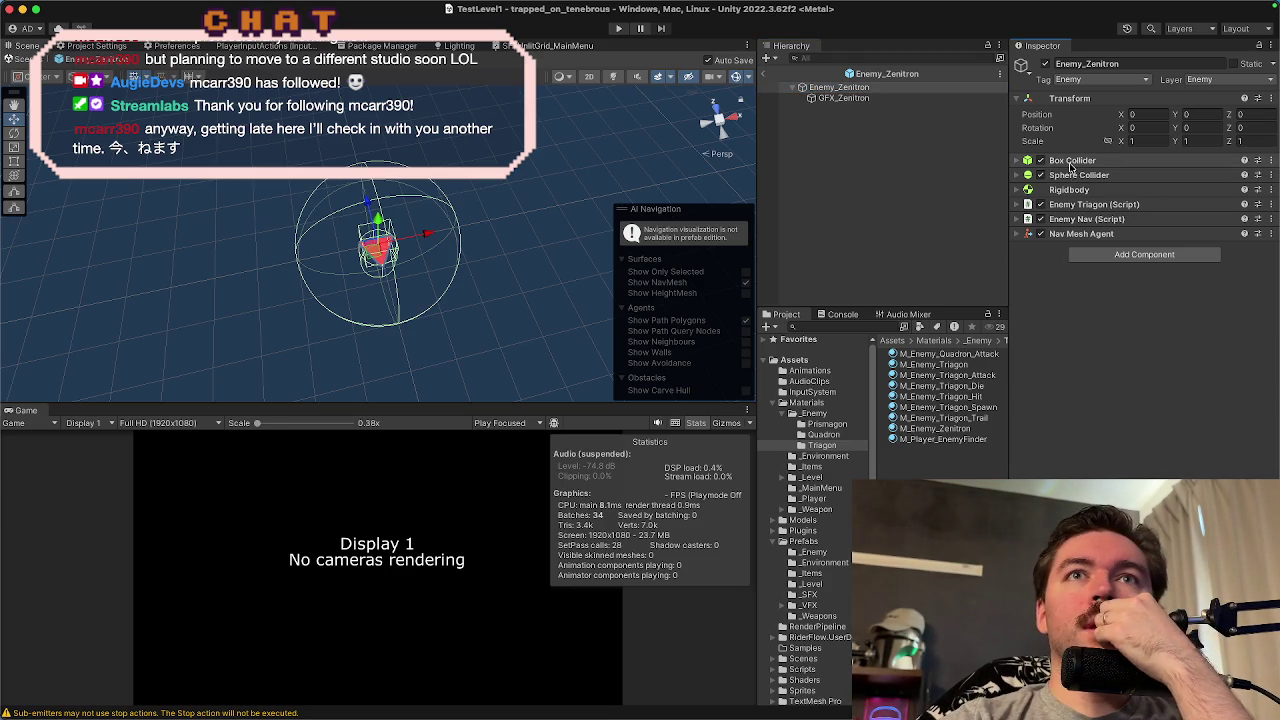
pyautogui.click(1071, 163)
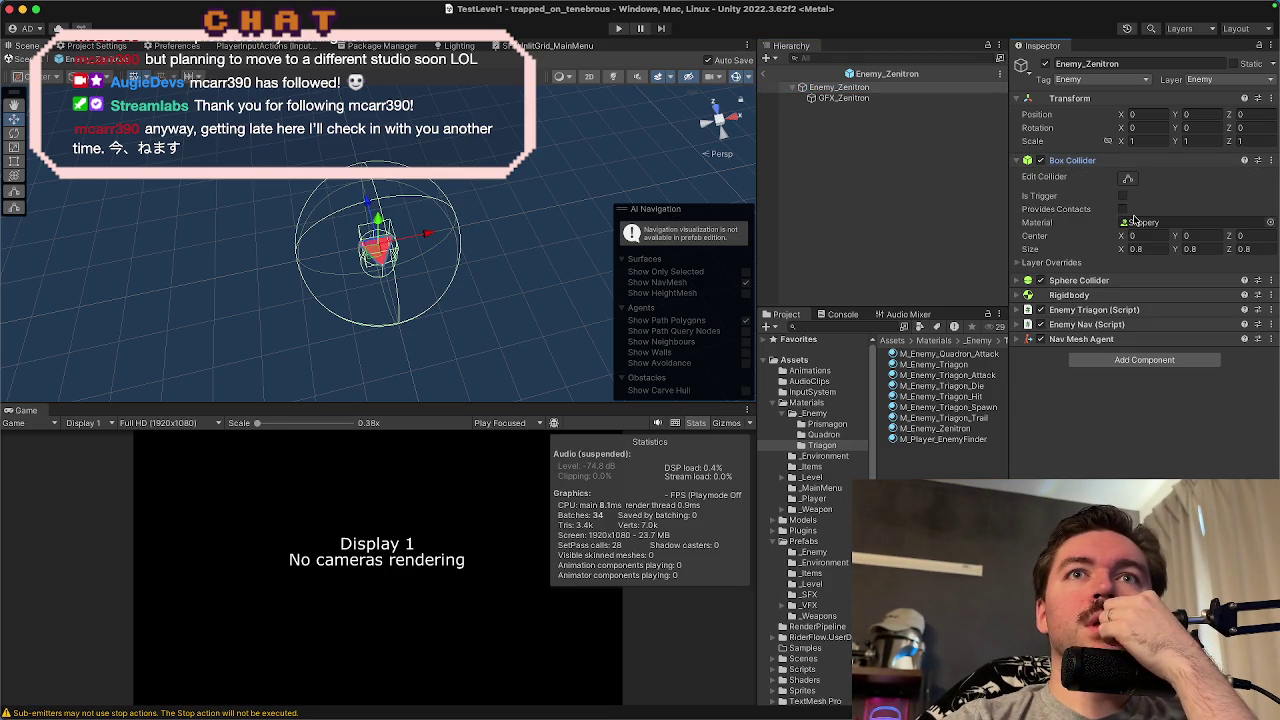
pyautogui.click(1072, 160)
pyautogui.click(1079, 175)
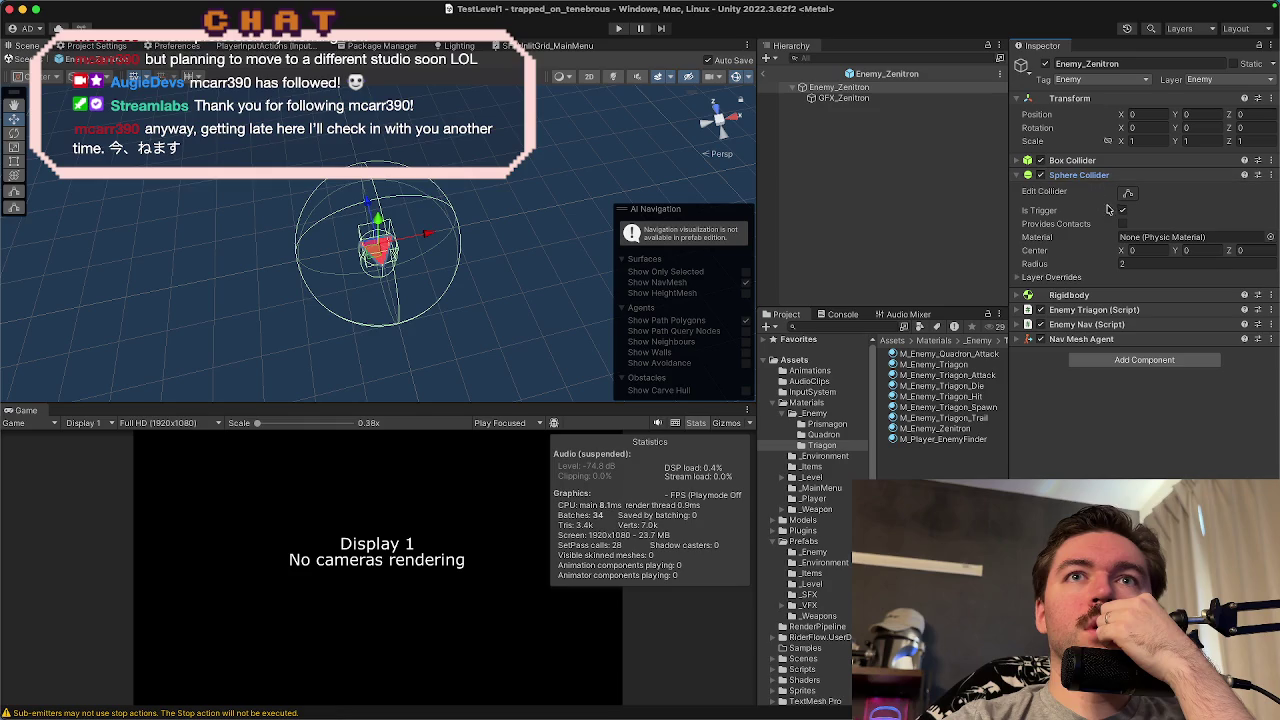
pyautogui.click(1077, 176)
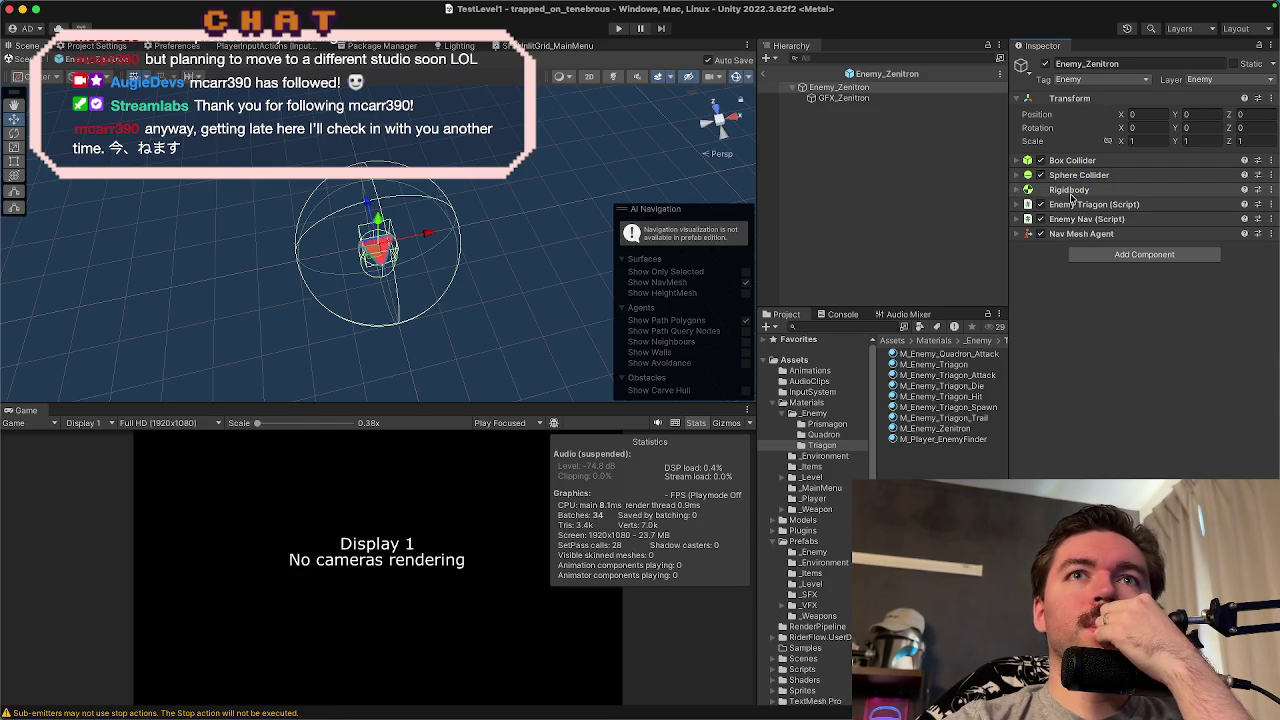
pyautogui.click(1070, 190)
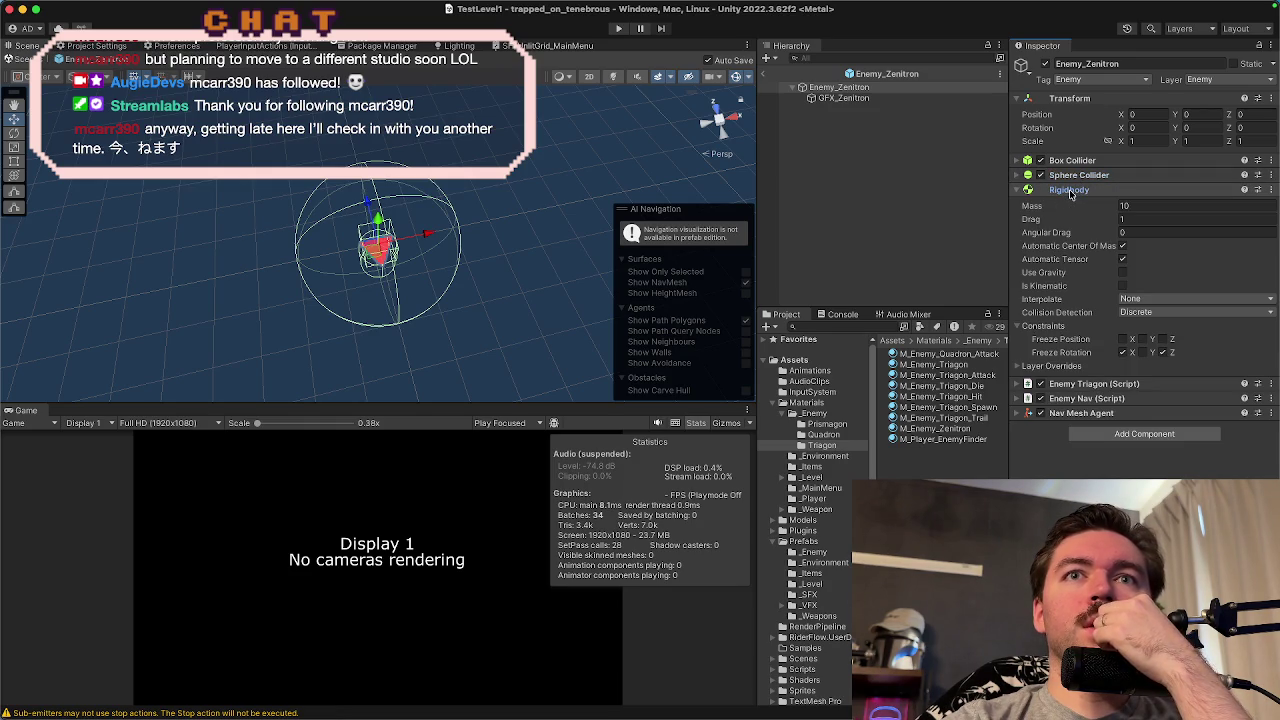
pyautogui.click(1070, 191)
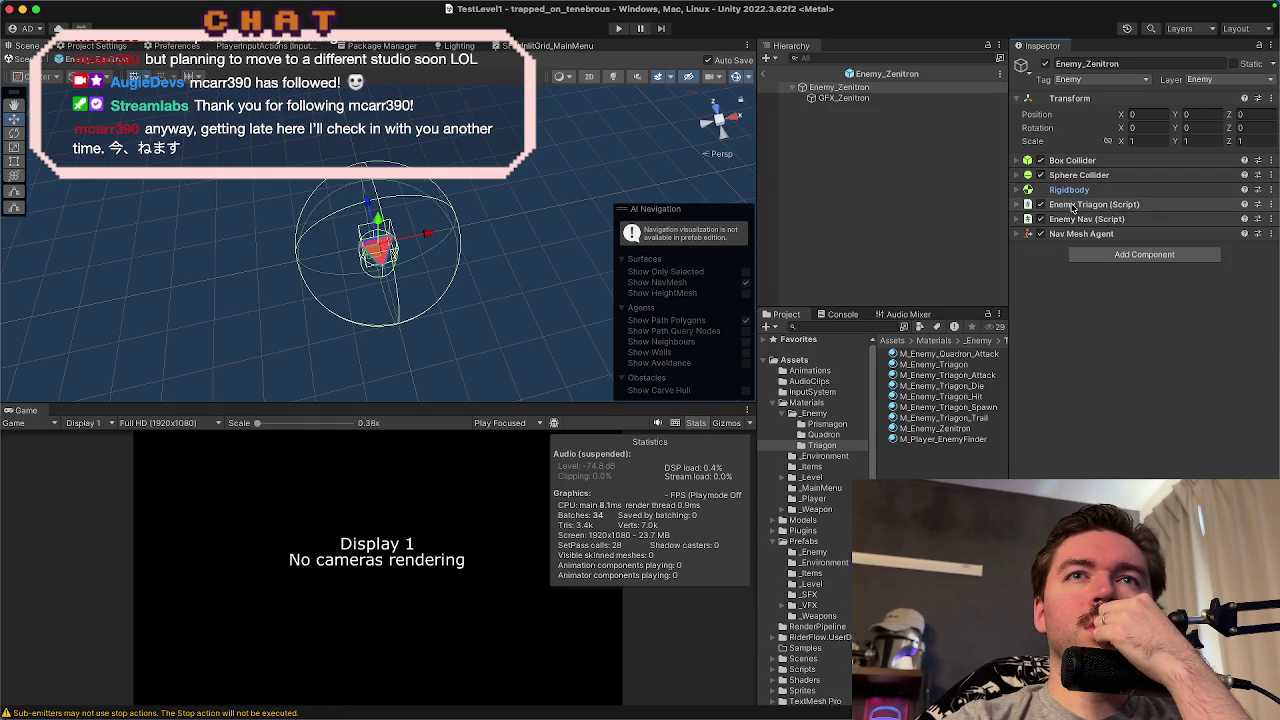
pyautogui.click(1073, 206)
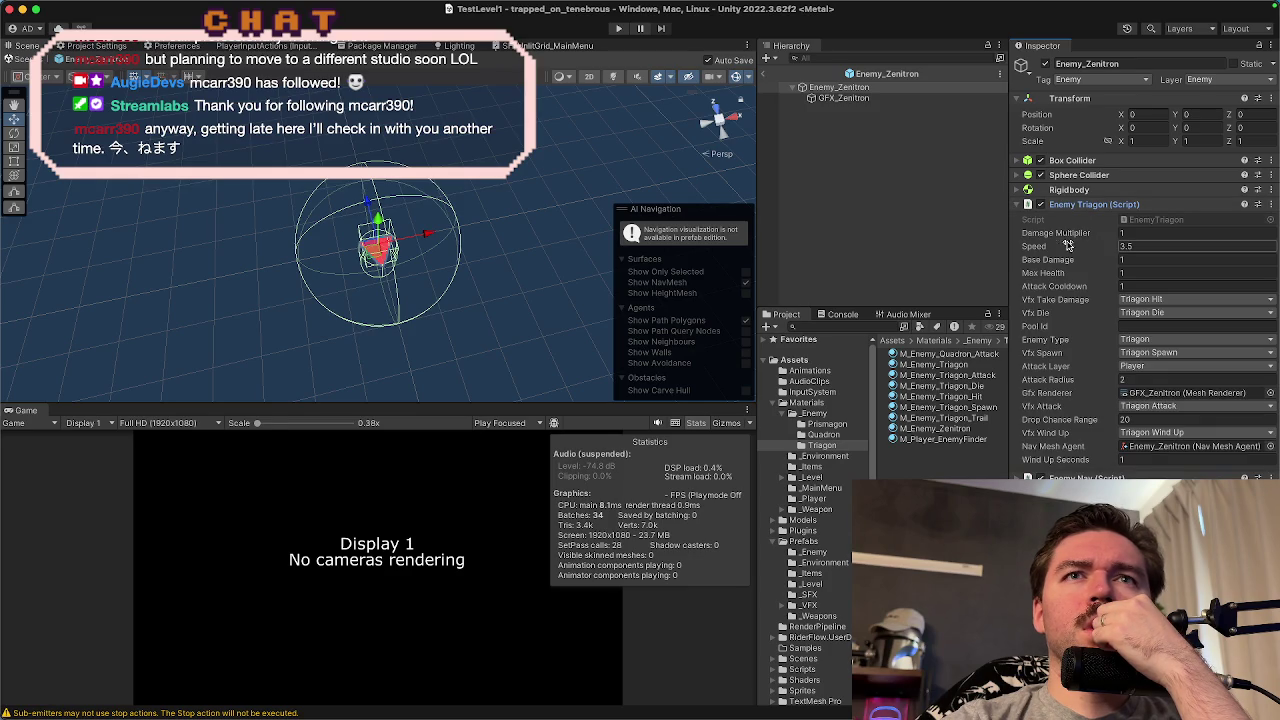
pyautogui.click(1147, 251)
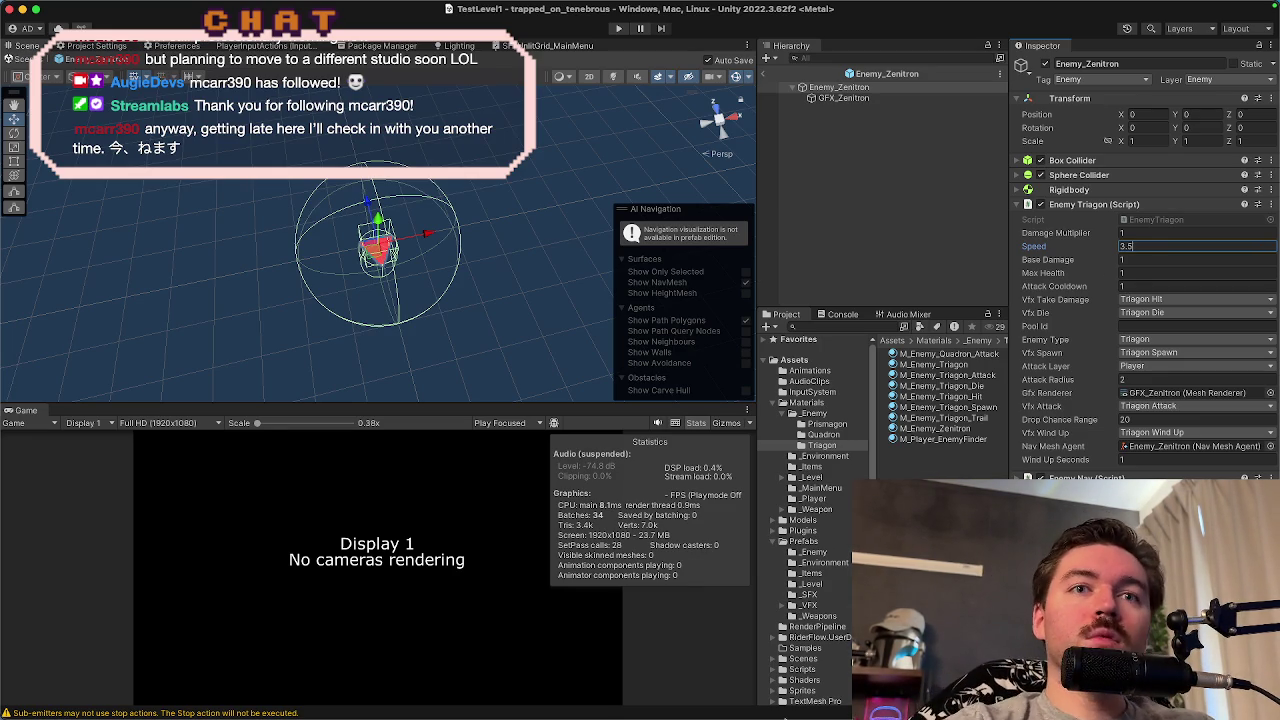
pyautogui.moveTo(775, 716)
pyautogui.click(828, 688)
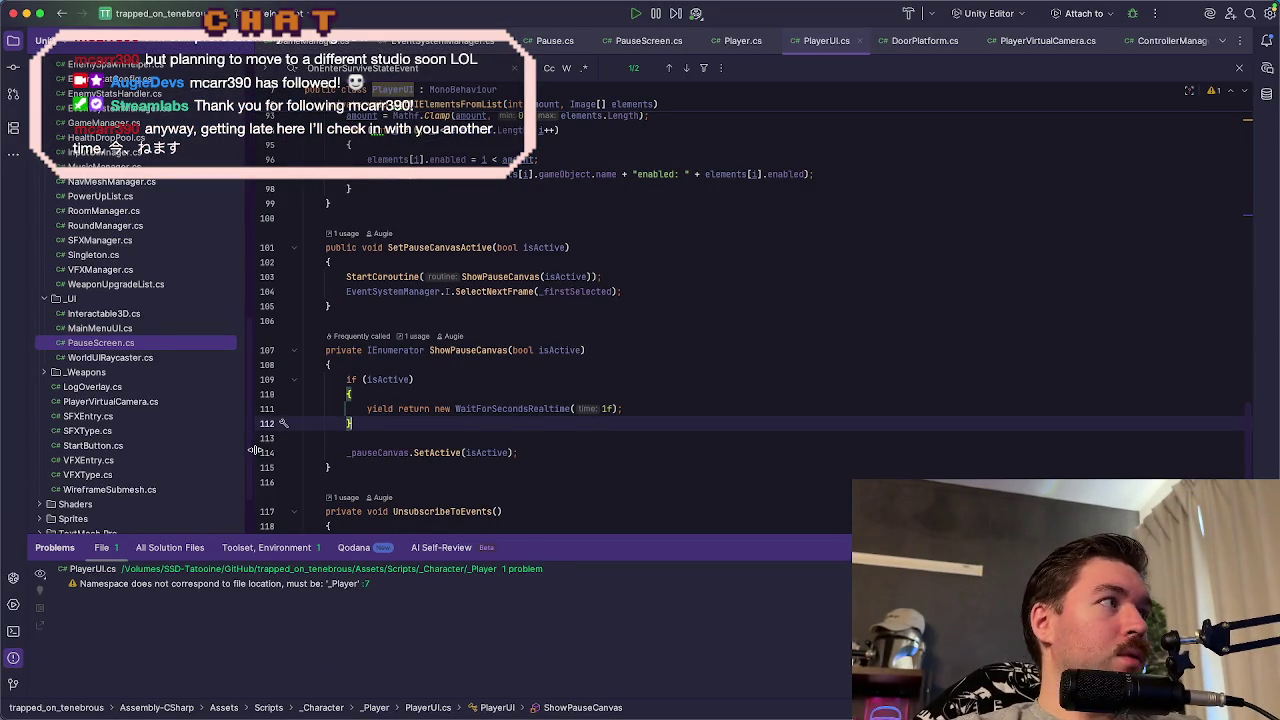
# - Open EnemyType.cs in Rider
pyautogui.scroll(-3, 106, 388)
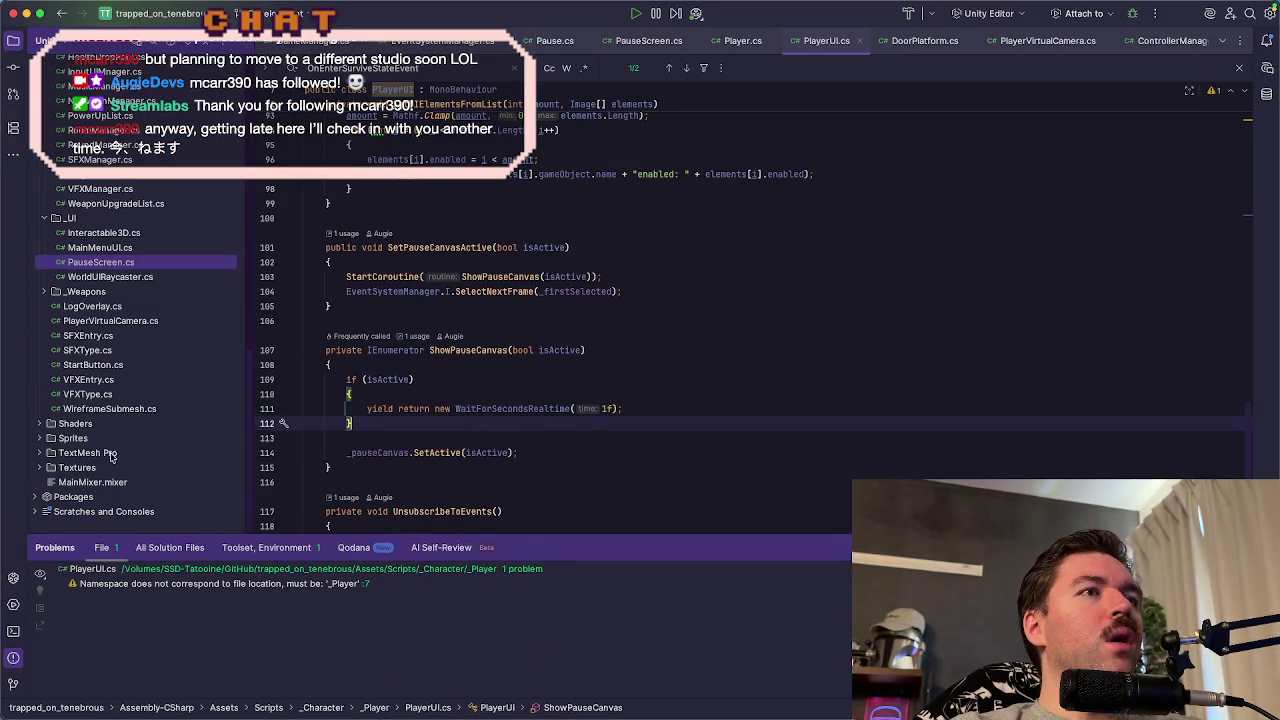
pyautogui.scroll(10, 95, 420)
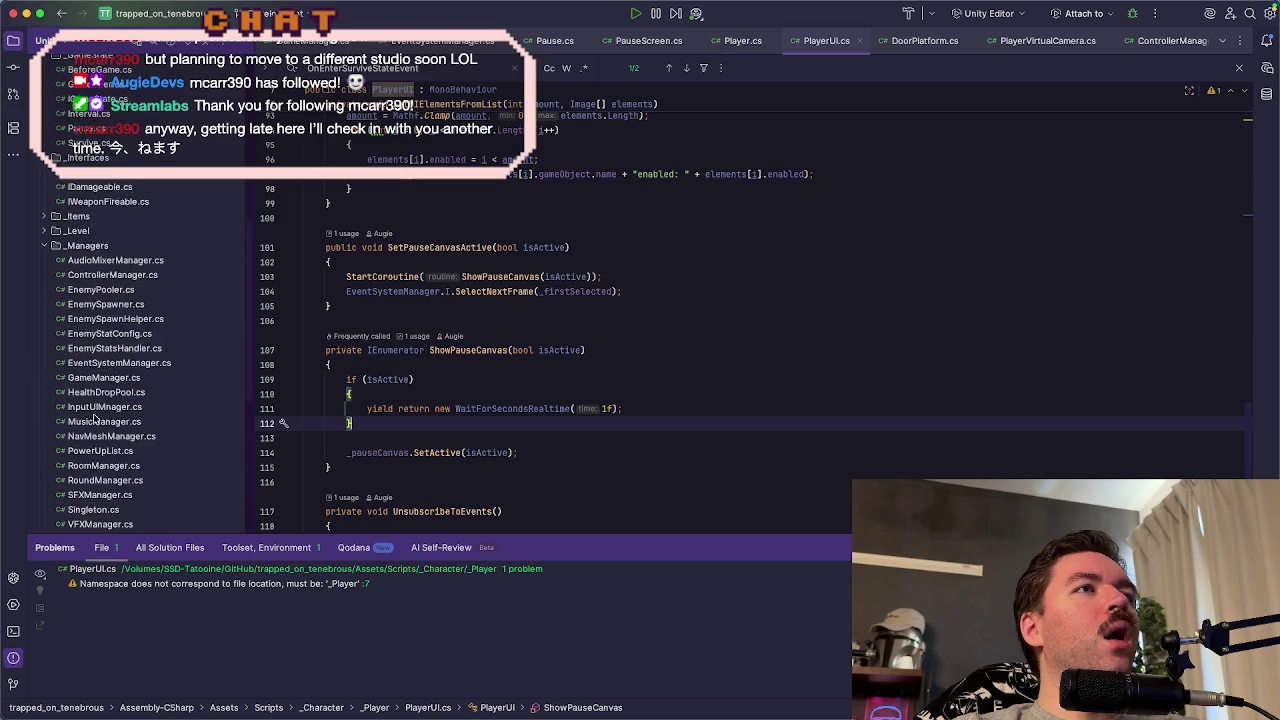
pyautogui.scroll(2, 93, 418)
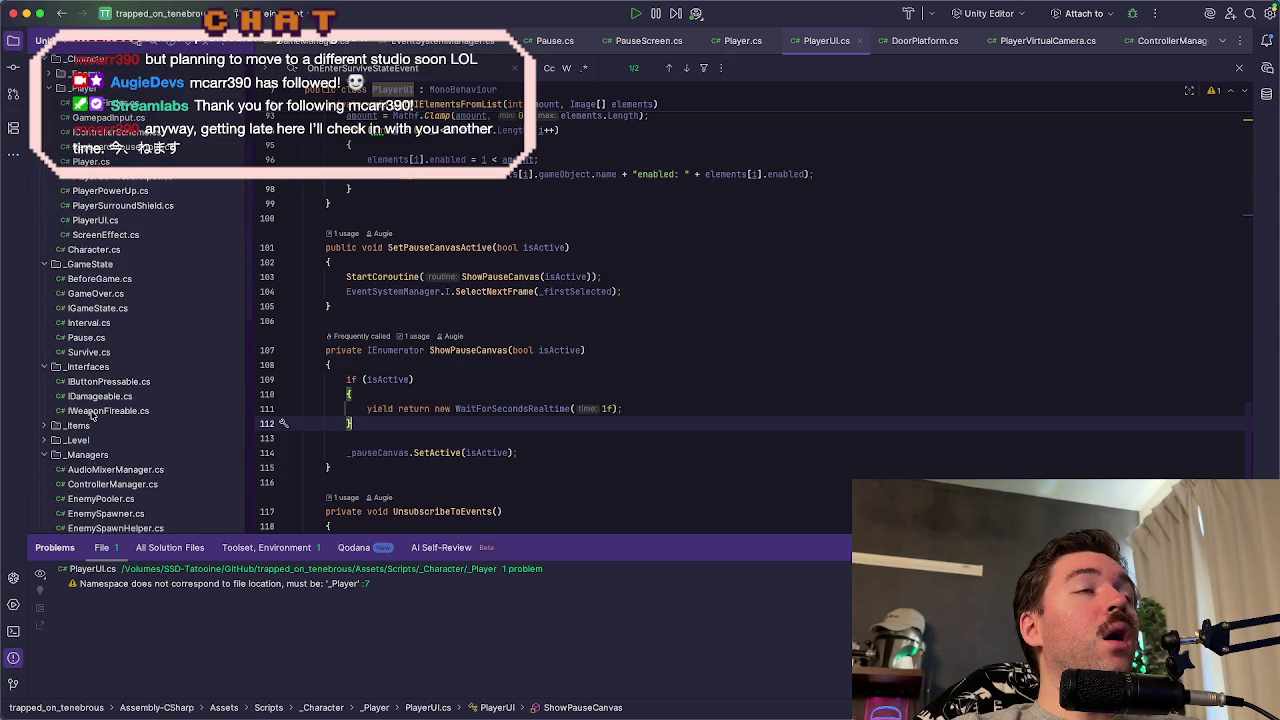
pyautogui.scroll(4, 50, 75)
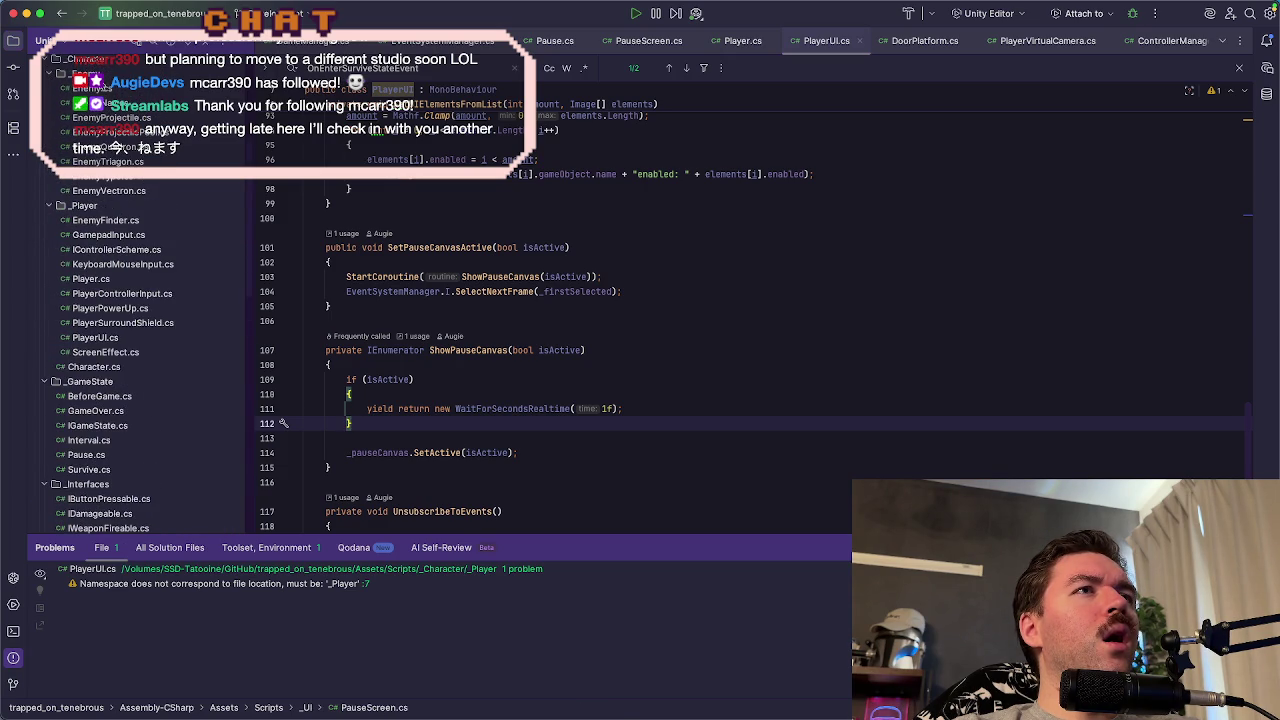
pyautogui.doubleClick(98, 177)
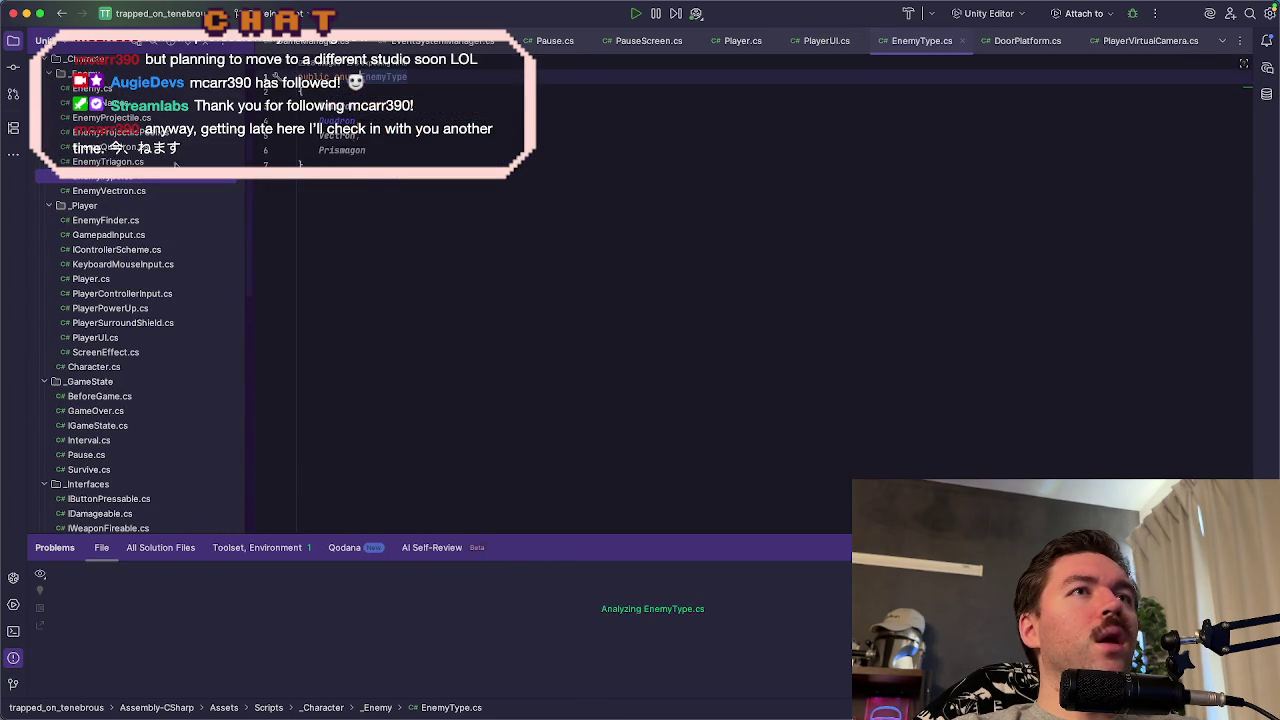
# - Add Zenitron after Prismagon in the EnemyType enum and return to Unity
pyautogui.click(385, 146)
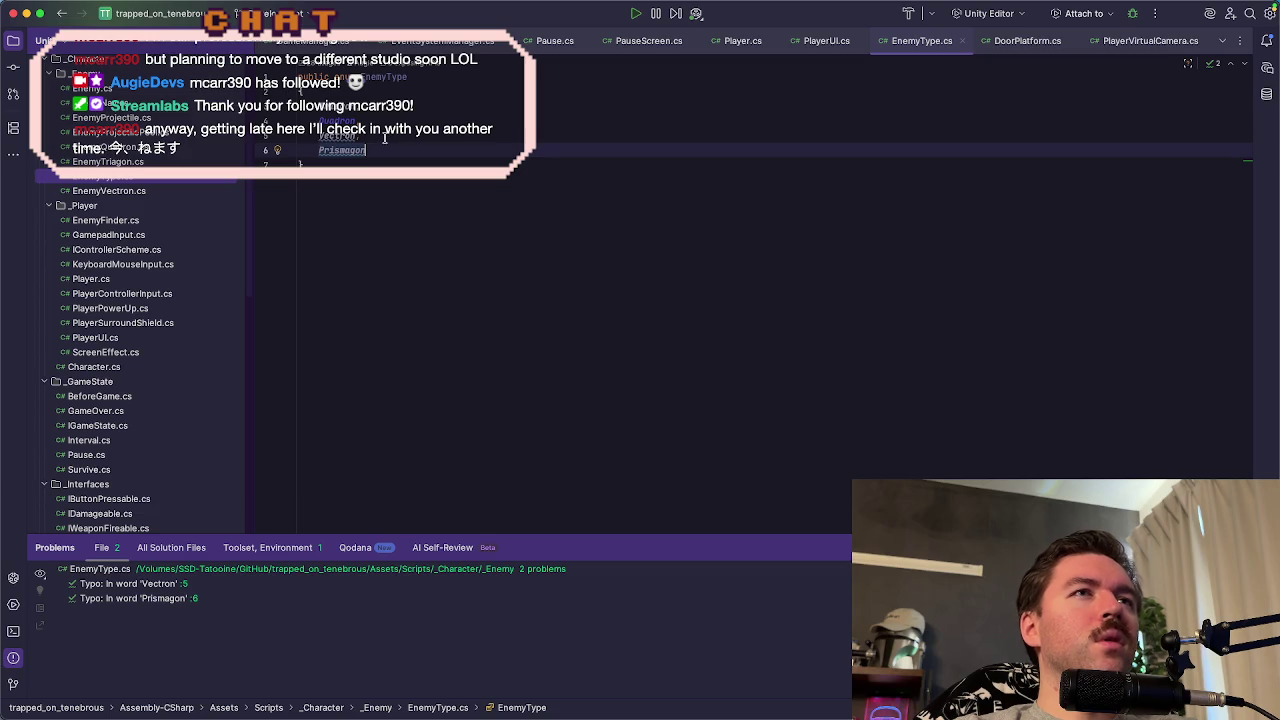
pyautogui.click(384, 137)
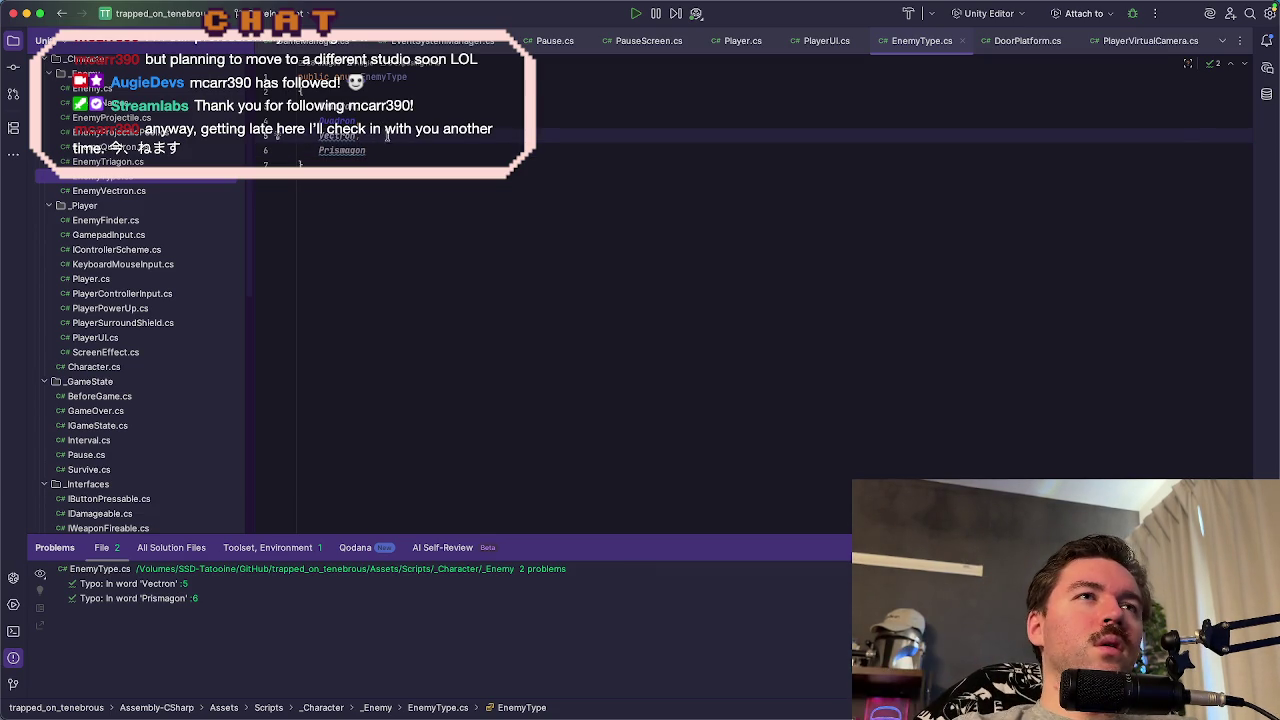
pyautogui.click(380, 150)
pyautogui.write(',')
pyautogui.press('Return')
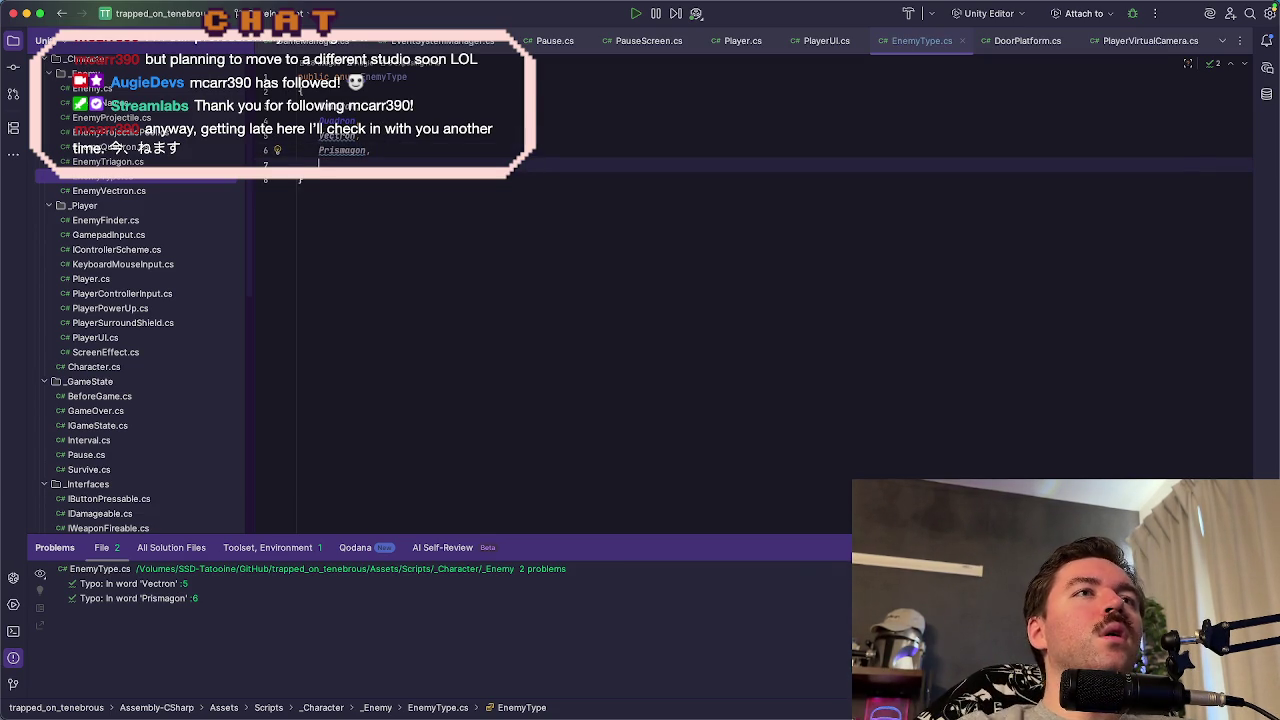
pyautogui.write('Zeni')
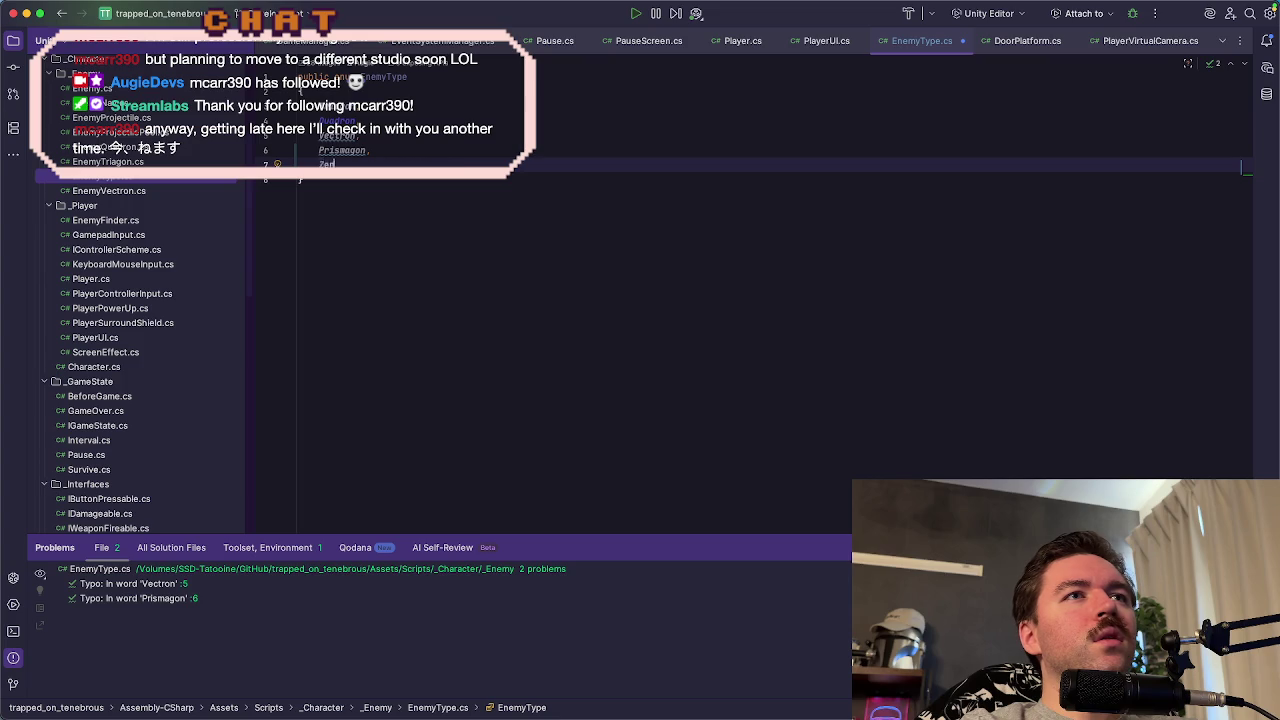
pyautogui.write('tron')
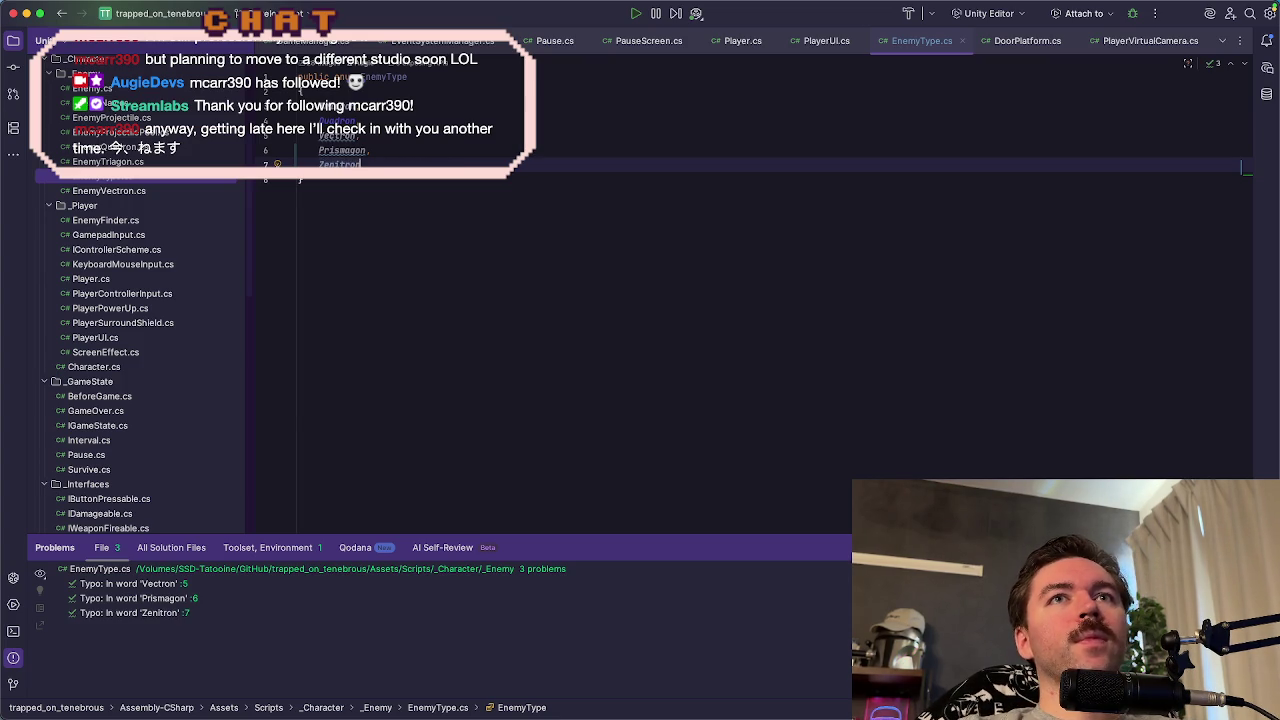
pyautogui.press('super+Tab')
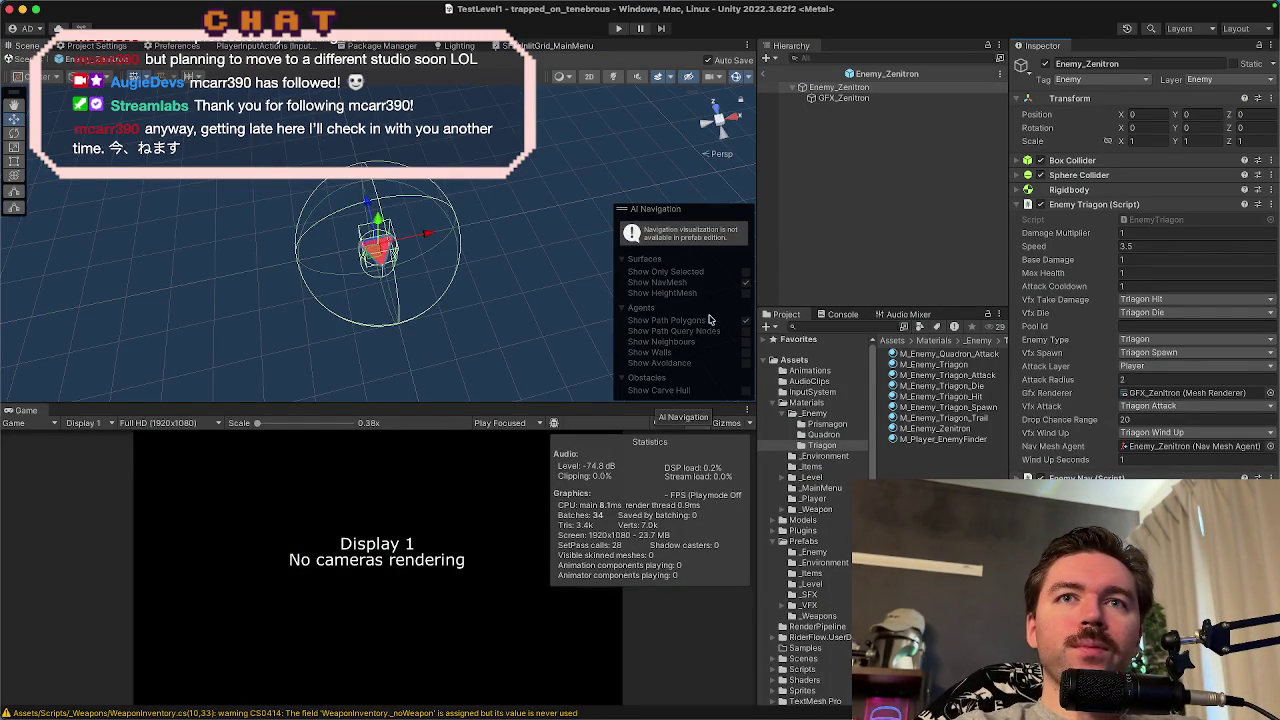
# - Set Enemy_Zenitron's Enemy Type to Zenitron and Speed to 2, then go back to Rider
pyautogui.click(888, 95)
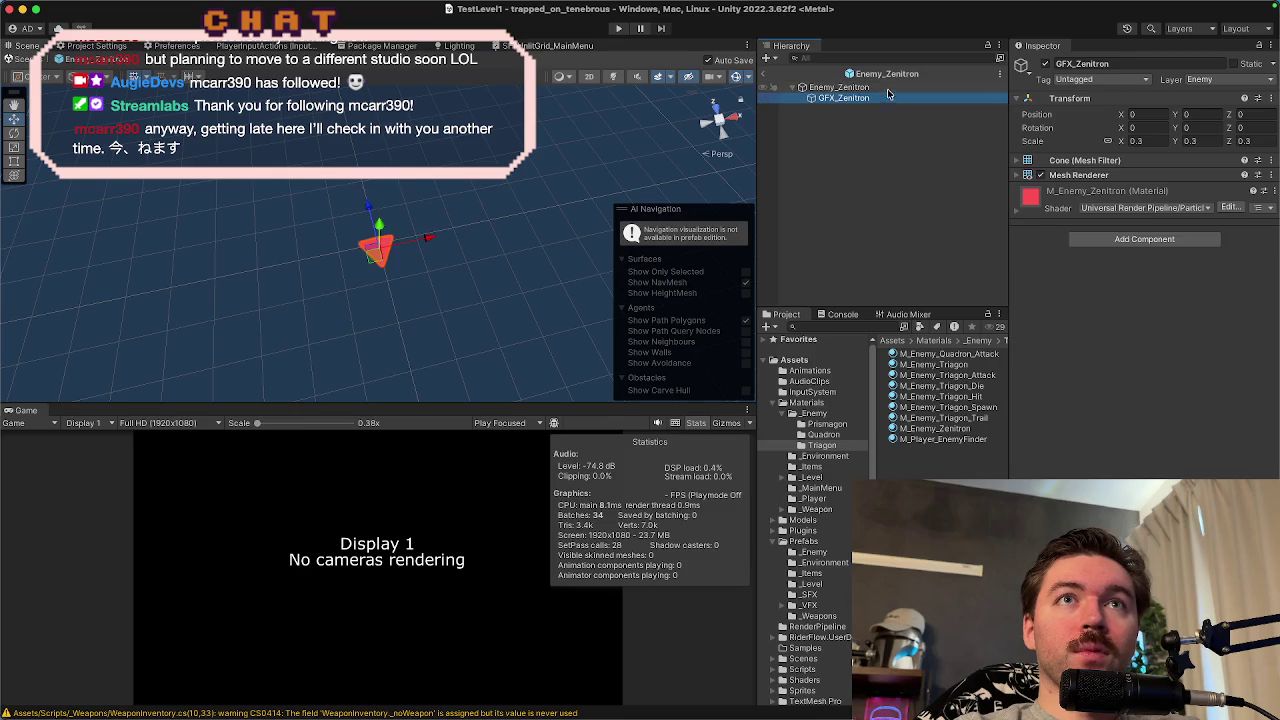
pyautogui.click(888, 88)
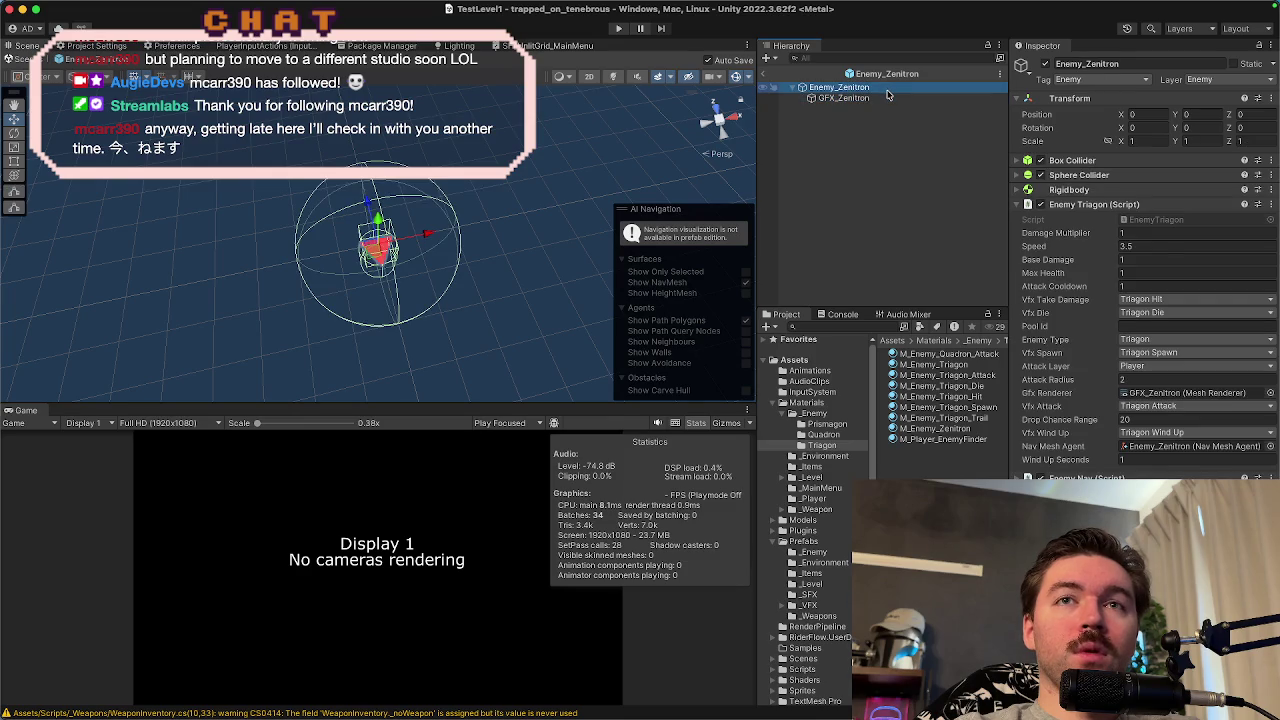
pyautogui.click(1133, 345)
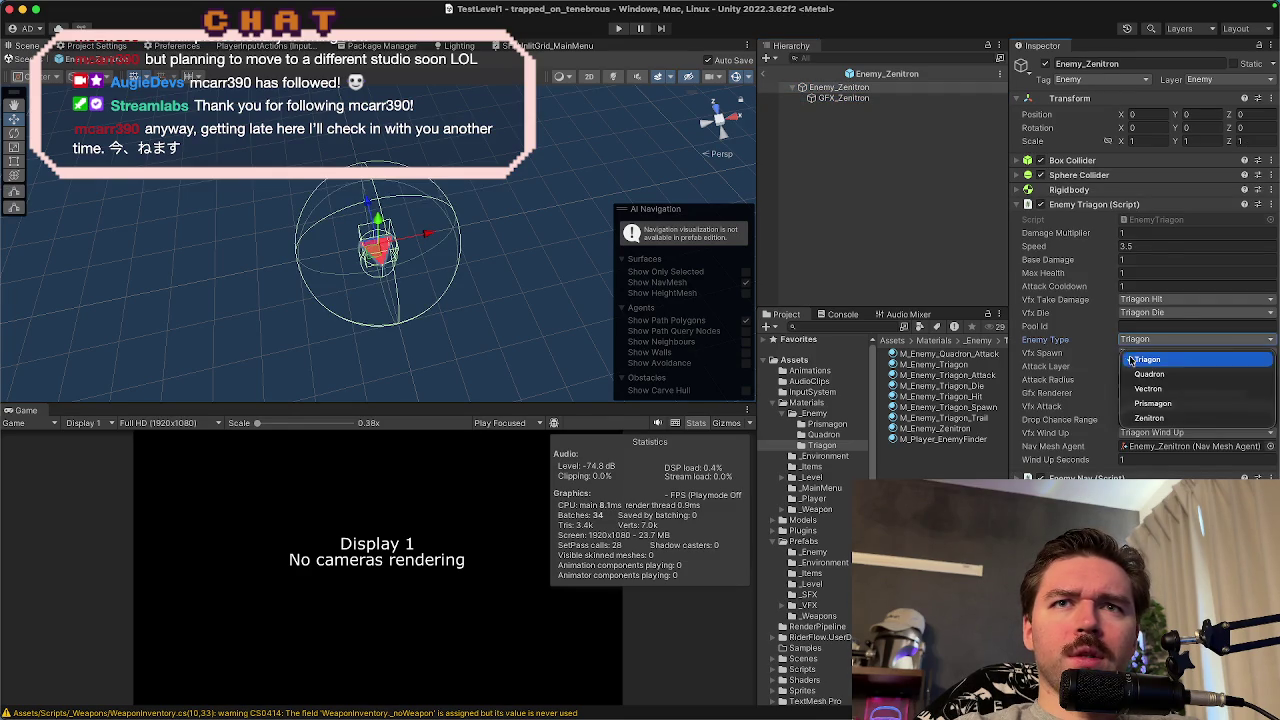
pyautogui.click(1150, 412)
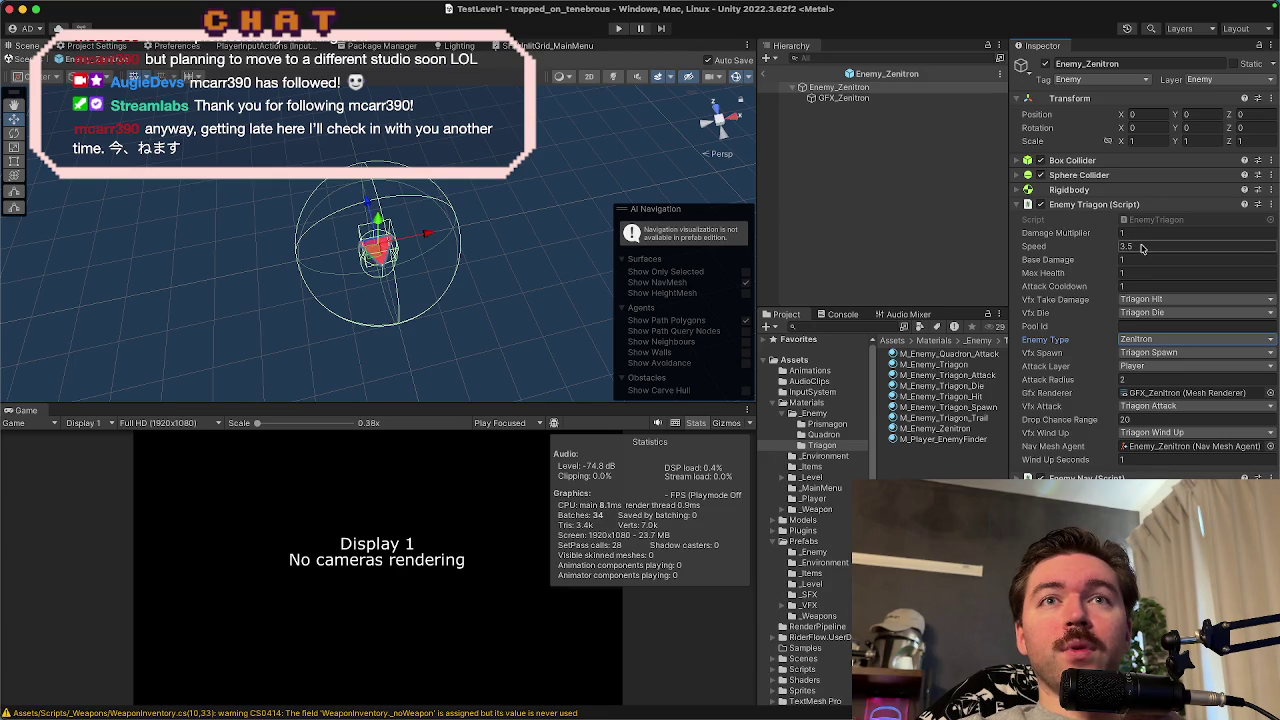
pyautogui.click(1142, 248)
pyautogui.write('2')
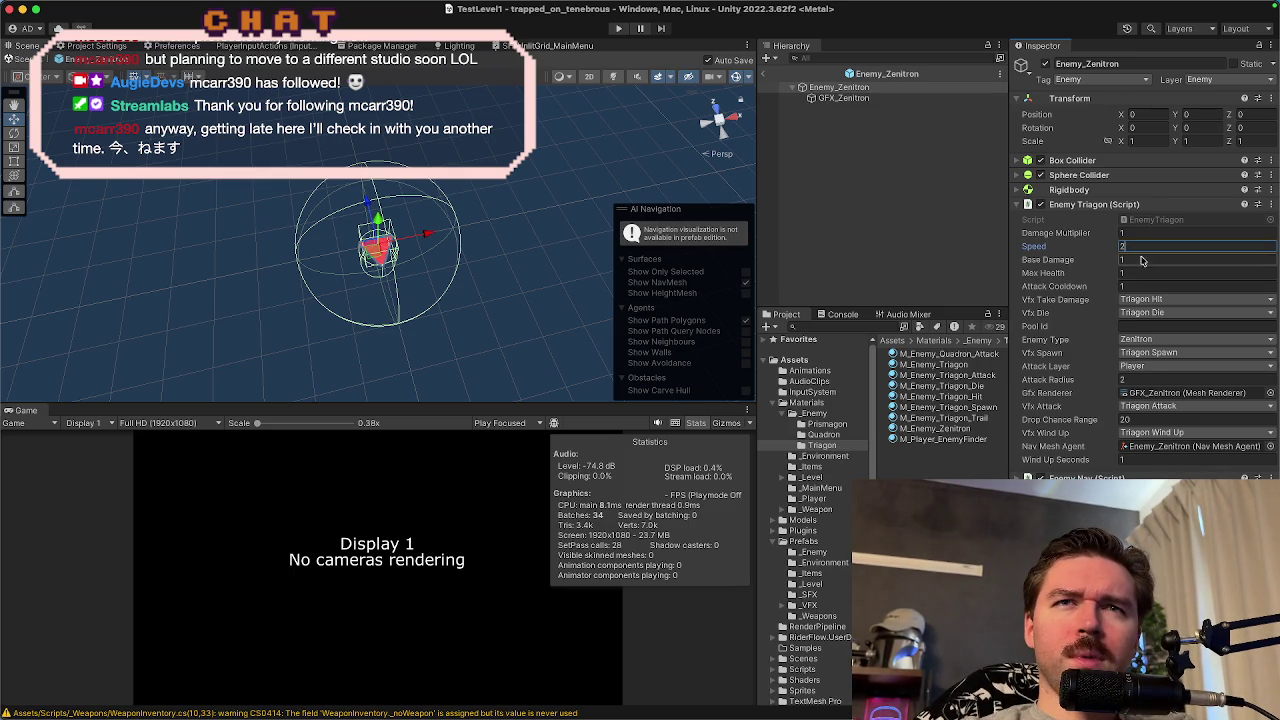
pyautogui.click(1143, 286)
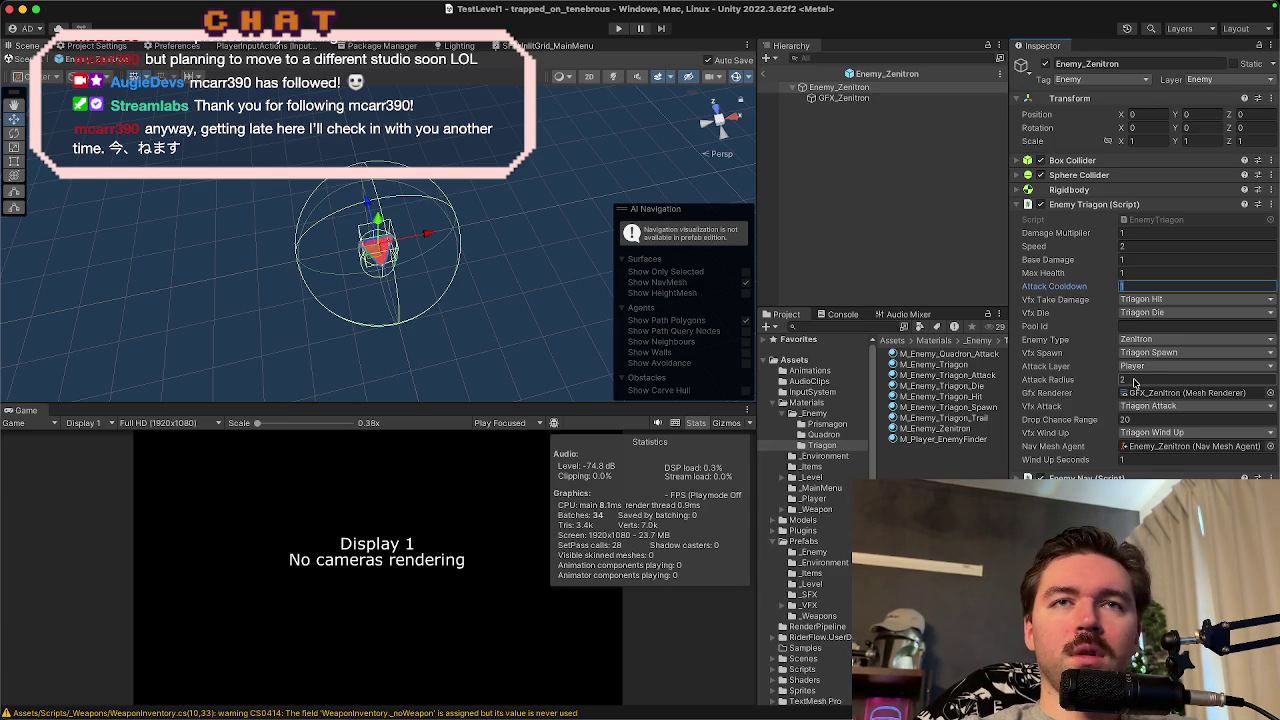
pyautogui.press('super+Tab')
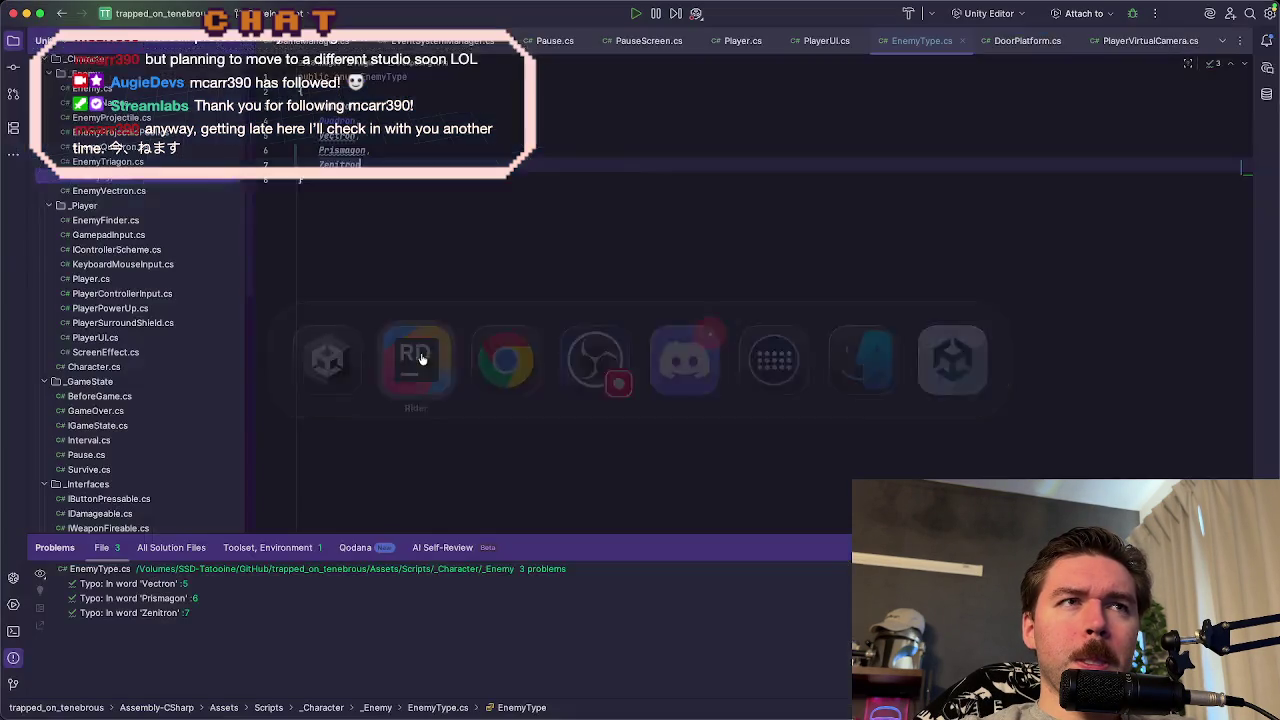
# - Create an EnemyZenitron Unity script in the _Enemy folder and add it to Git
pyautogui.click(415, 352)
pyautogui.scroll(3, 118, 190)
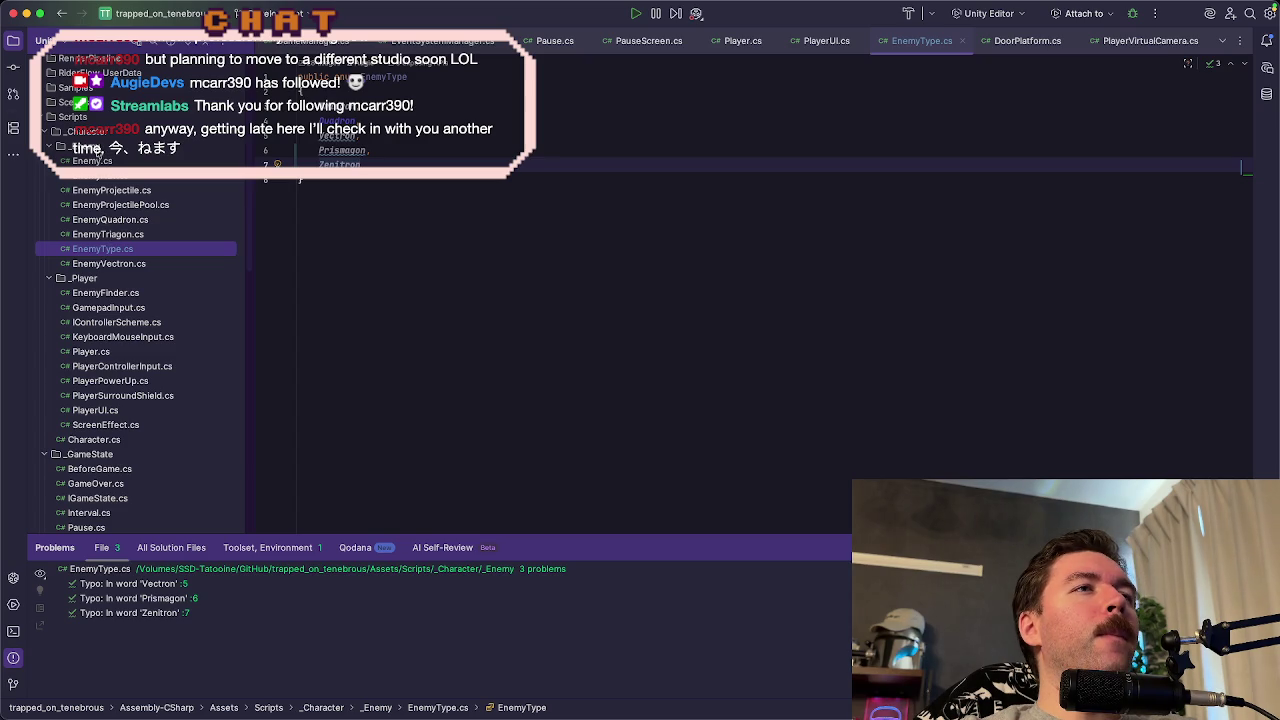
pyautogui.rightClick(97, 148)
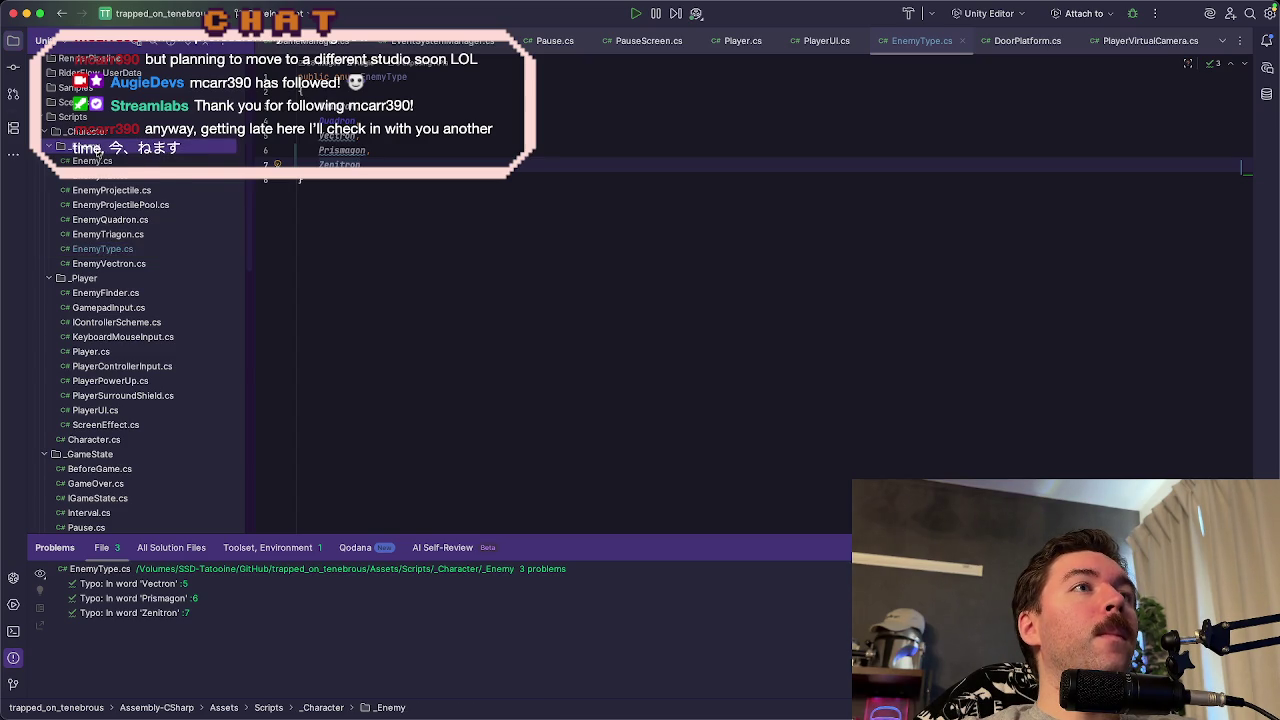
pyautogui.moveTo(130, 156)
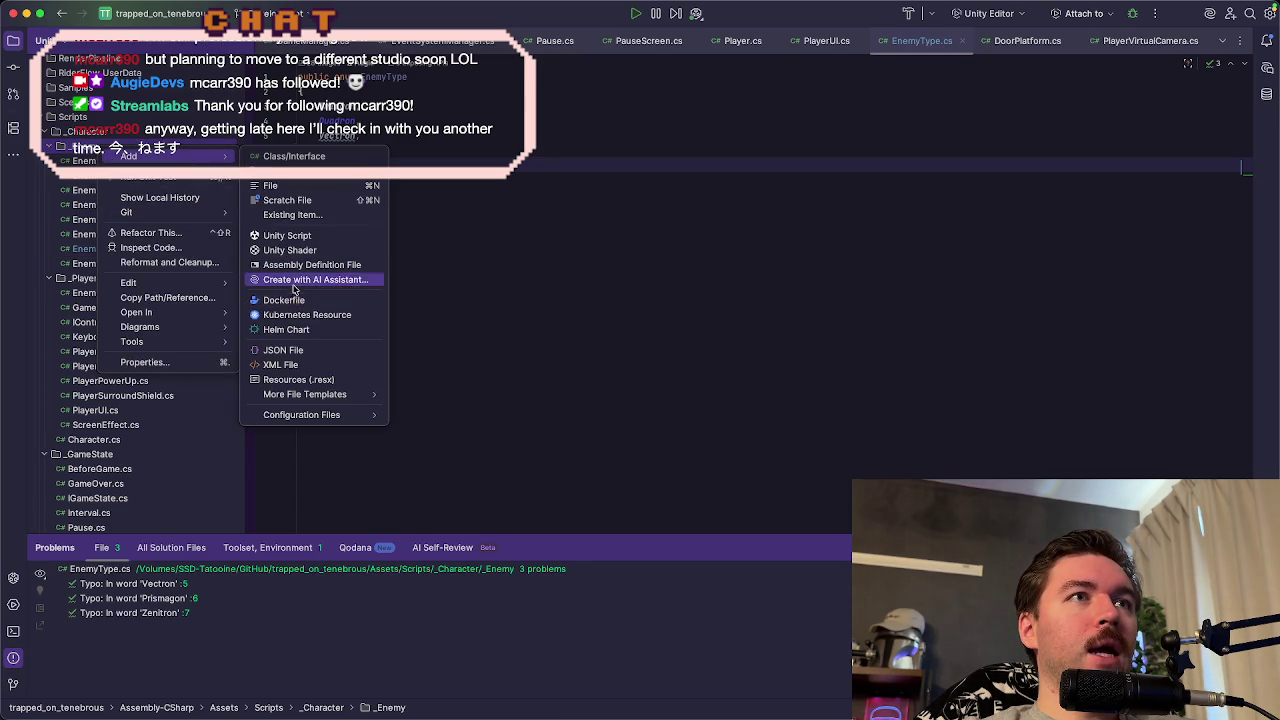
pyautogui.click(298, 237)
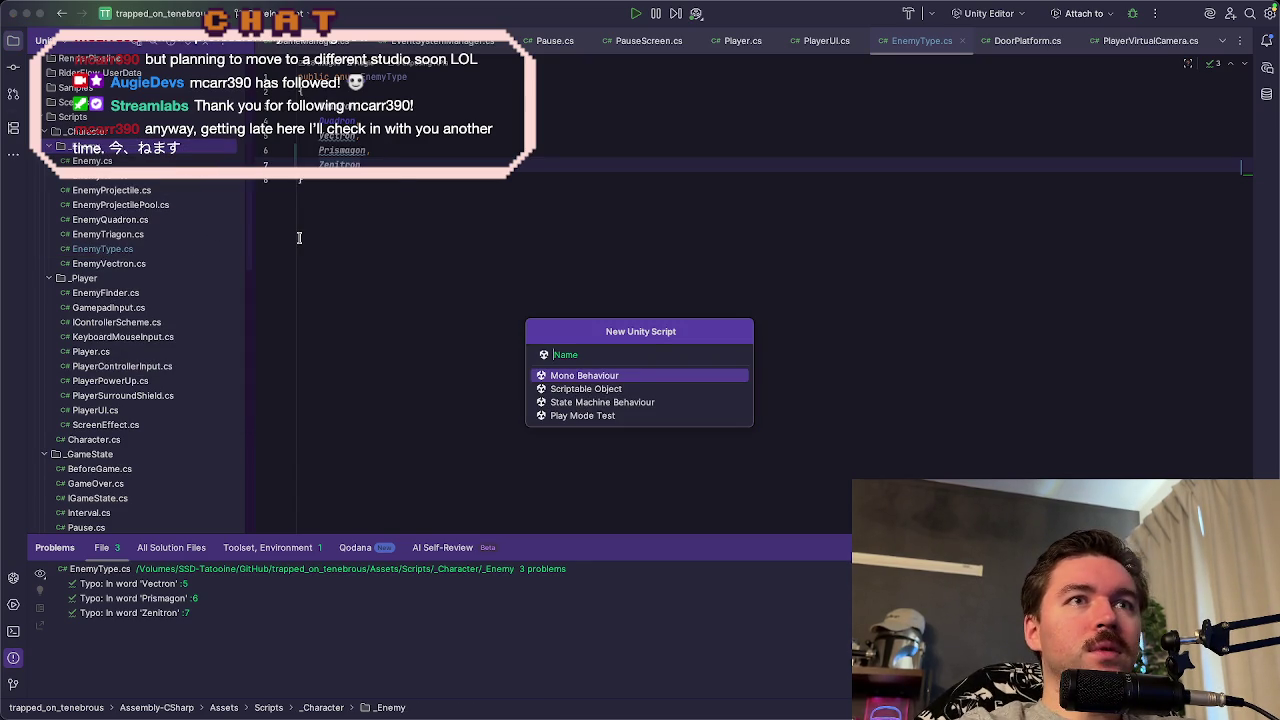
pyautogui.write('EnemyZenitron')
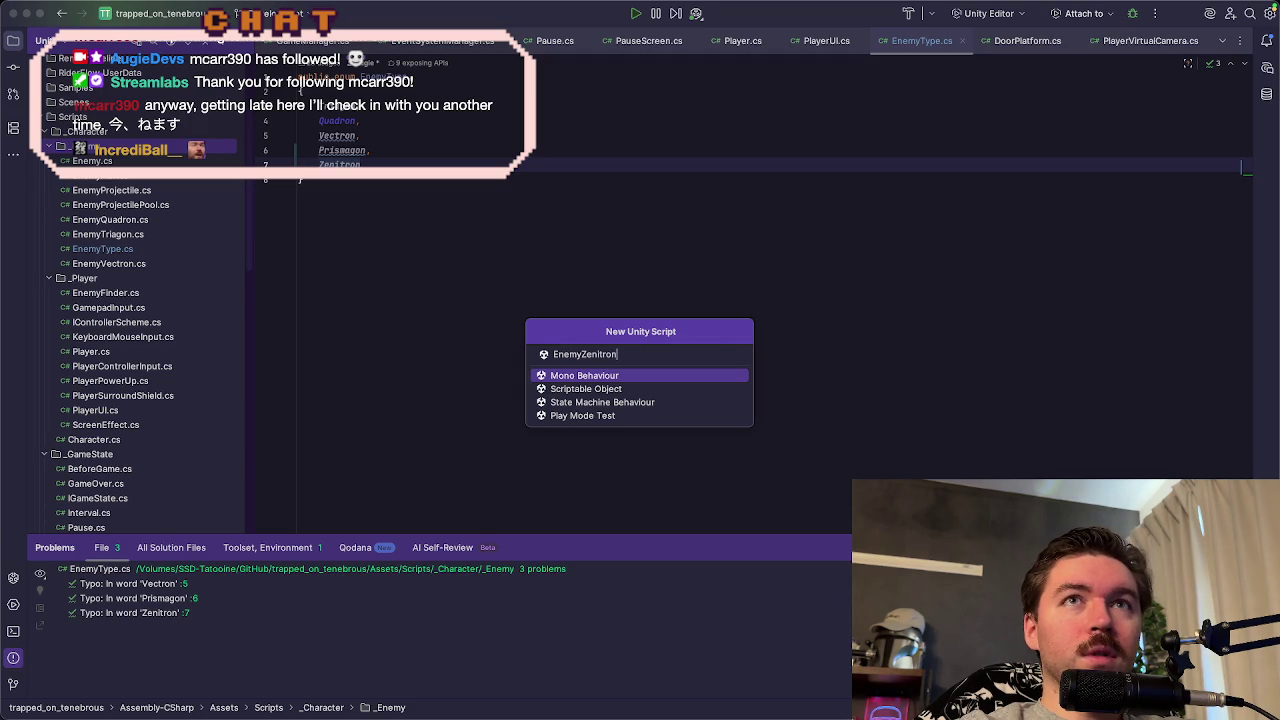
pyautogui.press('Return')
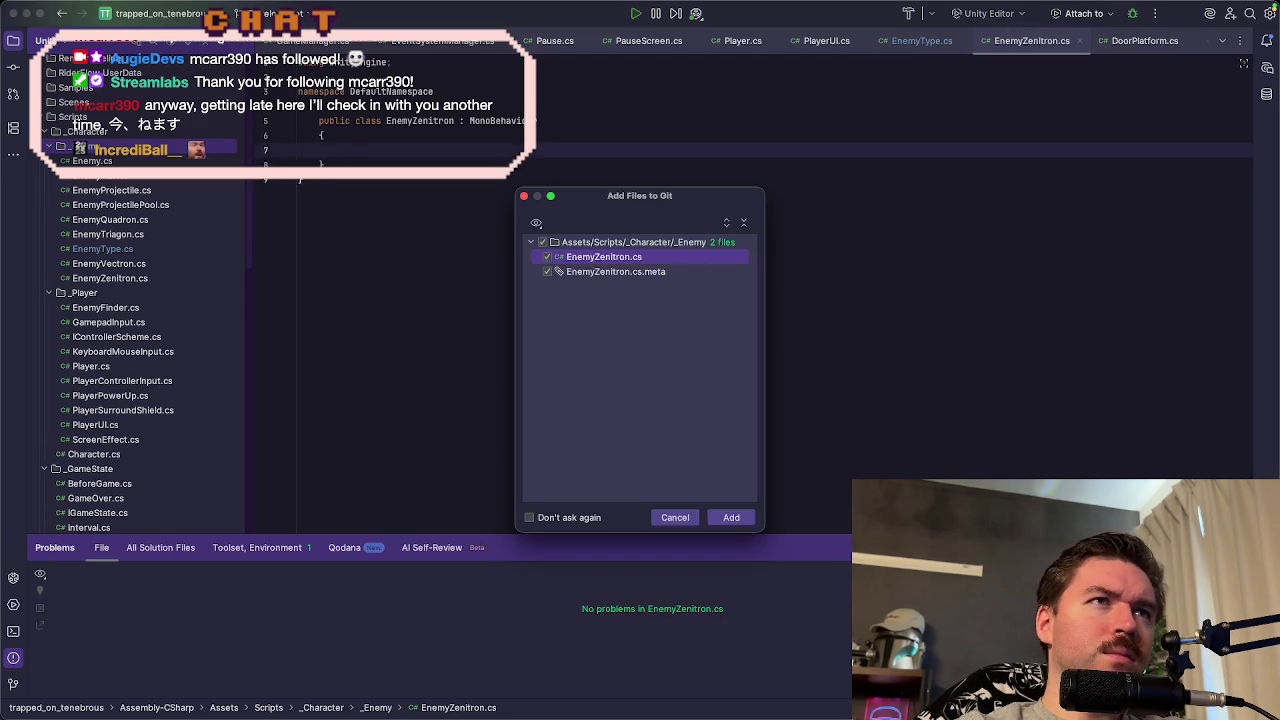
pyautogui.click(729, 517)
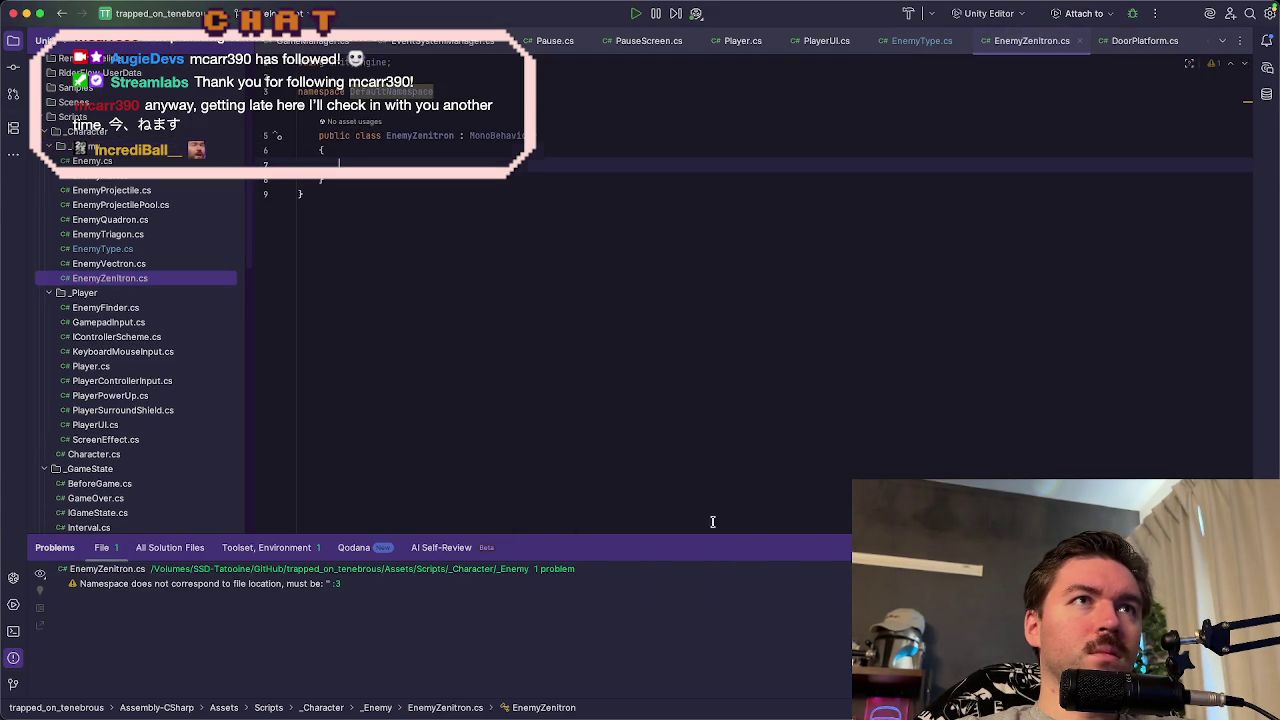
# - Remove the DefaultNamespace wrapper from EnemyZenitron.cs and reformat the class
pyautogui.press('super+BackSpace')
pyautogui.click(275, 91)
pyautogui.press('super+BackSpace')
pyautogui.press('super+BackSpace')
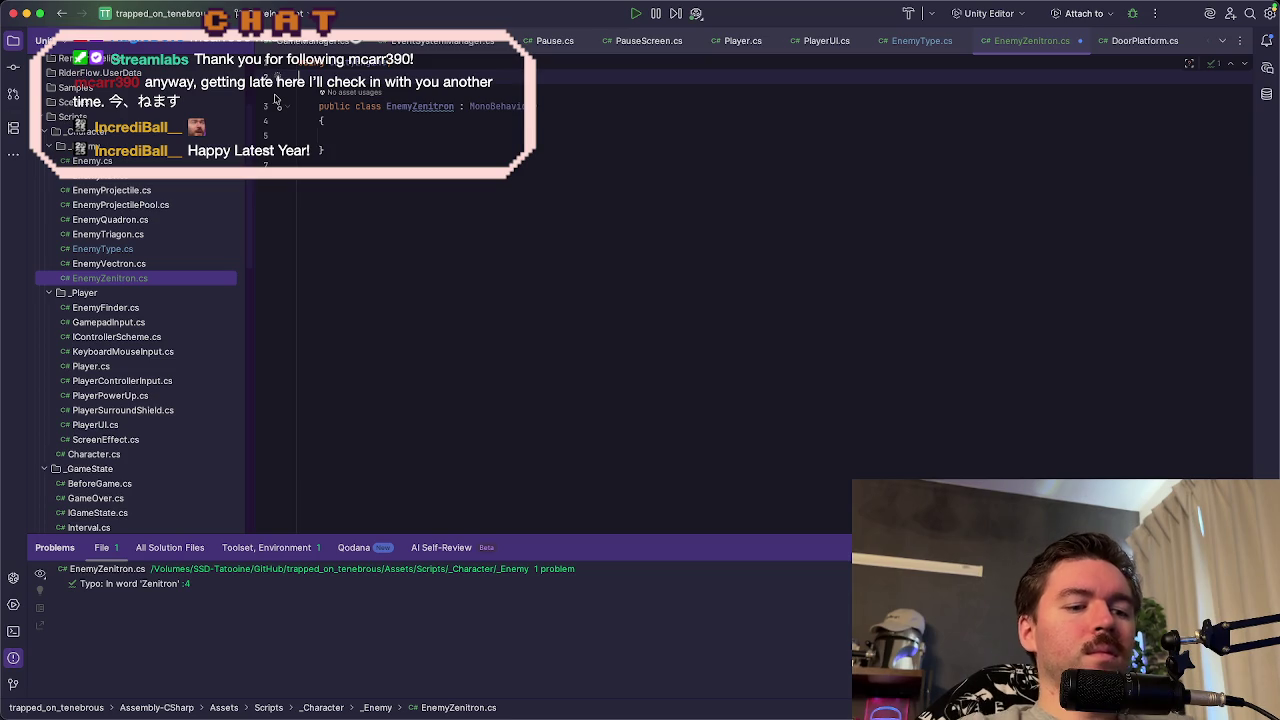
pyautogui.press('super+alt+l')
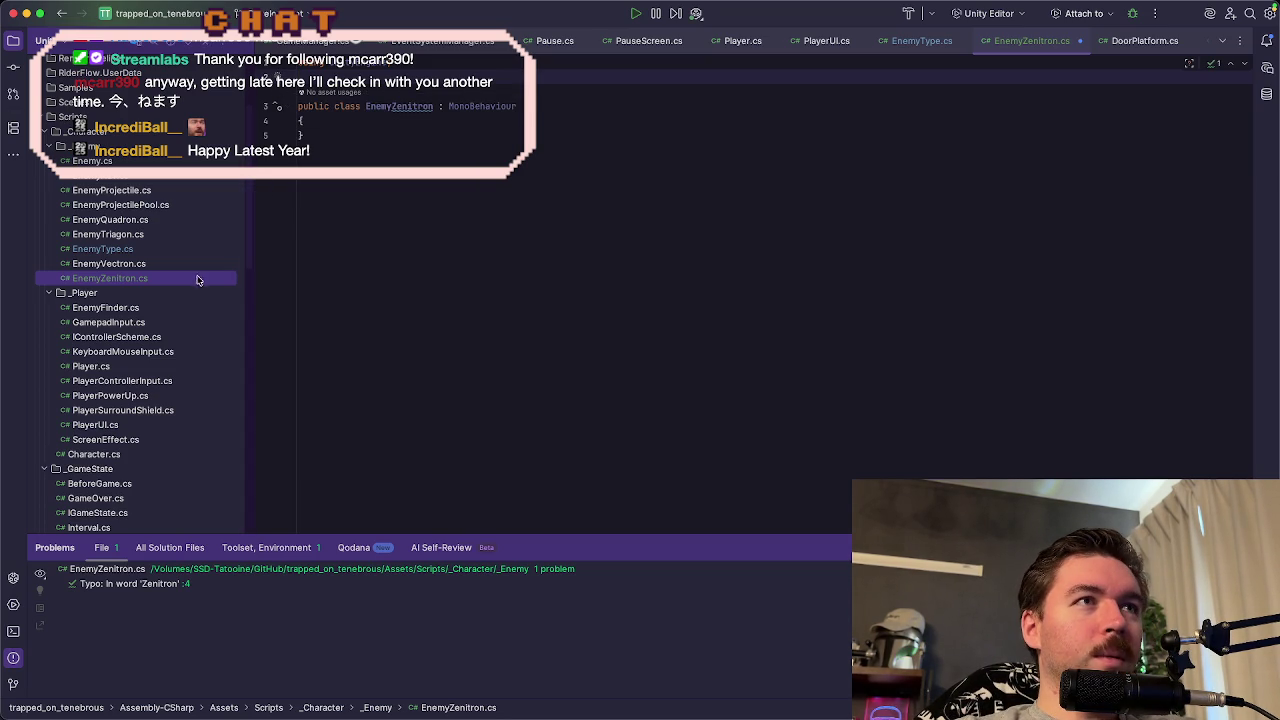
# - Change EnemyZenitron's base class from MonoBehaviour to Enemy, checking EnemyVectron.cs for reference
pyautogui.doubleClick(151, 263)
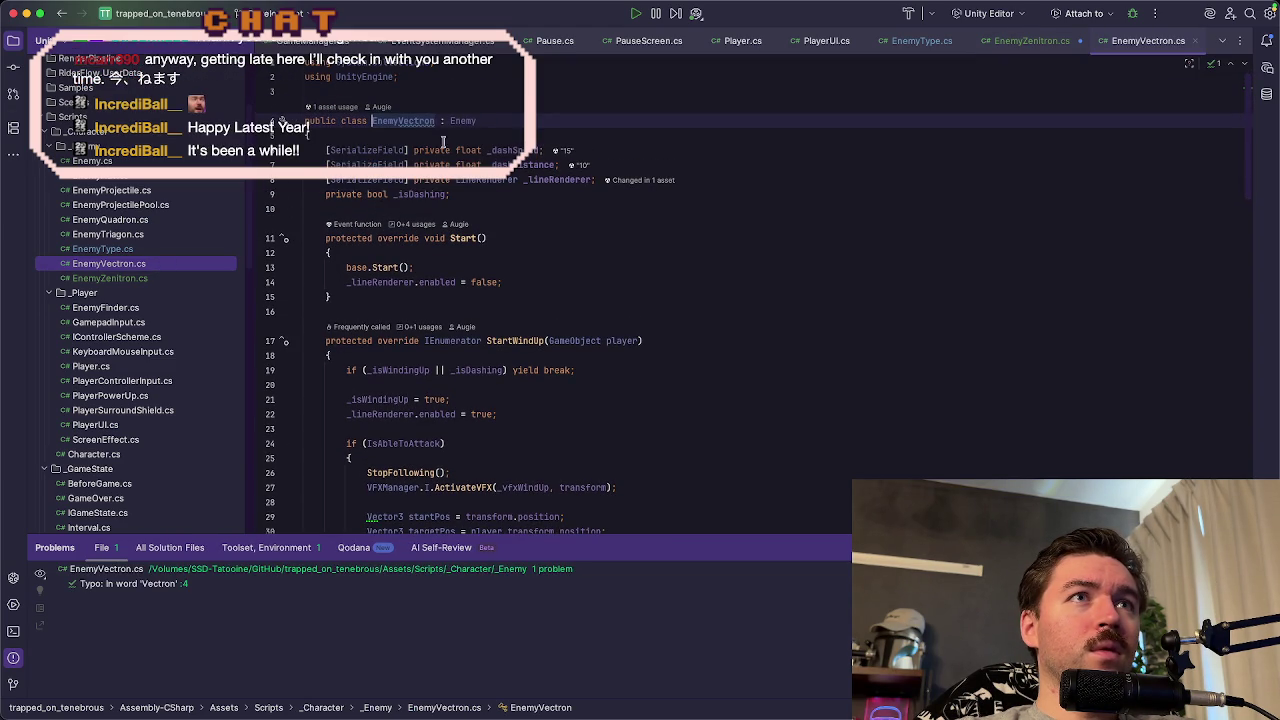
pyautogui.doubleClick(163, 278)
pyautogui.doubleClick(456, 108)
pyautogui.write('EnemyZenitro')
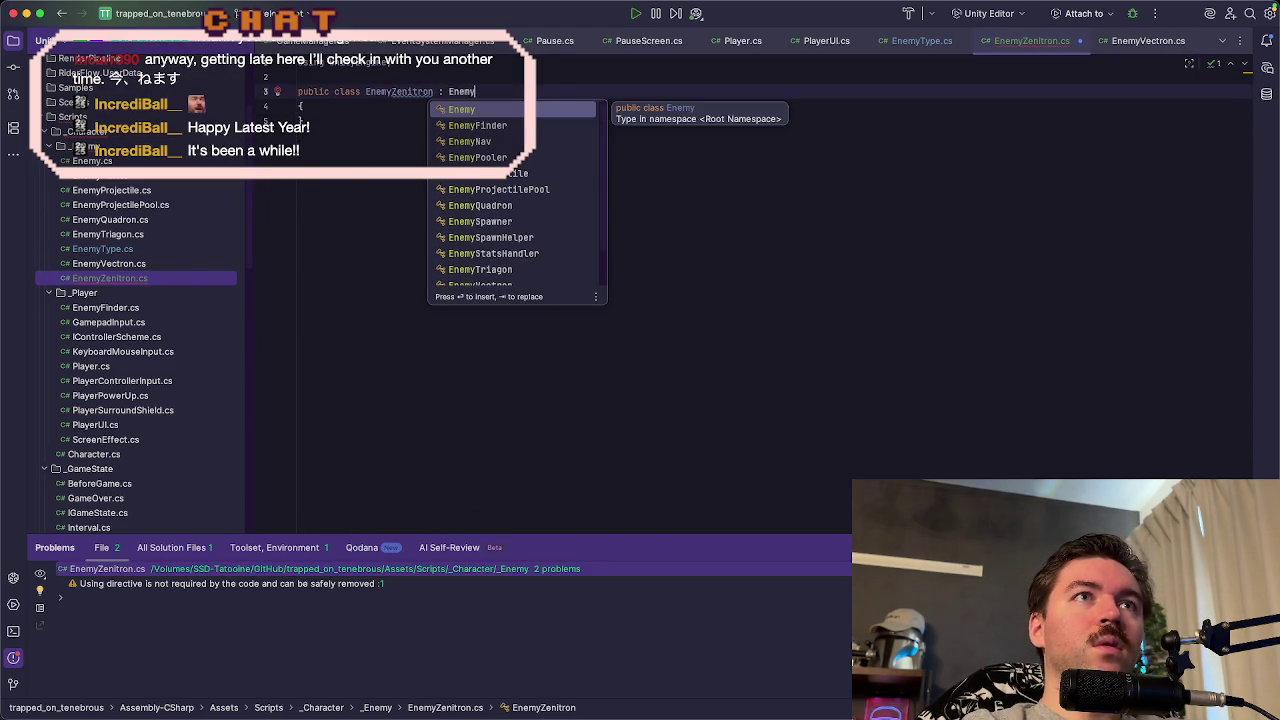
pyautogui.click(416, 121)
pyautogui.press('Return')
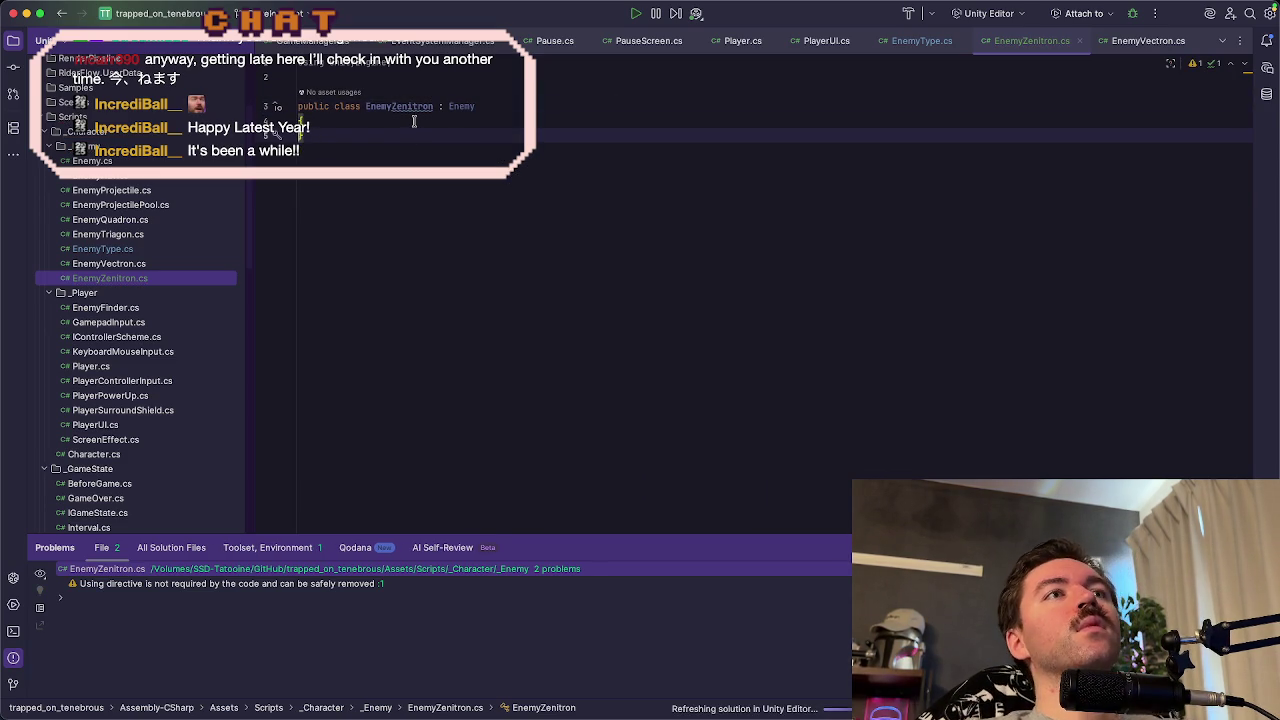
# - Back in Unity, remove the Enemy Triagon script component from Enemy_Zenitron
pyautogui.moveTo(757, 712)
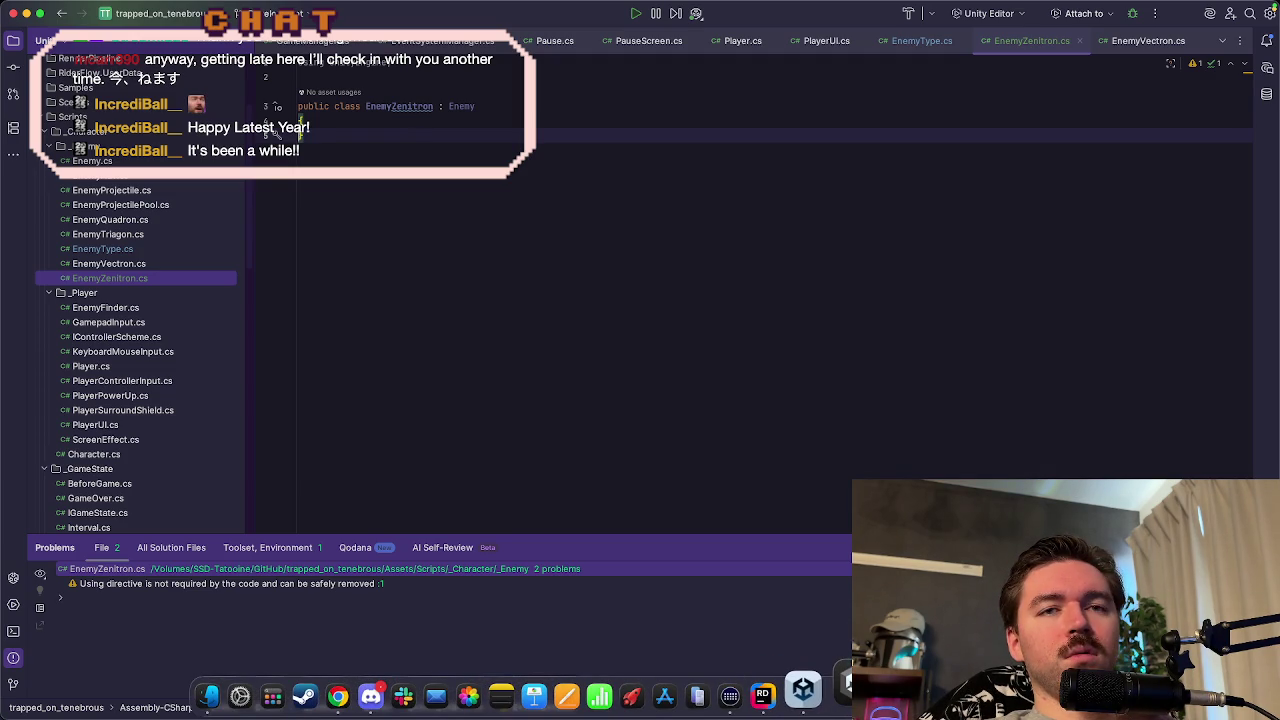
pyautogui.click(805, 688)
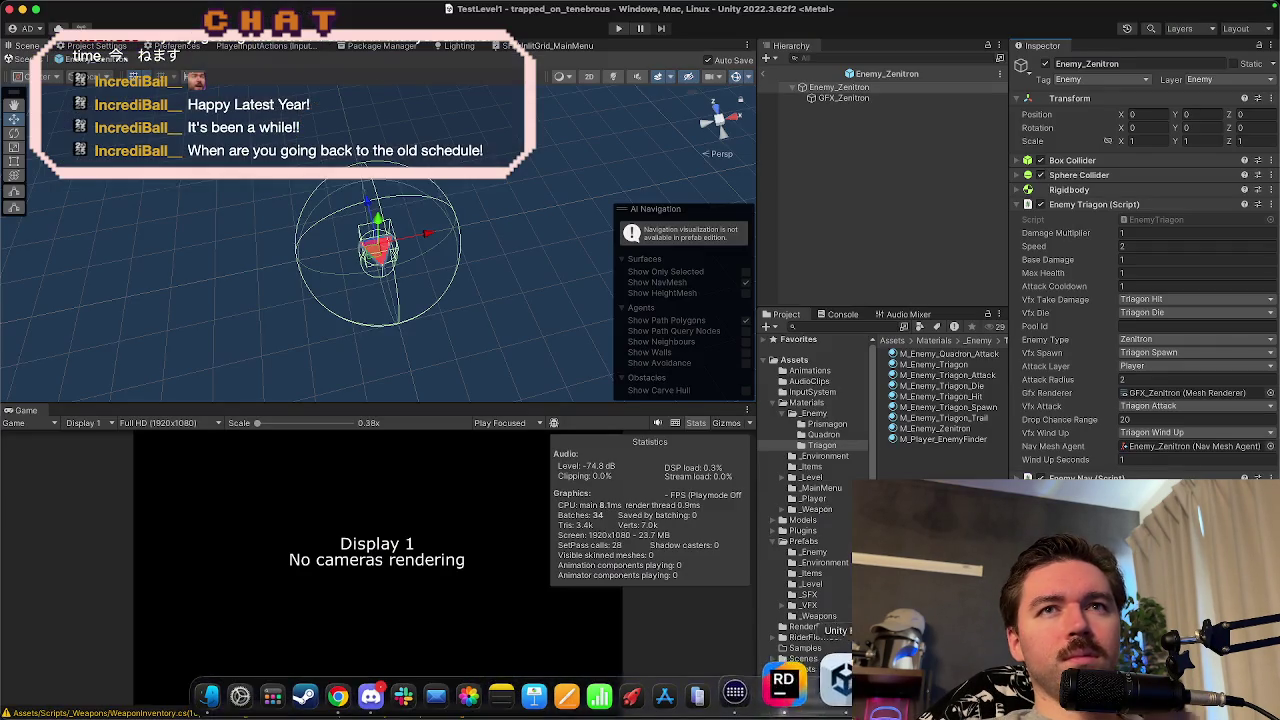
pyautogui.click(1084, 205)
pyautogui.rightClick(1084, 205)
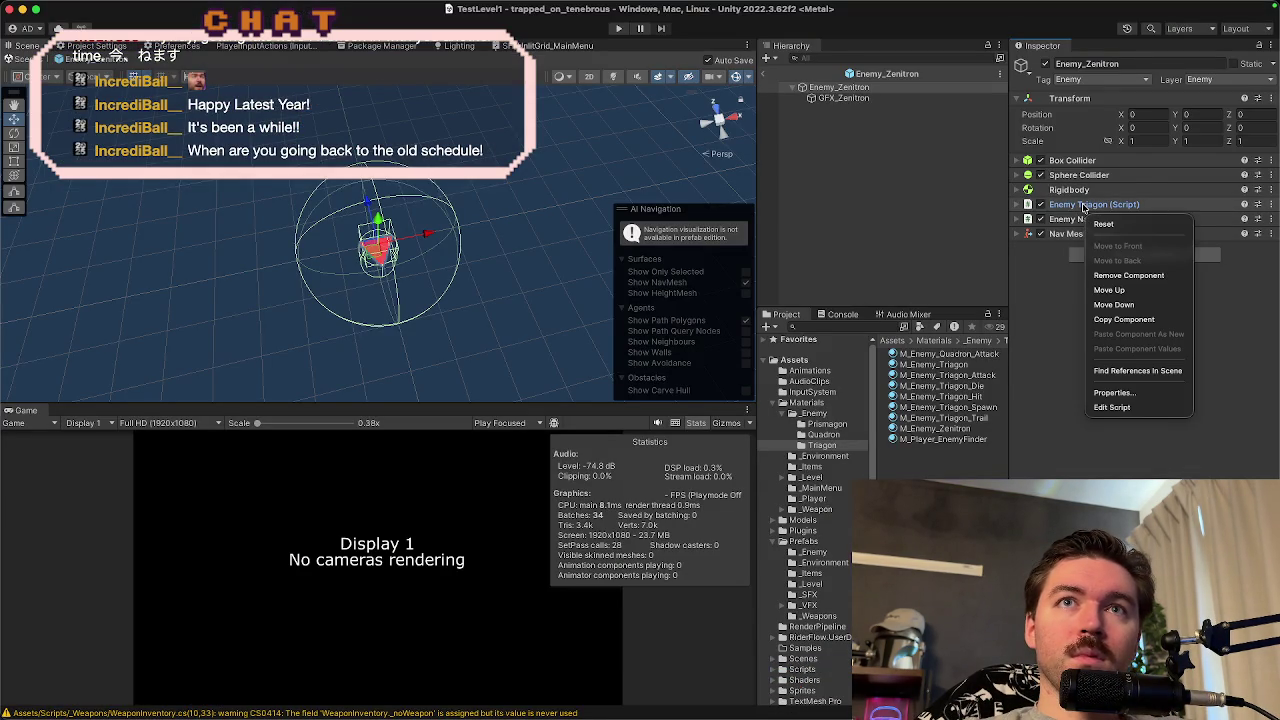
pyautogui.click(1110, 275)
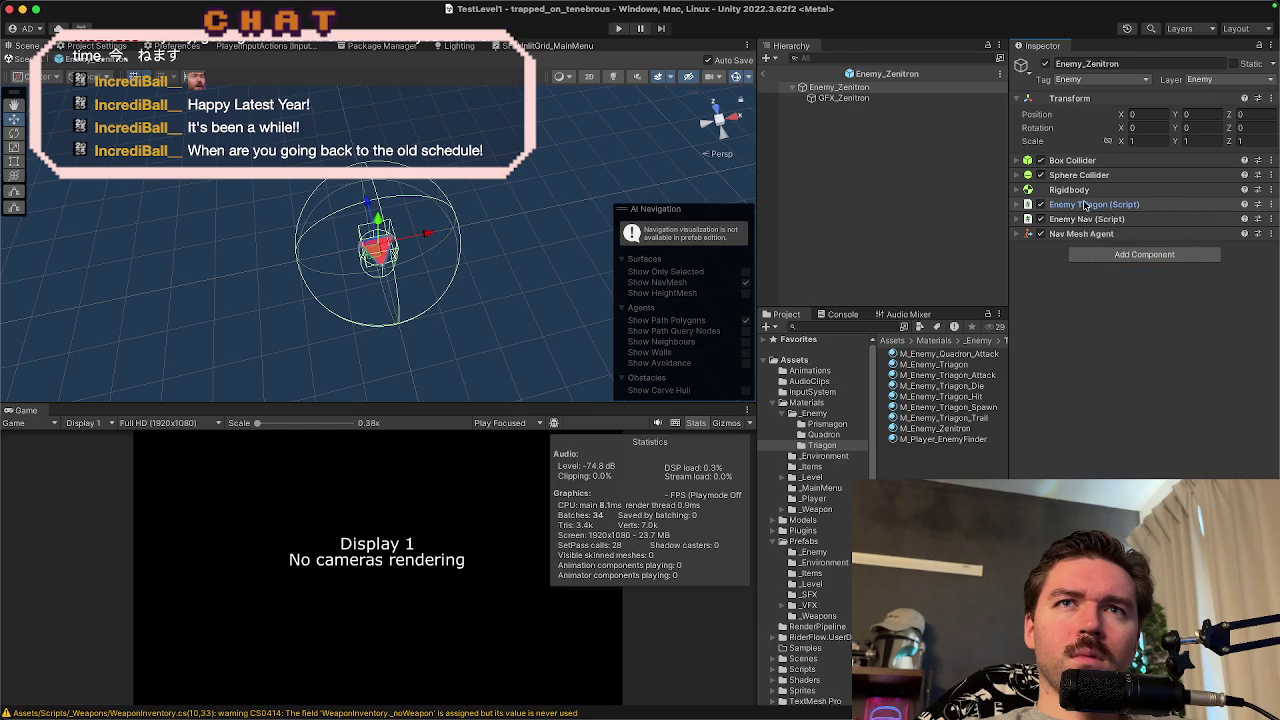
pyautogui.click(1089, 240)
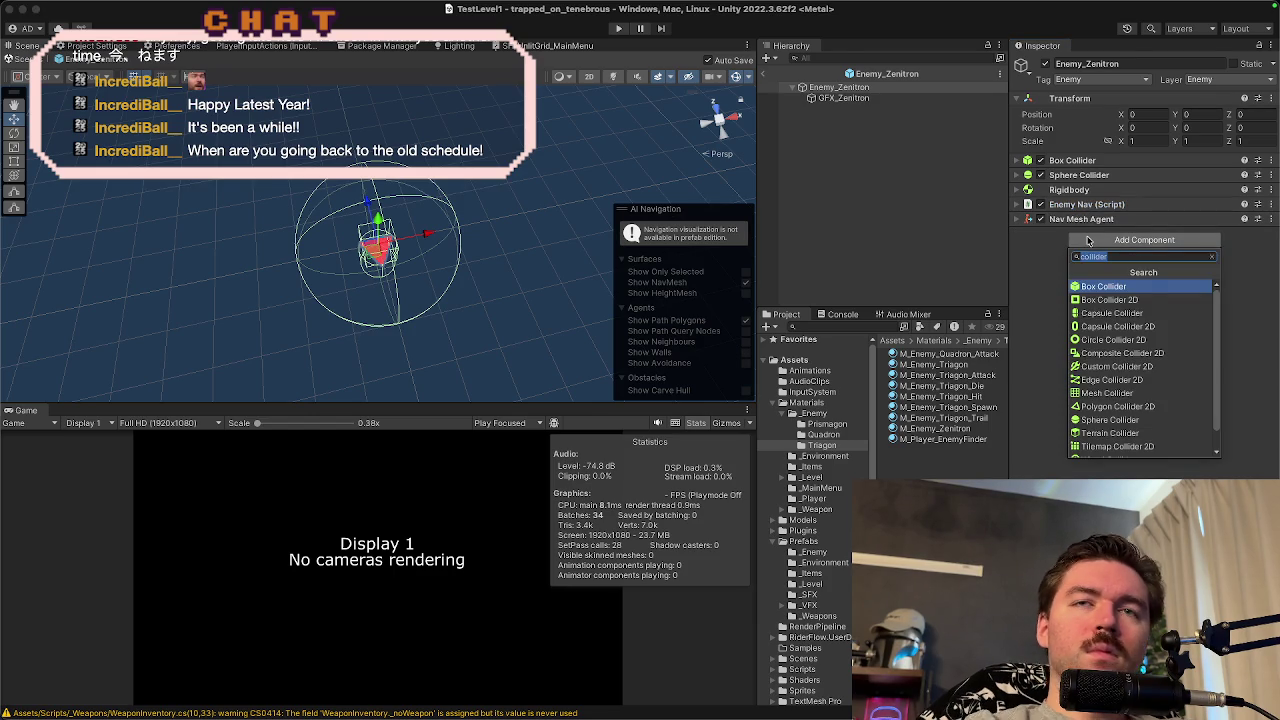
# - Add the Enemy Zenitron script component and move it above the Nav Mesh Agent
pyautogui.write('zeni')
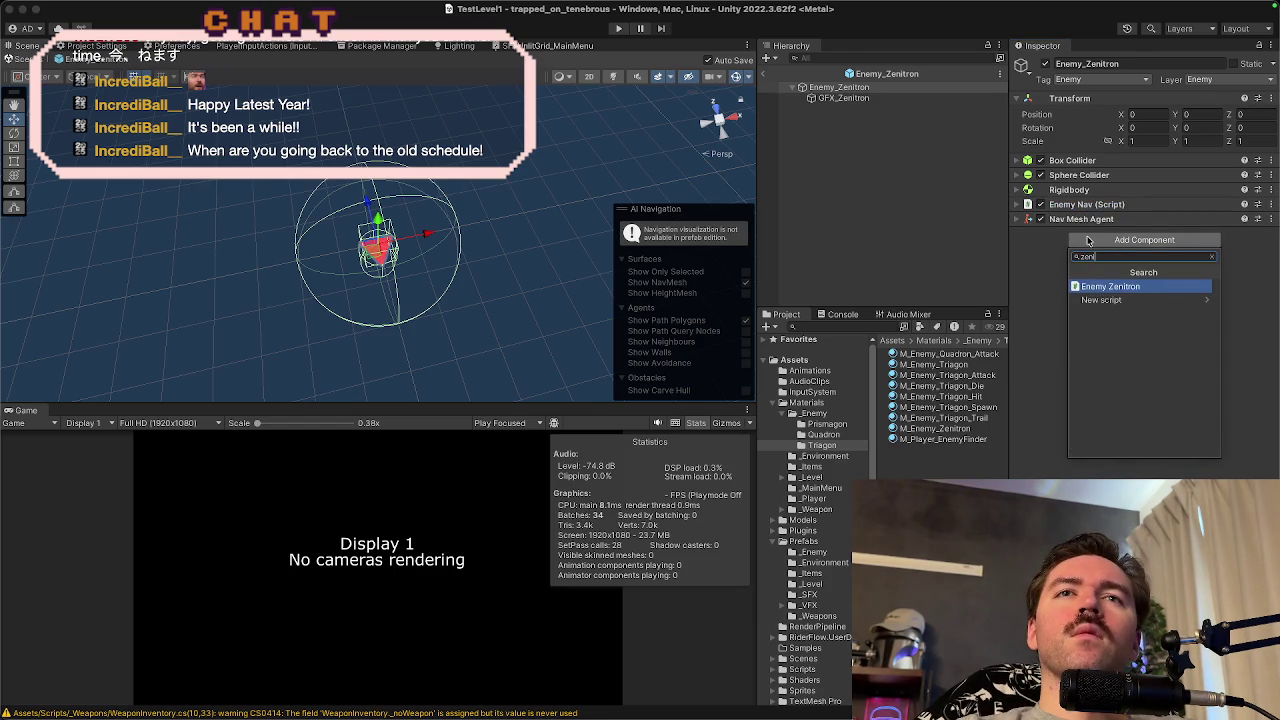
pyautogui.click(1097, 288)
pyautogui.click(858, 327)
pyautogui.write('z')
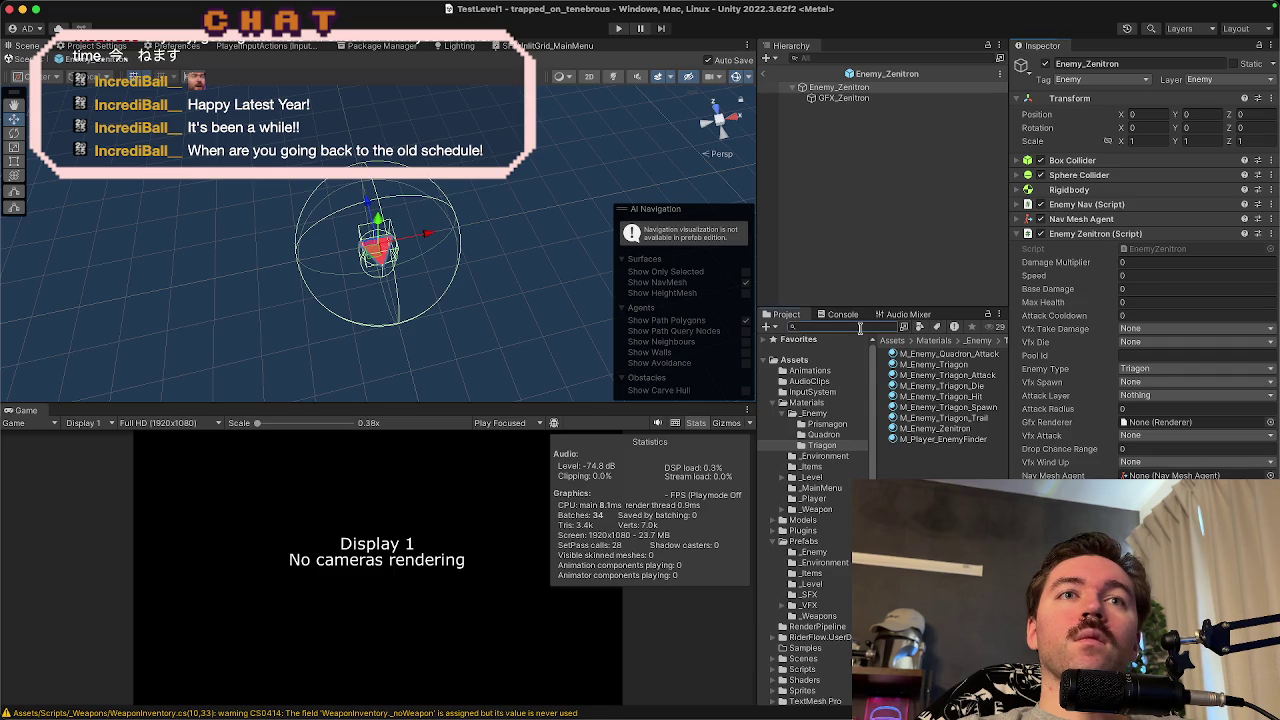
pyautogui.write('eni')
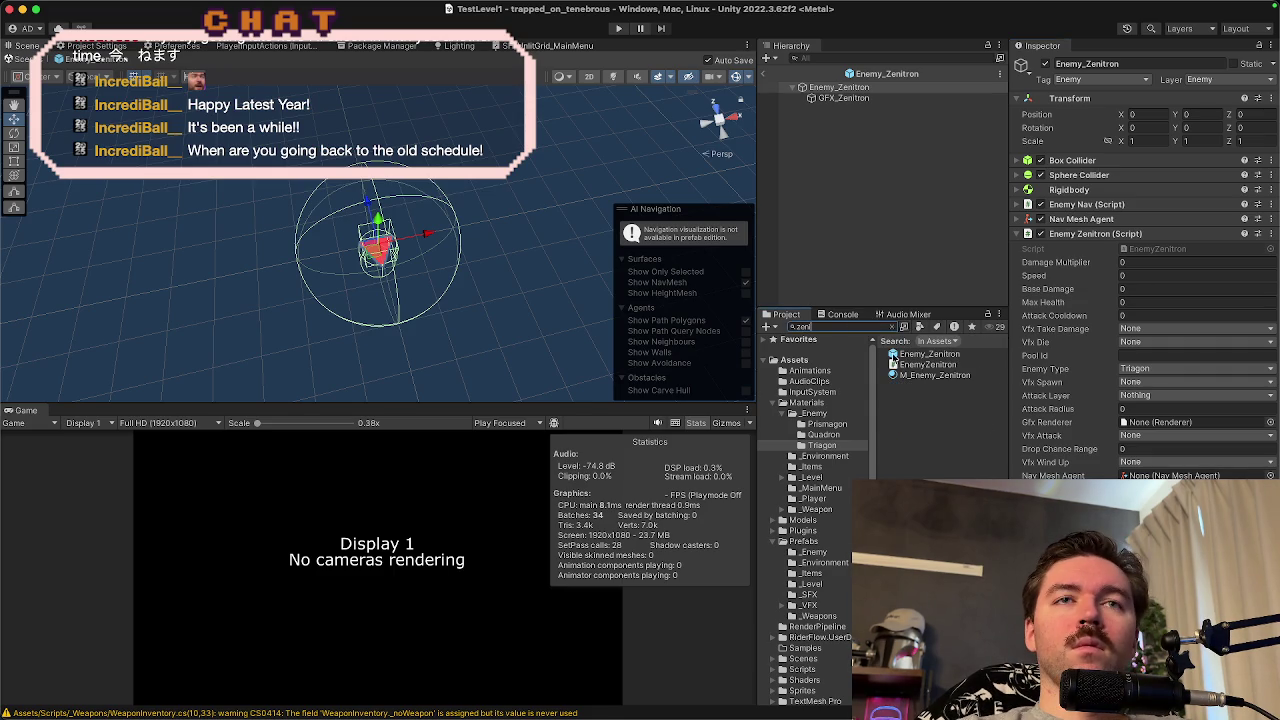
pyautogui.click(901, 366)
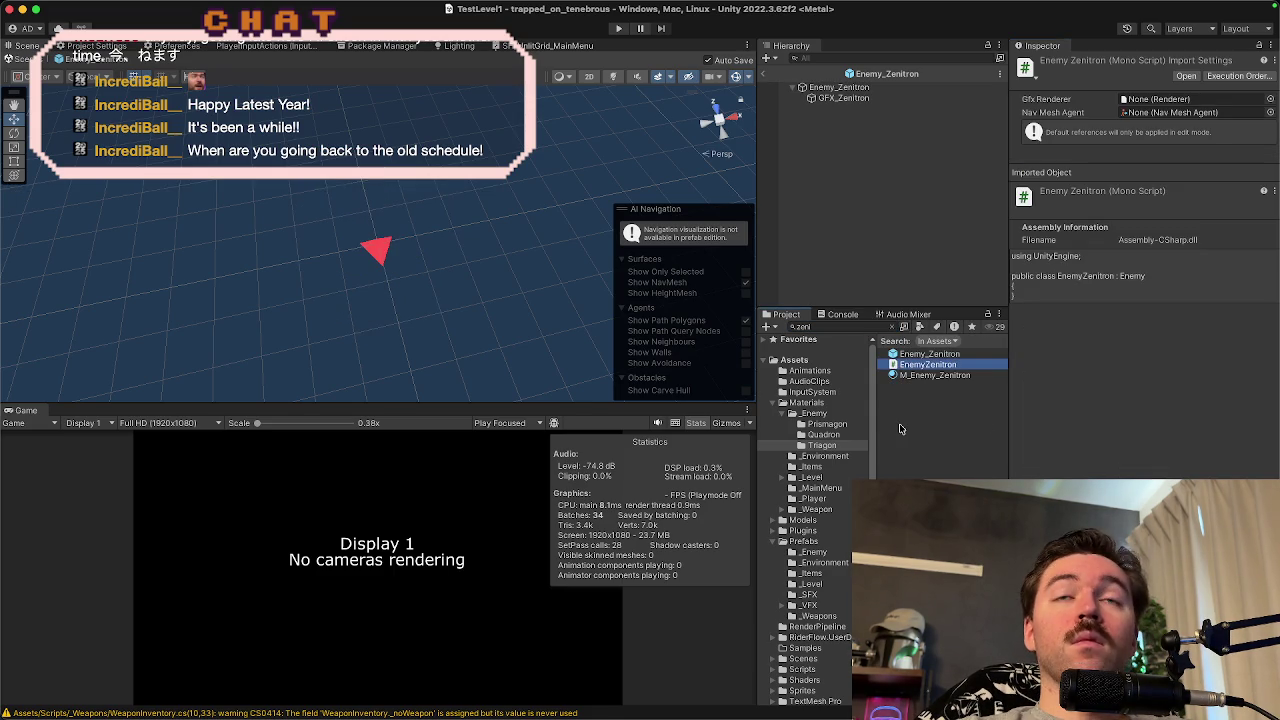
pyautogui.click(892, 327)
pyautogui.click(855, 89)
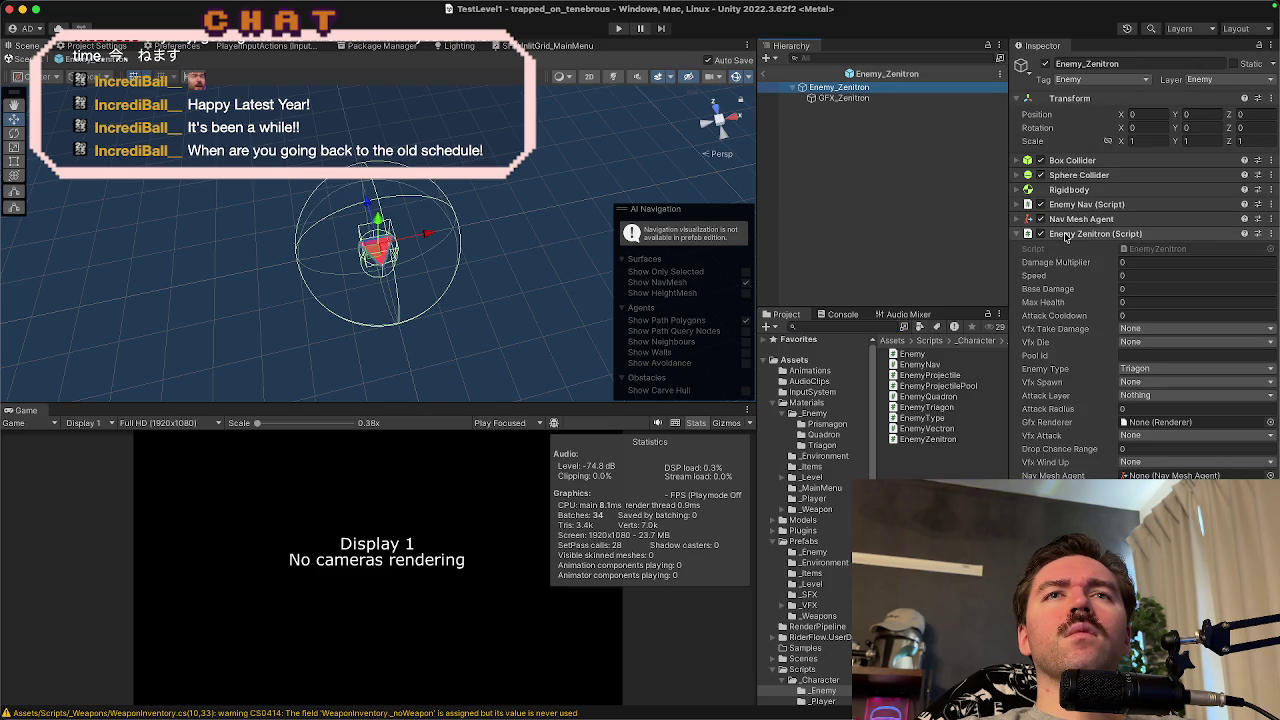
pyautogui.moveTo(1076, 236); pyautogui.dragTo(1065, 200)
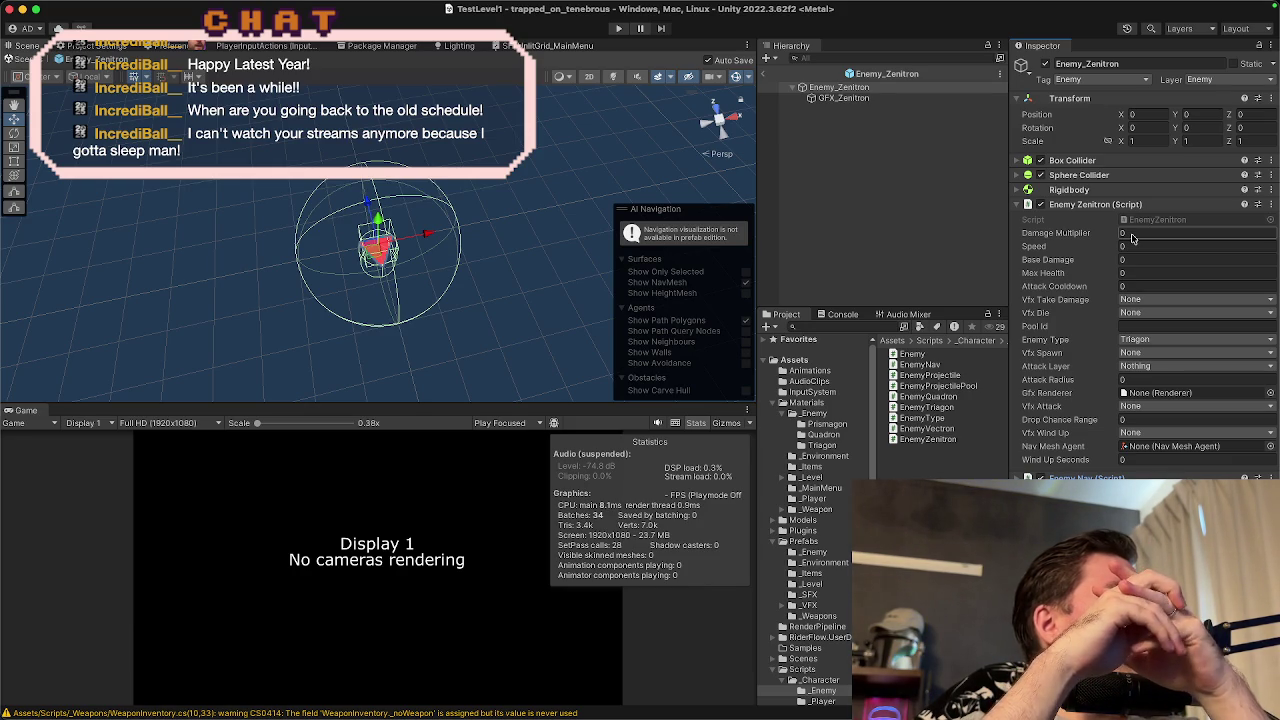
# - Commit the entered stats and choose Trigon Hit and Trigon Die as the hit and death effects
pyautogui.click(1133, 300)
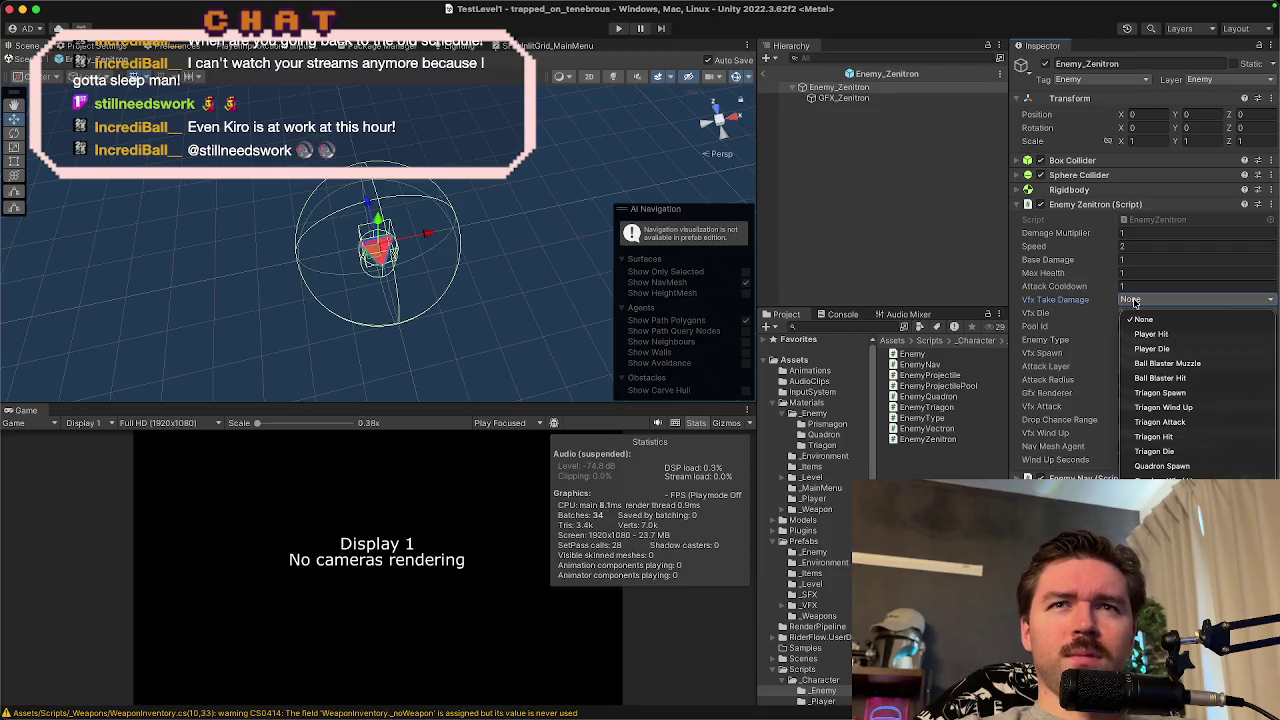
pyautogui.click(1133, 300)
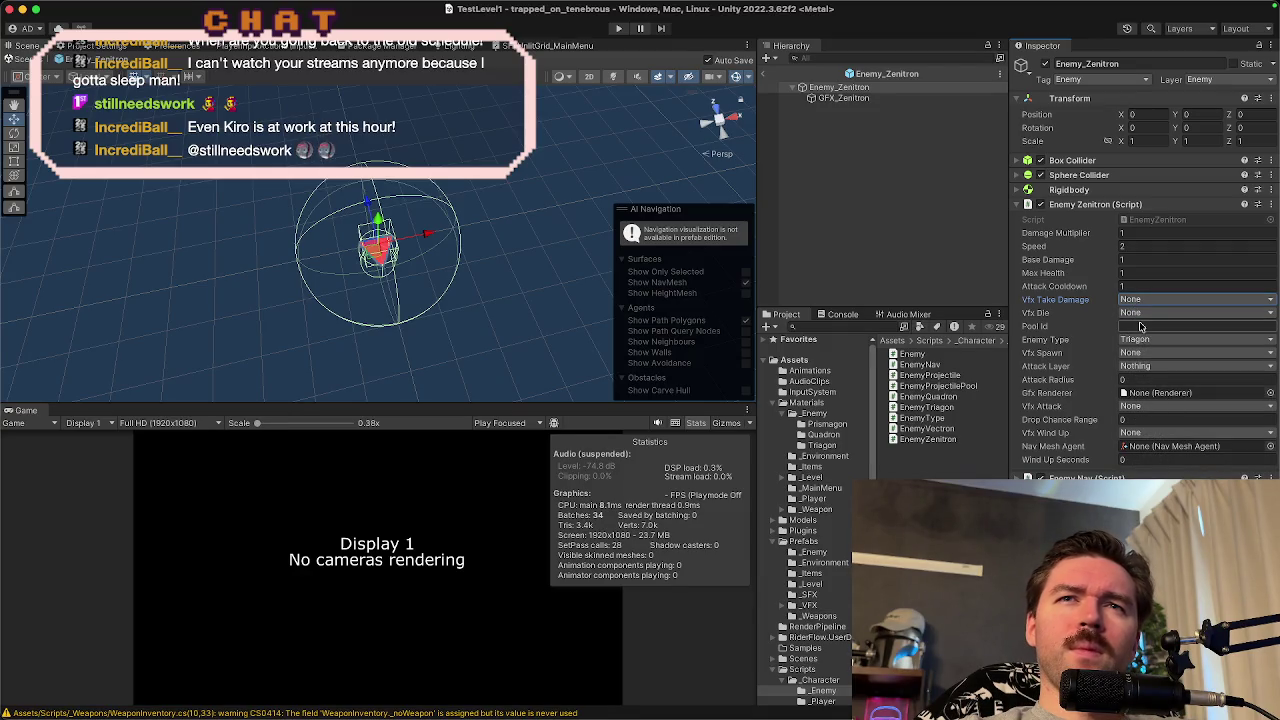
pyautogui.click(1150, 302)
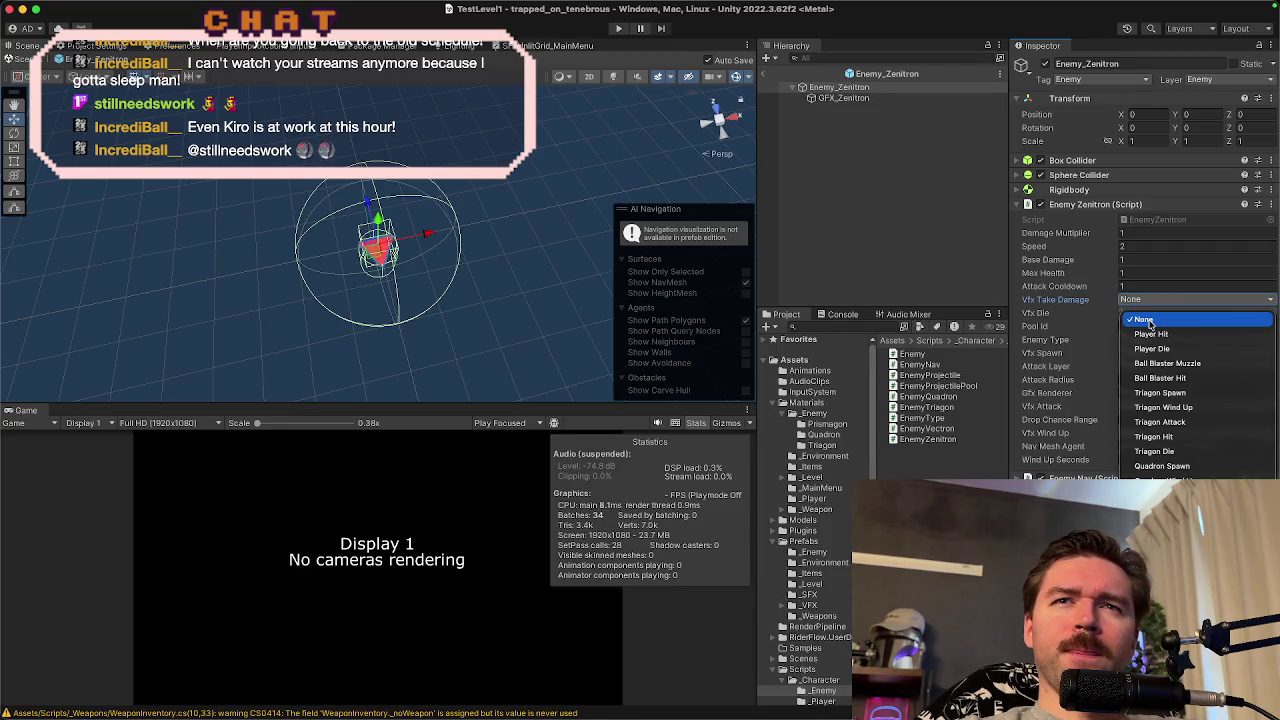
pyautogui.press('Down')
pyautogui.press('Down')
pyautogui.press('Down')
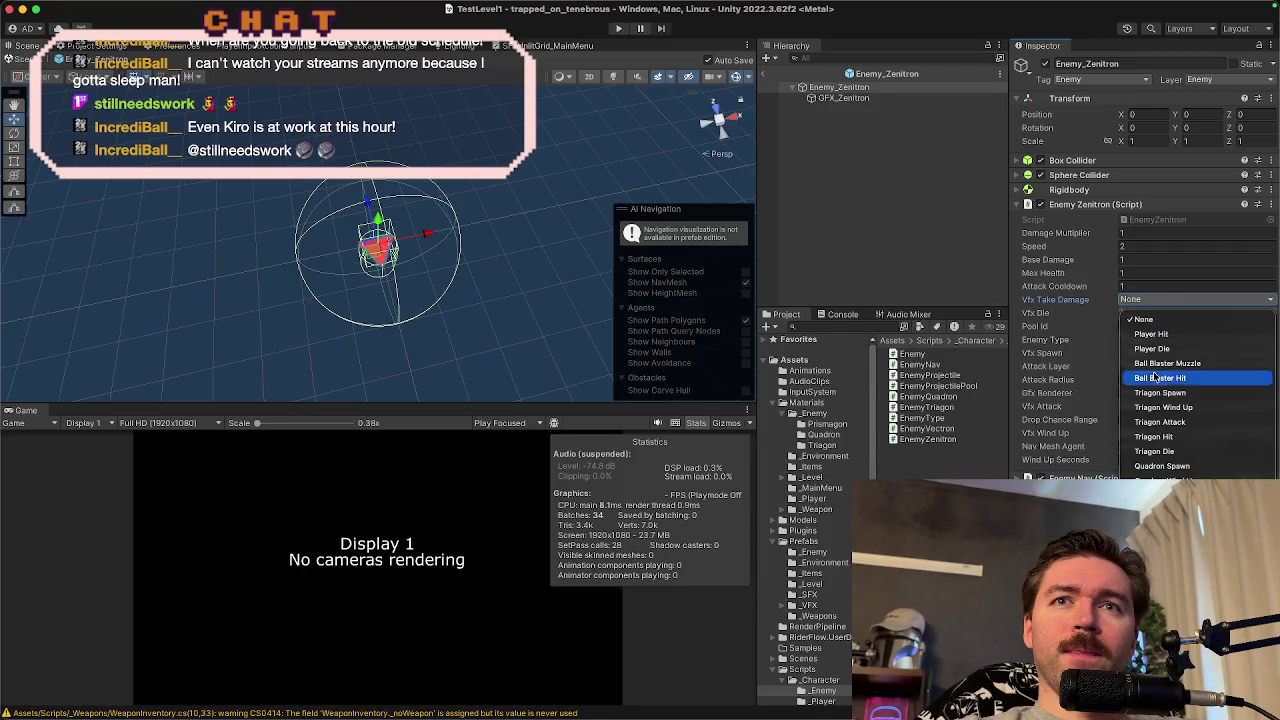
pyautogui.press('Return')
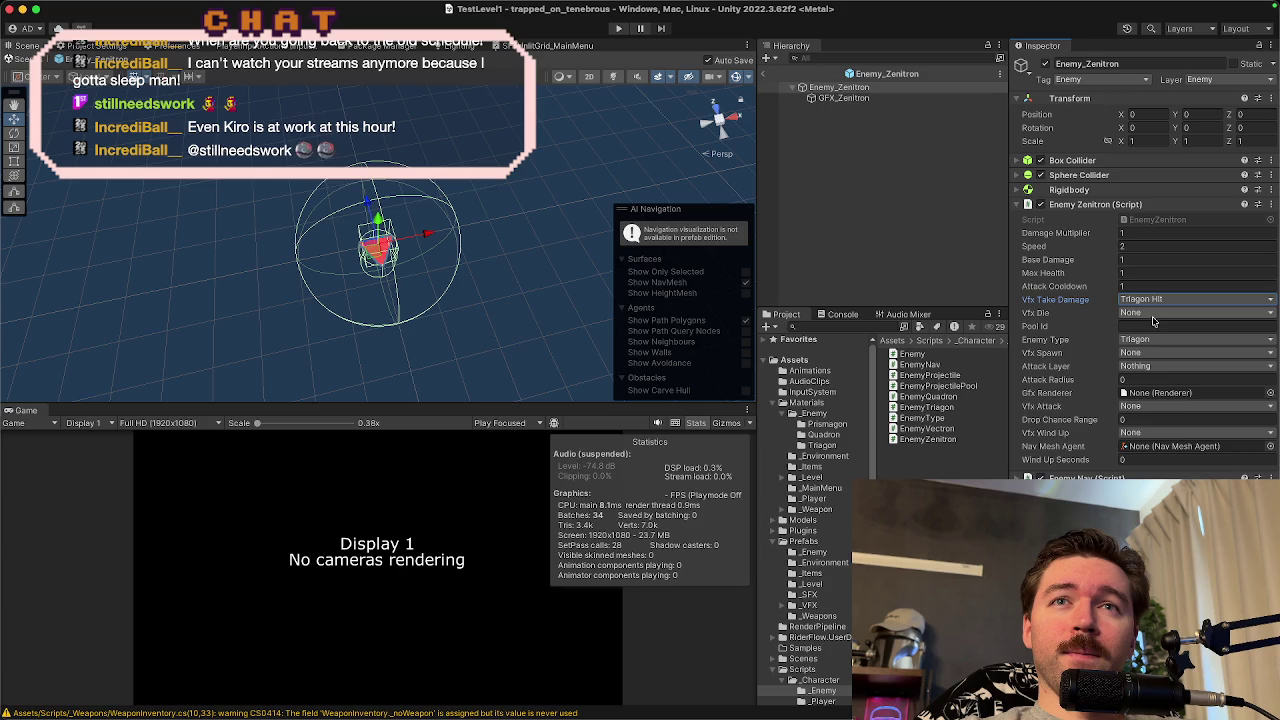
pyautogui.click(1155, 314)
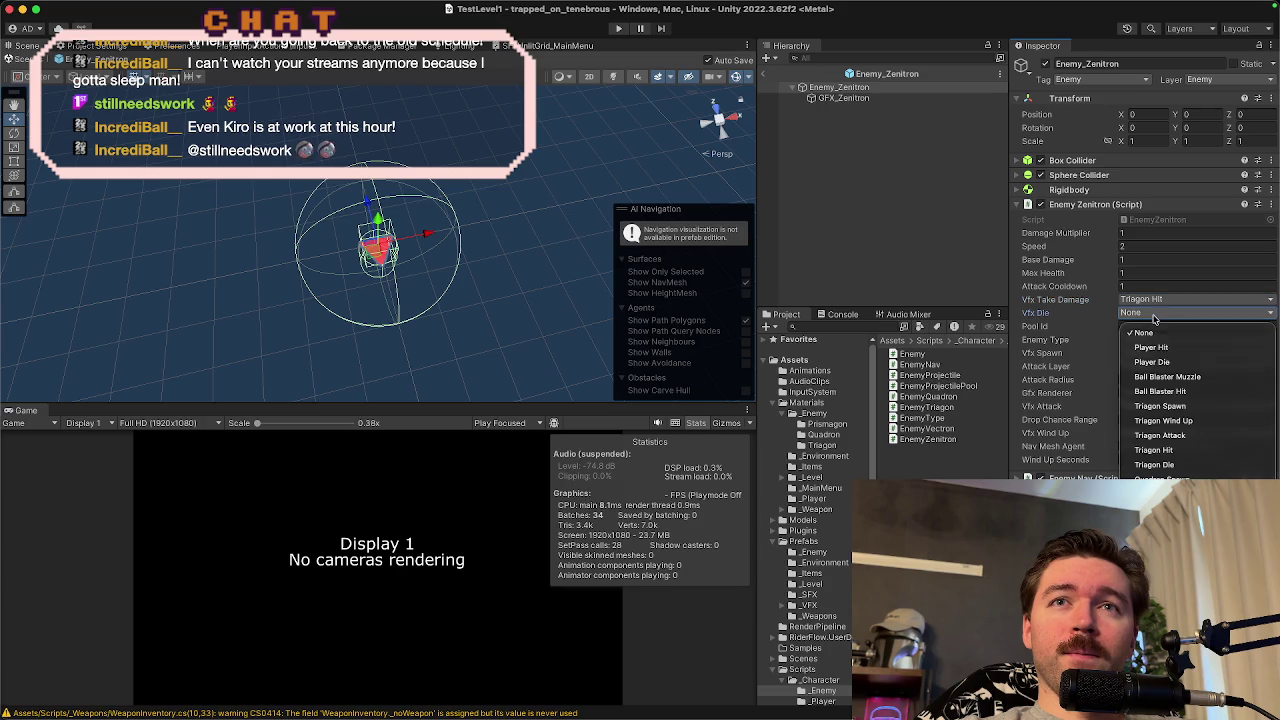
pyautogui.click(1150, 464)
# - Set enemy type Zenitron, Trigon Spawn effect, Player attack layer and attack radius 2
pyautogui.click(1145, 340)
pyautogui.click(1146, 420)
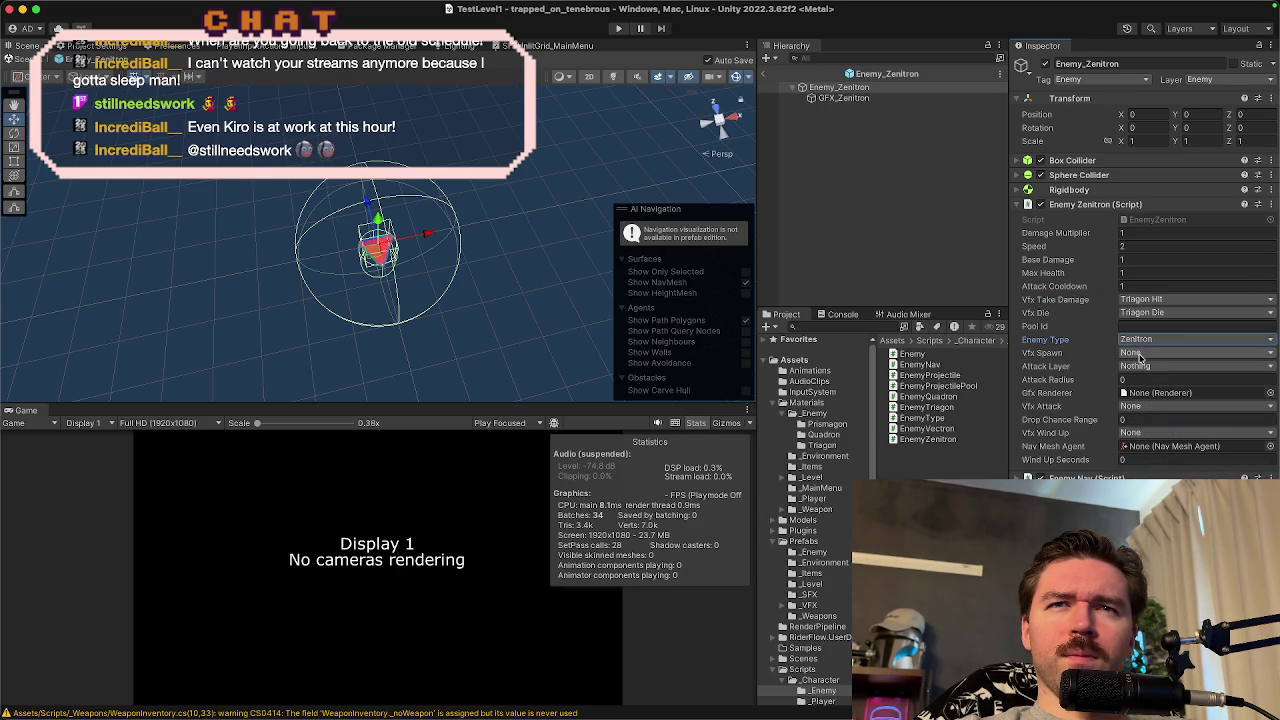
pyautogui.click(1139, 355)
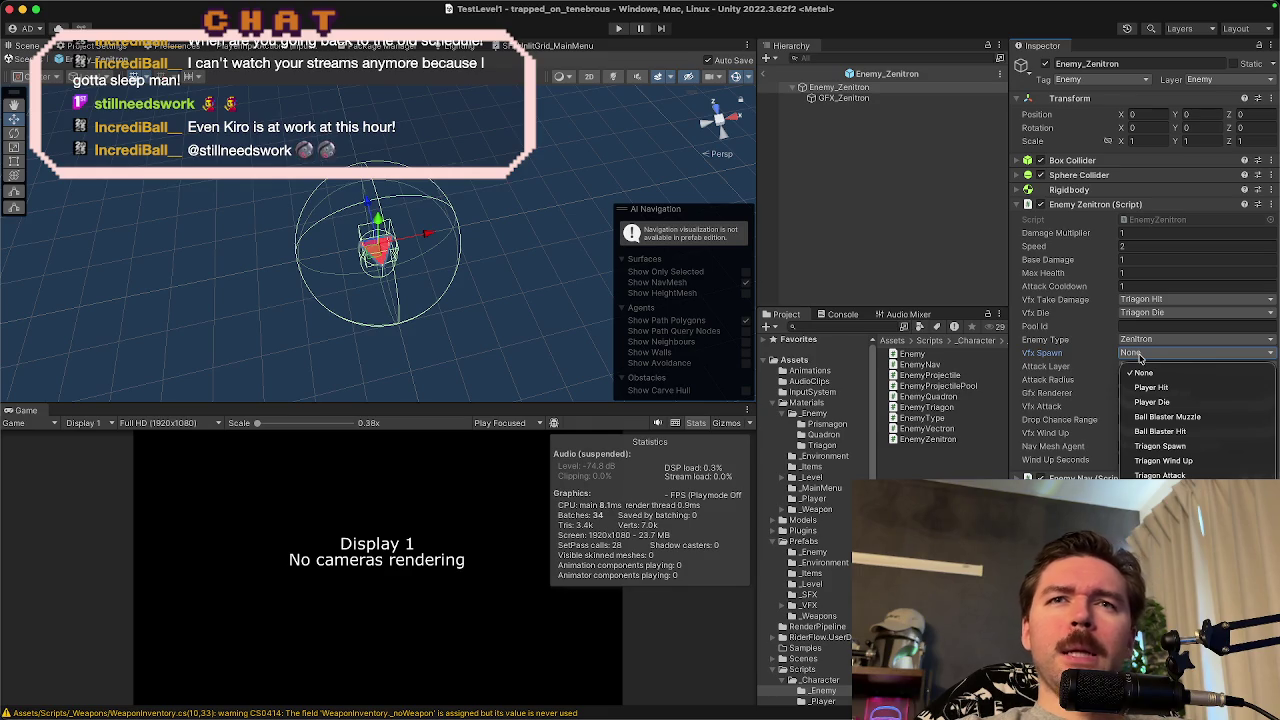
pyautogui.click(1158, 446)
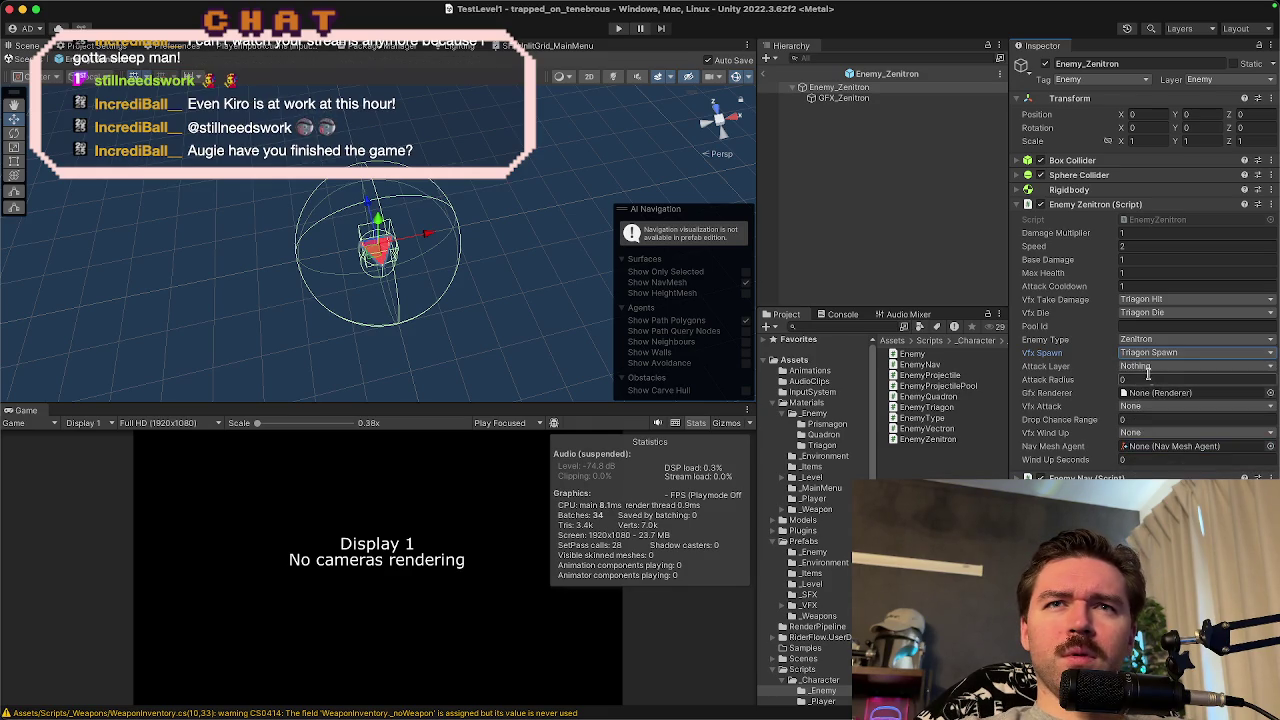
pyautogui.click(1150, 370)
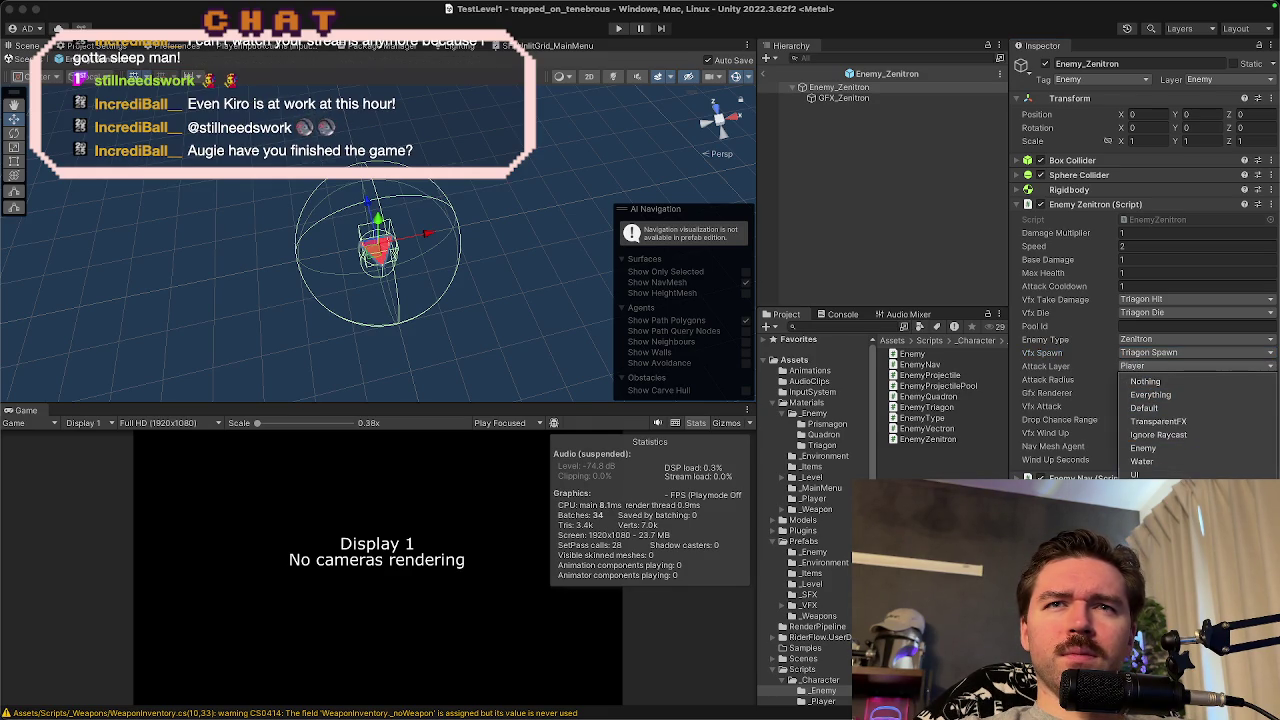
pyautogui.click(1068, 374)
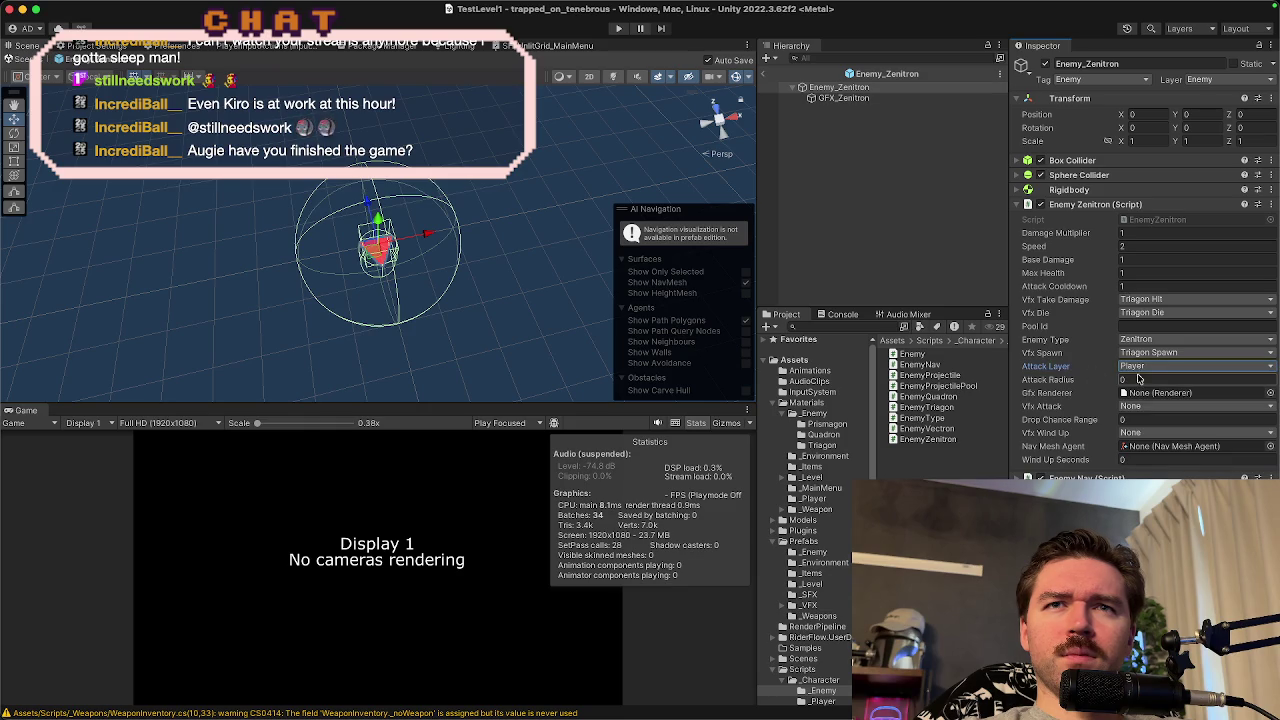
pyautogui.click(1139, 381)
pyautogui.write('2')
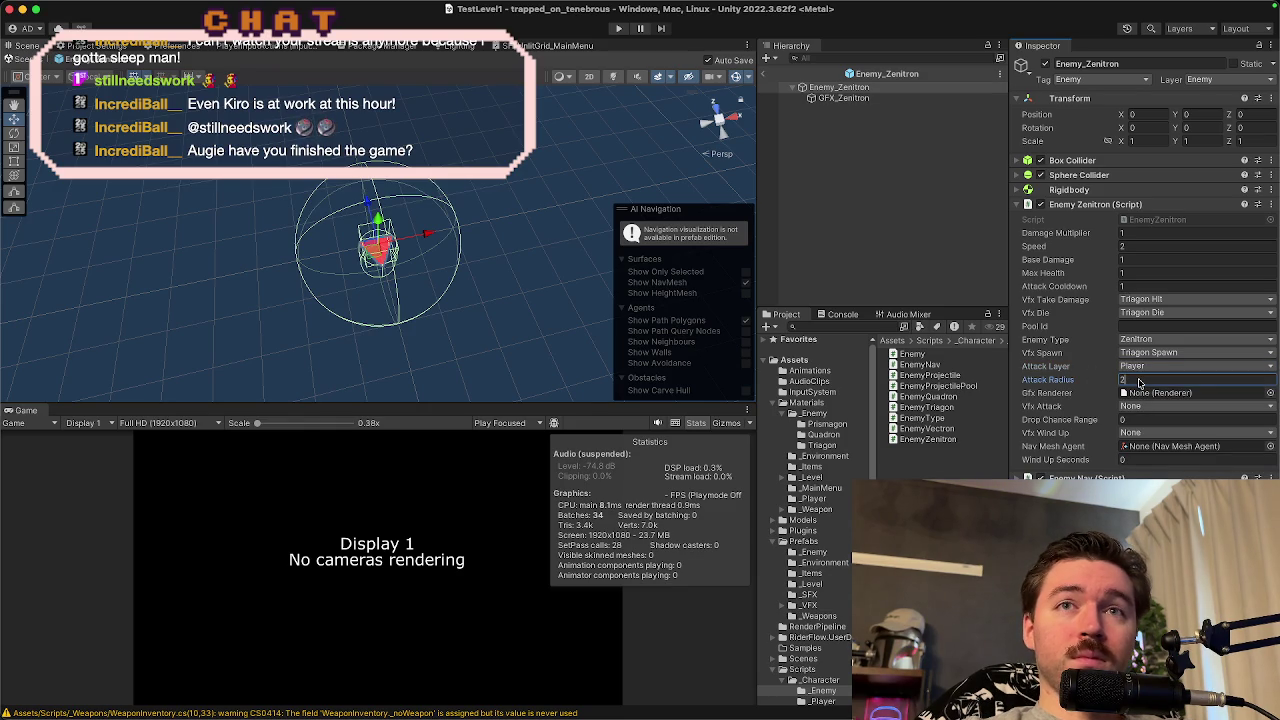
pyautogui.click(857, 328)
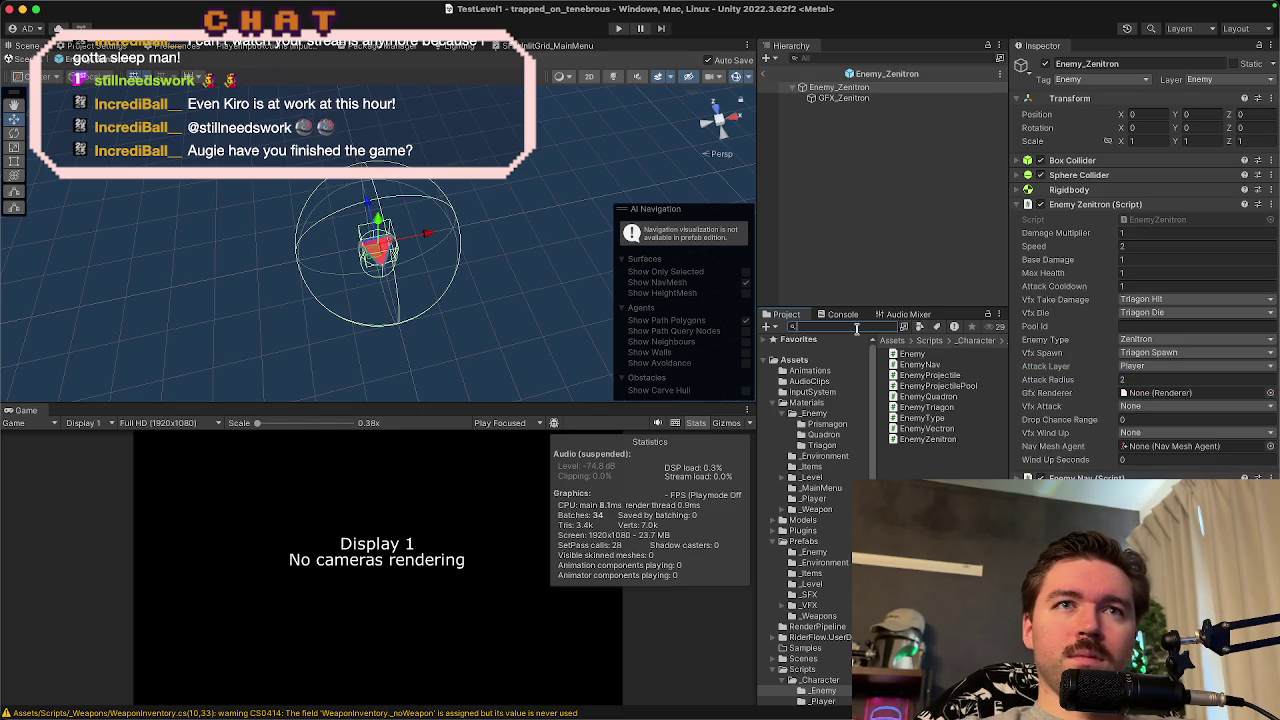
# - Filter the Project assets by 'enemy' and inspect the Enemy_Quadron and Enemy_Triagon prefabs
pyautogui.write('enemy')
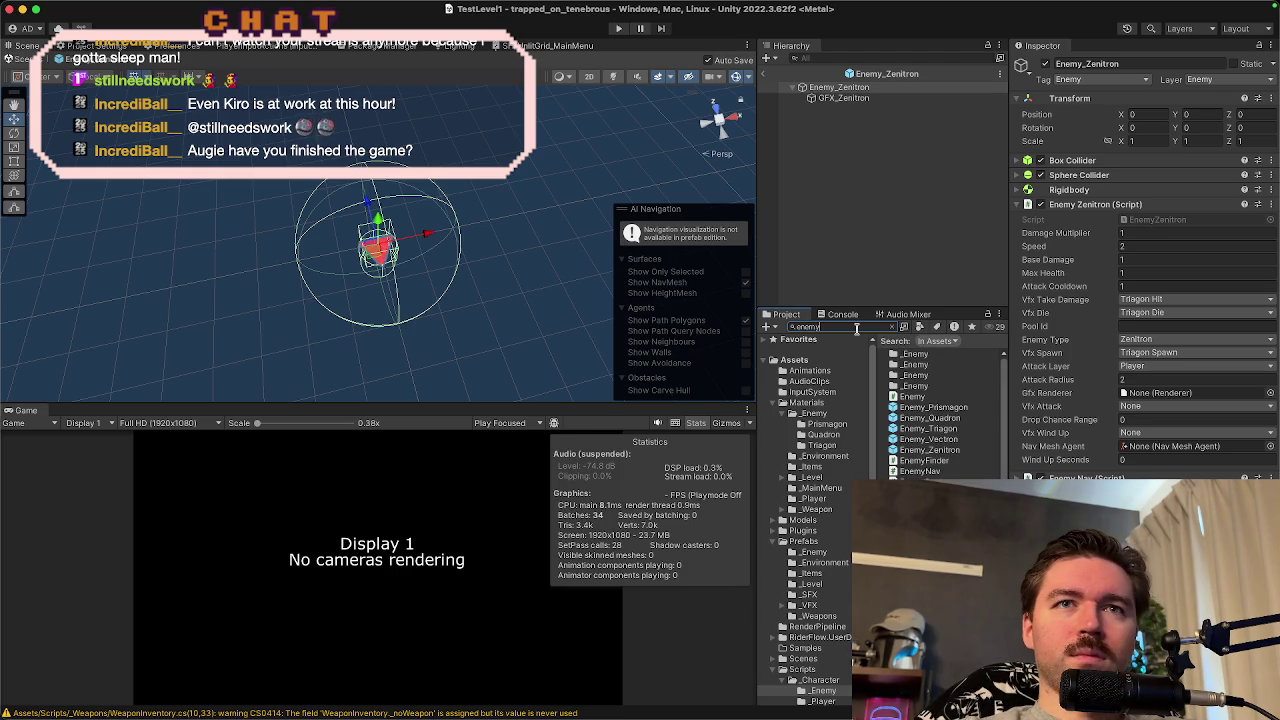
pyautogui.click(928, 418)
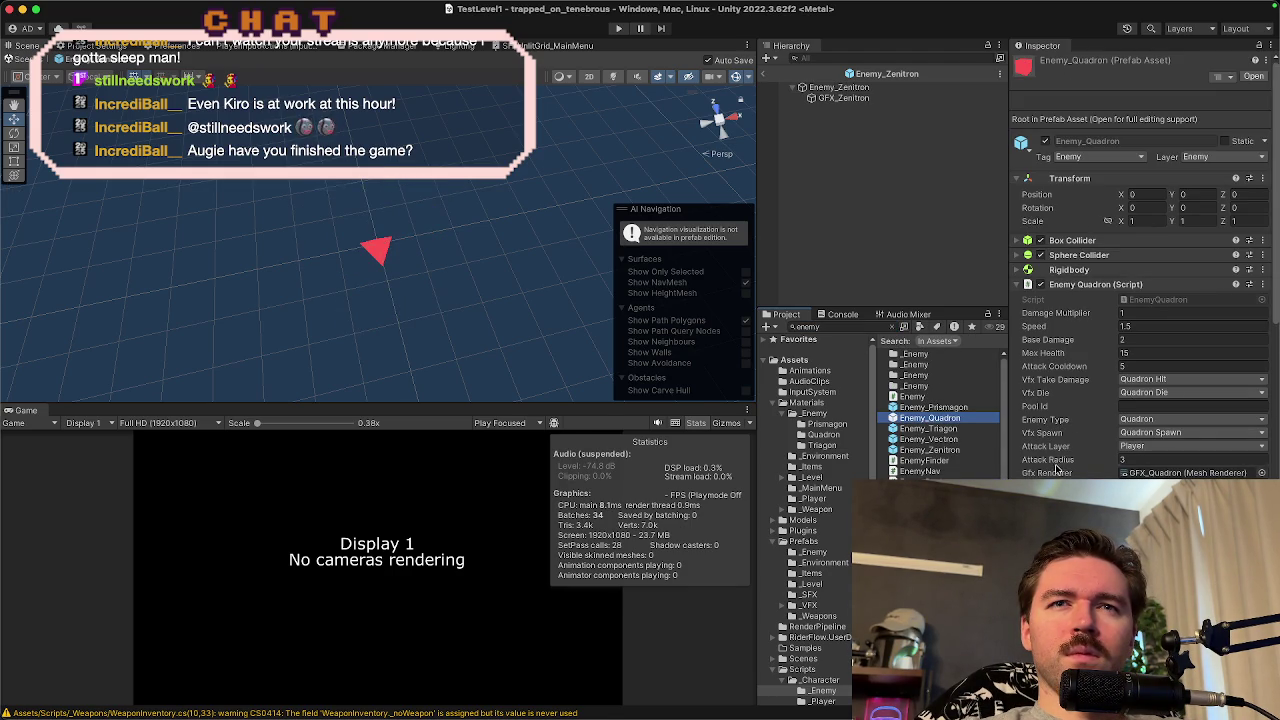
pyautogui.click(940, 430)
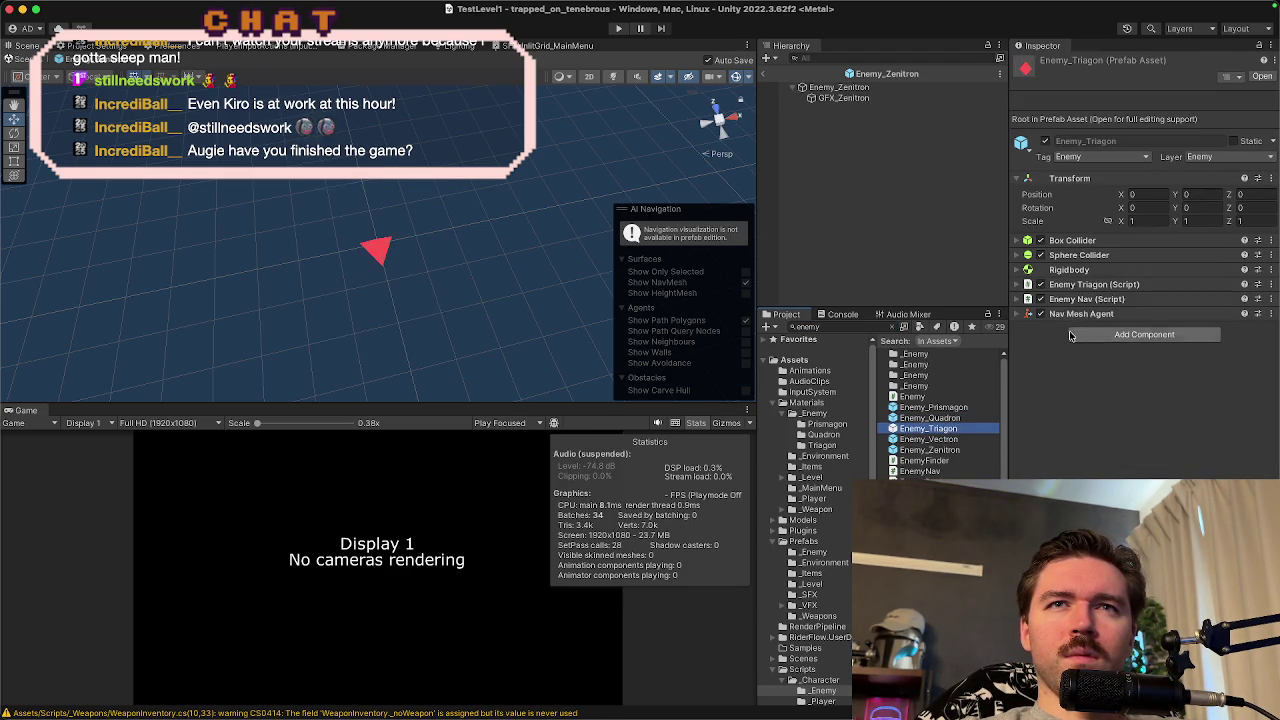
# - Review the Enemy Triagon script settings, then reselect Enemy_Zenitron in the Hierarchy
pyautogui.click(1075, 292)
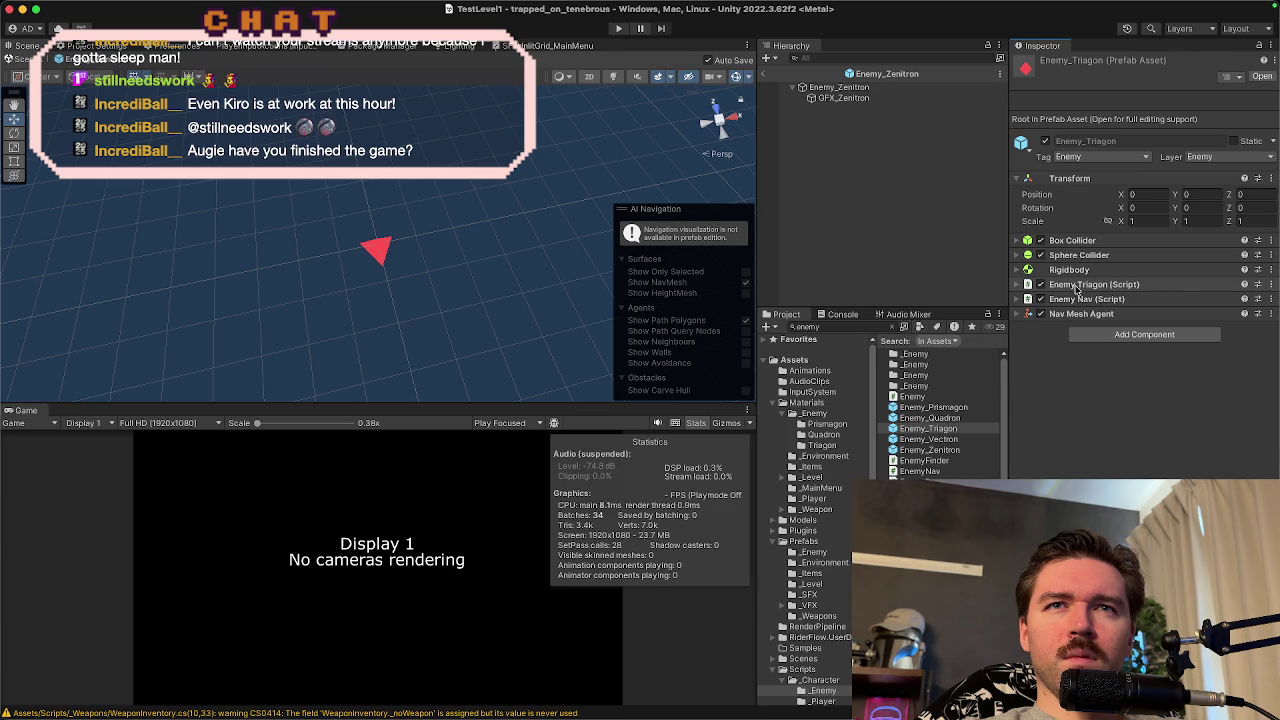
pyautogui.click(1076, 286)
pyautogui.click(1076, 288)
pyautogui.click(1076, 284)
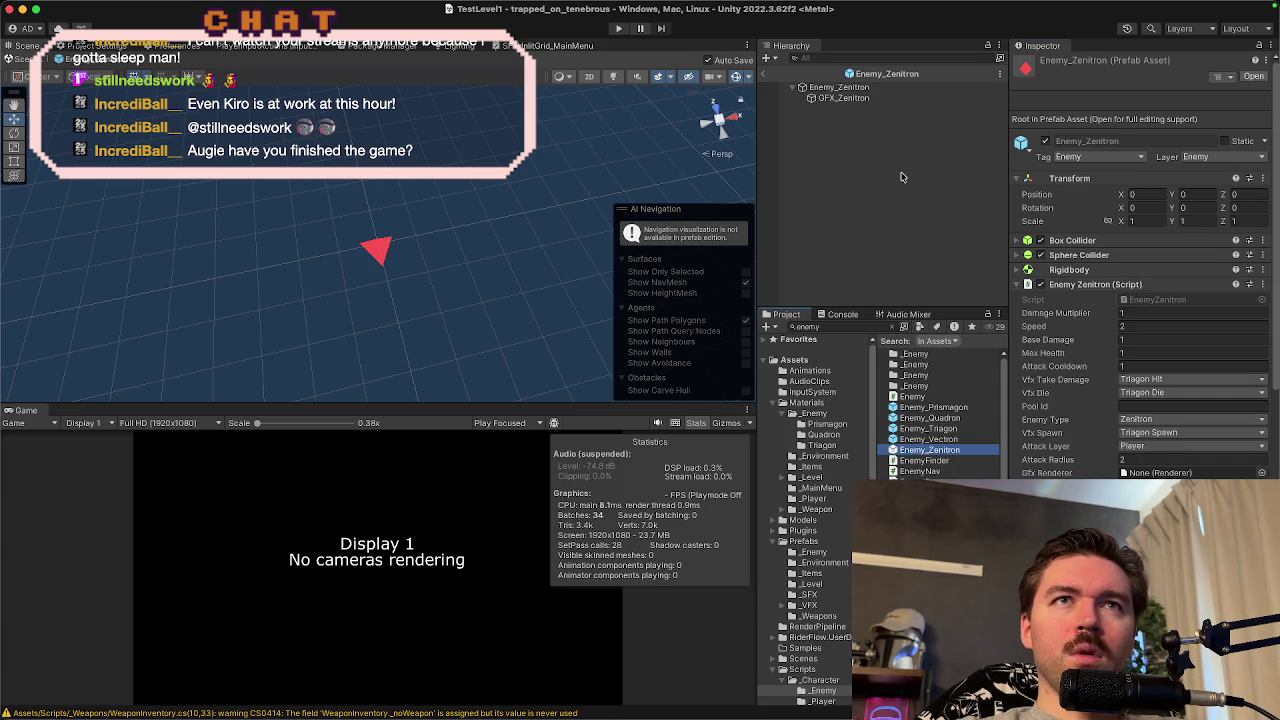
pyautogui.click(880, 88)
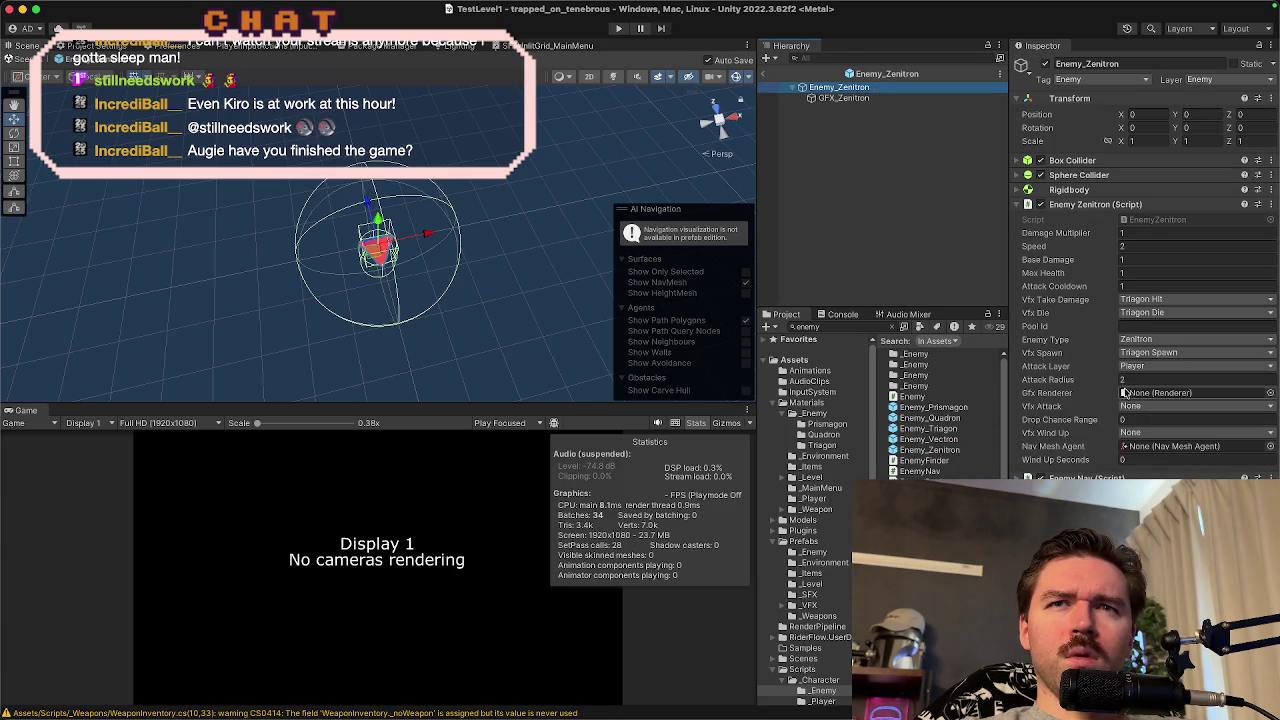
# - Assign GFX_Zenitron as Gfx Renderer and set Trigon Attack and Trigon Wind Up effects
pyautogui.moveTo(843, 98)
pyautogui.mouseDown()
pyautogui.moveTo(1140, 372)
pyautogui.moveTo(1138, 393)
pyautogui.mouseUp()
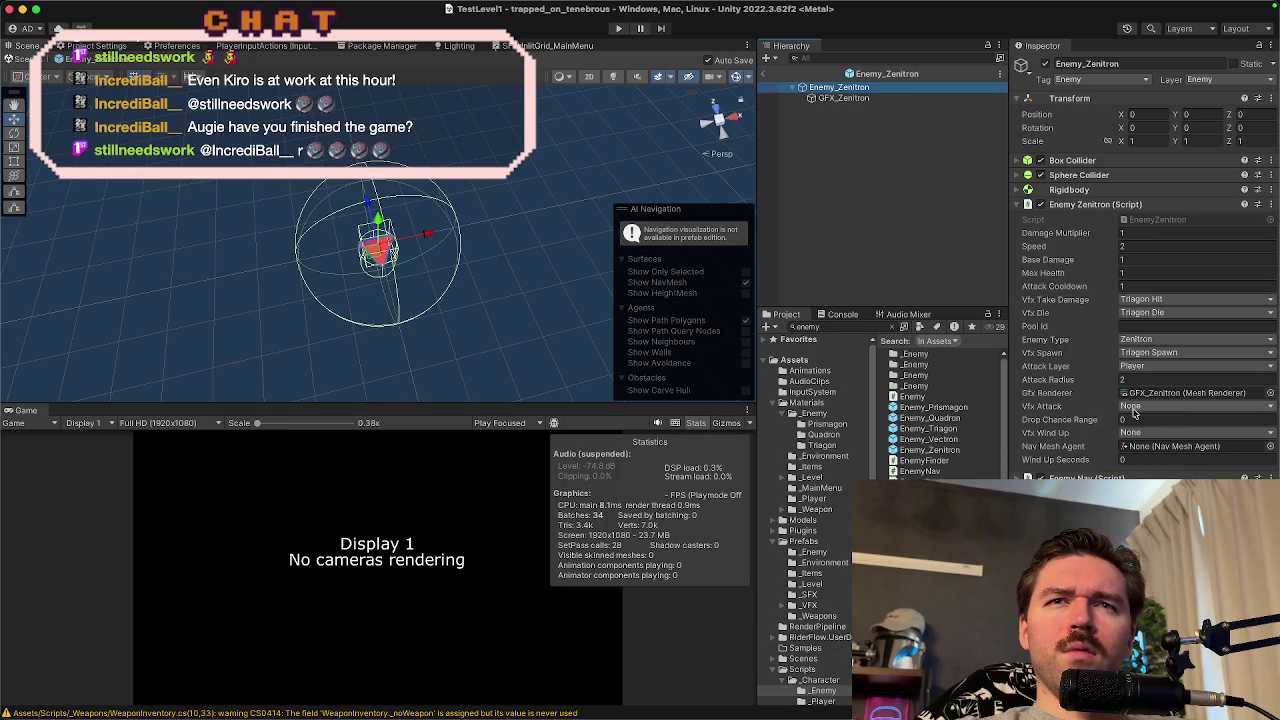
pyautogui.click(1140, 408)
pyautogui.click(1143, 426)
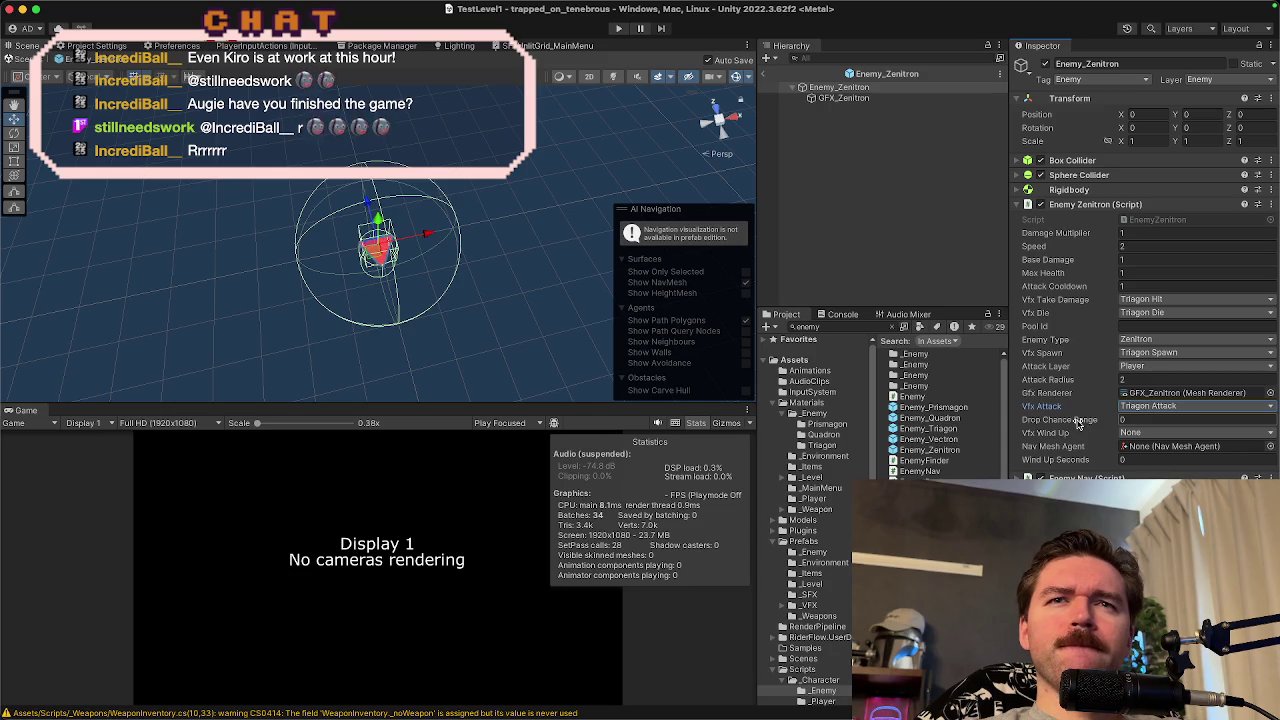
pyautogui.click(1129, 433)
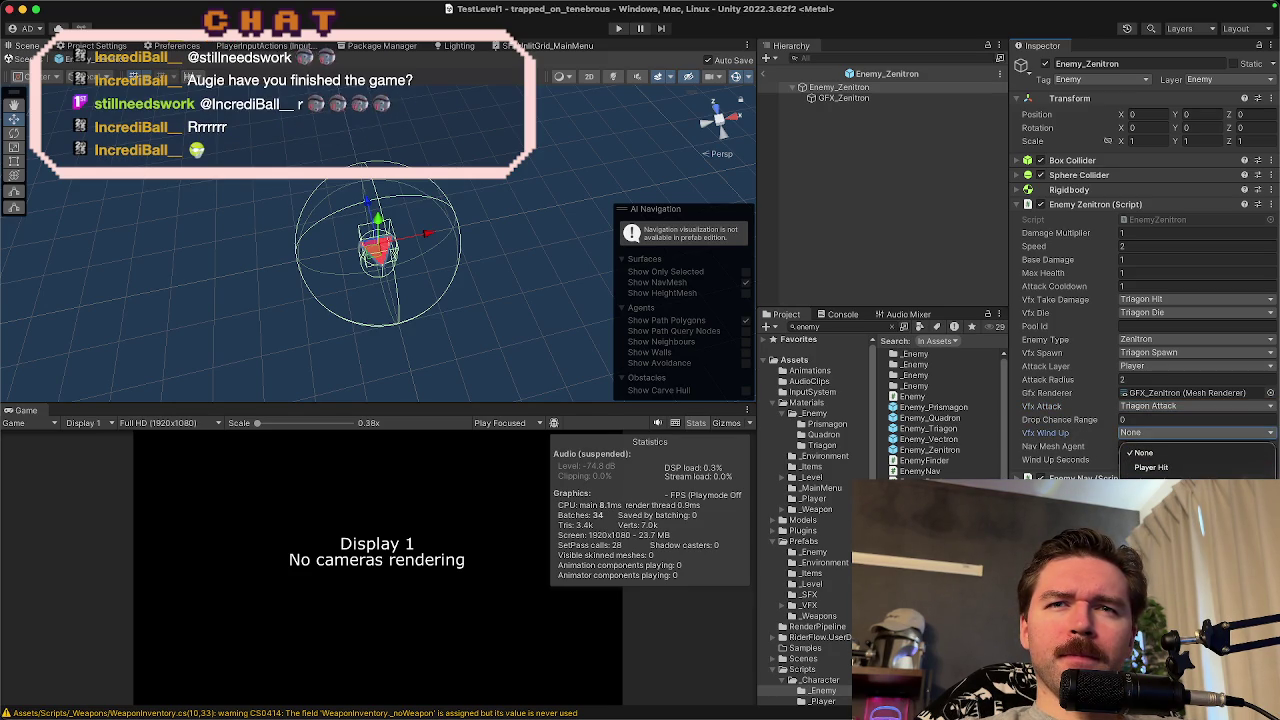
pyautogui.click(1160, 497)
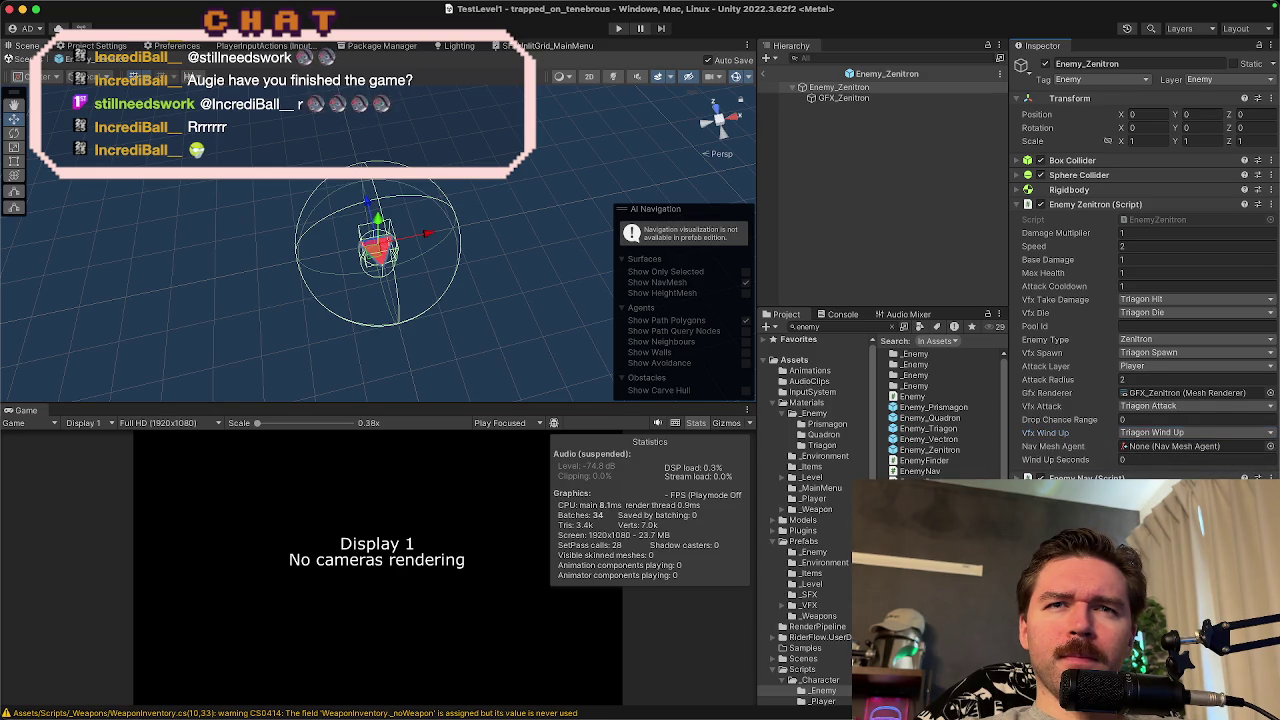
# - Assign the prefab's own Nav Mesh Agent and set Wind Up Seconds to 1
pyautogui.moveTo(1110, 473); pyautogui.dragTo(1180, 446)
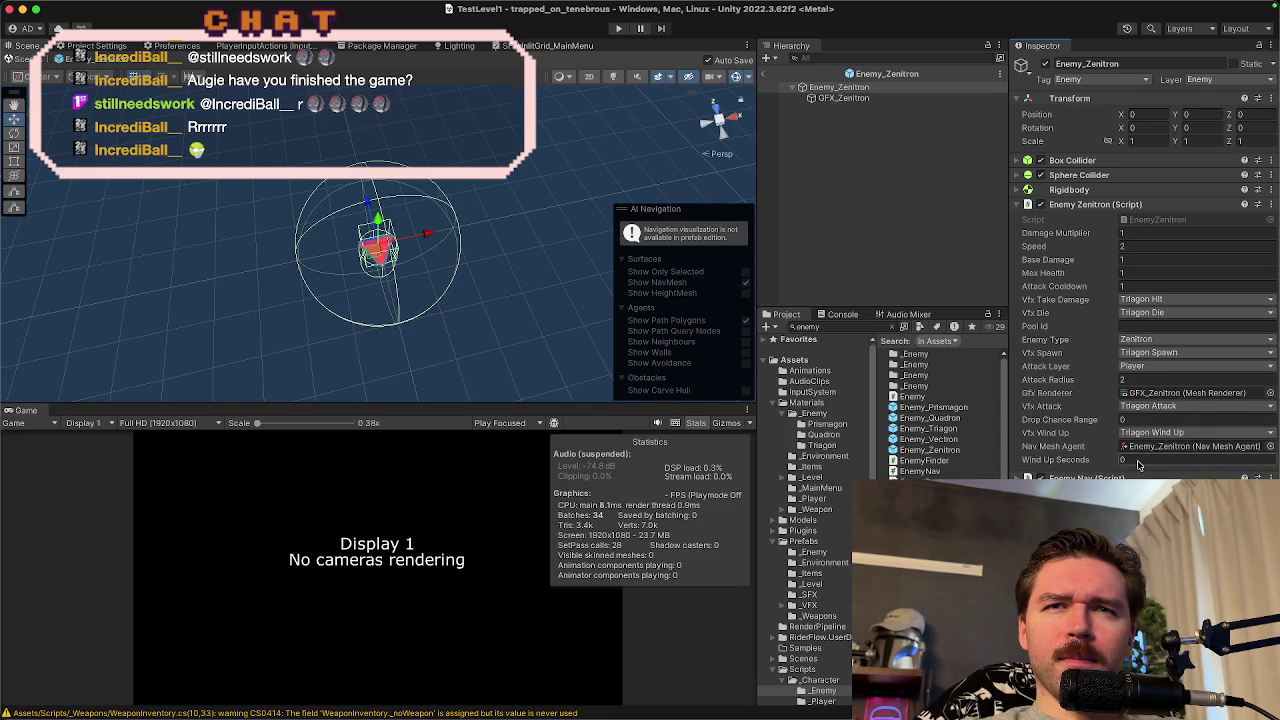
pyautogui.write('1')
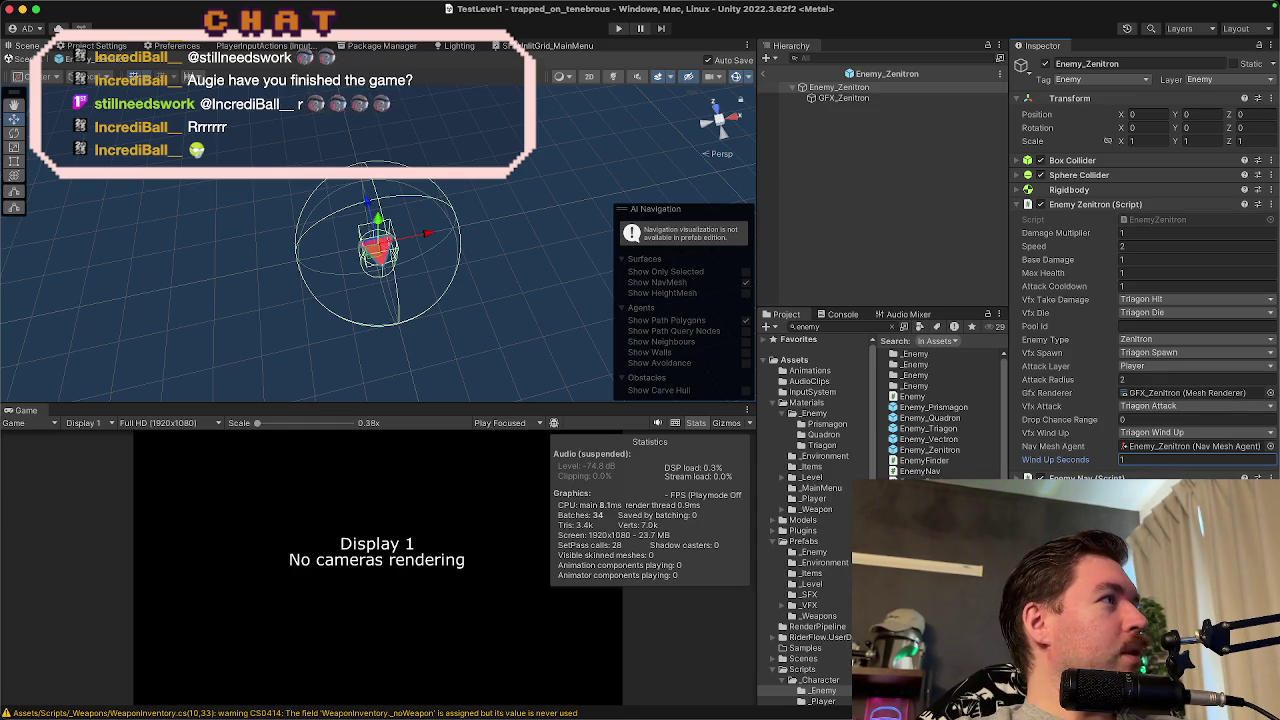
pyautogui.press('Return')
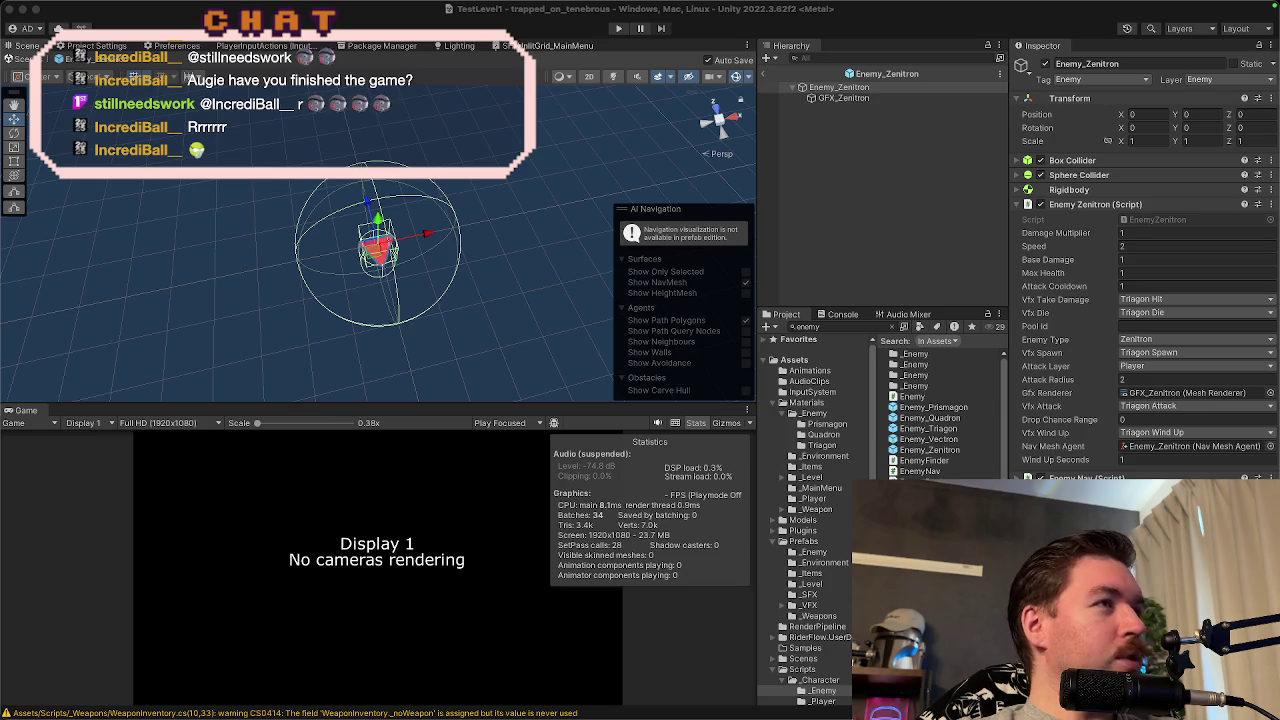
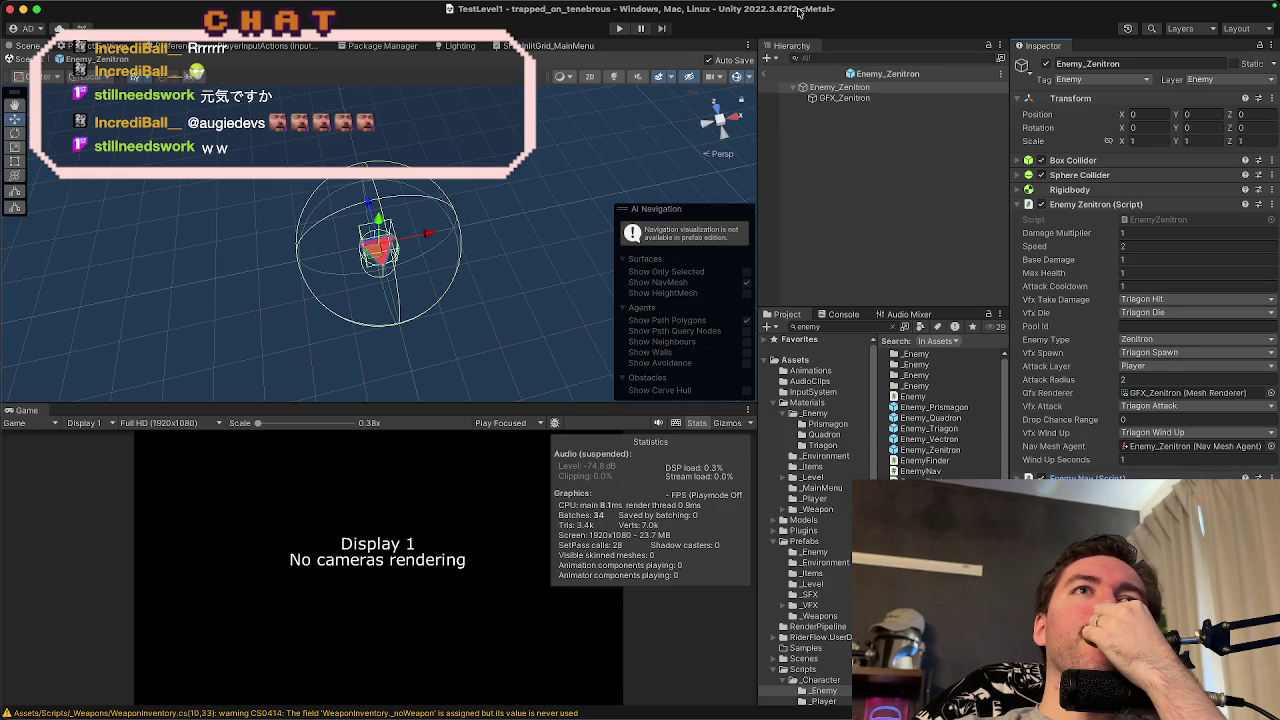
# - Duplicate the GFX_Zenitron cone and rename the copy GFX_Zenitron_1
pyautogui.click(845, 98)
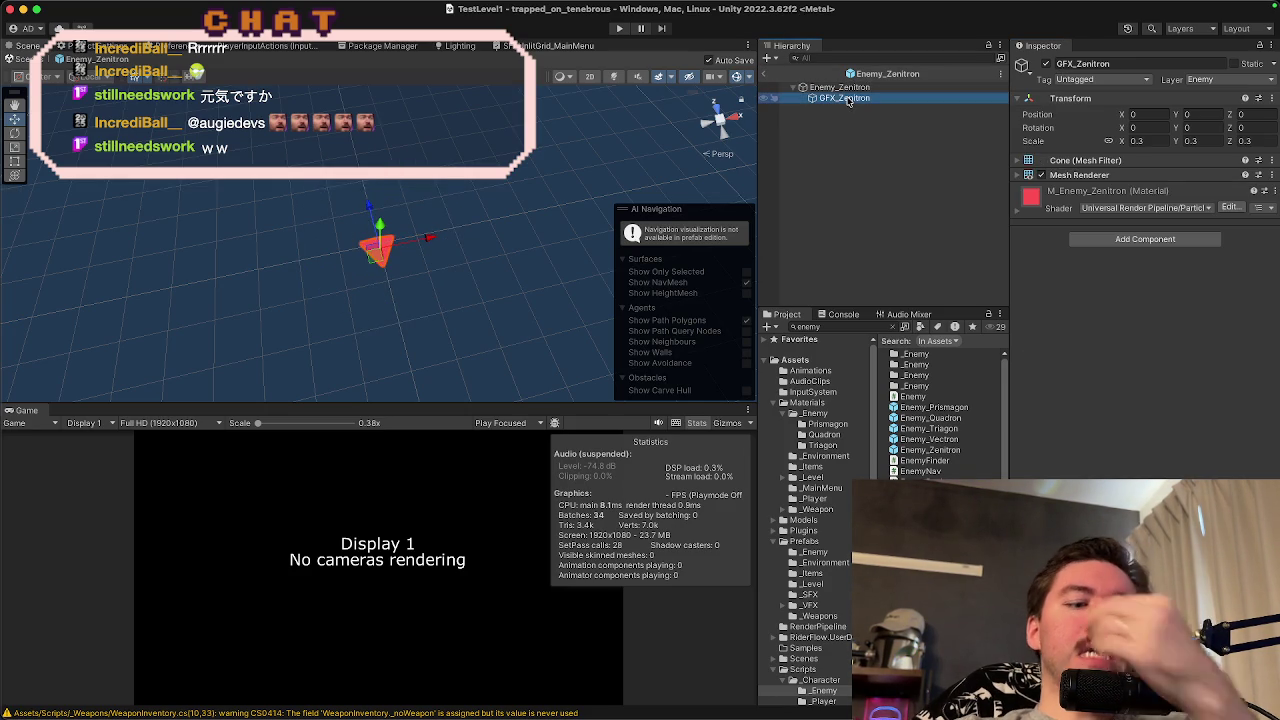
pyautogui.press('super+d')
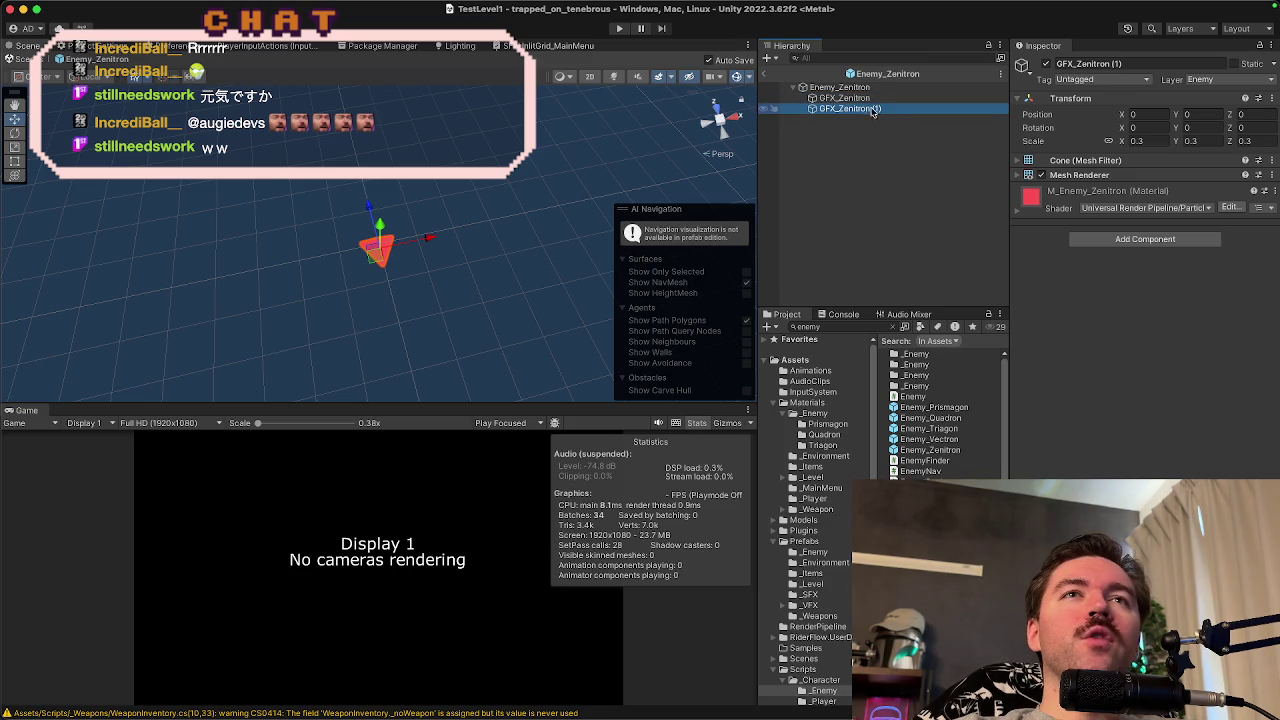
pyautogui.click(872, 99)
pyautogui.click(876, 108)
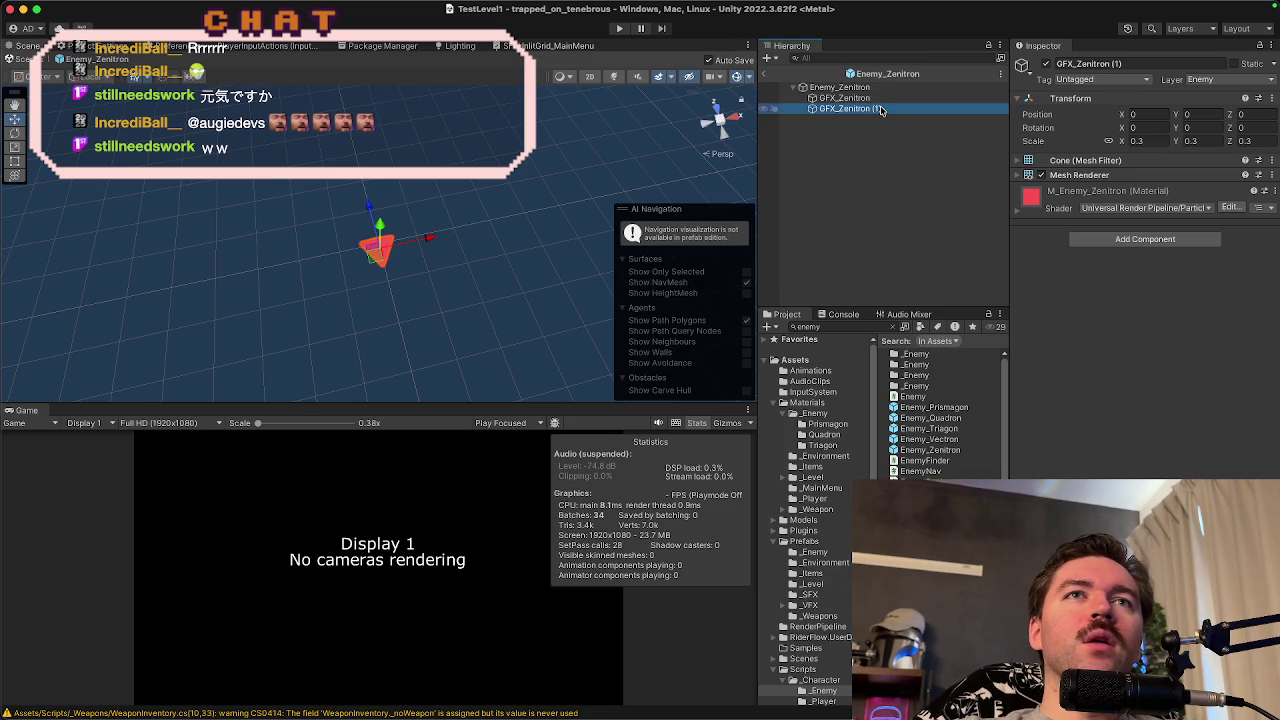
pyautogui.click(1143, 65)
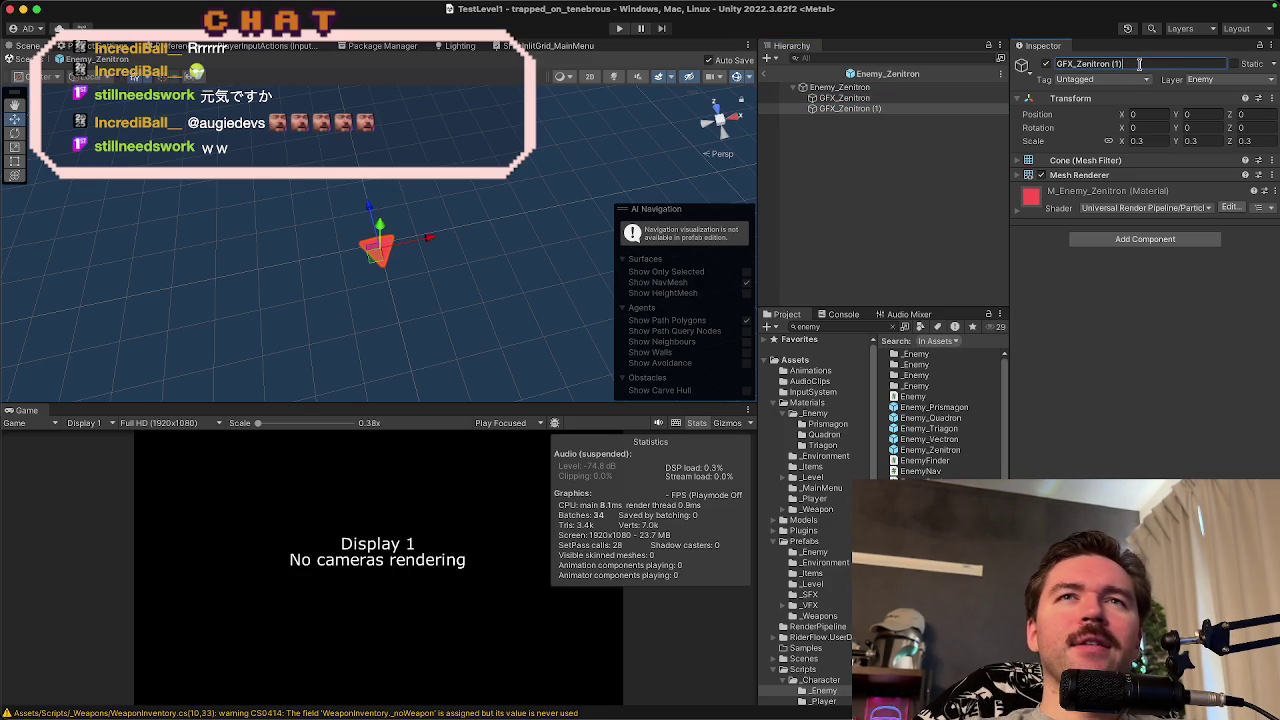
pyautogui.write('_1')
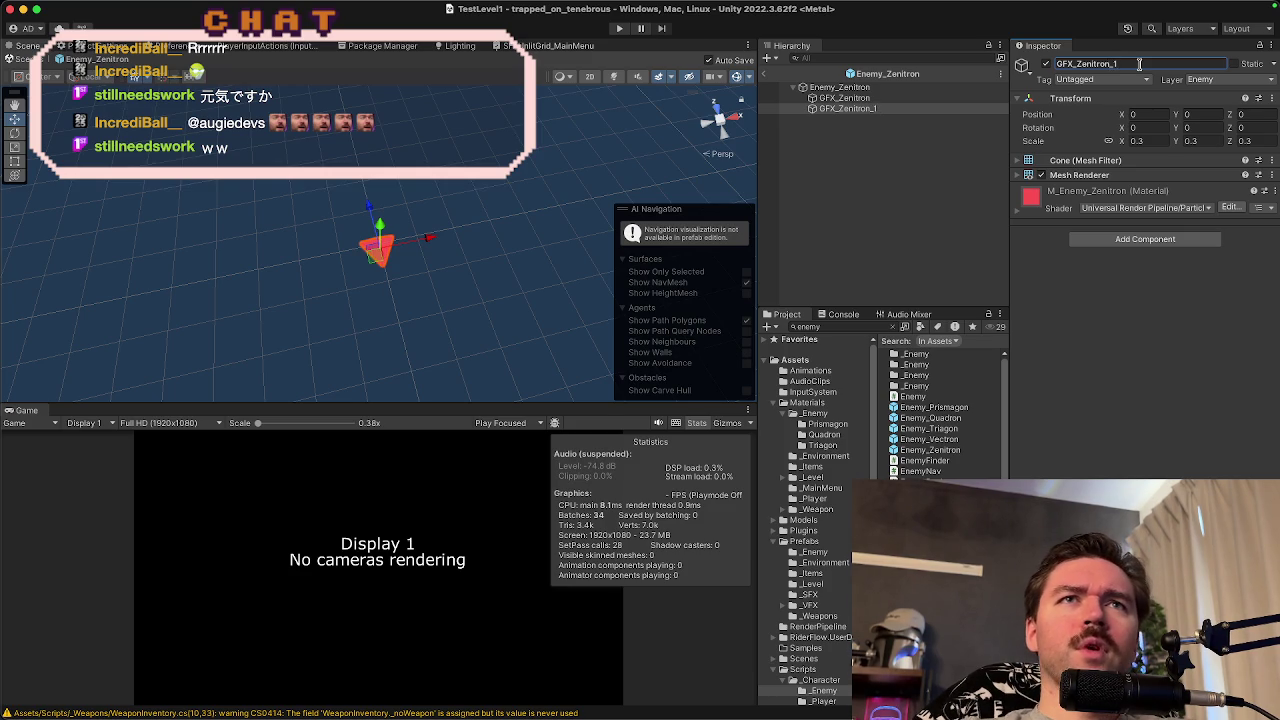
pyautogui.click(938, 101)
pyautogui.click(937, 110)
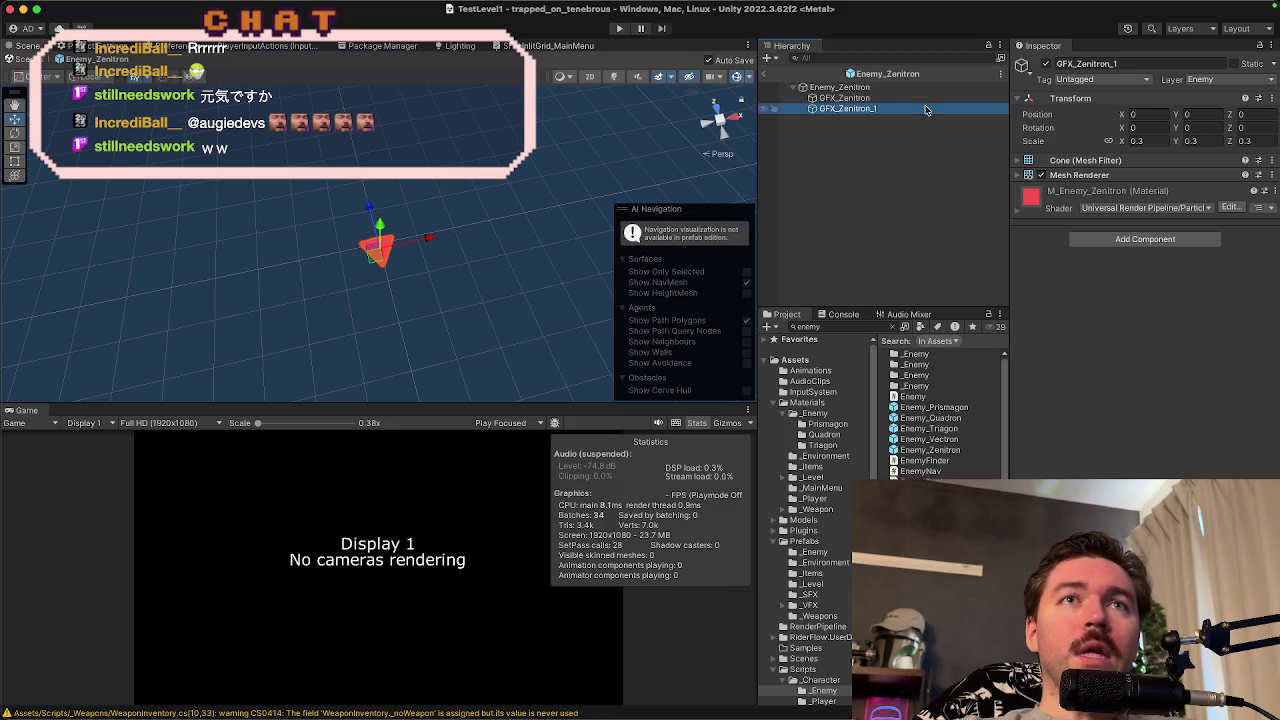
# - Scale GFX_Zenitron_1 to 0.1, set its Position X to 1, and return to TestLevel1
pyautogui.click(1152, 141)
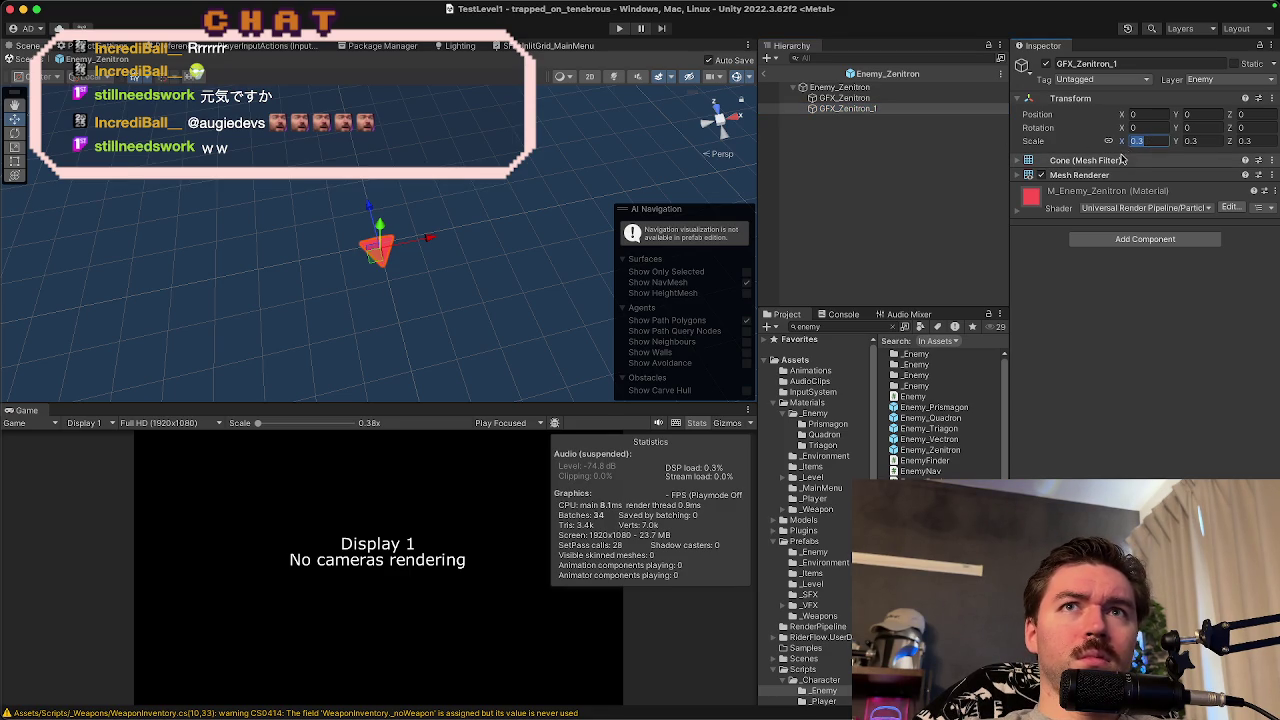
pyautogui.moveTo(1127, 116); pyautogui.dragTo(1152, 119)
pyautogui.click(1152, 141)
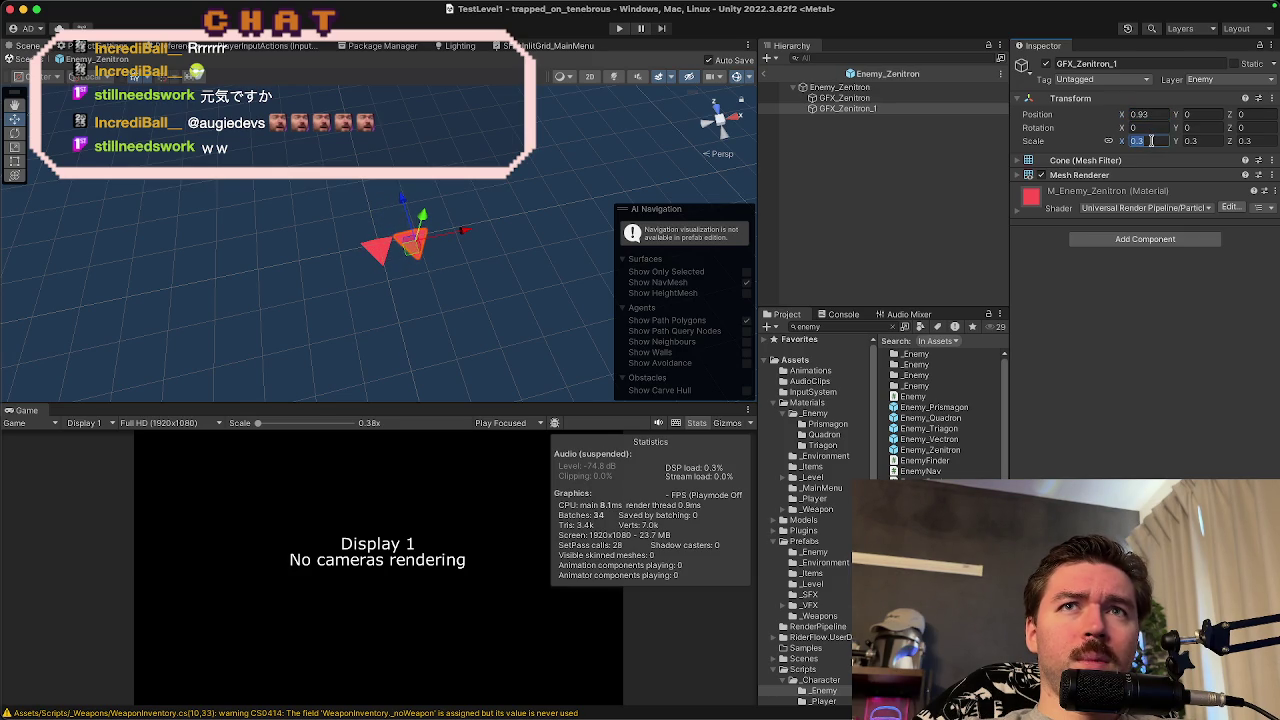
pyautogui.write('0.1')
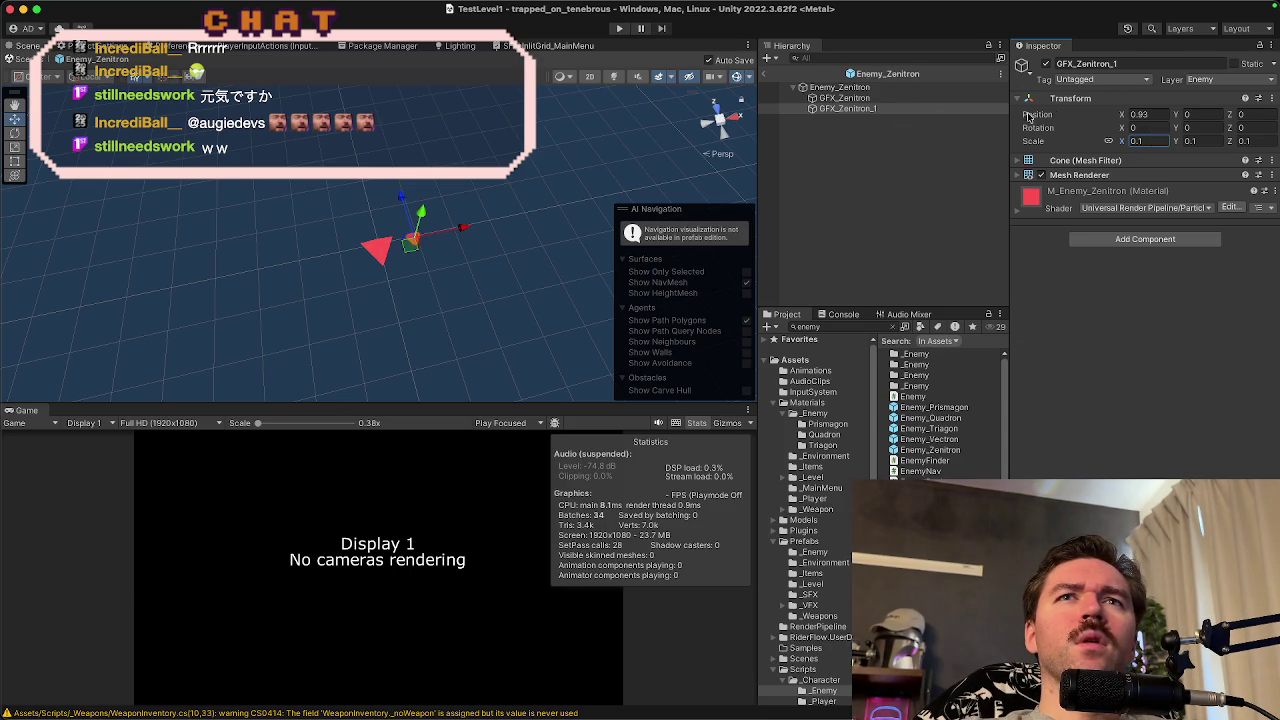
pyautogui.click(1165, 115)
pyautogui.write('1')
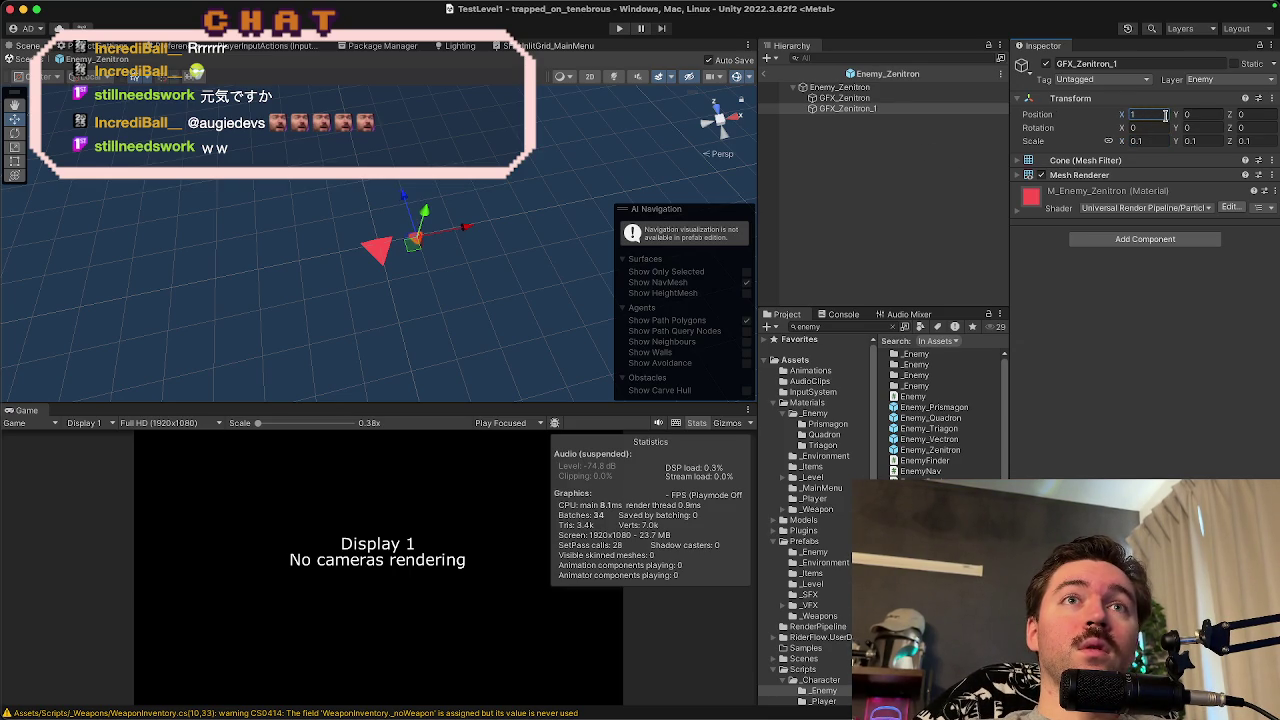
pyautogui.scroll(3, 528, 296)
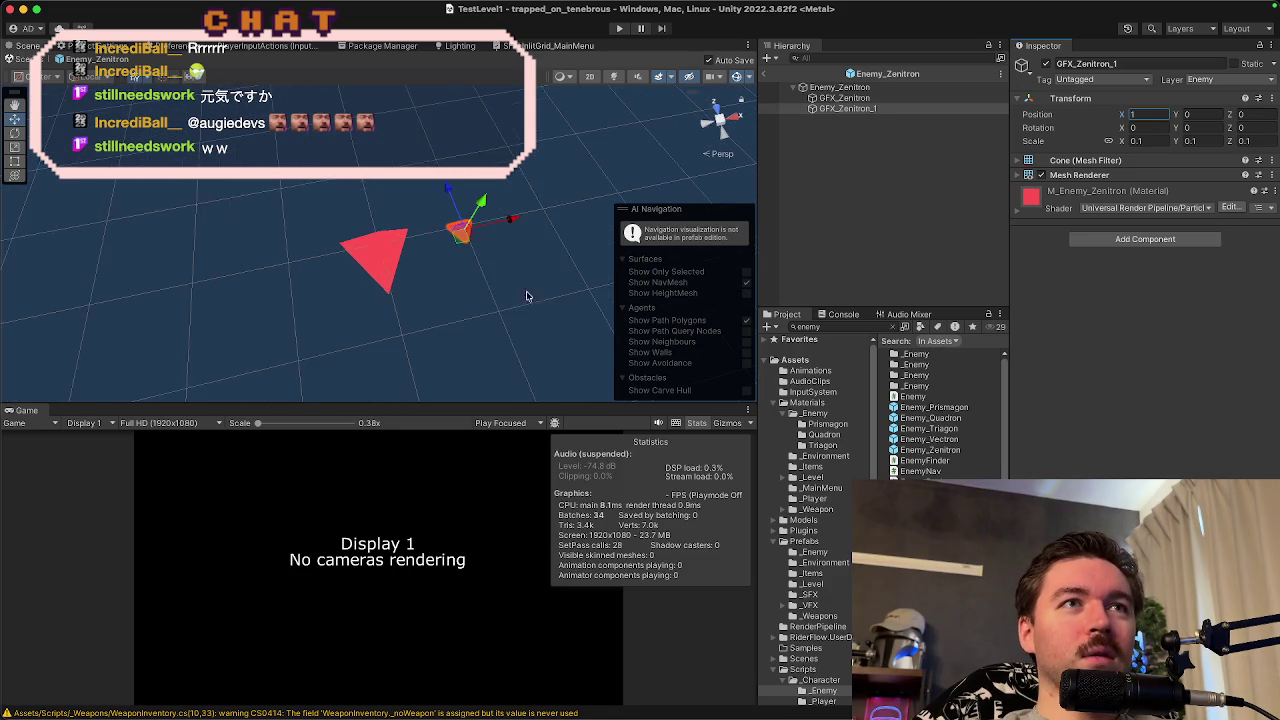
pyautogui.moveTo(528, 296)
pyautogui.mouseDown()
pyautogui.moveTo(542, 252)
pyautogui.moveTo(464, 270)
pyautogui.mouseUp()
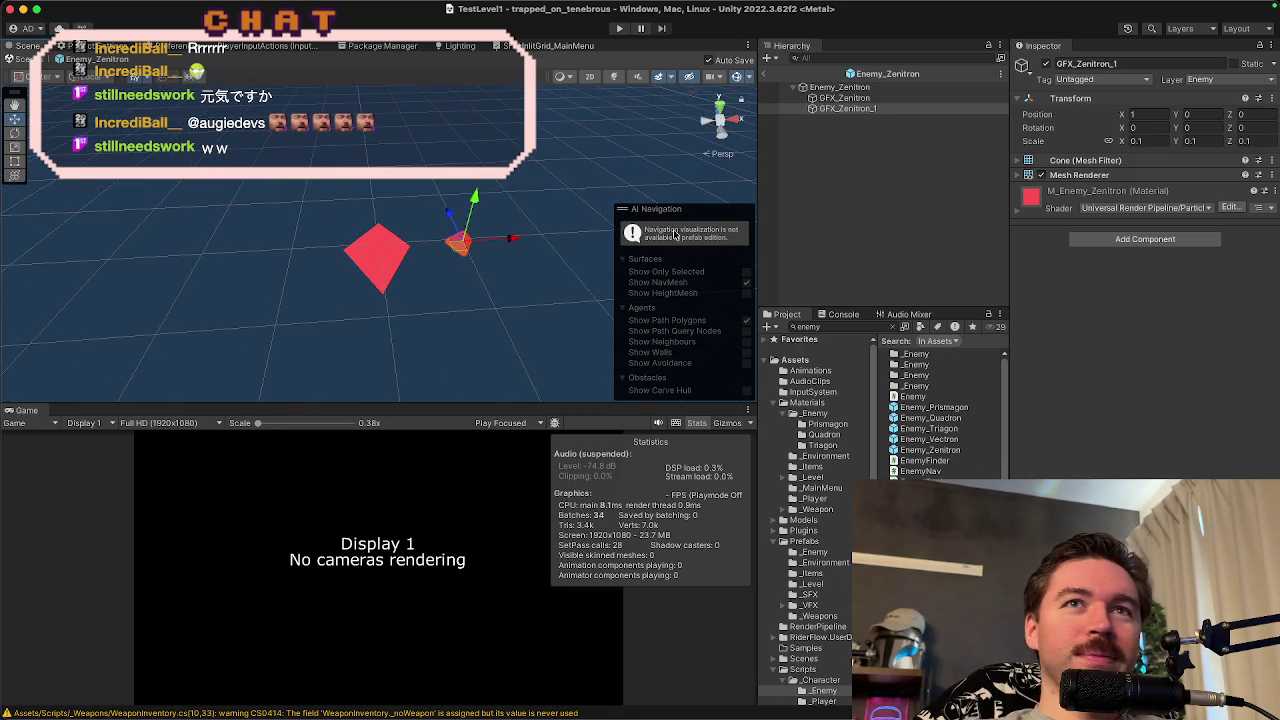
pyautogui.click(766, 74)
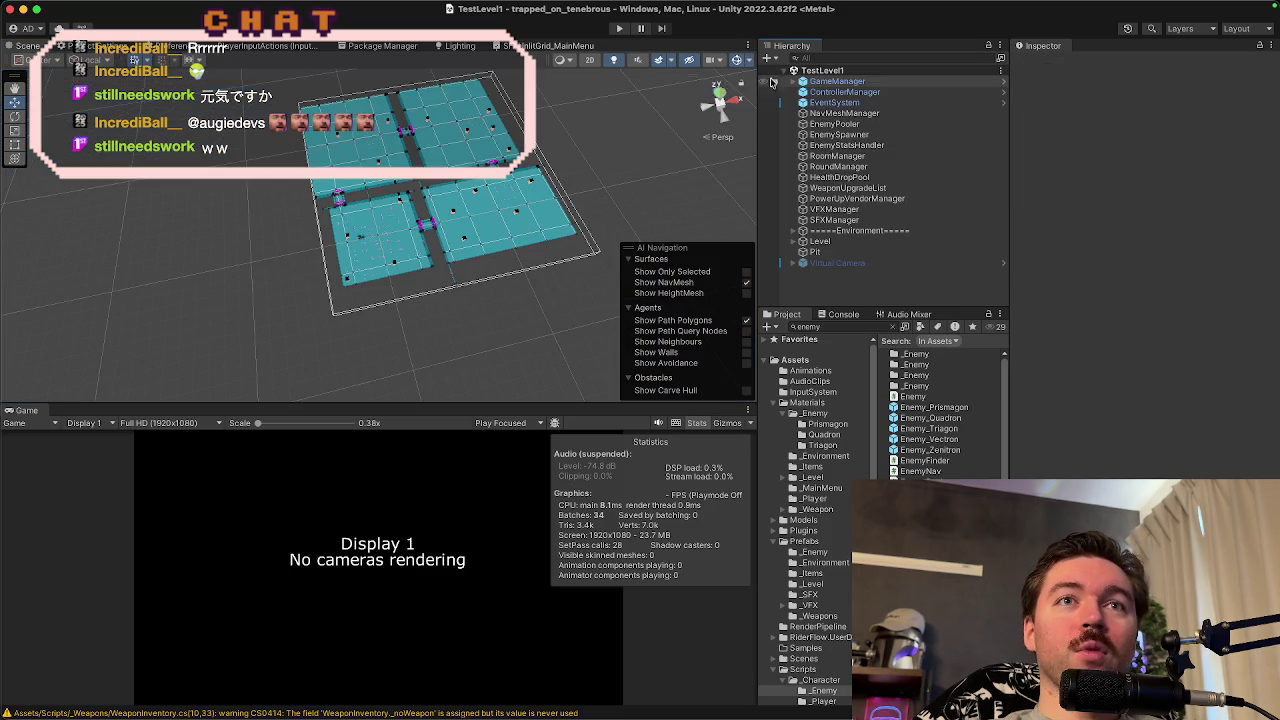
# - Add a fourth pool profile to EnemyPooler and reorder the elements, moving Quadron last
pyautogui.click(850, 115)
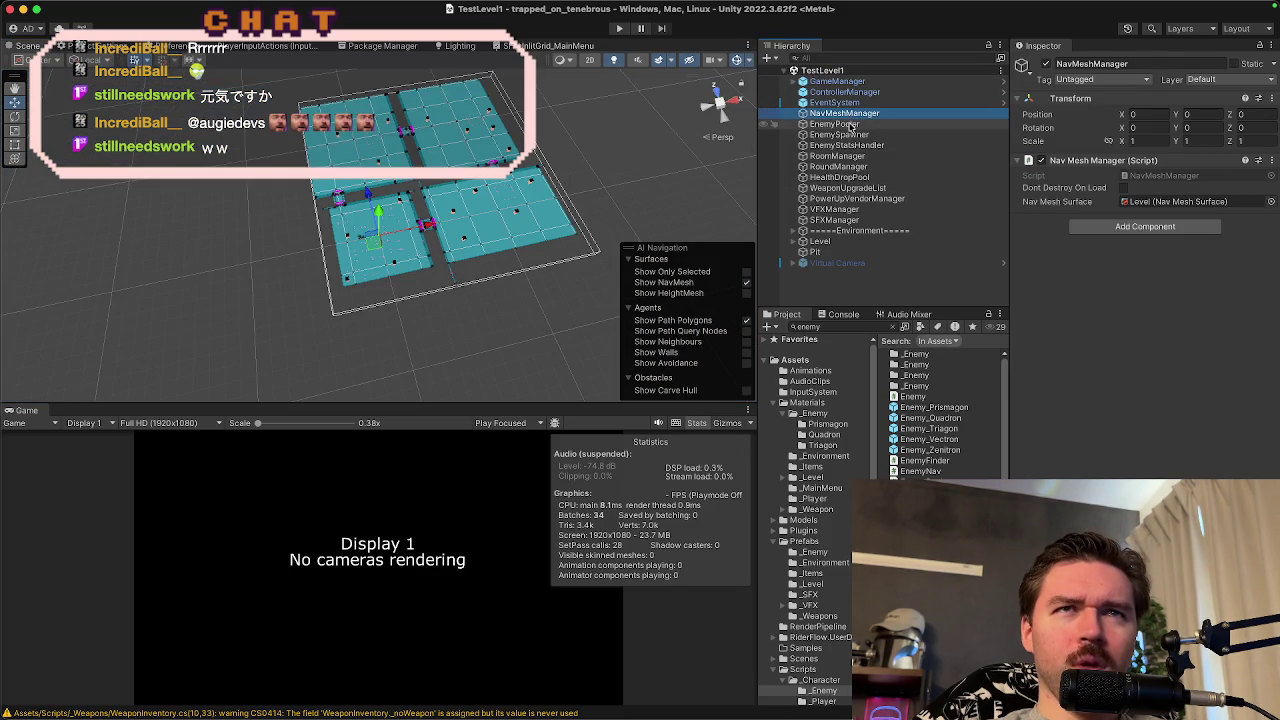
pyautogui.click(851, 125)
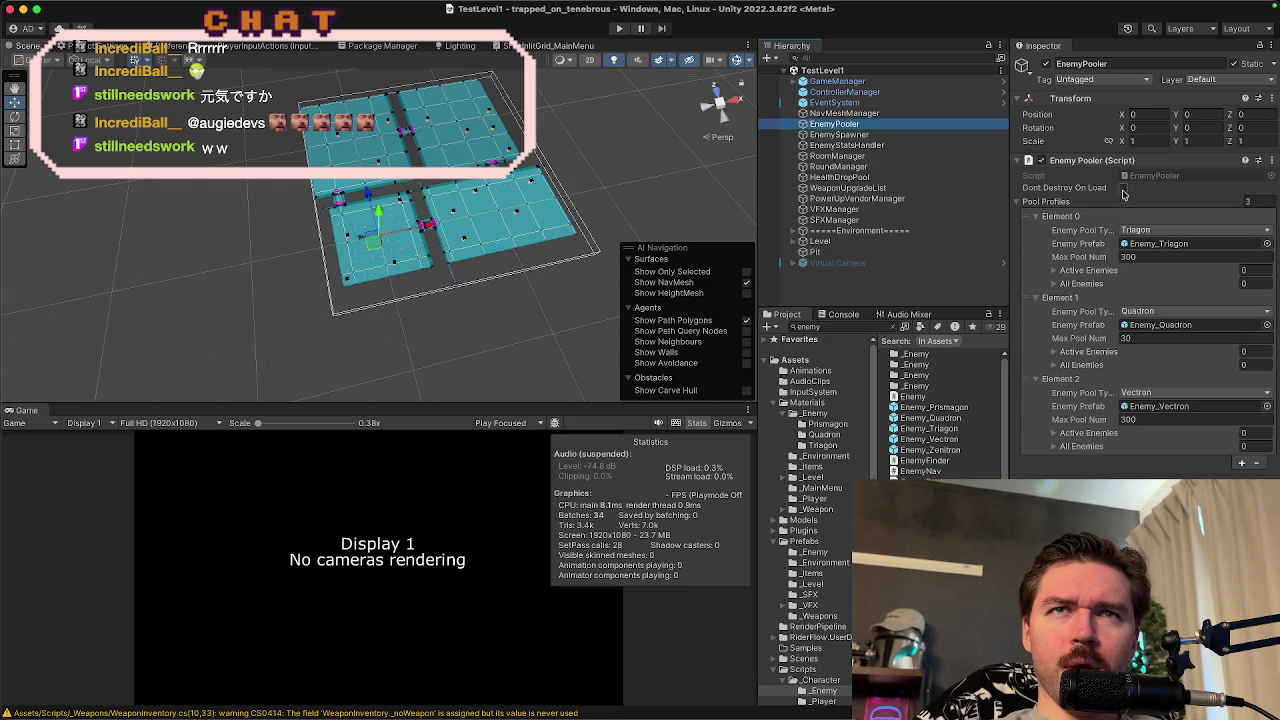
pyautogui.click(1241, 462)
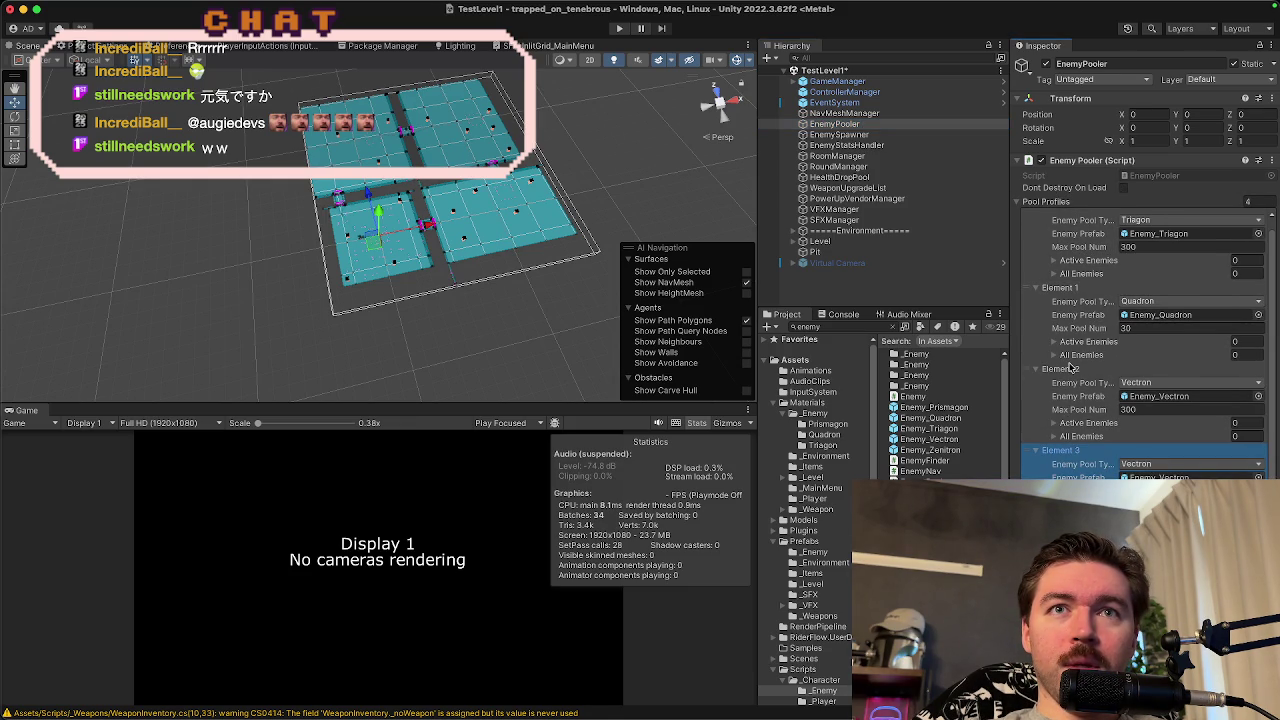
pyautogui.moveTo(1027, 455); pyautogui.dragTo(1037, 287)
pyautogui.moveTo(1031, 378); pyautogui.dragTo(1035, 458)
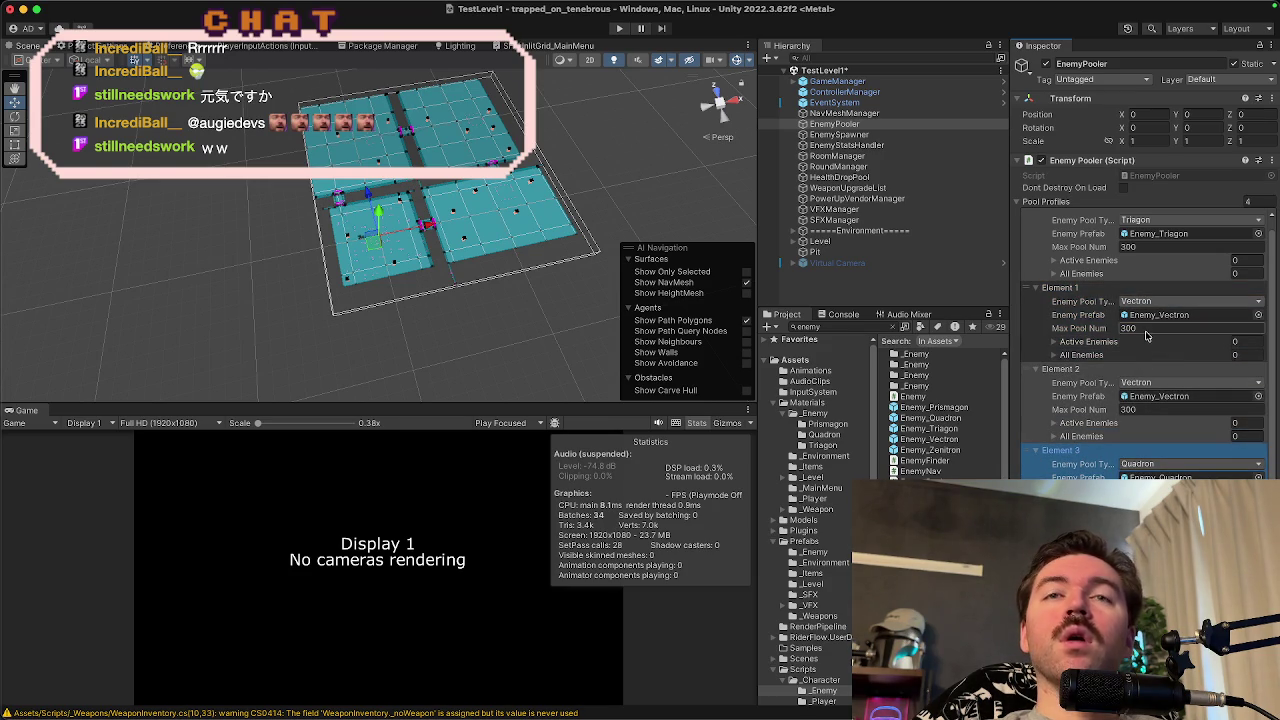
# - Make Element 2 a Zenitron pool with the Enemy_Zenitron prefab
pyautogui.click(1145, 384)
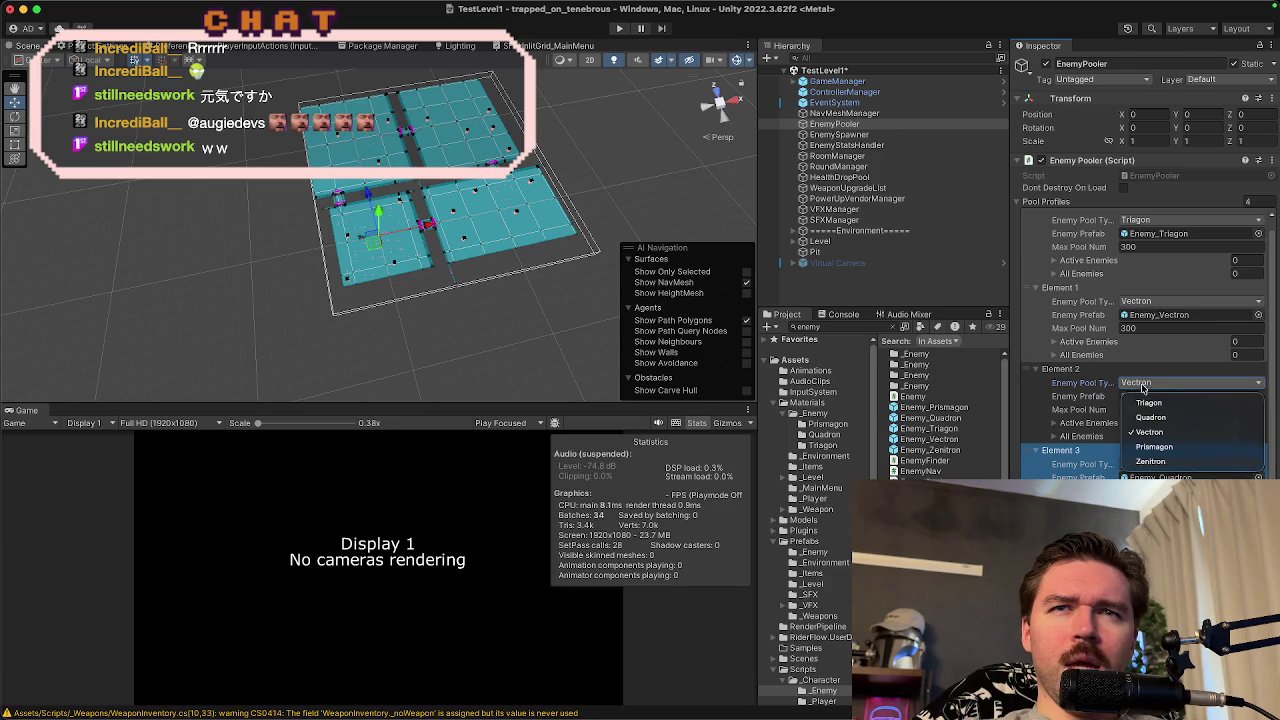
pyautogui.click(1150, 461)
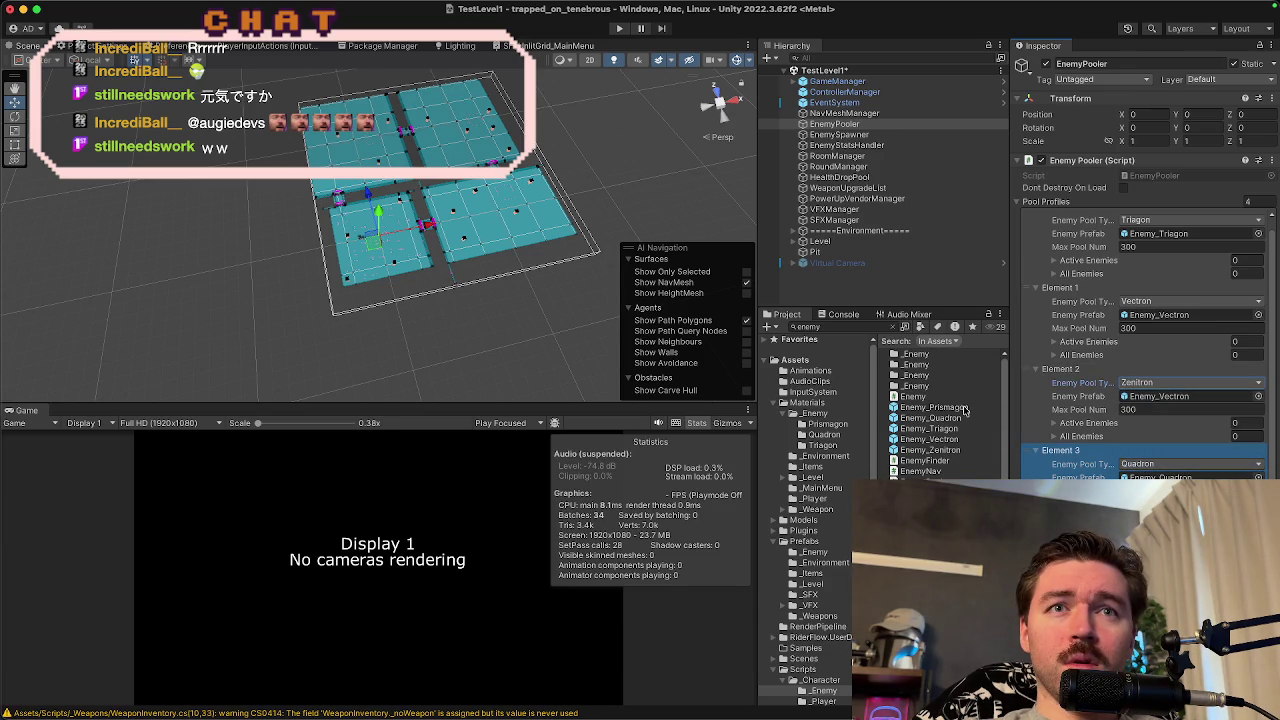
pyautogui.moveTo(946, 451); pyautogui.dragTo(1148, 399)
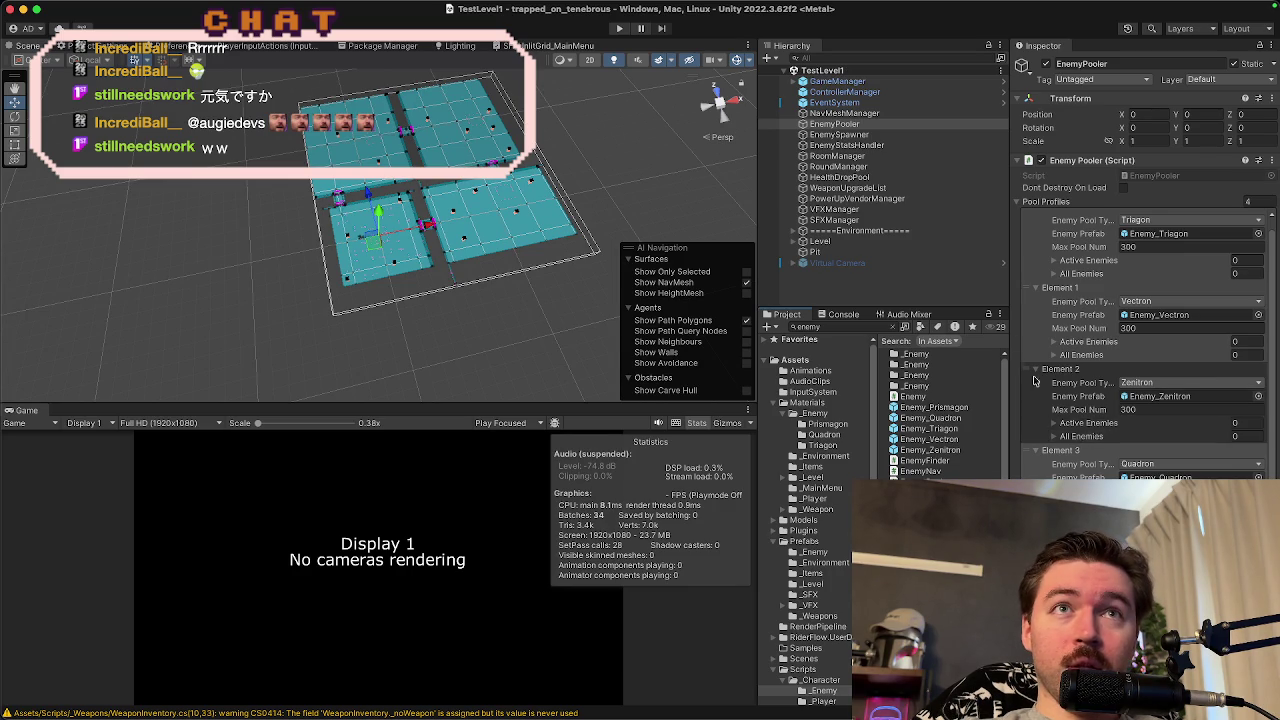
# - Duplicate EnemySpawner's spawn settings Element 1 and move the copy up to Element 2
pyautogui.click(897, 136)
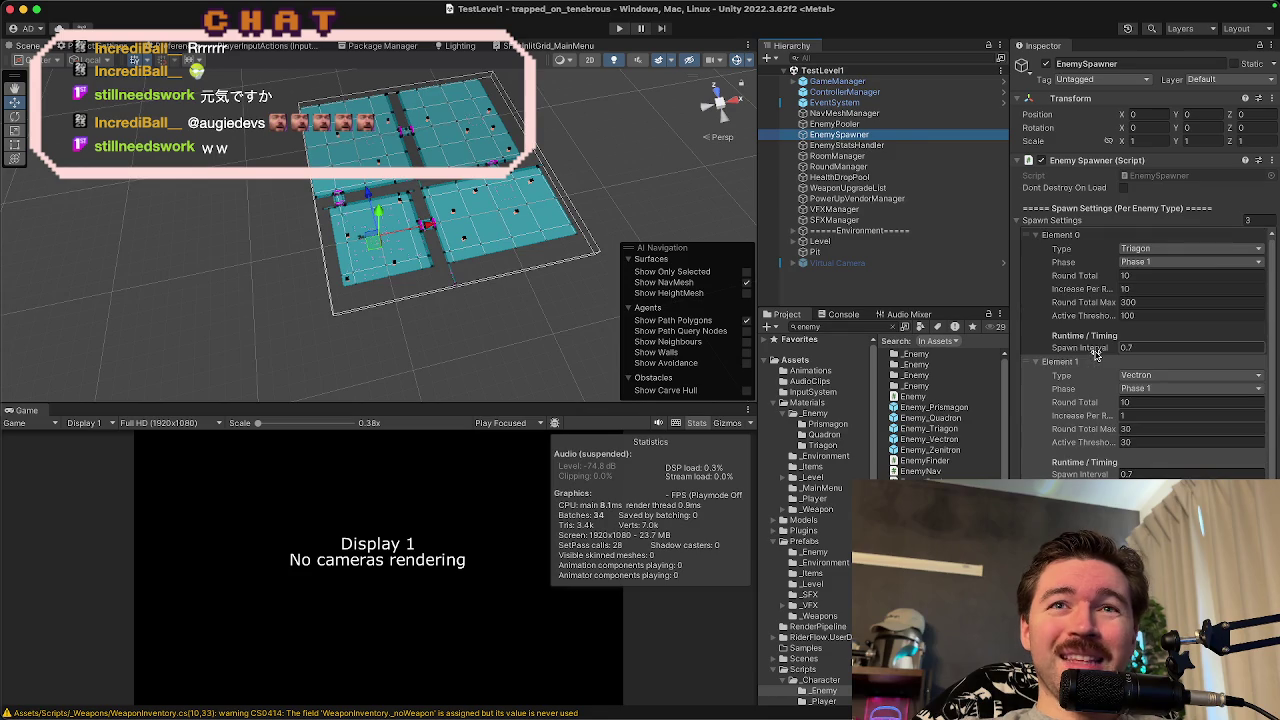
pyautogui.scroll(-3, 1106, 332)
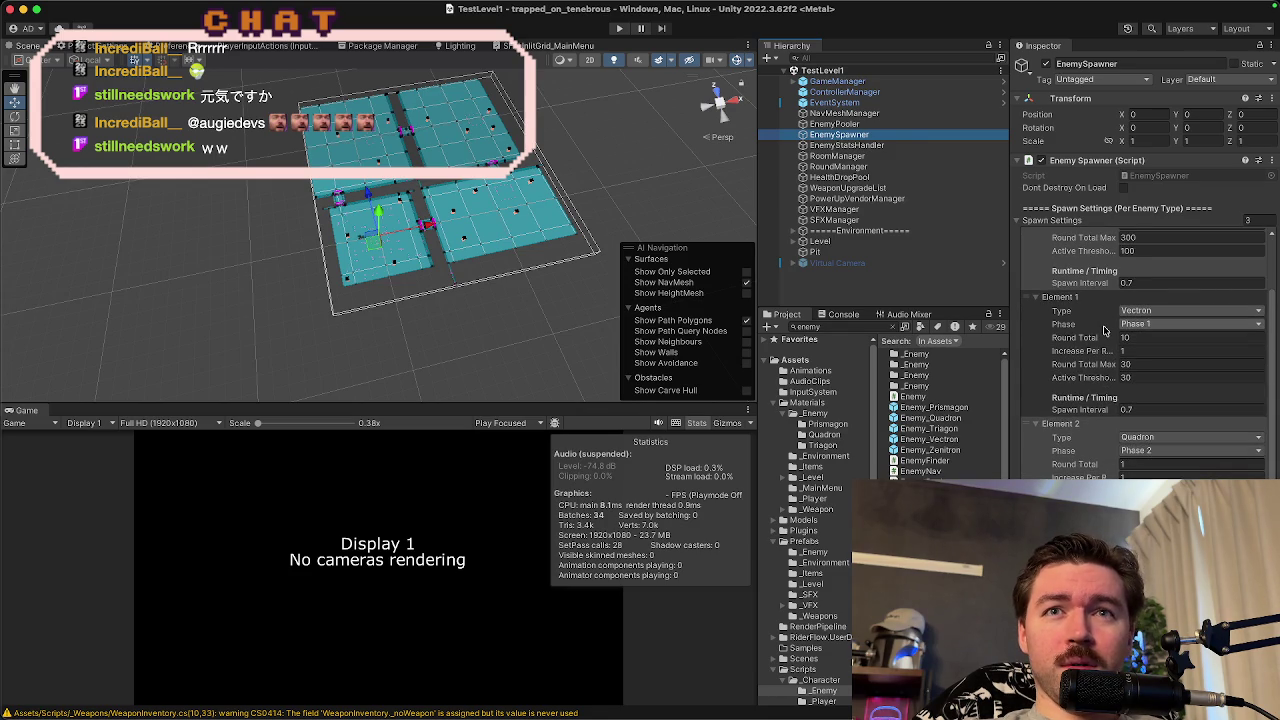
pyautogui.scroll(3, 1106, 331)
pyautogui.scroll(-3, 1106, 340)
pyautogui.scroll(3, 1103, 358)
pyautogui.scroll(-3, 1080, 340)
pyautogui.click(1030, 304)
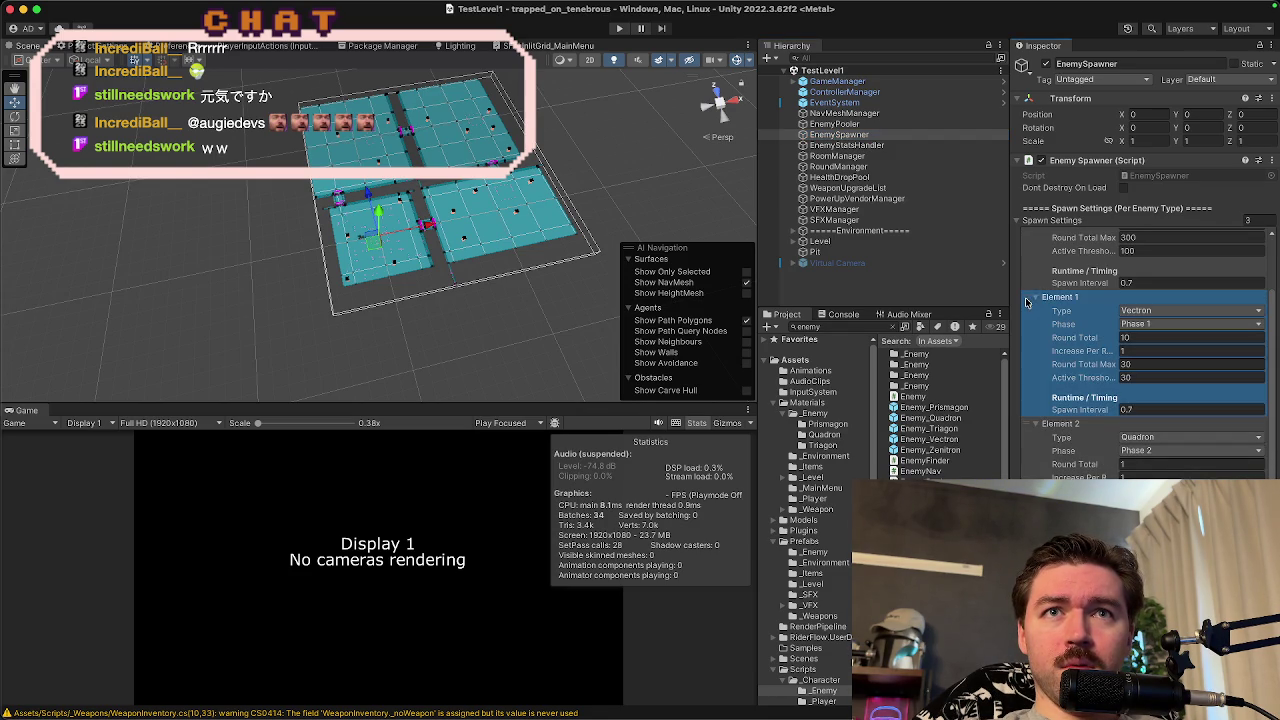
pyautogui.press('super+d')
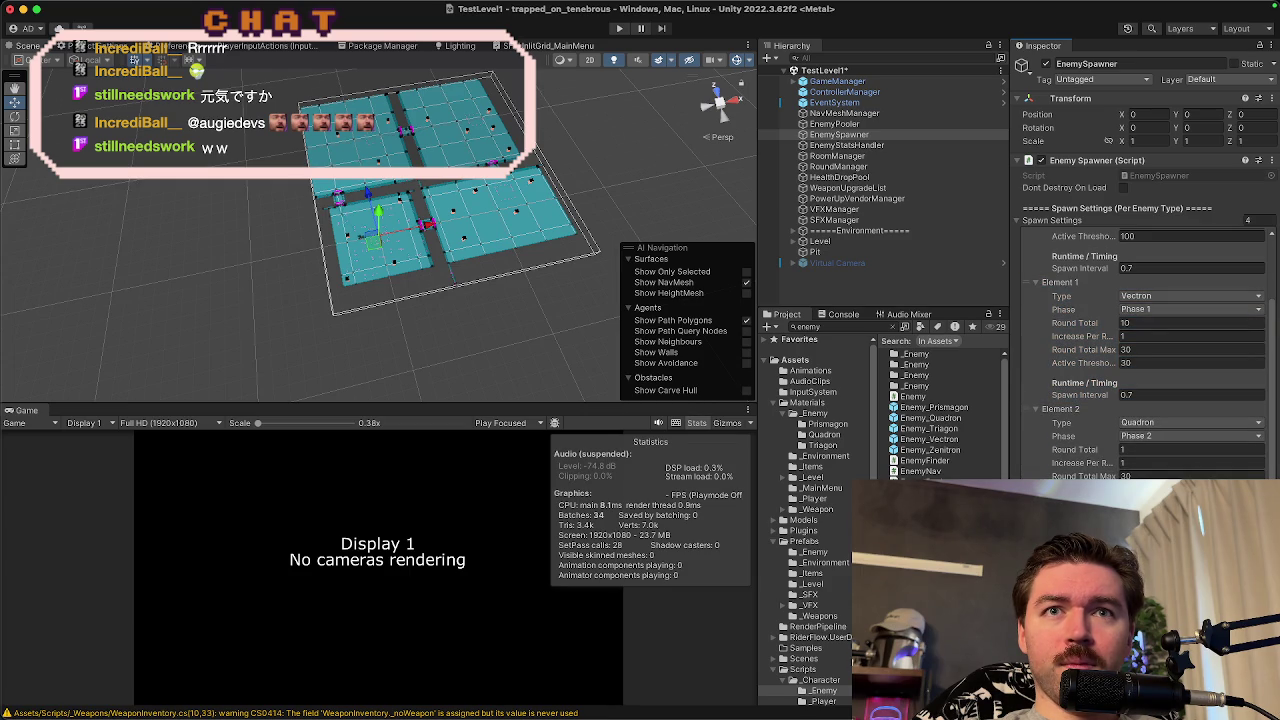
pyautogui.scroll(1, 1033, 463)
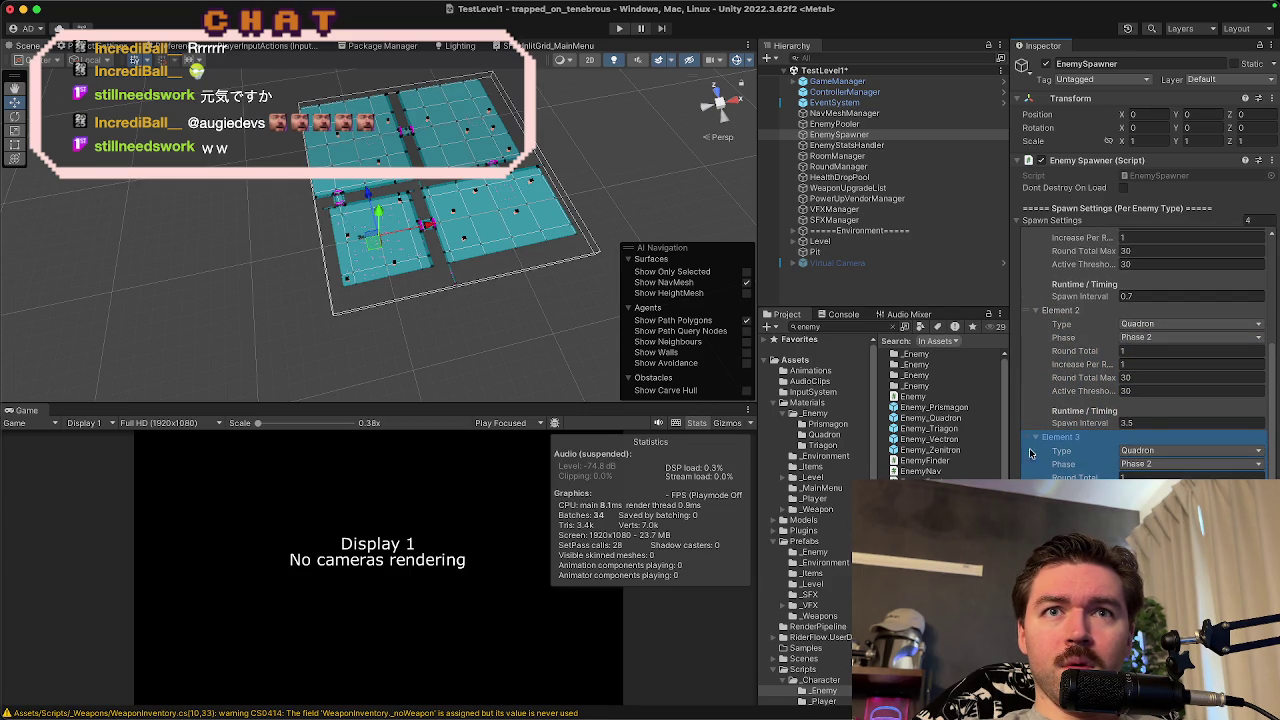
pyautogui.moveTo(1033, 440); pyautogui.dragTo(1033, 380)
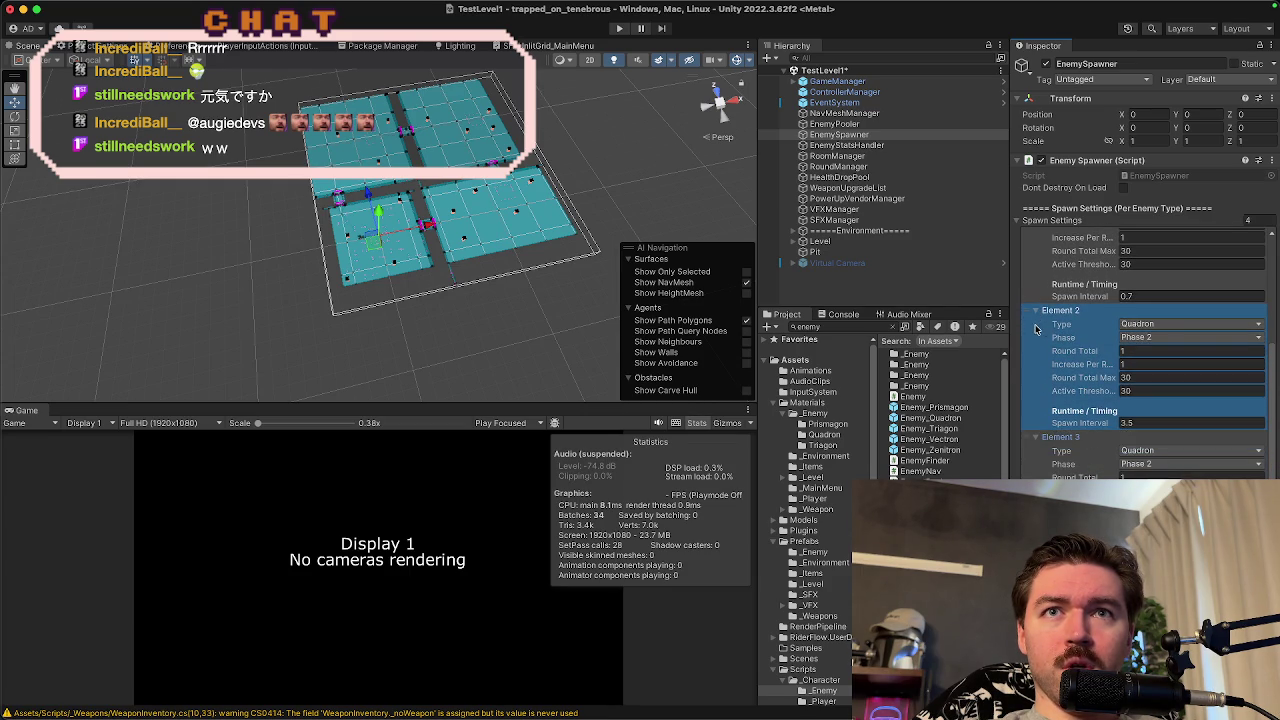
# - Set spawn settings Element 2's phase to Phase 1
pyautogui.scroll(3, 1143, 328)
pyautogui.scroll(3, 1143, 330)
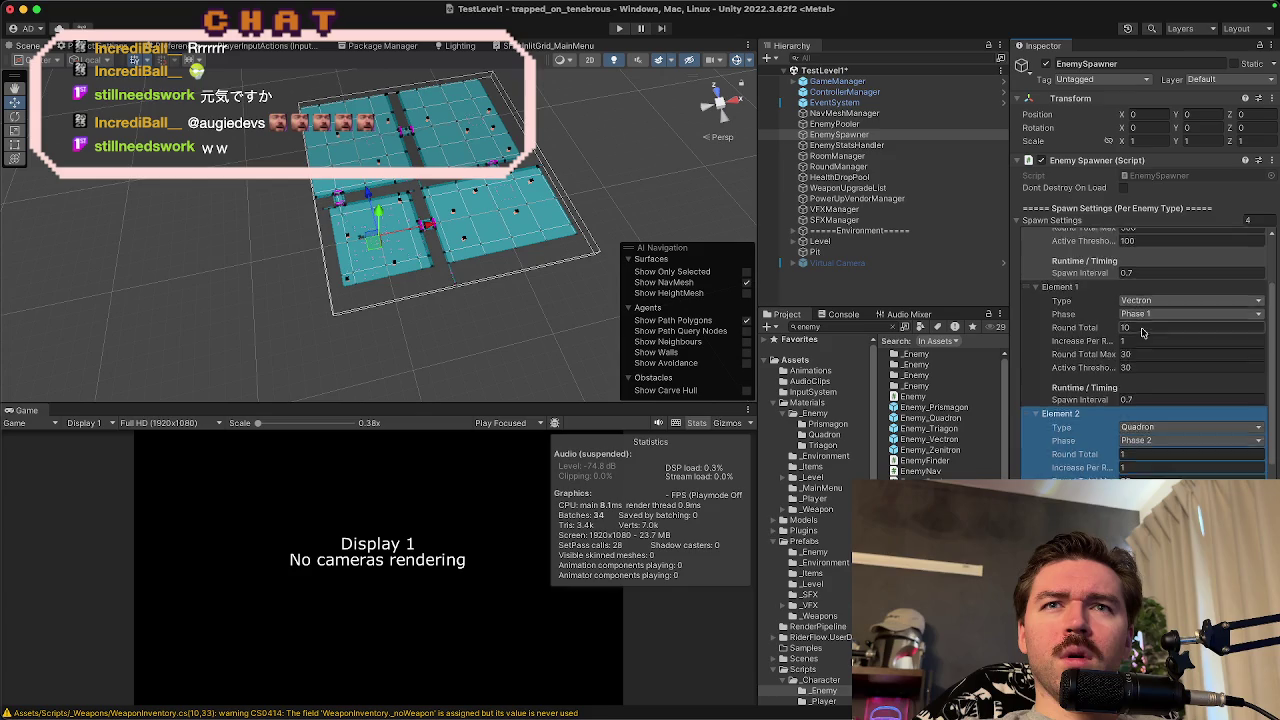
pyautogui.scroll(-1, 1140, 440)
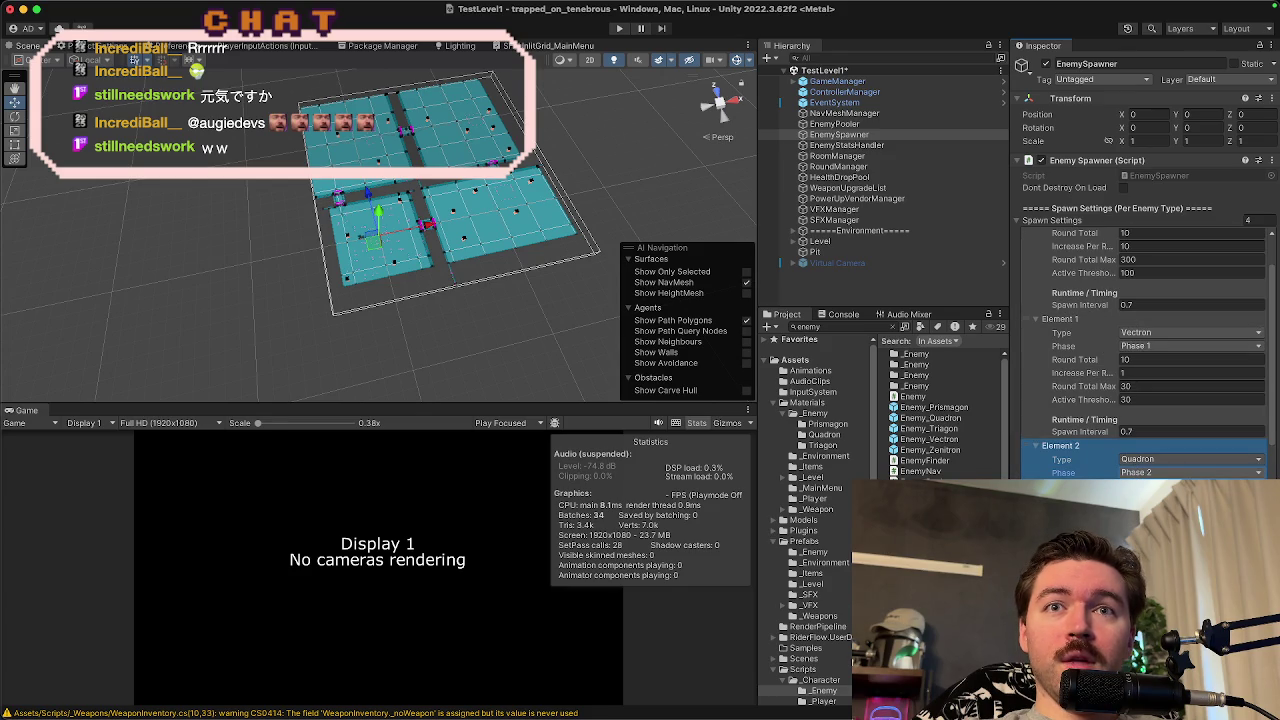
pyautogui.click(1140, 472)
pyautogui.click(1140, 458)
# - Set spawn Element 2's enemy type to Zenitron and its Round Total to 5
pyautogui.click(1145, 459)
pyautogui.click(1146, 476)
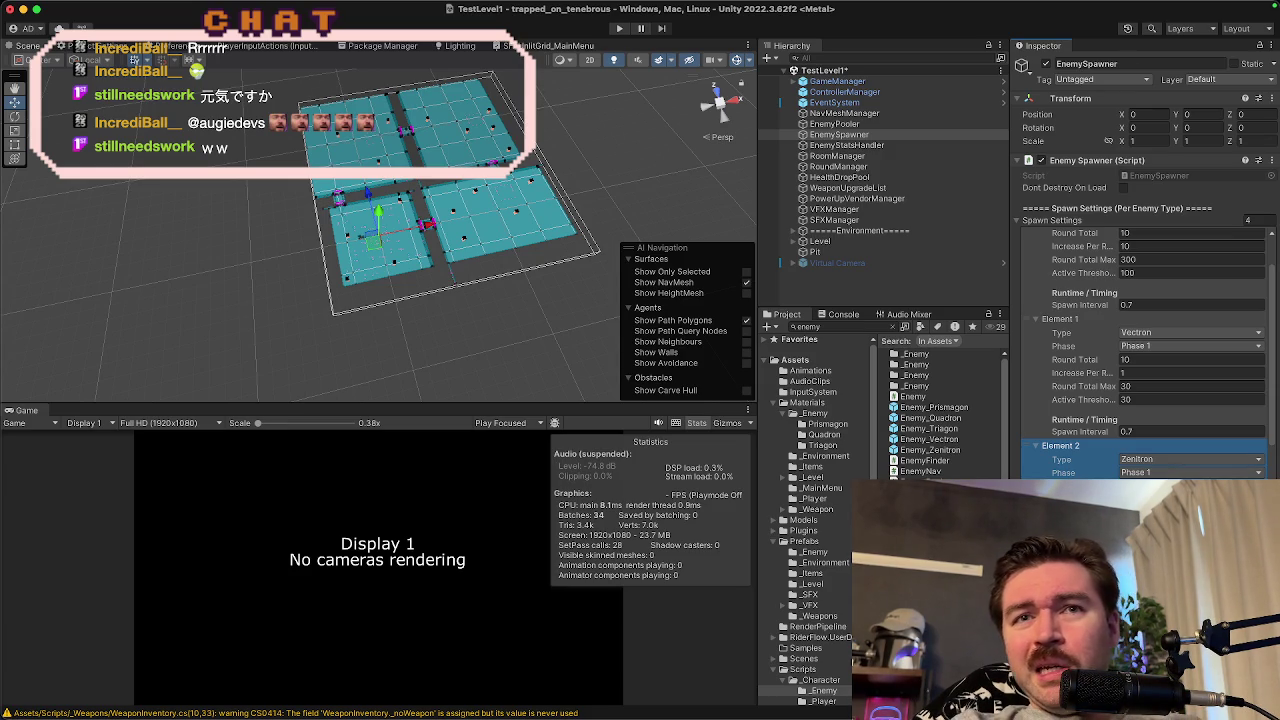
pyautogui.scroll(2, 1148, 354)
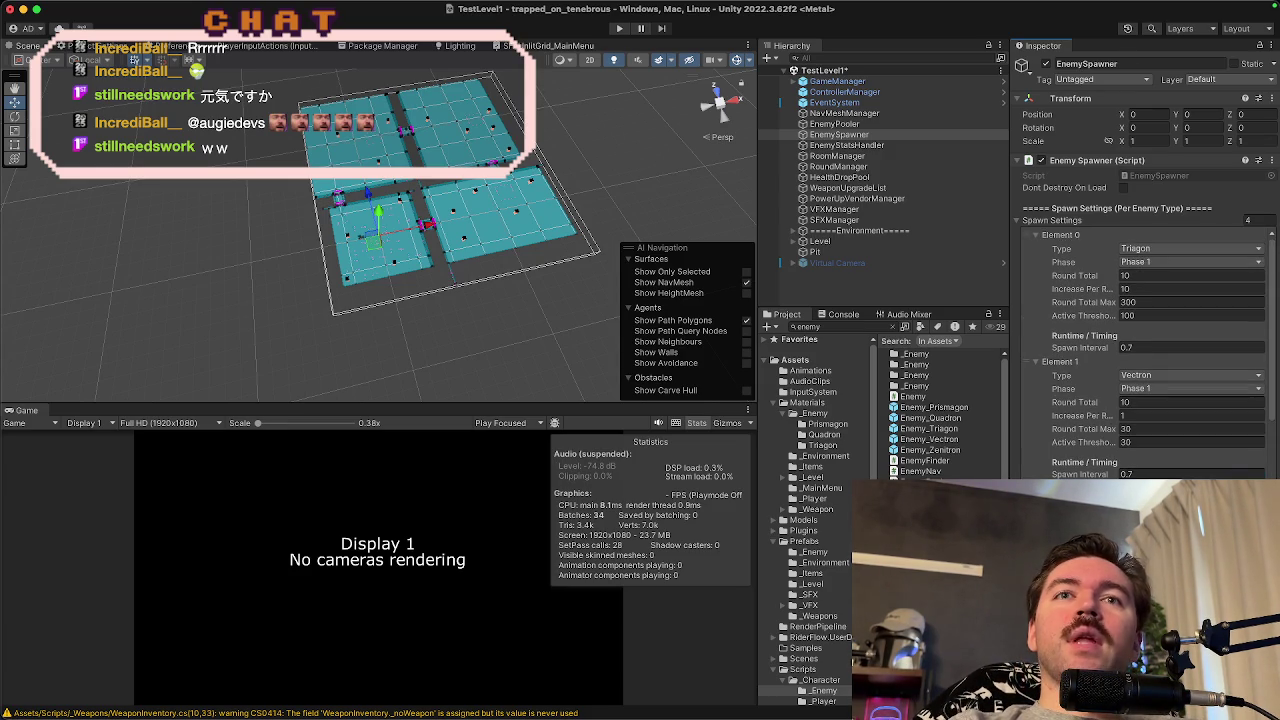
pyautogui.scroll(-1, 1136, 383)
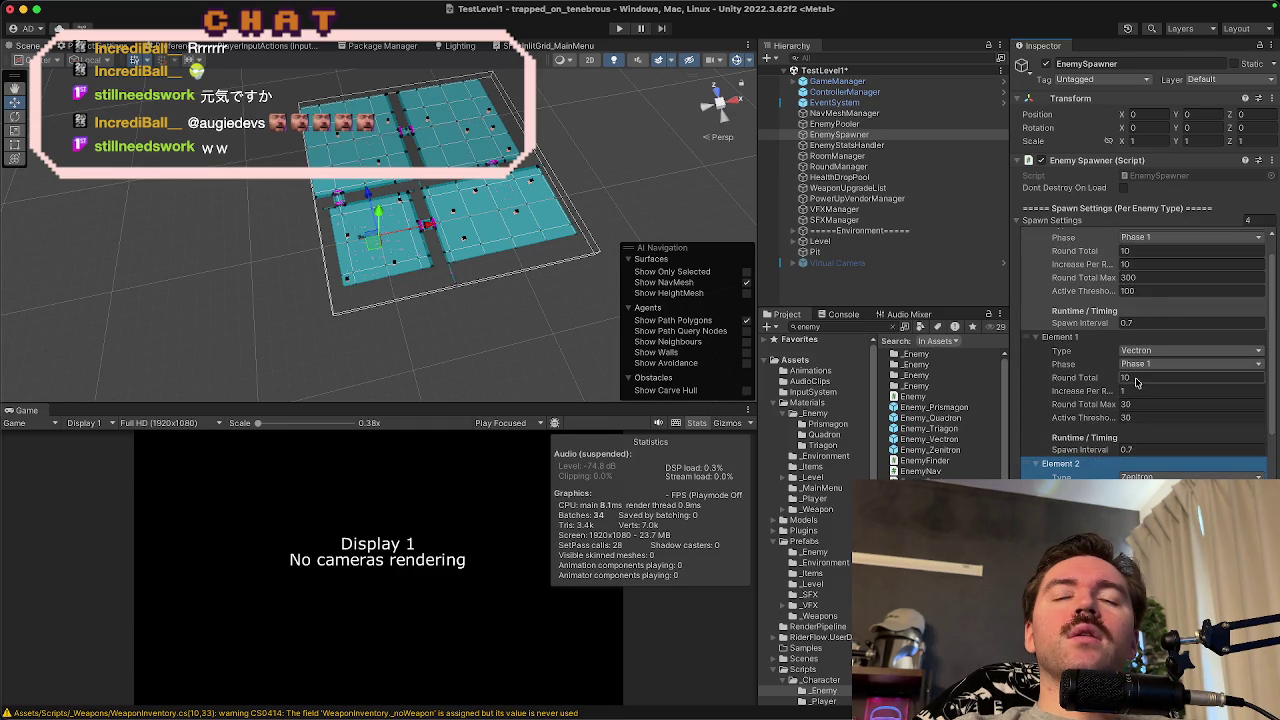
pyautogui.scroll(-1, 1136, 383)
pyautogui.click(1137, 467)
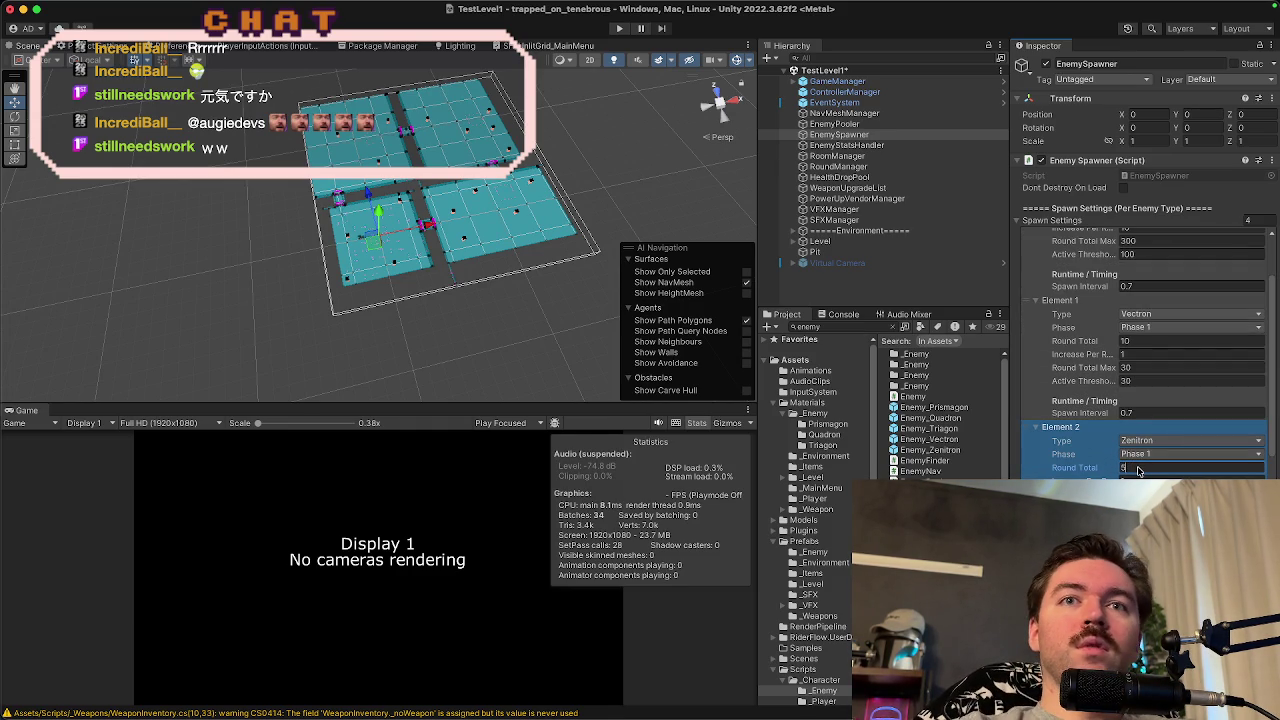
pyautogui.write('5')
pyautogui.press('Return')
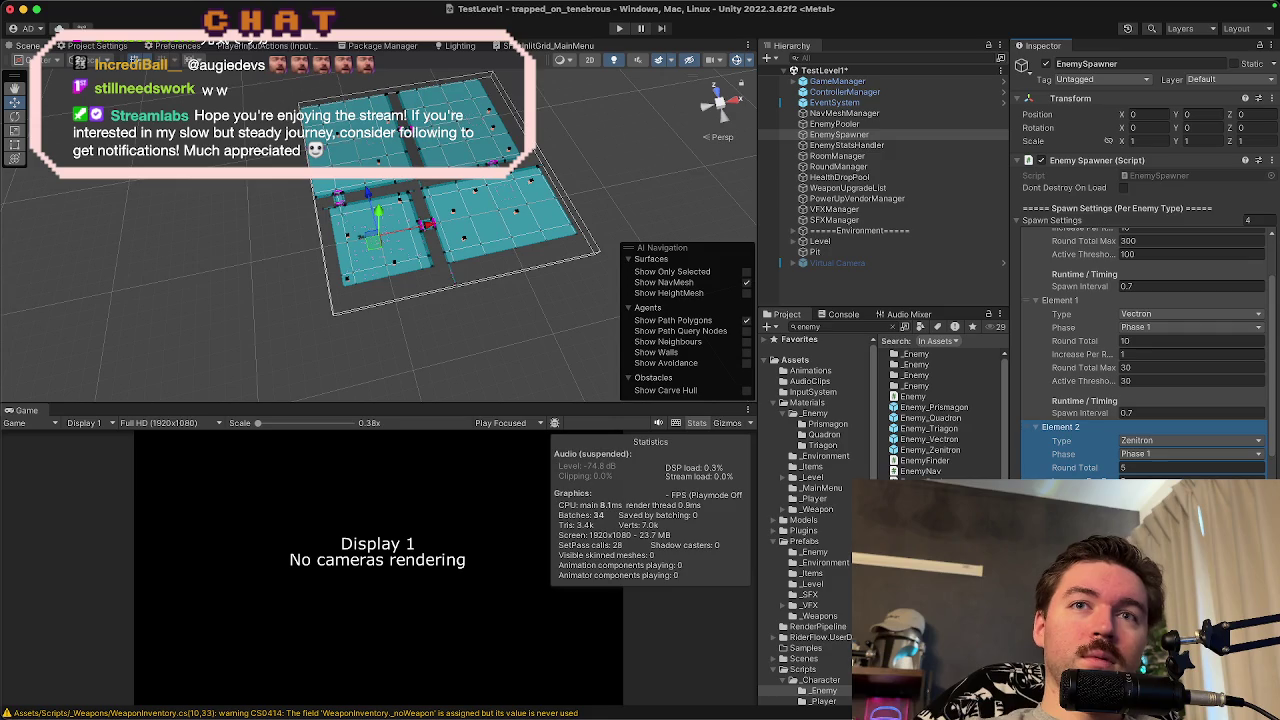
# - Set the Zenitron entry's Spawn Interval to 0.8, then select EnemyStatsHandler
pyautogui.scroll(-3, 1144, 350)
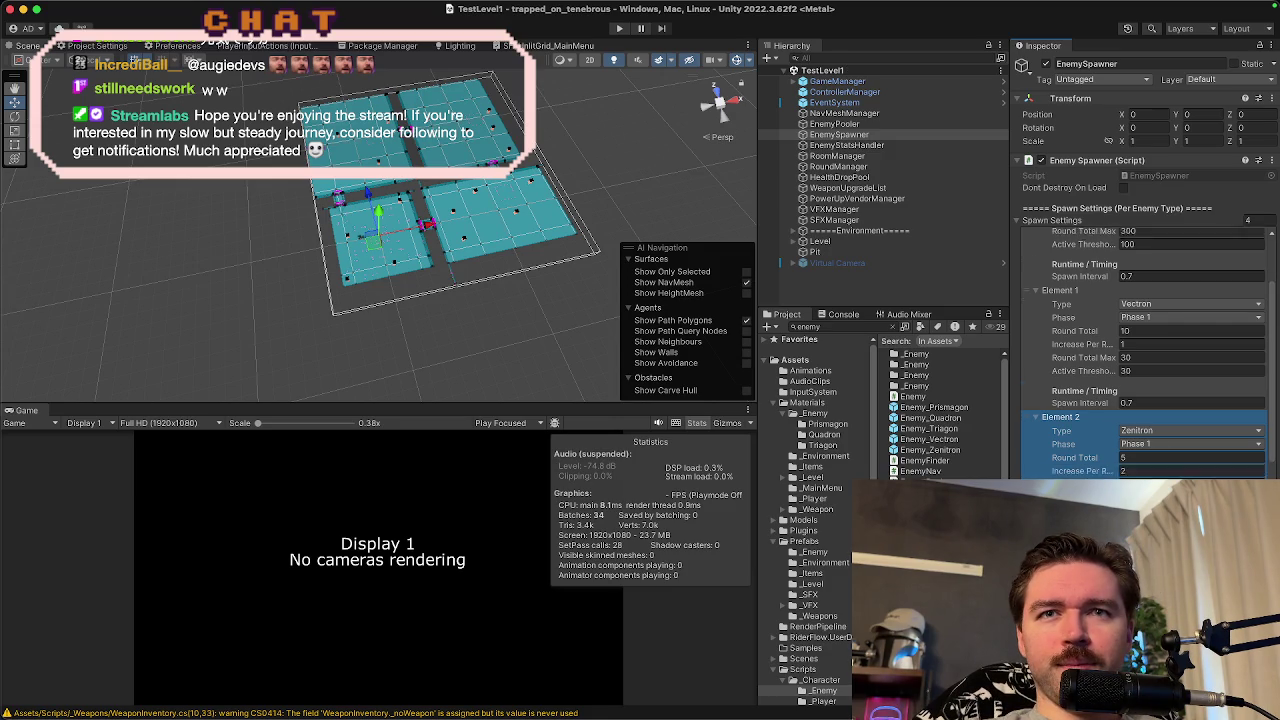
pyautogui.click(1145, 475)
pyautogui.write('1')
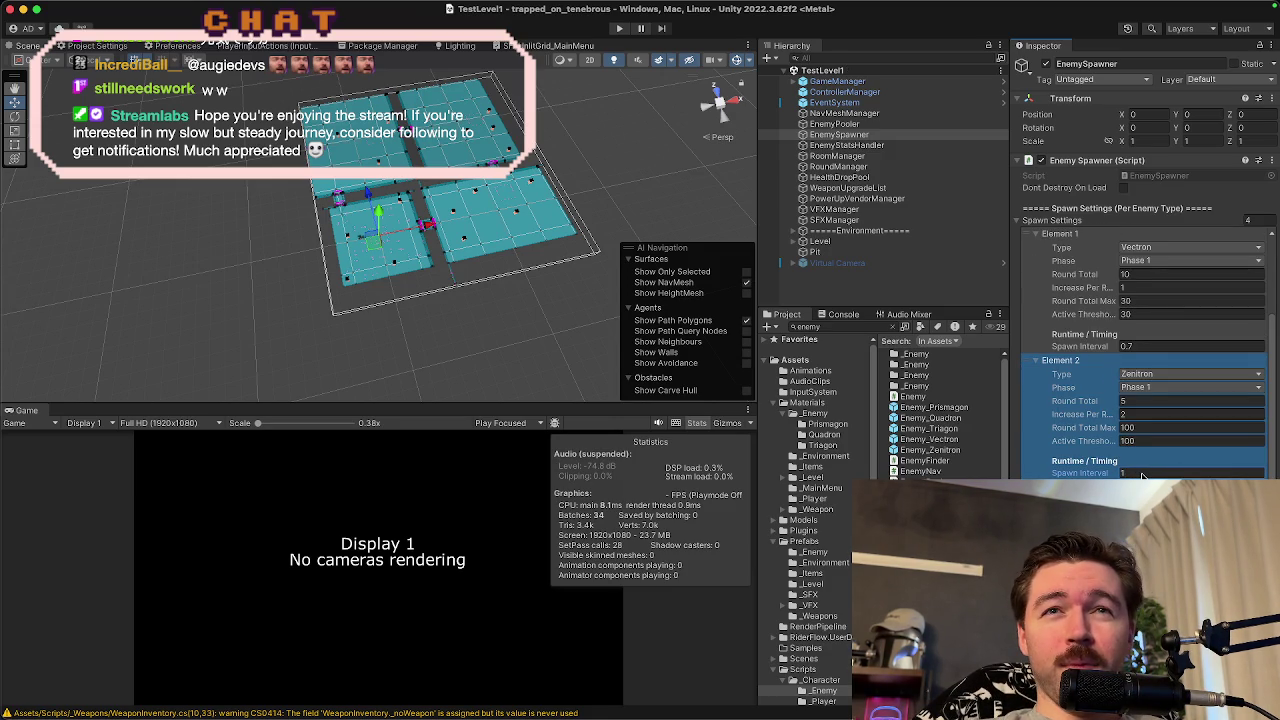
pyautogui.scroll(1, 1143, 475)
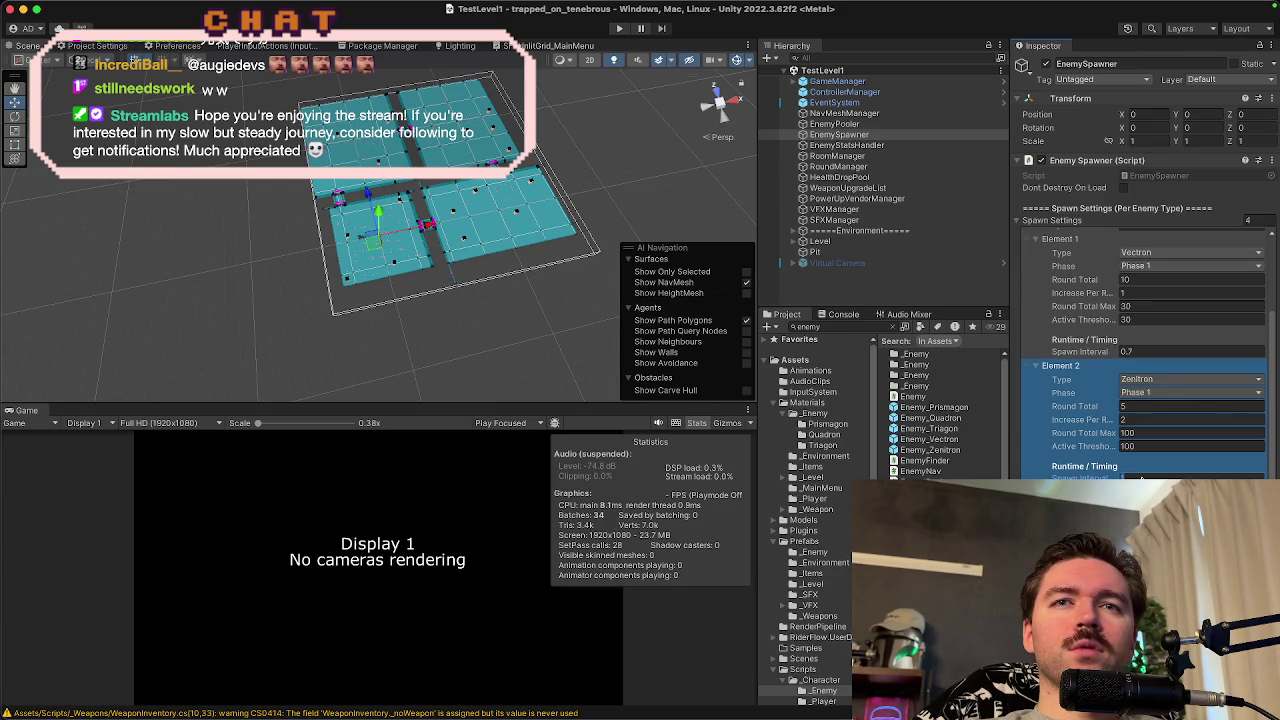
pyautogui.write('0.8')
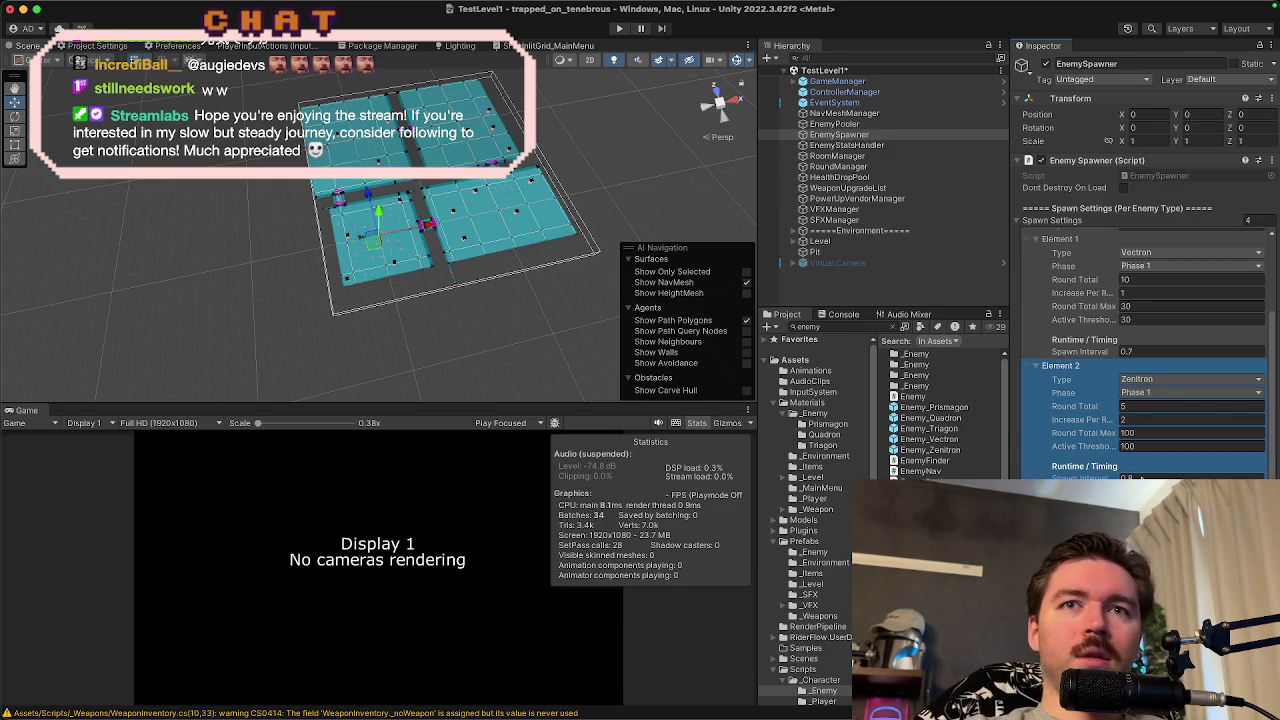
pyautogui.click(890, 146)
# - Add a fourth enemy stats profile, reorder it, and set Element 2's type to Zenitron
pyautogui.click(1242, 474)
pyautogui.moveTo(1026, 478)
pyautogui.mouseDown()
pyautogui.moveTo(1023, 314)
pyautogui.moveTo(1040, 452)
pyautogui.mouseUp()
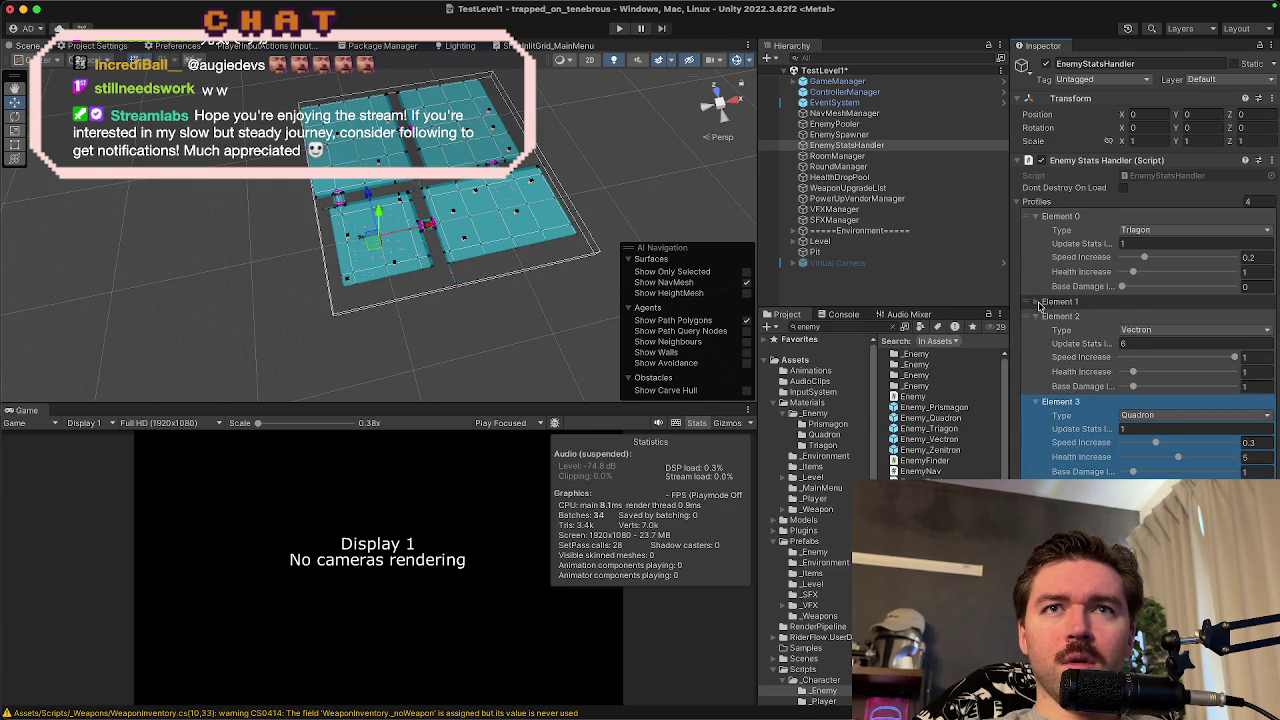
pyautogui.click(1037, 302)
pyautogui.scroll(-1, 1108, 320)
pyautogui.scroll(1, 1108, 347)
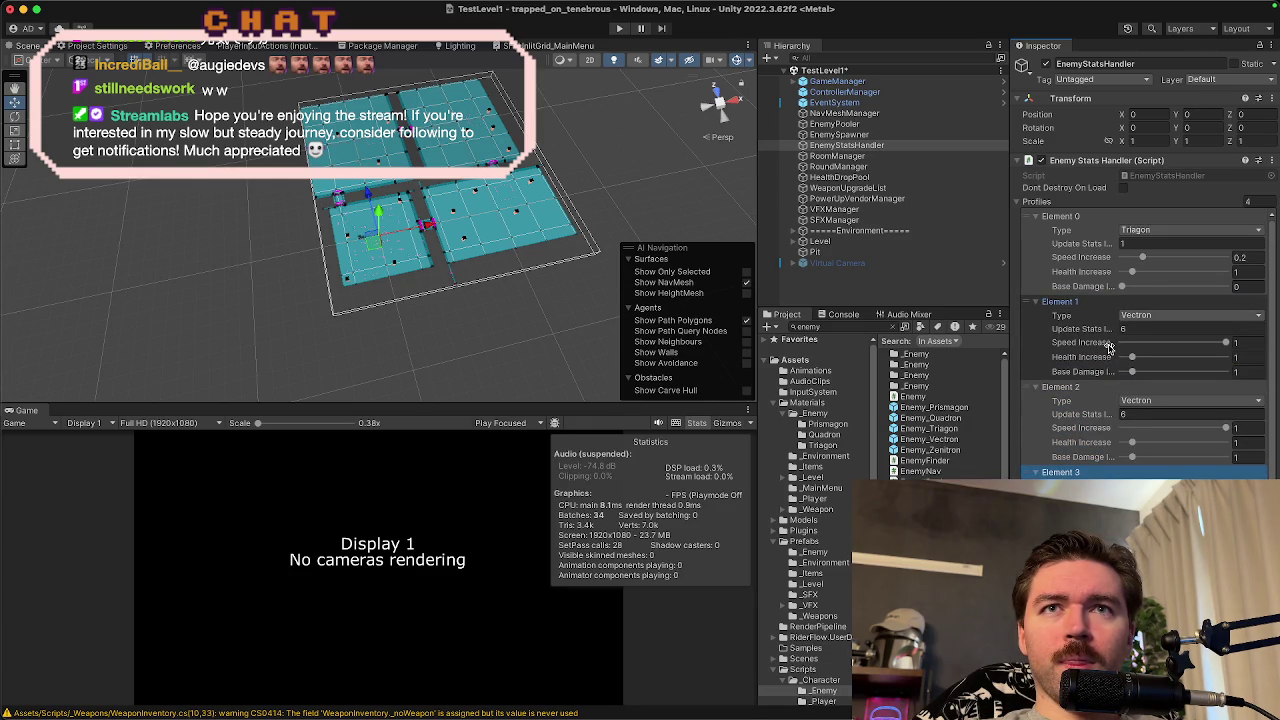
pyautogui.click(1139, 402)
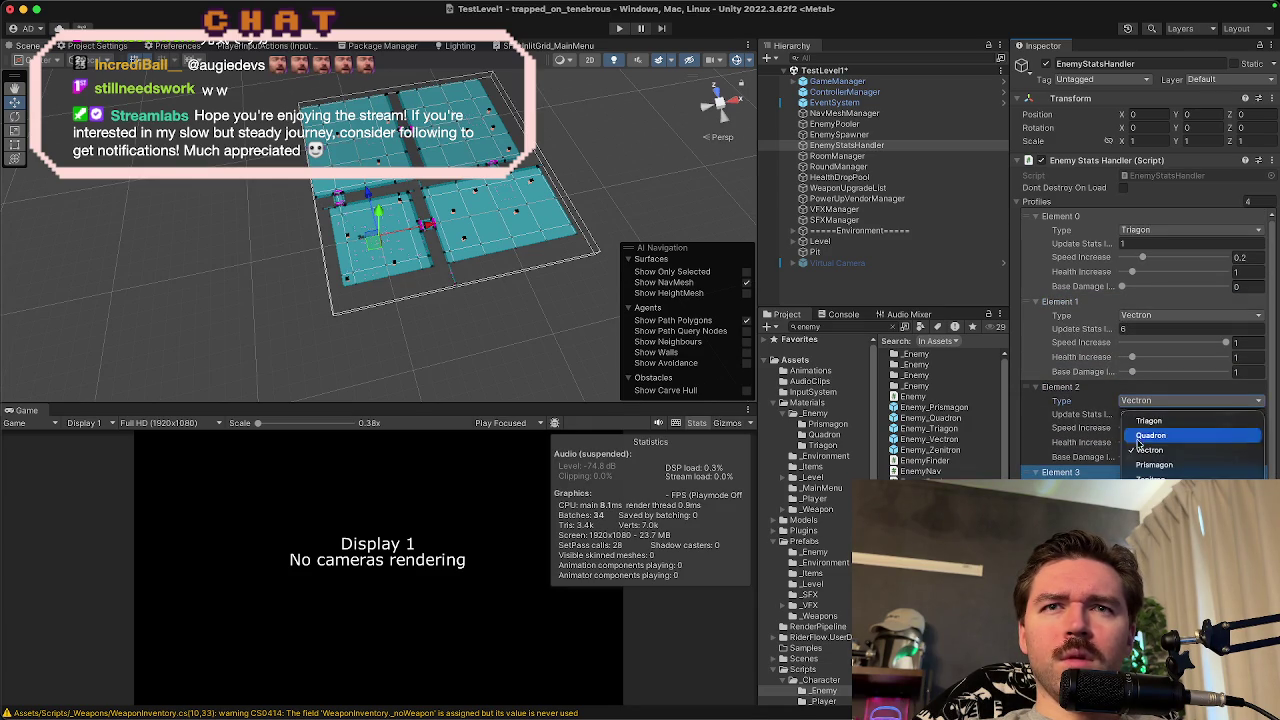
pyautogui.click(1142, 418)
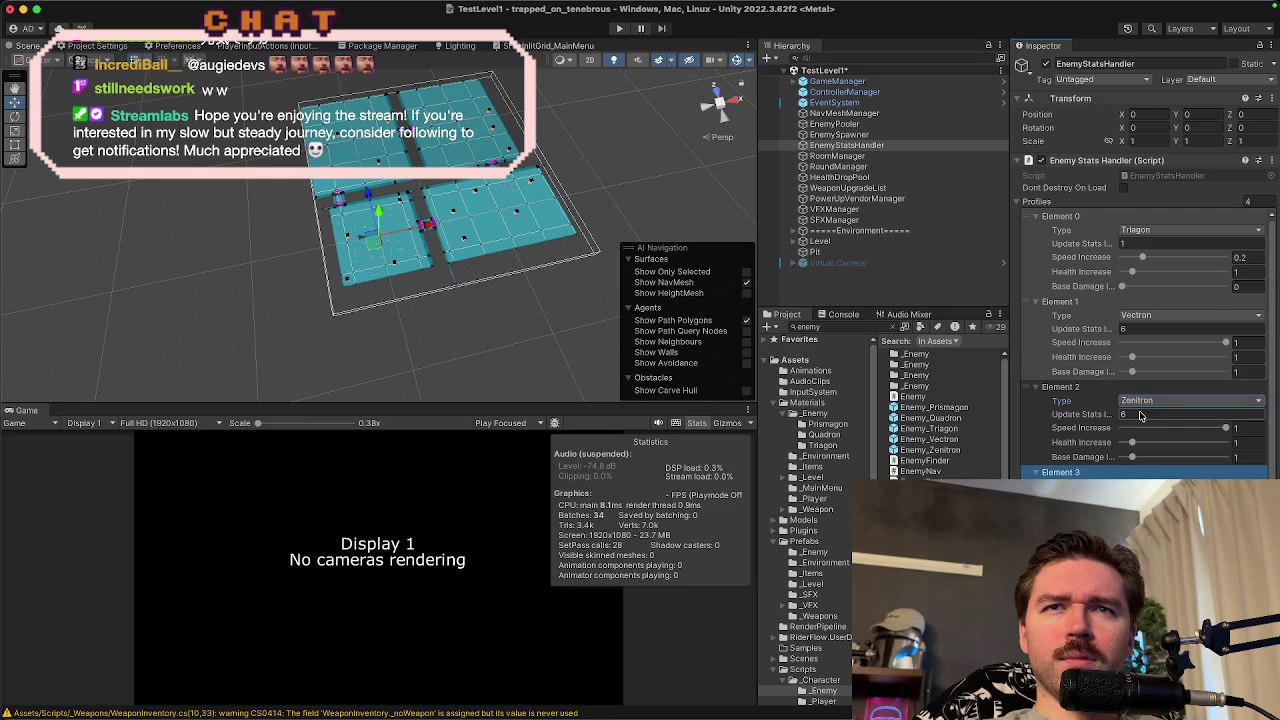
# - Give the Zenitron profile Update Stats 1, Speed Increase 0.2 and Base Damage 0
pyautogui.click(1140, 415)
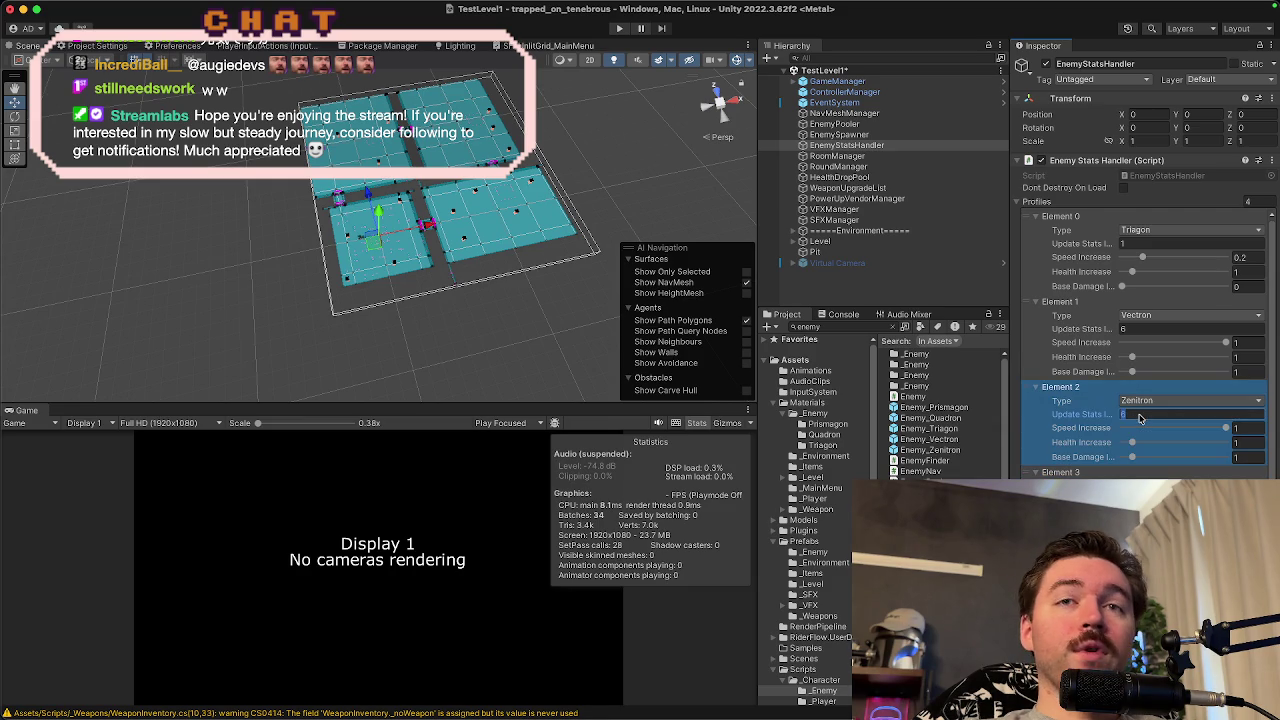
pyautogui.write('1')
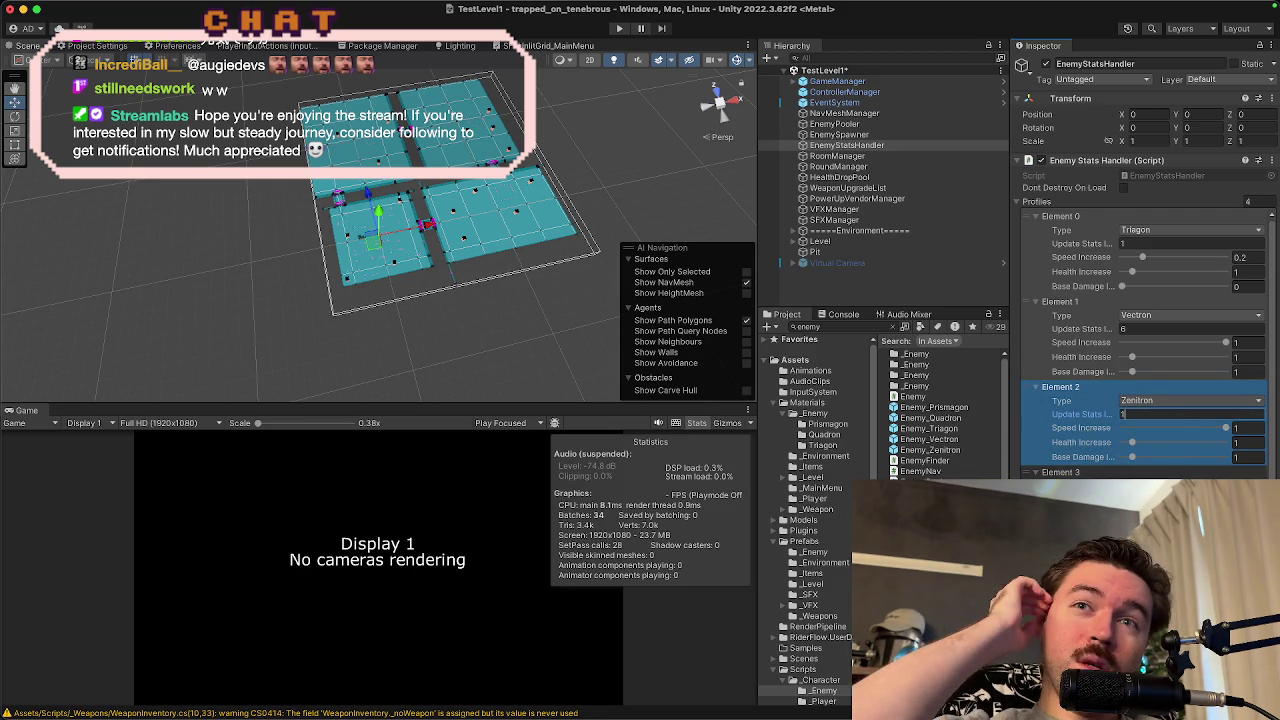
pyautogui.click(1249, 429)
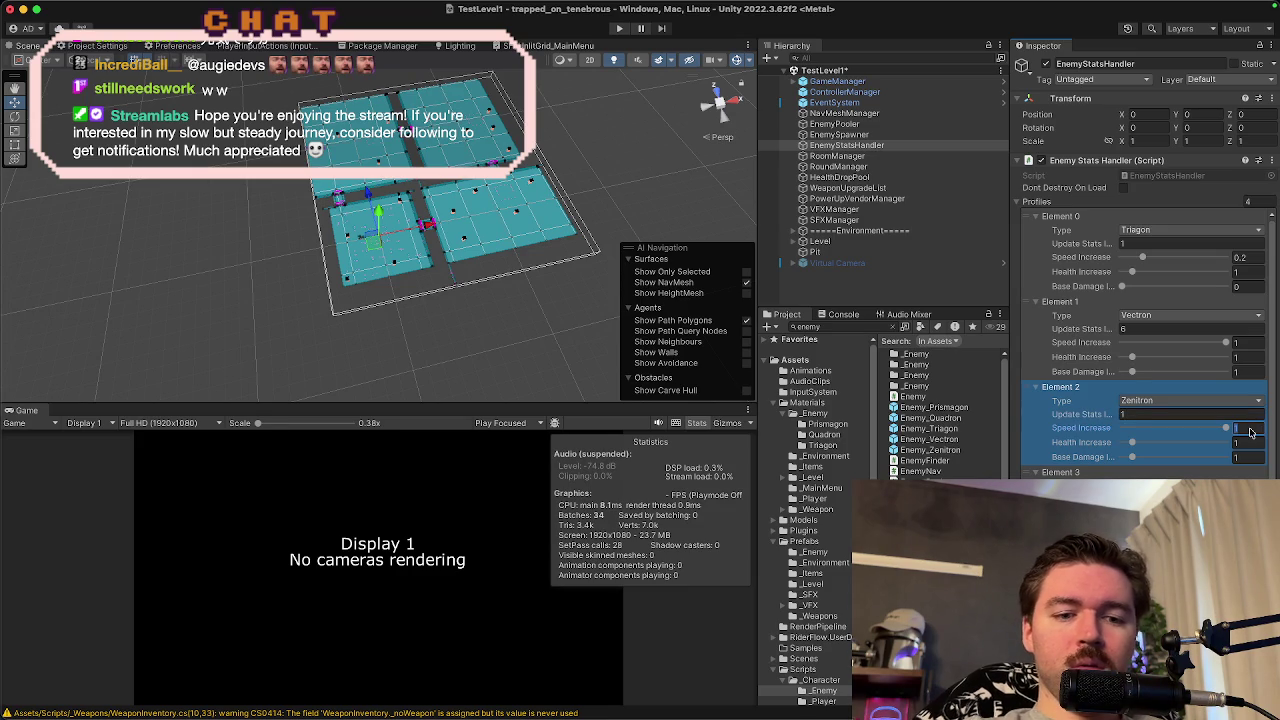
pyautogui.write('0.')
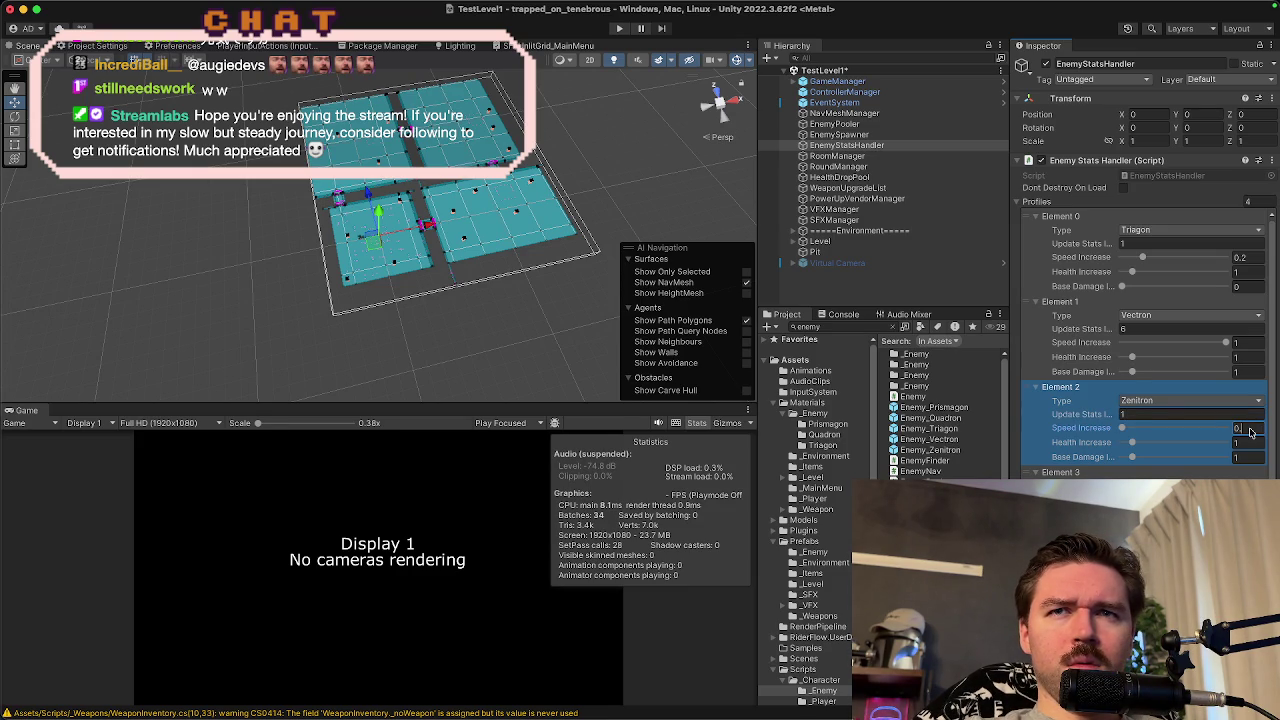
pyautogui.write('2')
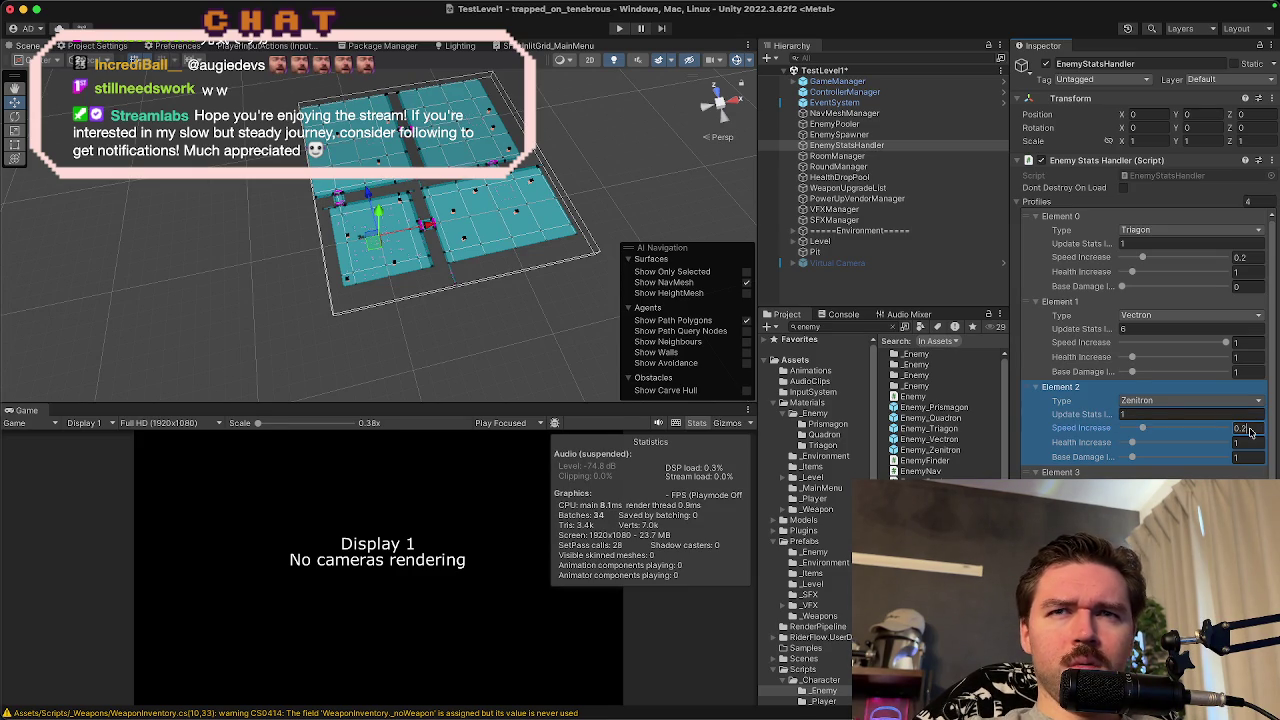
pyautogui.click(1255, 442)
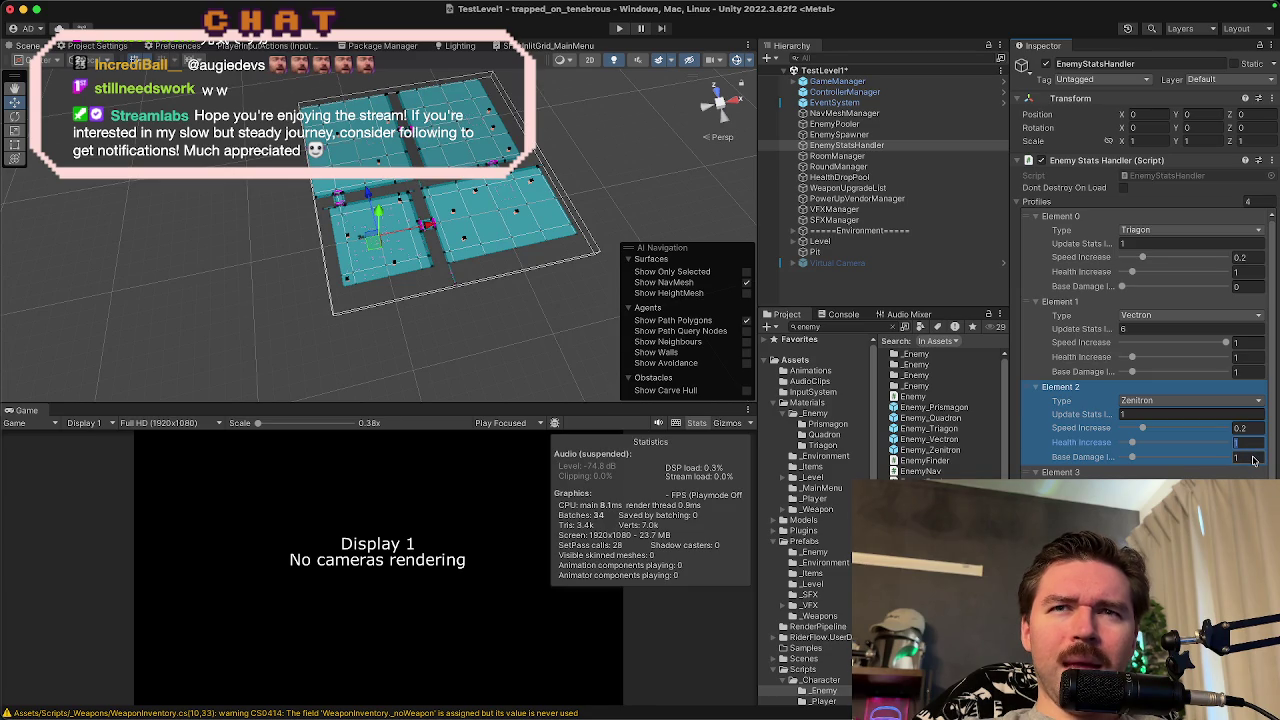
pyautogui.click(1254, 459)
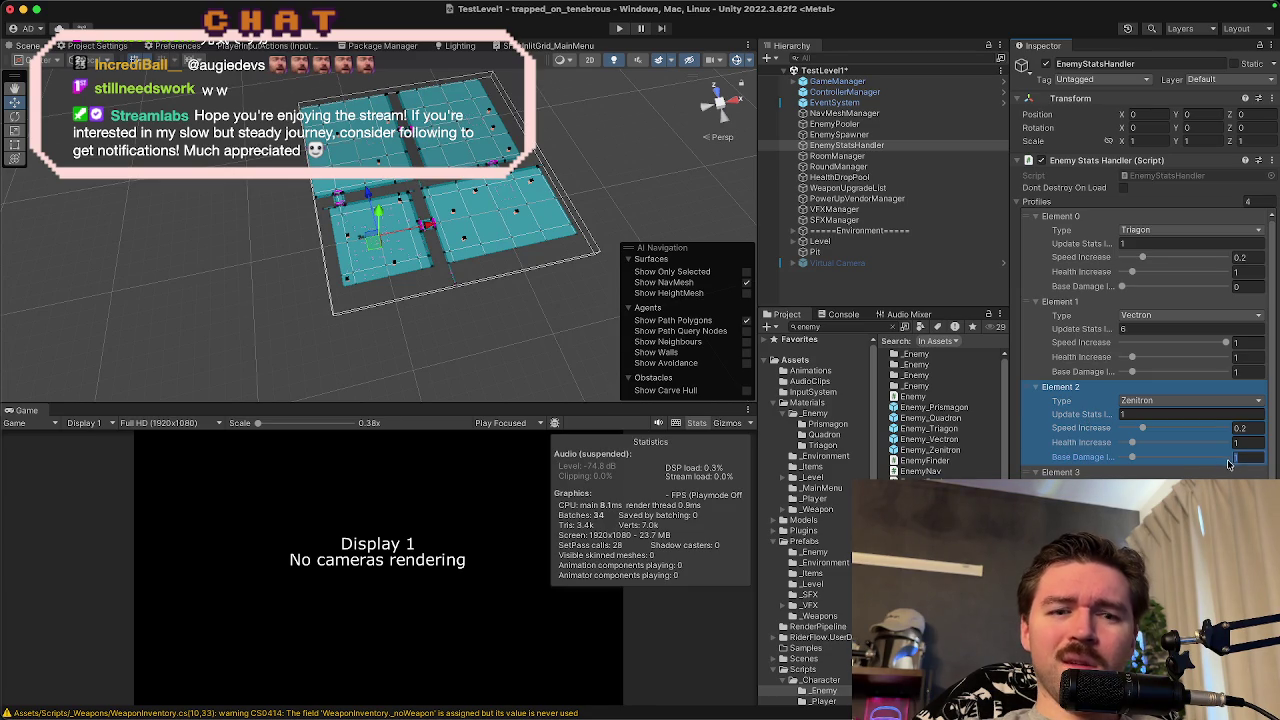
pyautogui.write('0')
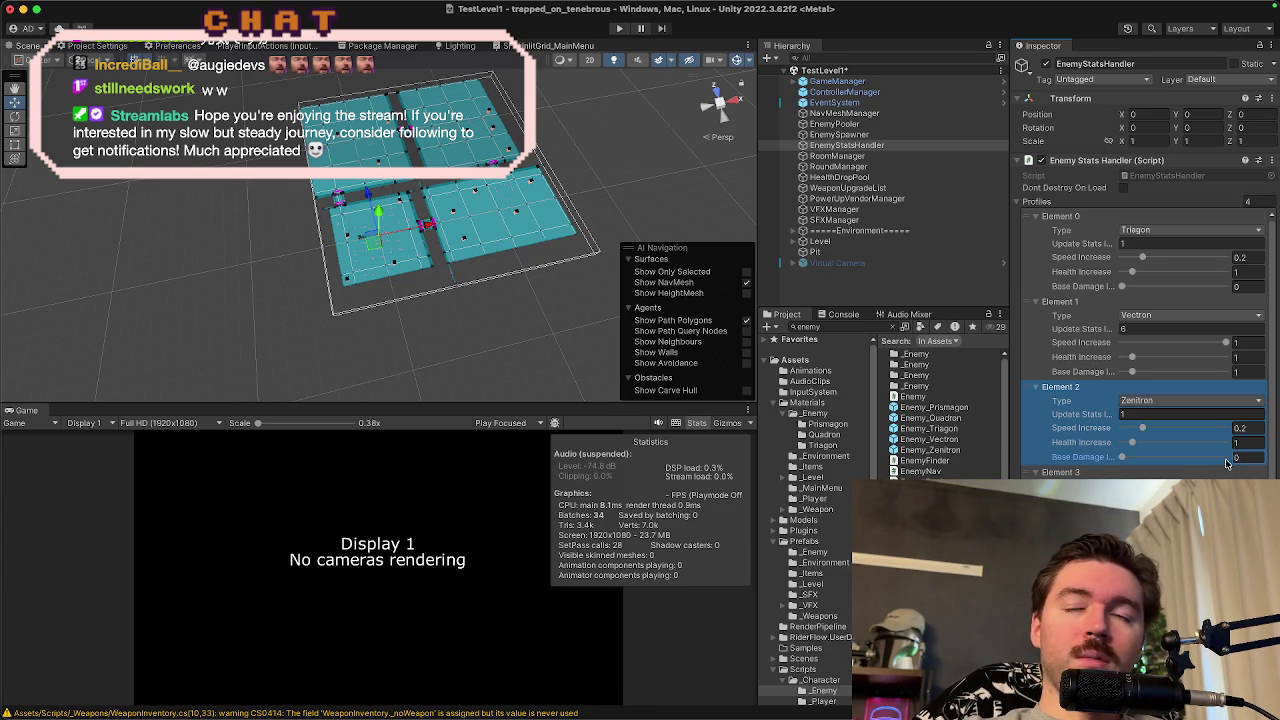
pyautogui.click(1240, 373)
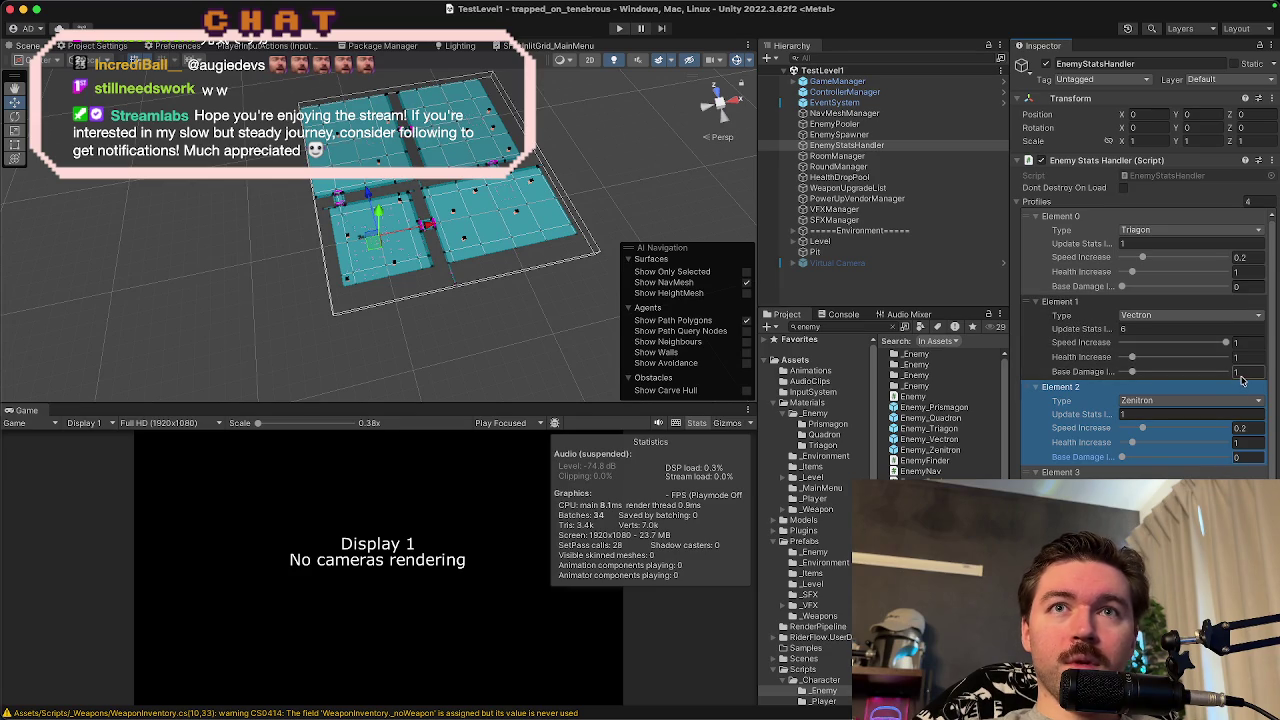
# - Give the Vectron profile Base Damage 0, Update Stats 3 and Speed Increase 0.5, then select RoomManager
pyautogui.click(1244, 376)
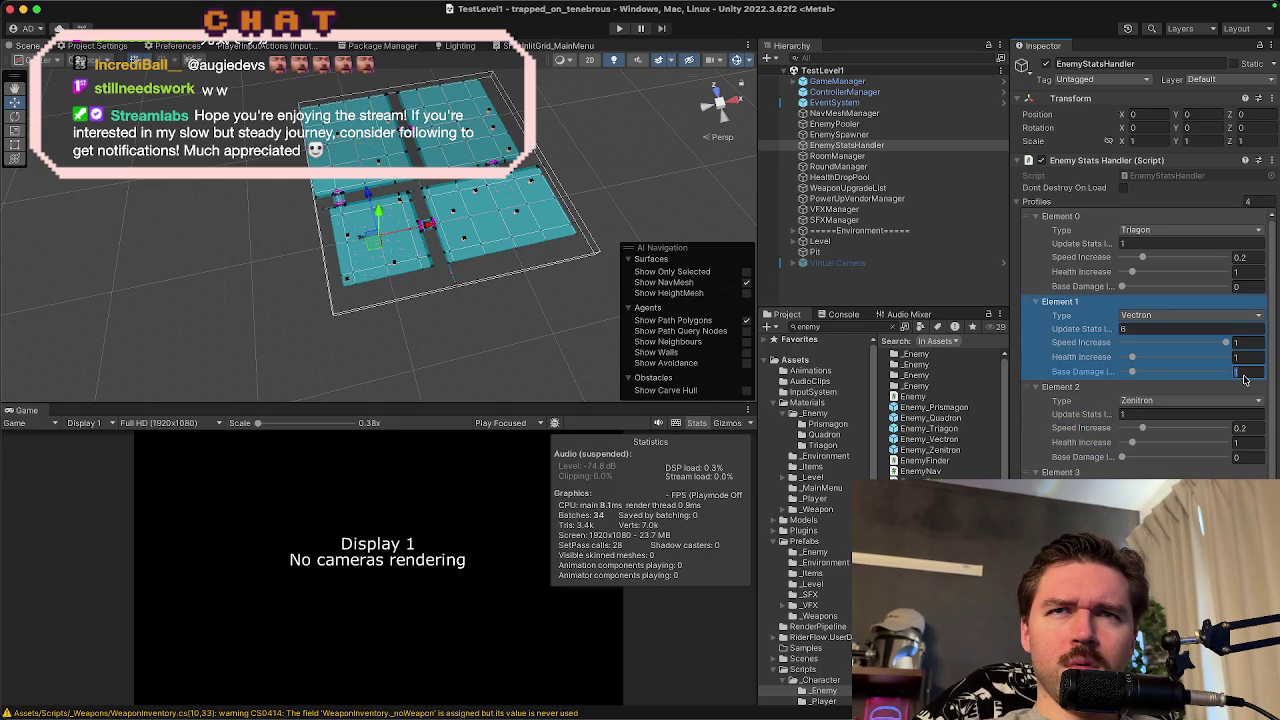
pyautogui.write('0')
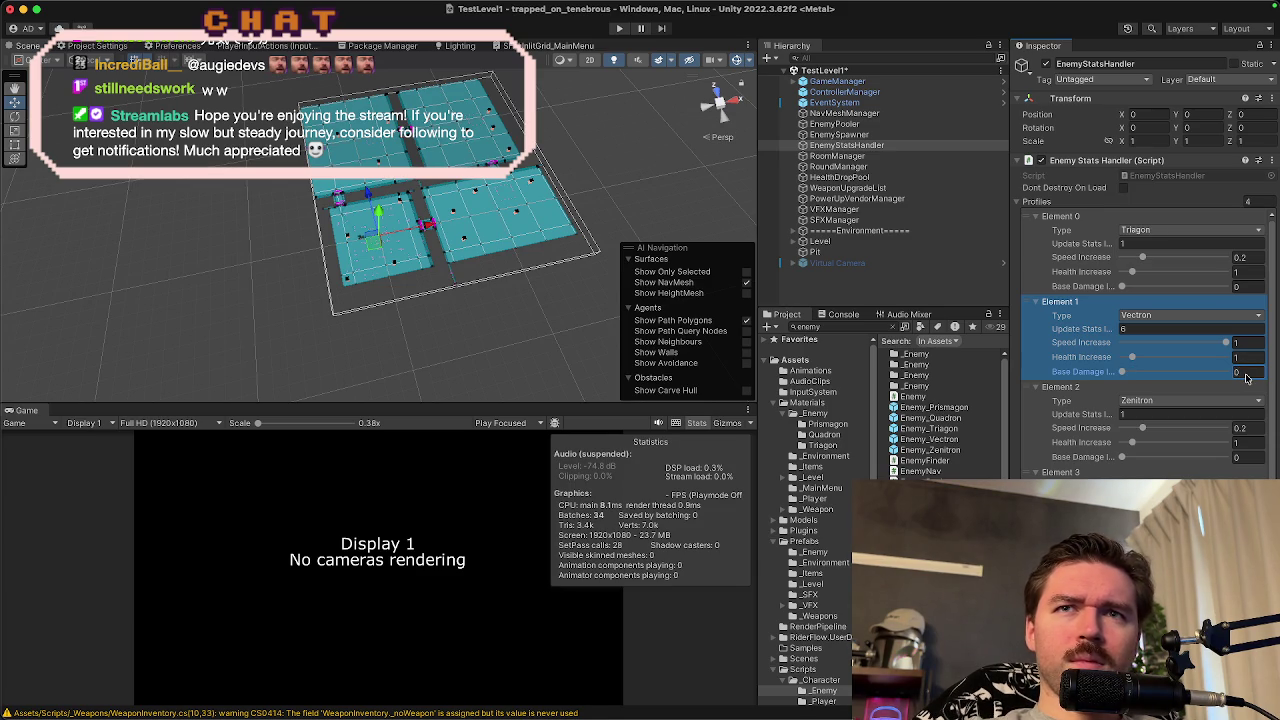
pyautogui.click(1190, 329)
pyautogui.write('3')
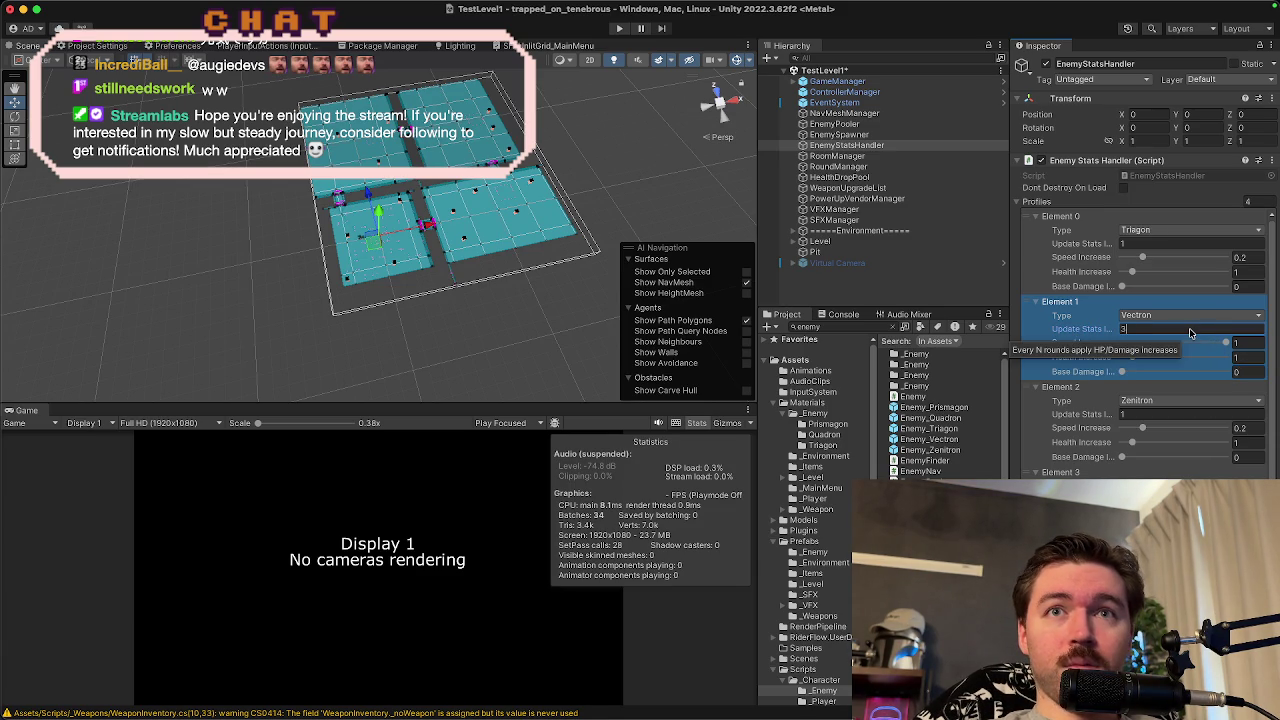
pyautogui.click(1245, 344)
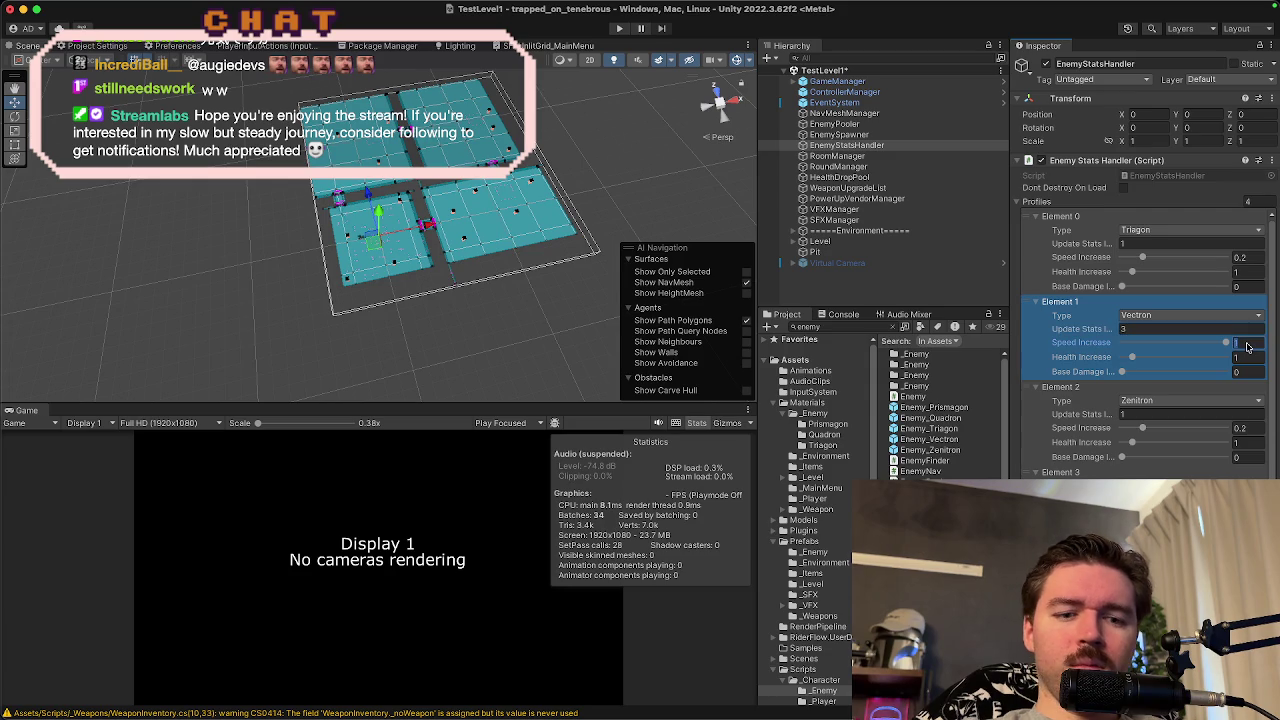
pyautogui.write('0.5')
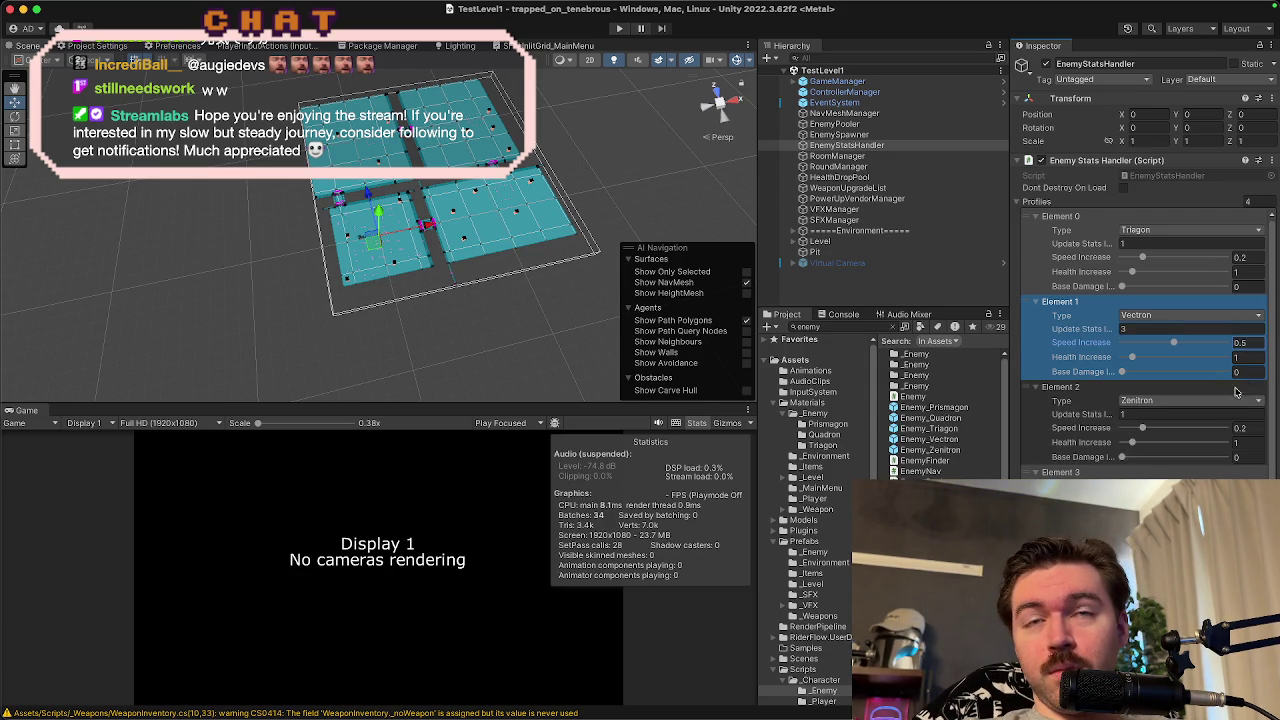
pyautogui.scroll(-1, 1175, 452)
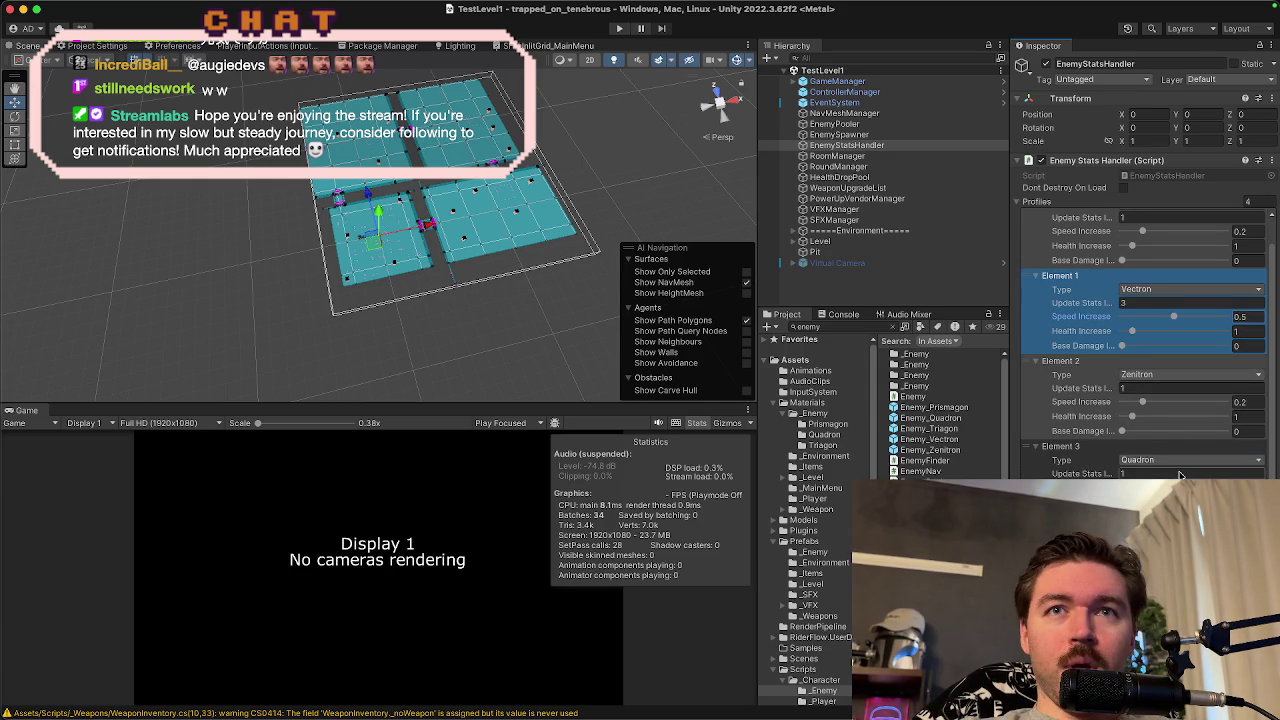
pyautogui.scroll(1, 1180, 475)
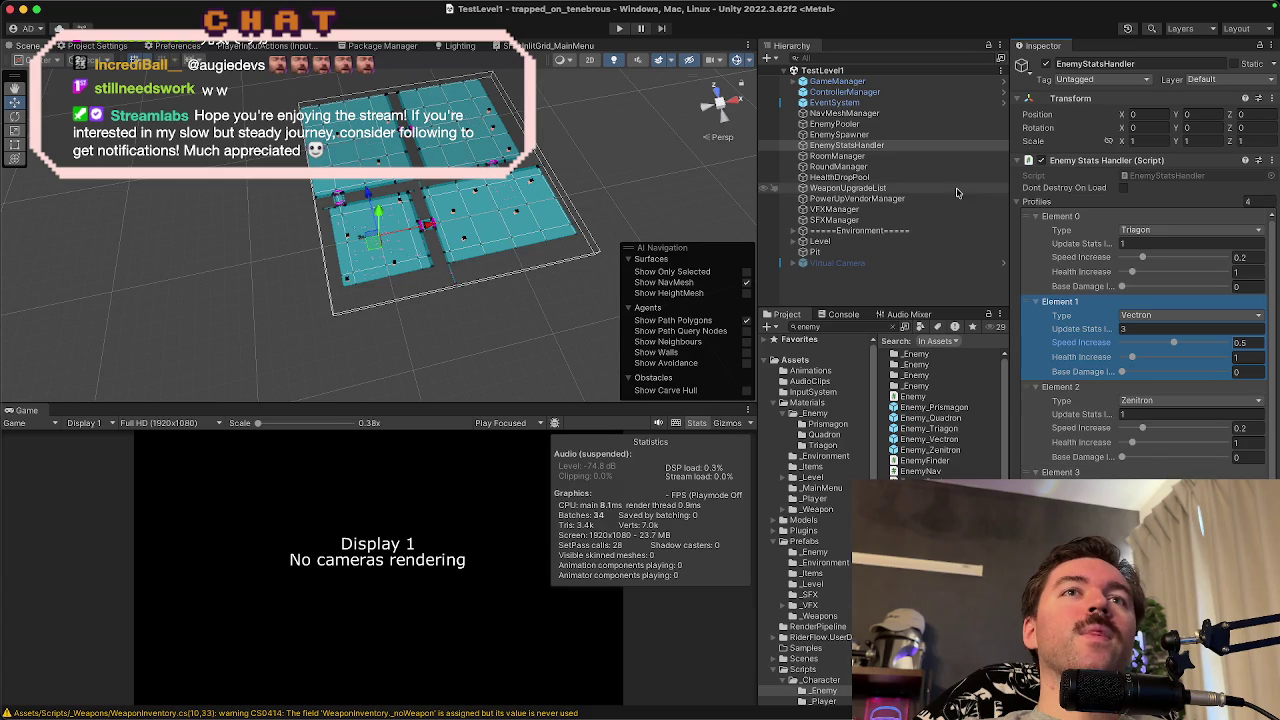
pyautogui.click(896, 158)
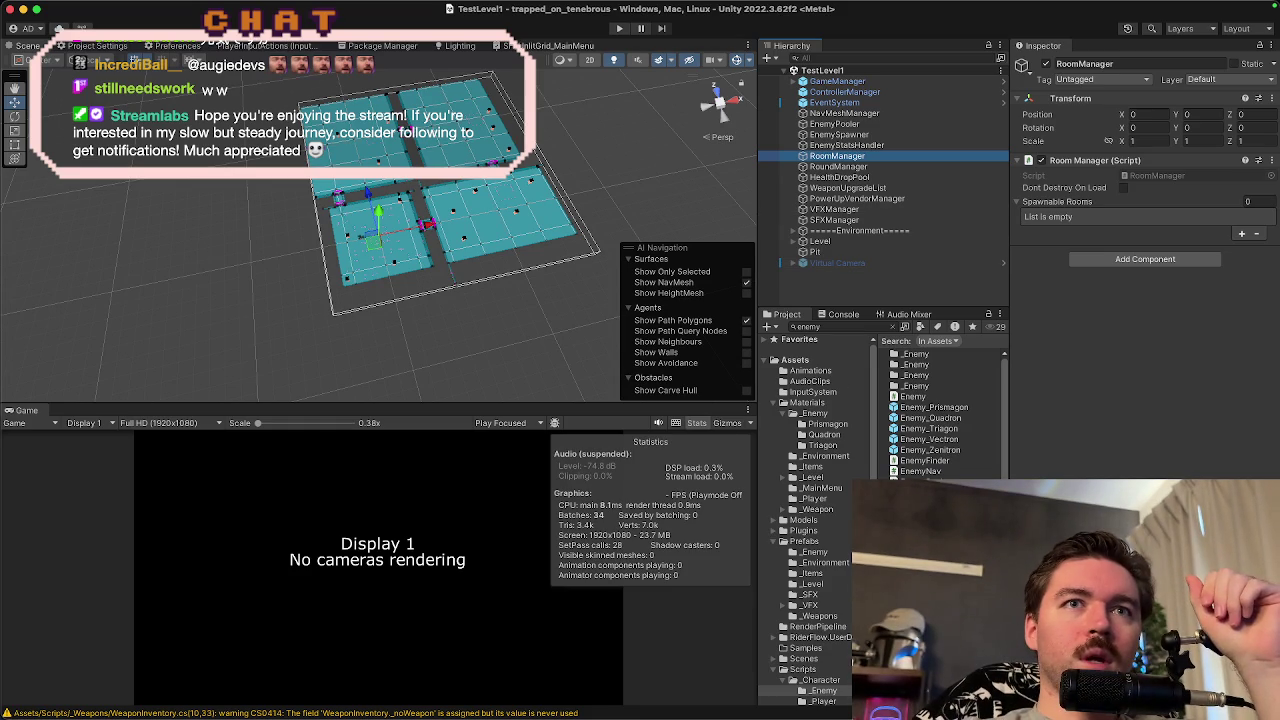
# - Collapse Assets, clear the search, and open MainMenu from the Scenes folder
pyautogui.keyDown('alt'); pyautogui.click(773, 360); pyautogui.keyUp('alt')
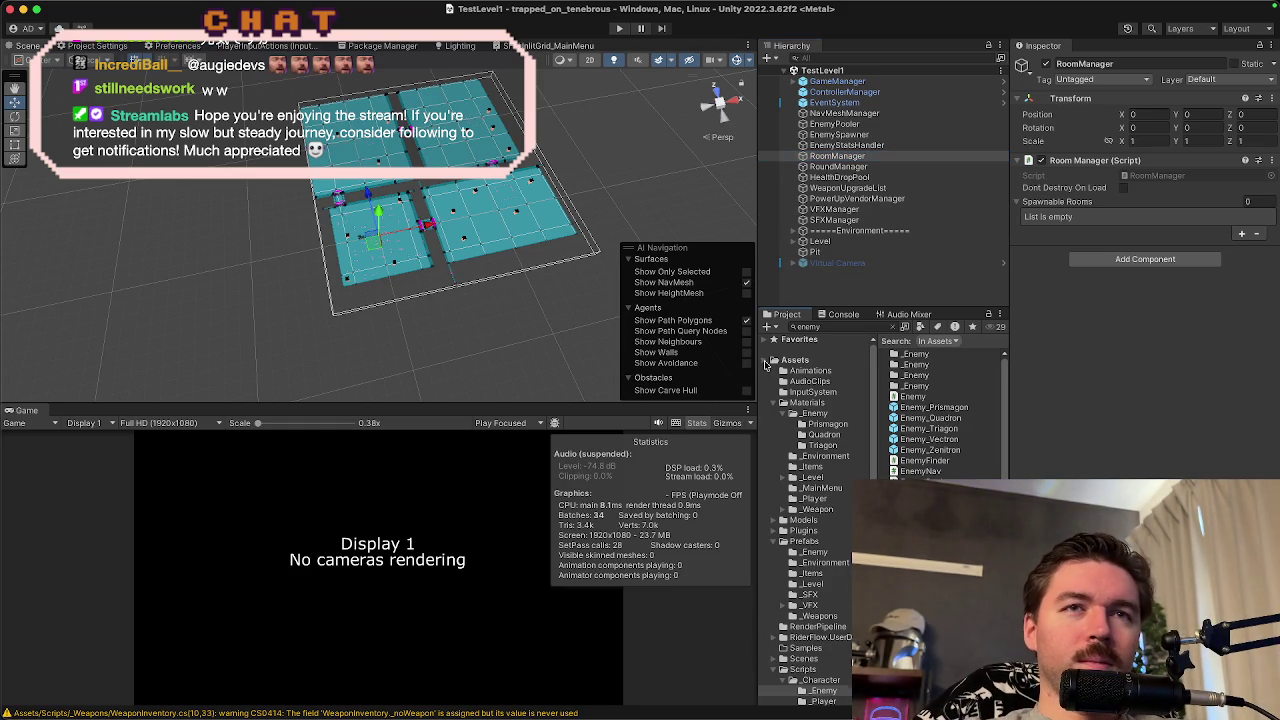
pyautogui.click(773, 360)
pyautogui.click(800, 489)
pyautogui.click(803, 477)
pyautogui.click(920, 386)
pyautogui.doubleClick(920, 386)
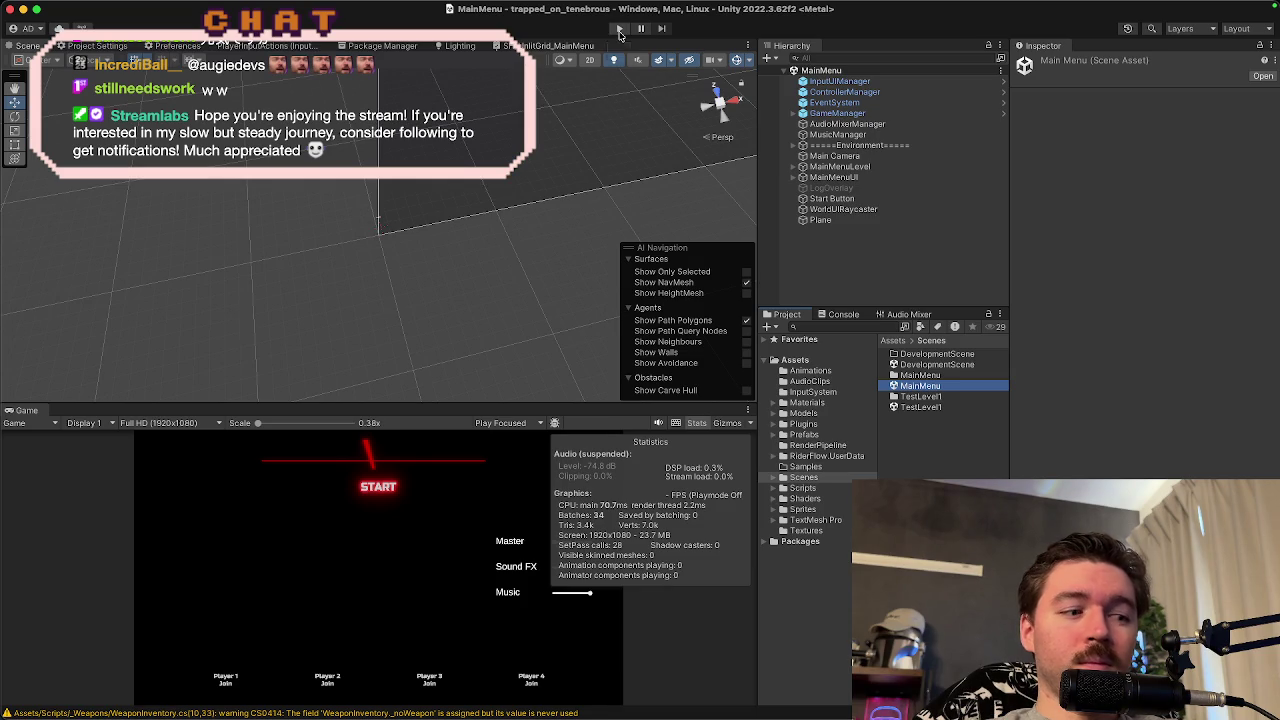
# - Enter play mode with a taller game view, join as Player 1, and start TestLevel1
pyautogui.click(619, 30)
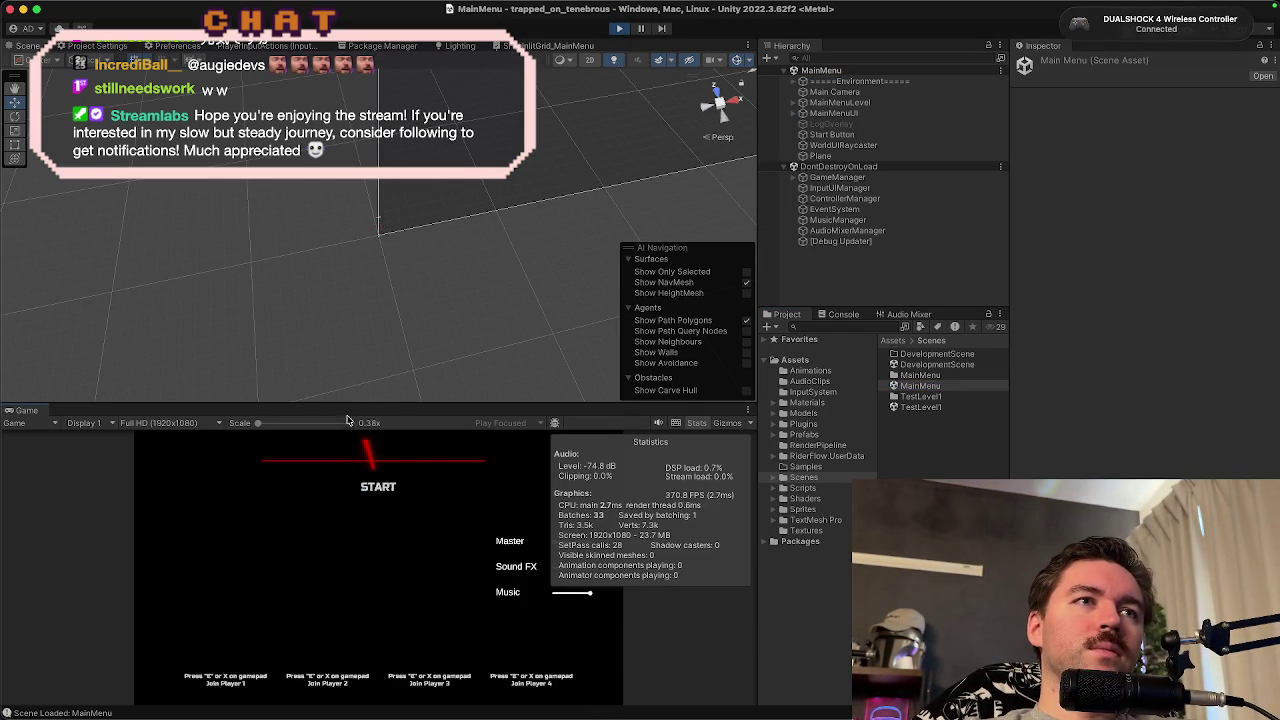
pyautogui.moveTo(350, 407)
pyautogui.mouseDown()
pyautogui.moveTo(360, 252)
pyautogui.moveTo(380, 212)
pyautogui.mouseUp()
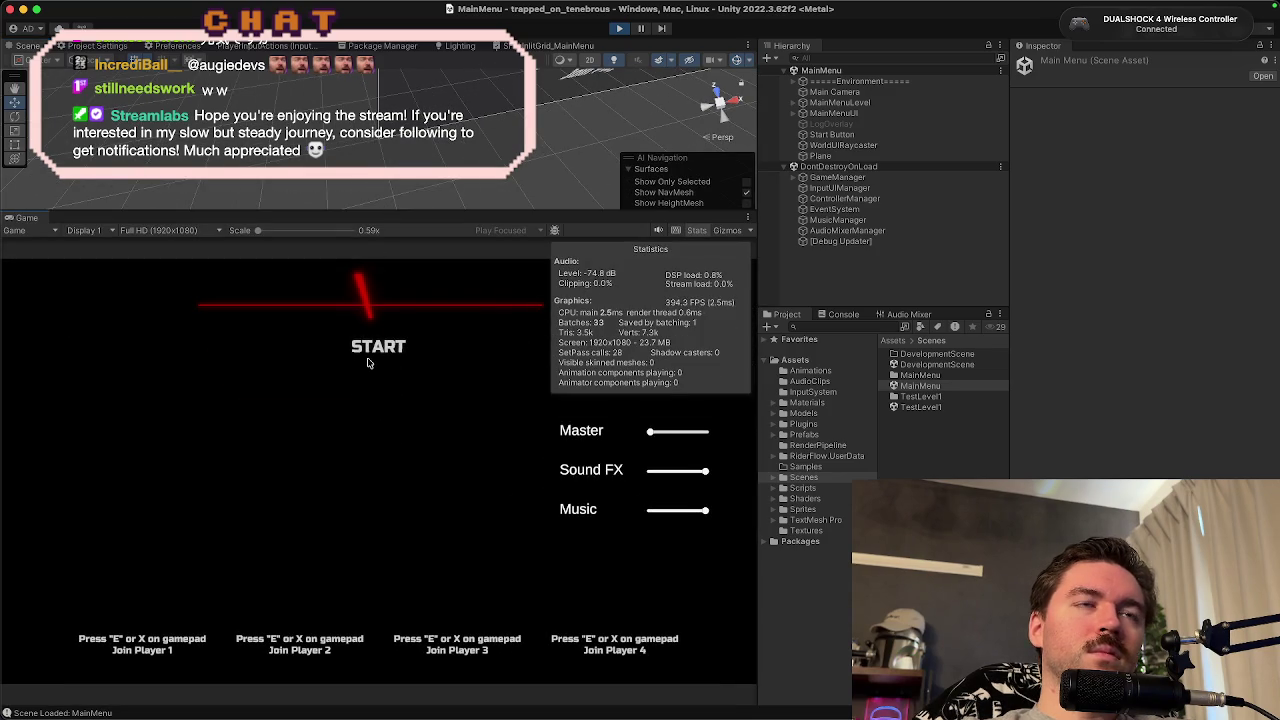
pyautogui.press('e')
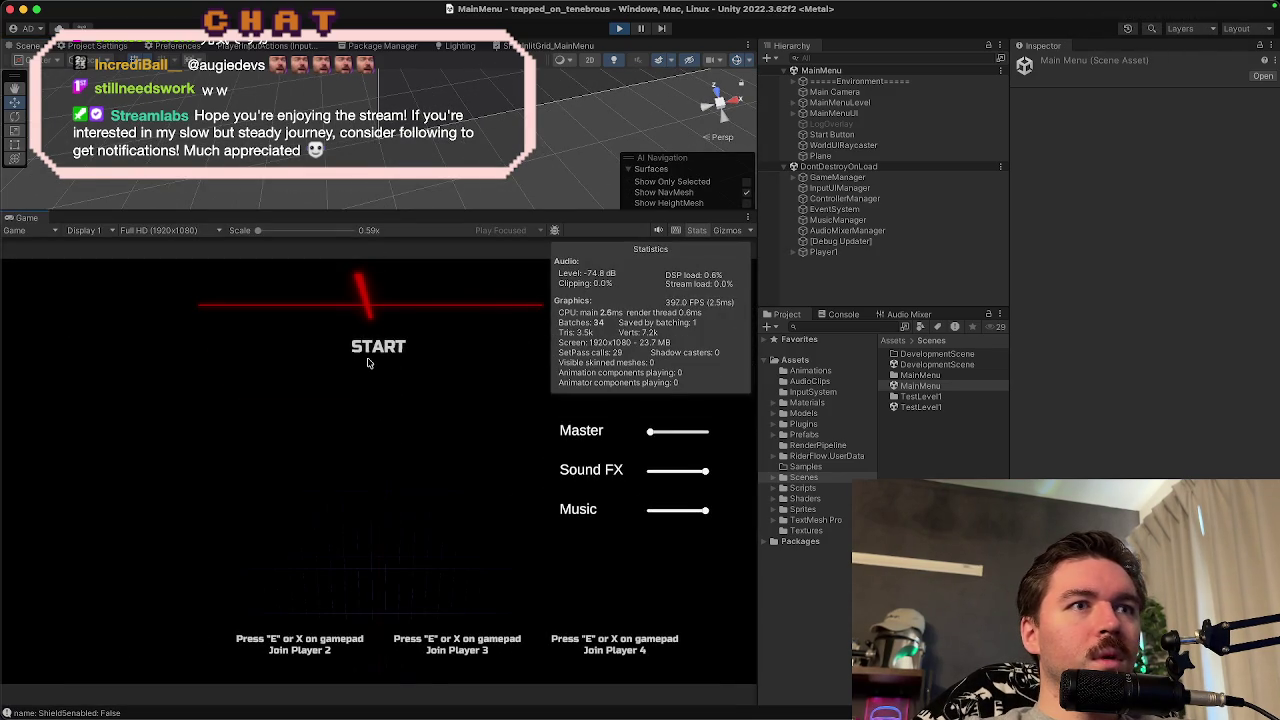
pyautogui.click(367, 363)
# - Steer the player ball around TestLevel1 with WASD, then stop play mode
pyautogui.press('a')
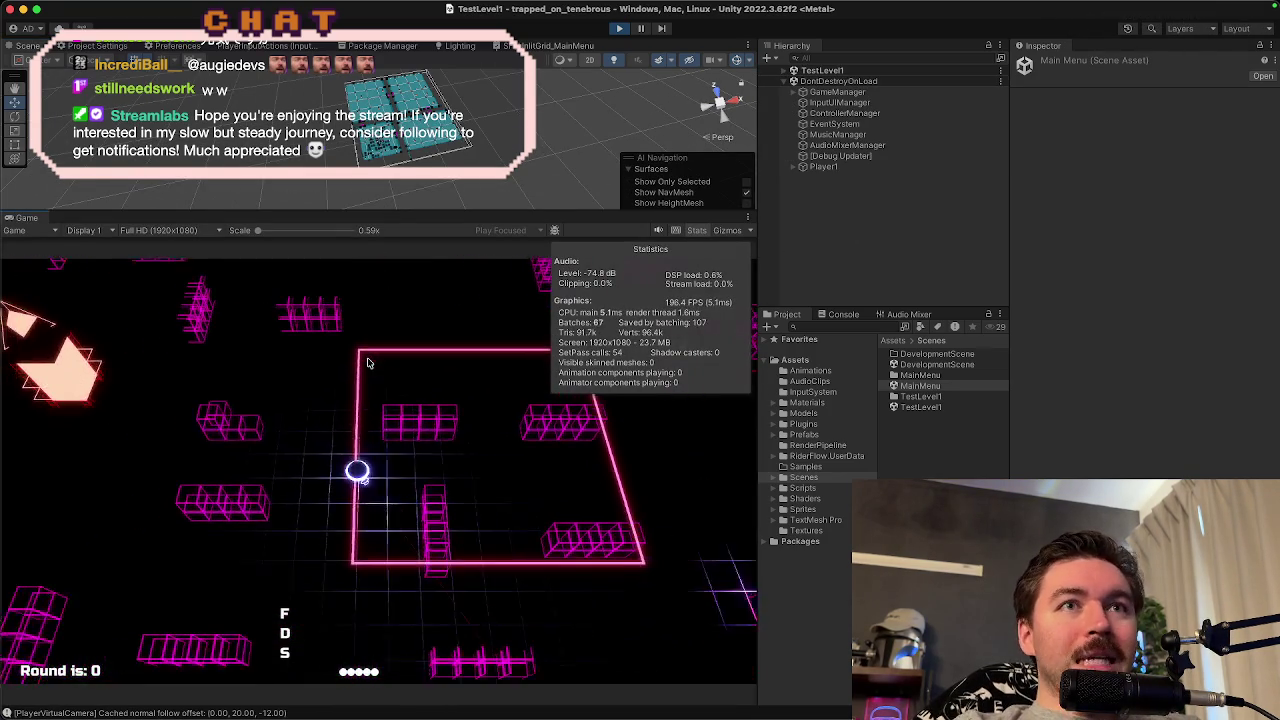
pyautogui.press('a')
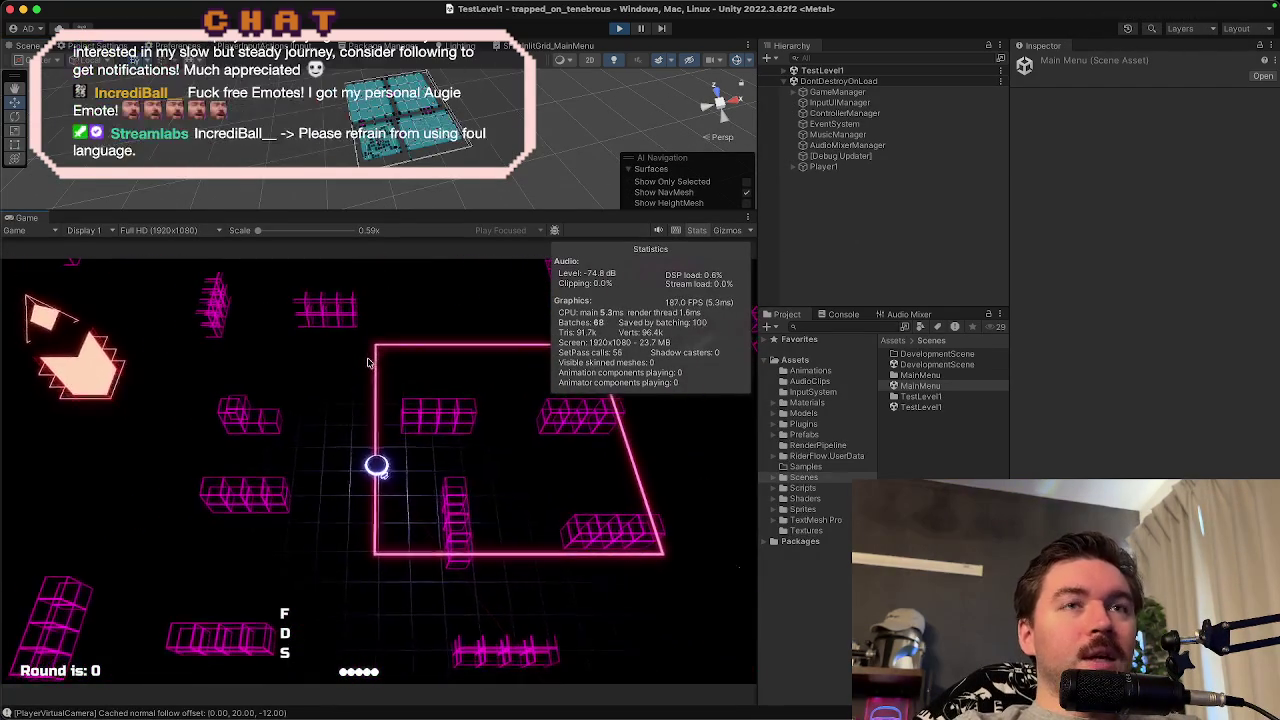
pyautogui.press('w')
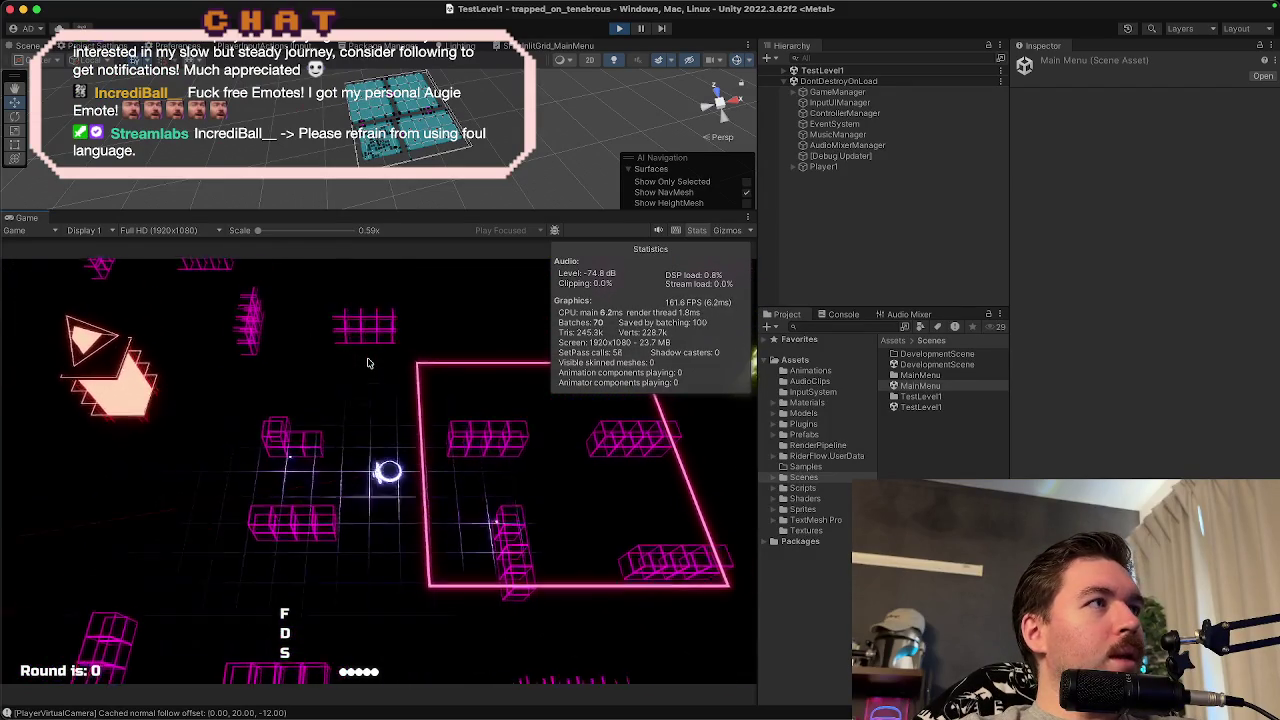
pyautogui.press('s')
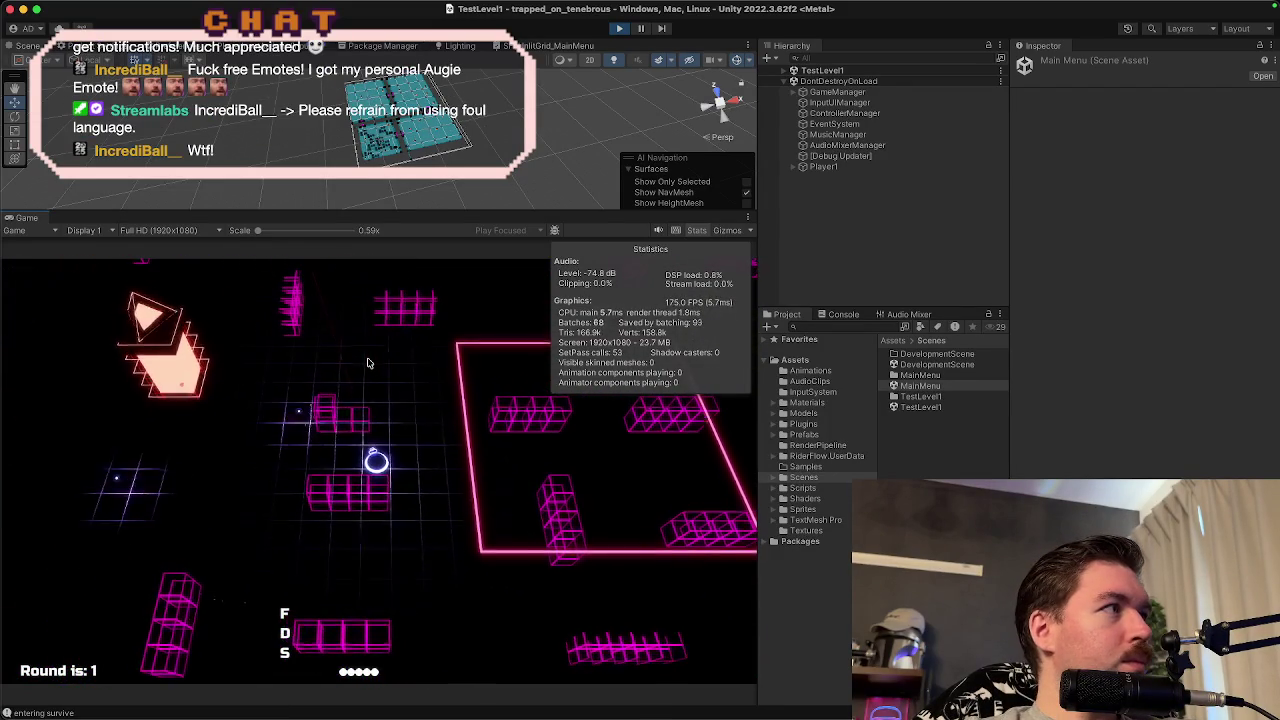
pyautogui.press('s')
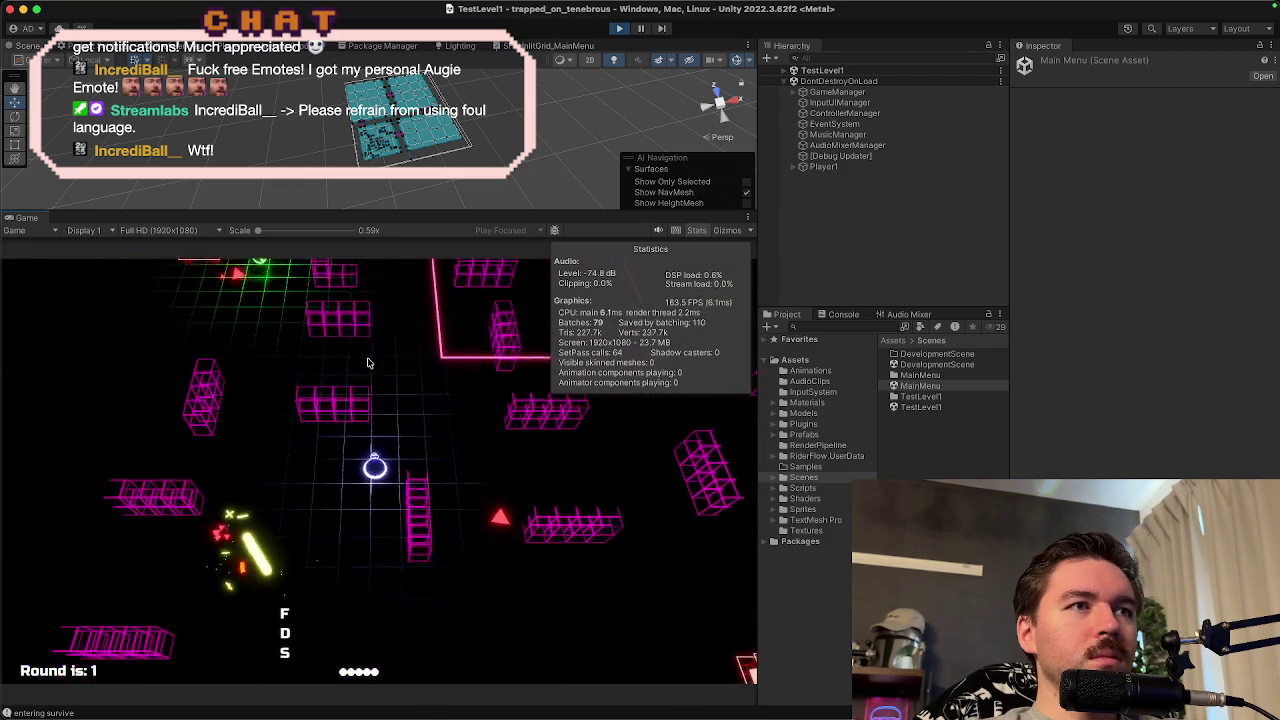
pyautogui.press('w')
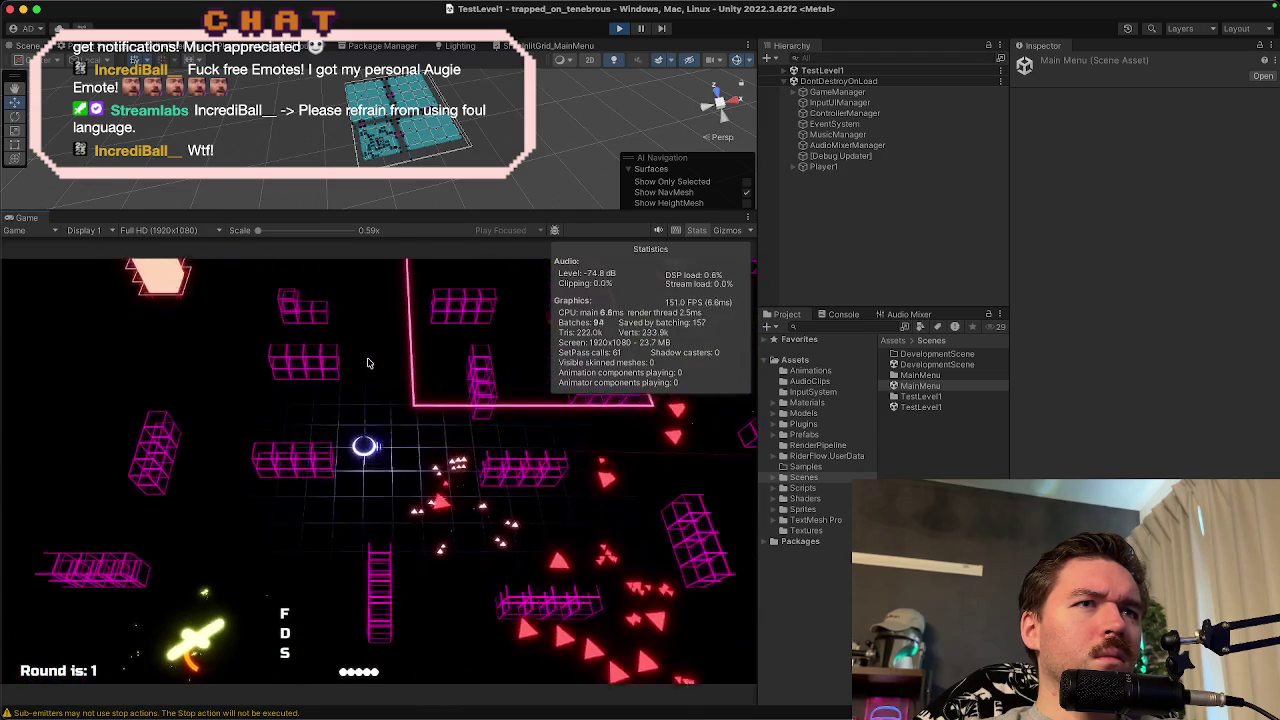
pyautogui.click(618, 28)
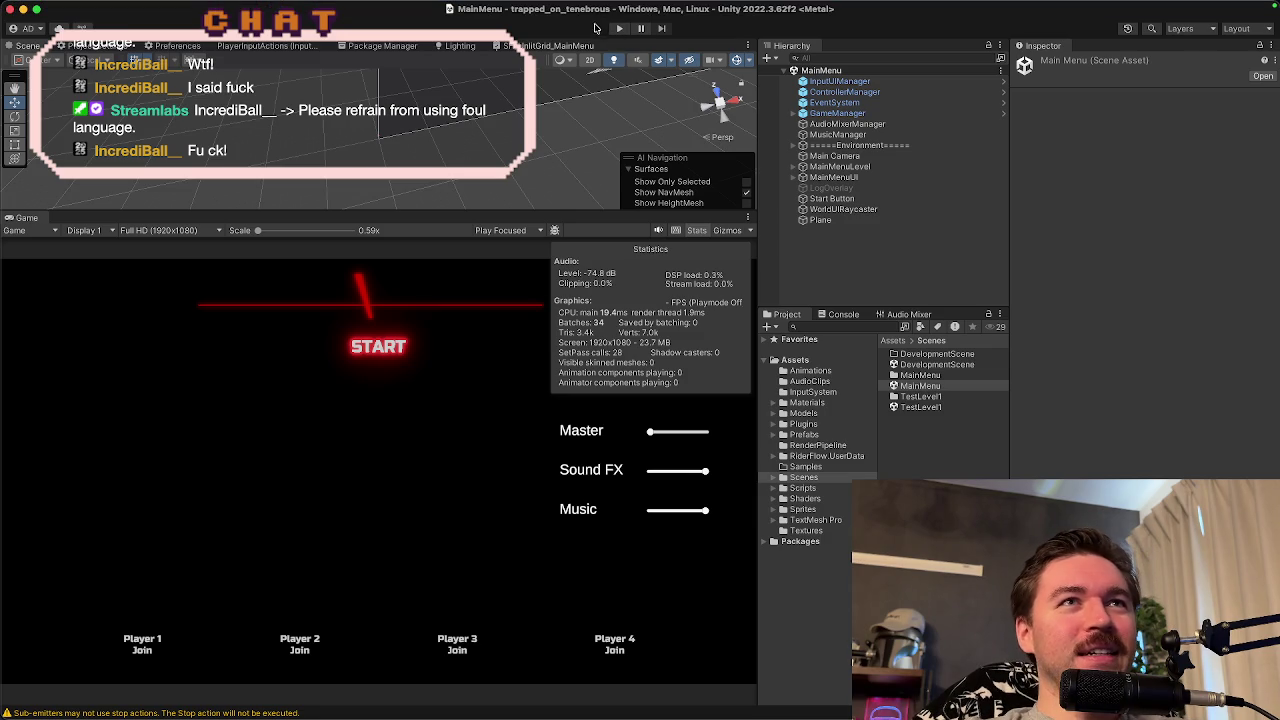
# - Bring Rider to the front and view the EnemyQuadron.cs script
pyautogui.moveTo(845, 700)
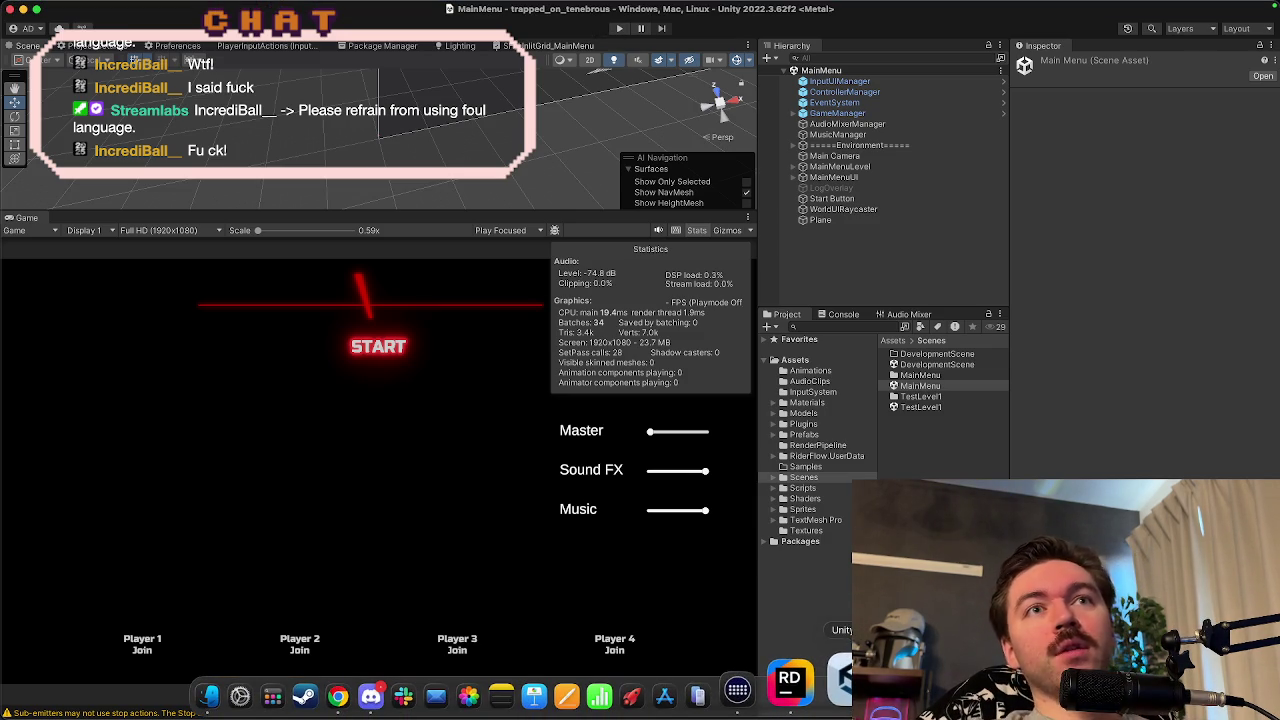
pyautogui.click(795, 688)
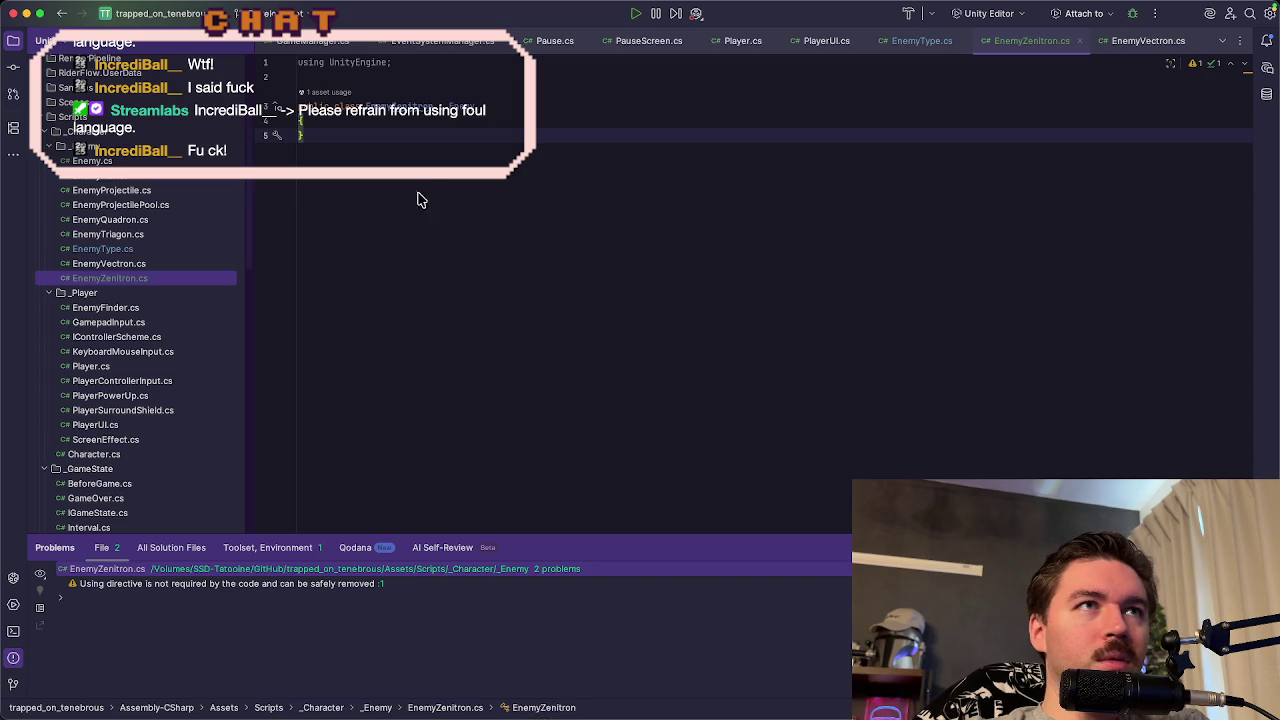
pyautogui.click(157, 235)
pyautogui.click(157, 219)
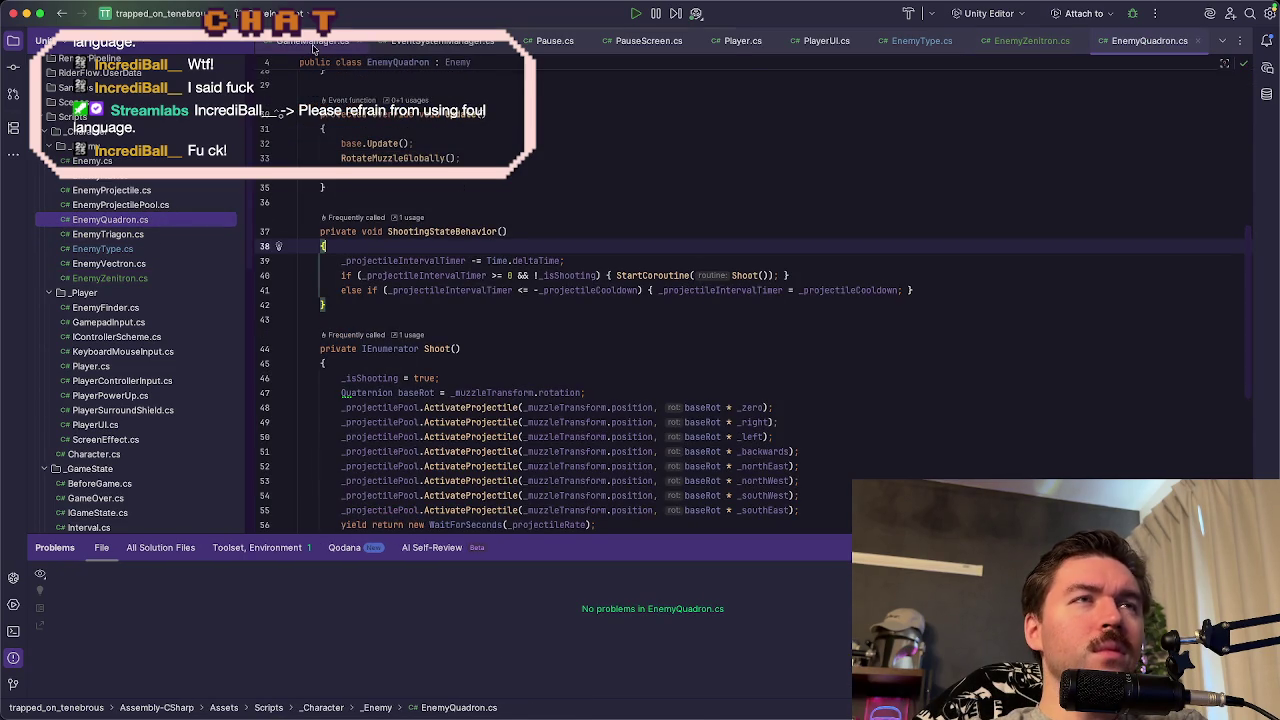
pyautogui.scroll(-2, 355, 46)
pyautogui.scroll(-2, 387, 44)
# - Close the PauseScreen.cs, Player.cs and EnemyType.cs tabs
pyautogui.click(307, 45)
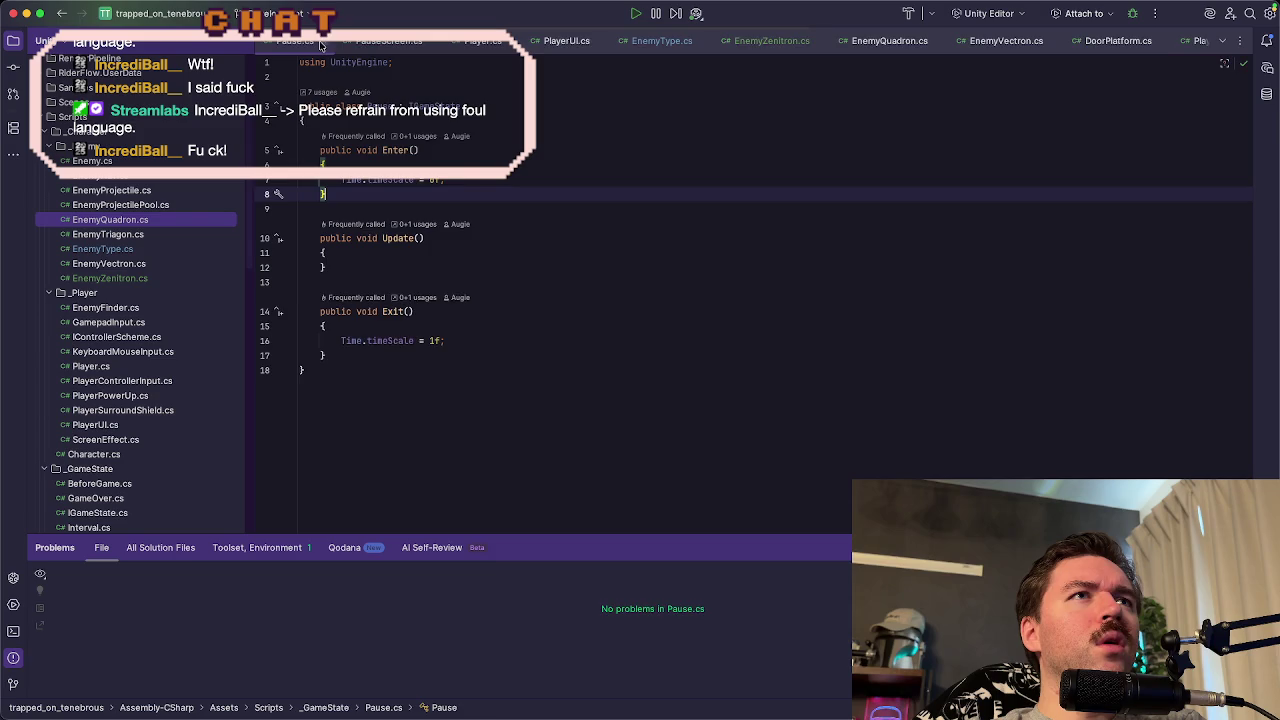
pyautogui.click(330, 45)
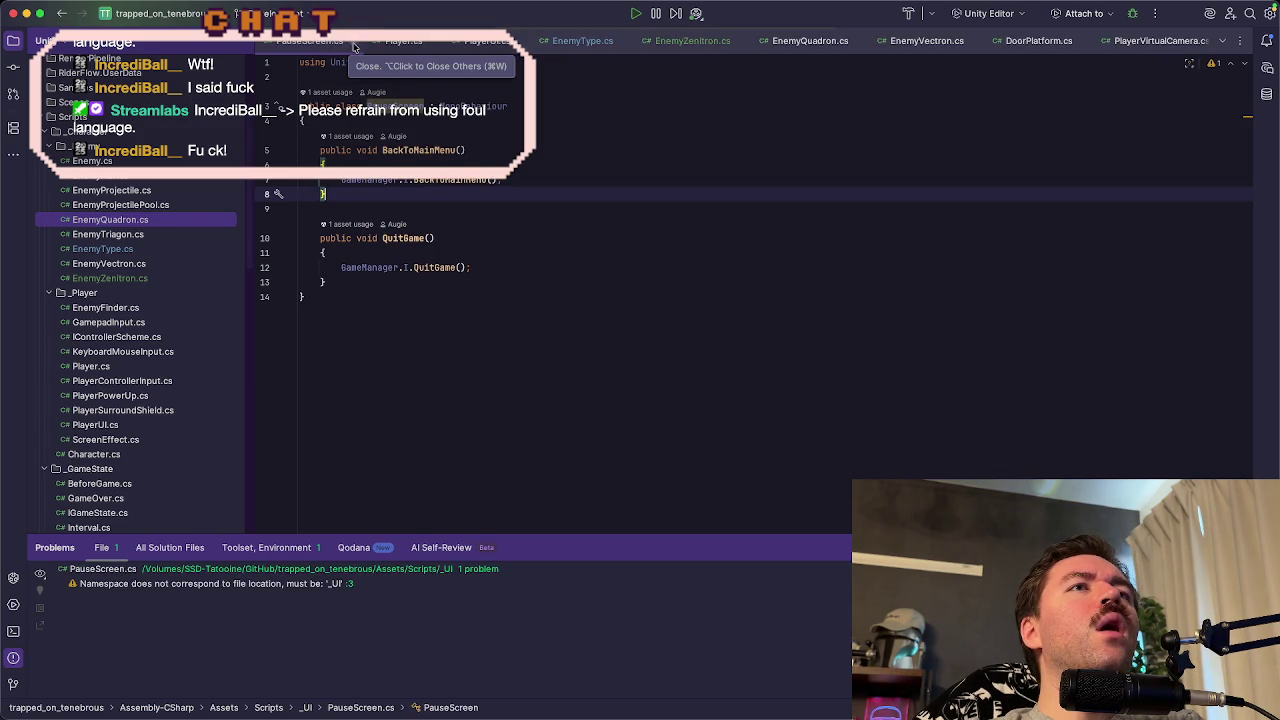
pyautogui.click(353, 47)
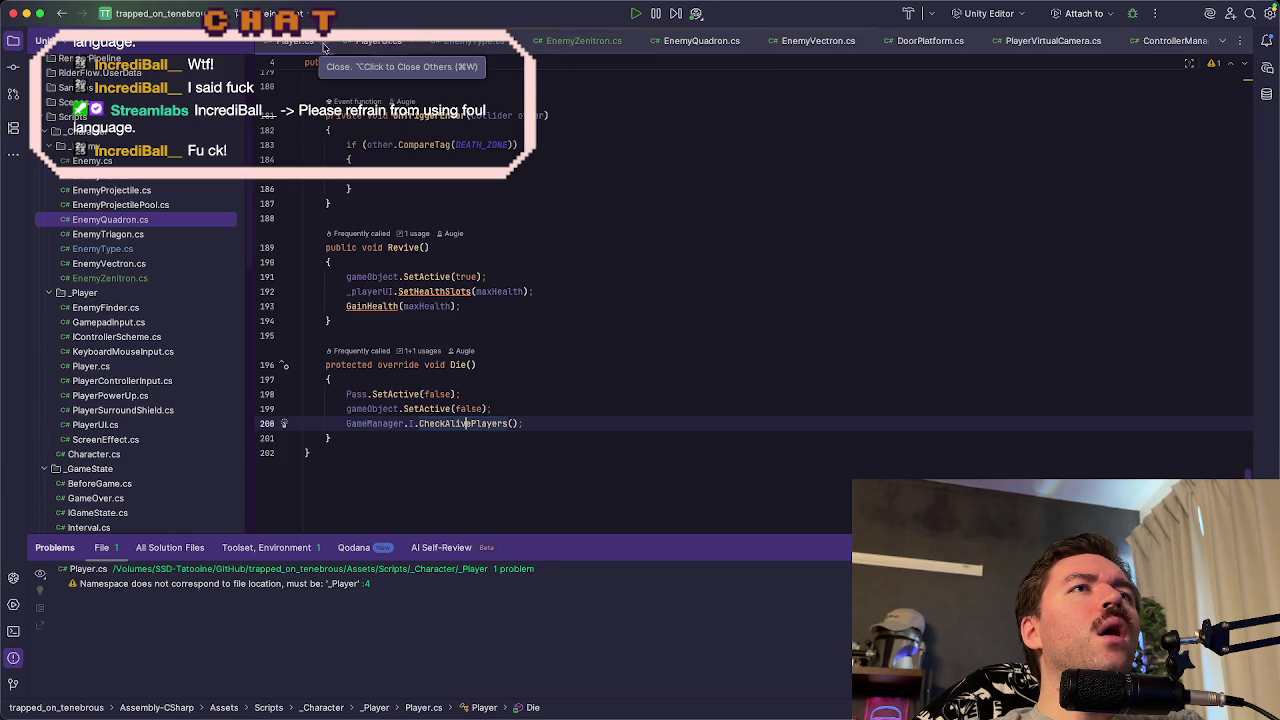
pyautogui.click(322, 47)
pyautogui.click(330, 47)
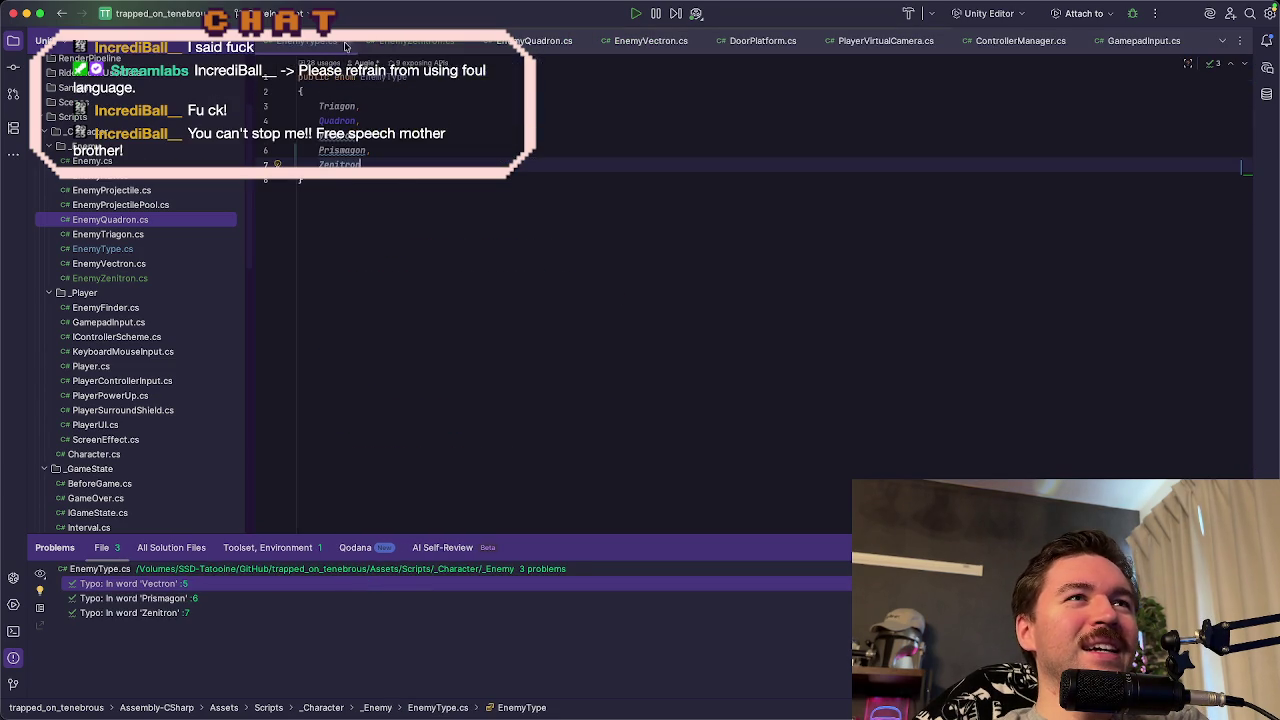
pyautogui.click(350, 47)
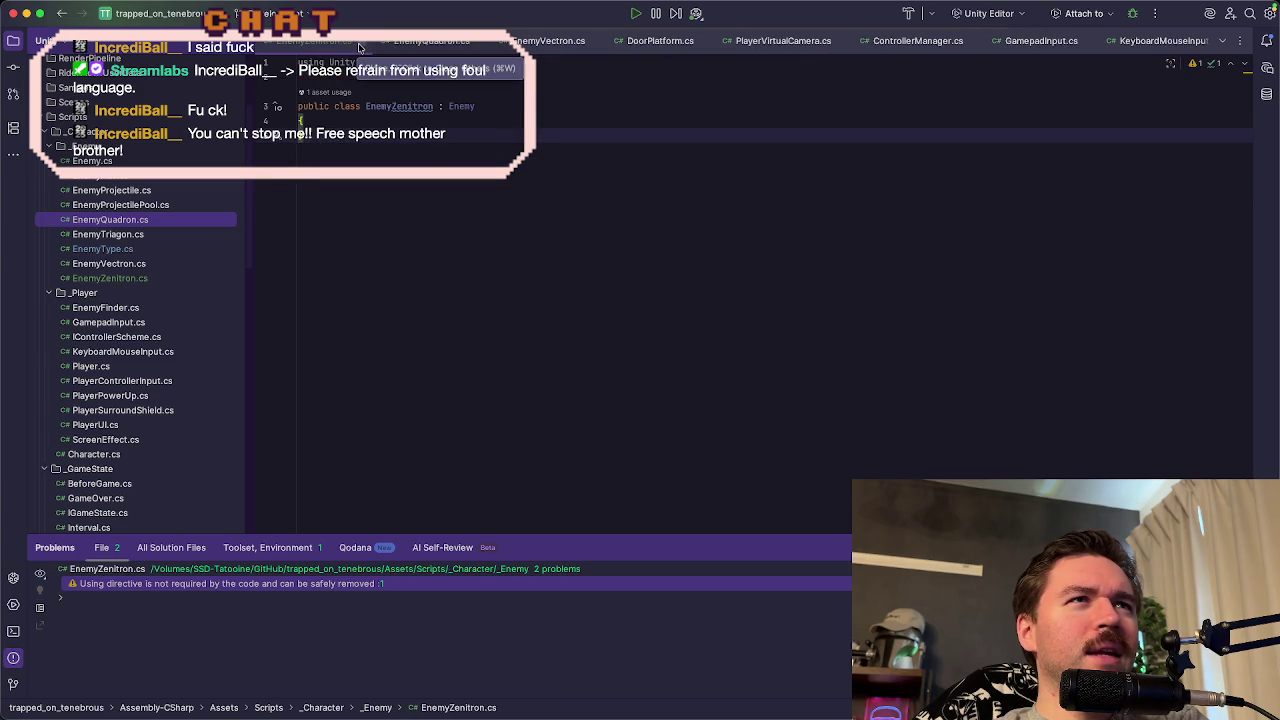
# - Close DoorPlatform.cs and the input-script tabs, show EnemyZenitron.cs, and return to Unity
pyautogui.click(425, 44)
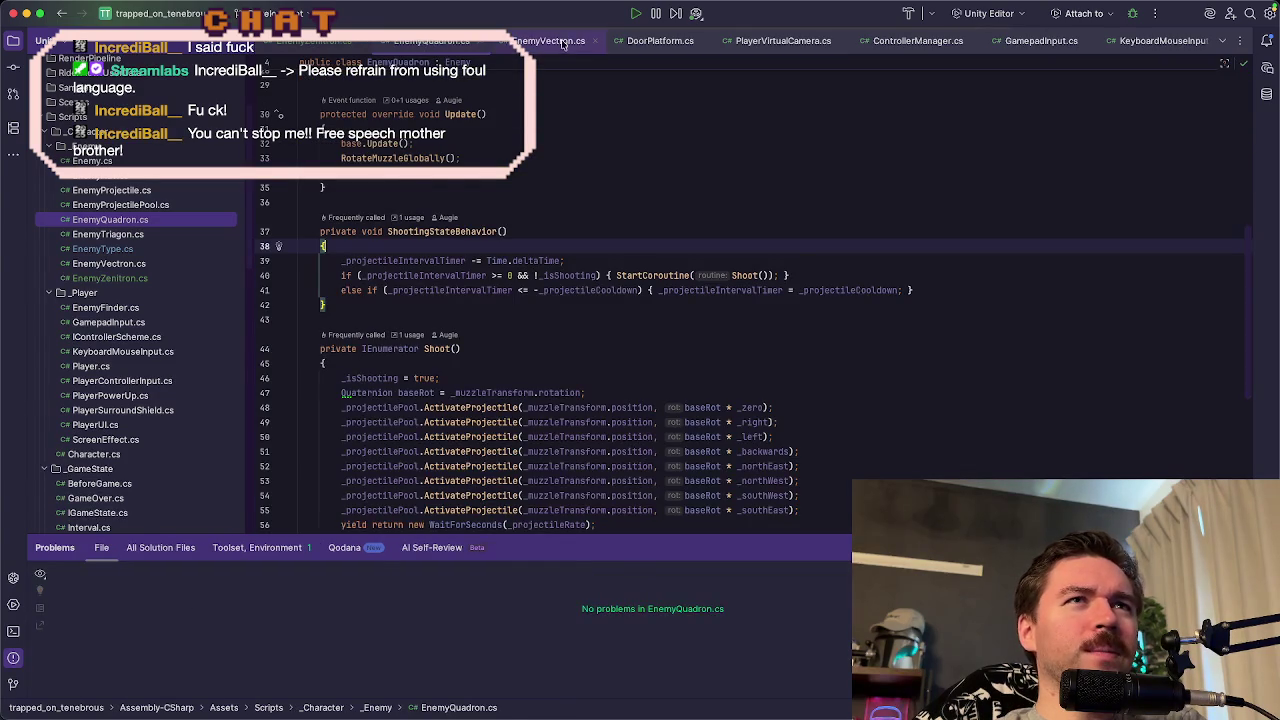
pyautogui.click(553, 44)
pyautogui.click(688, 44)
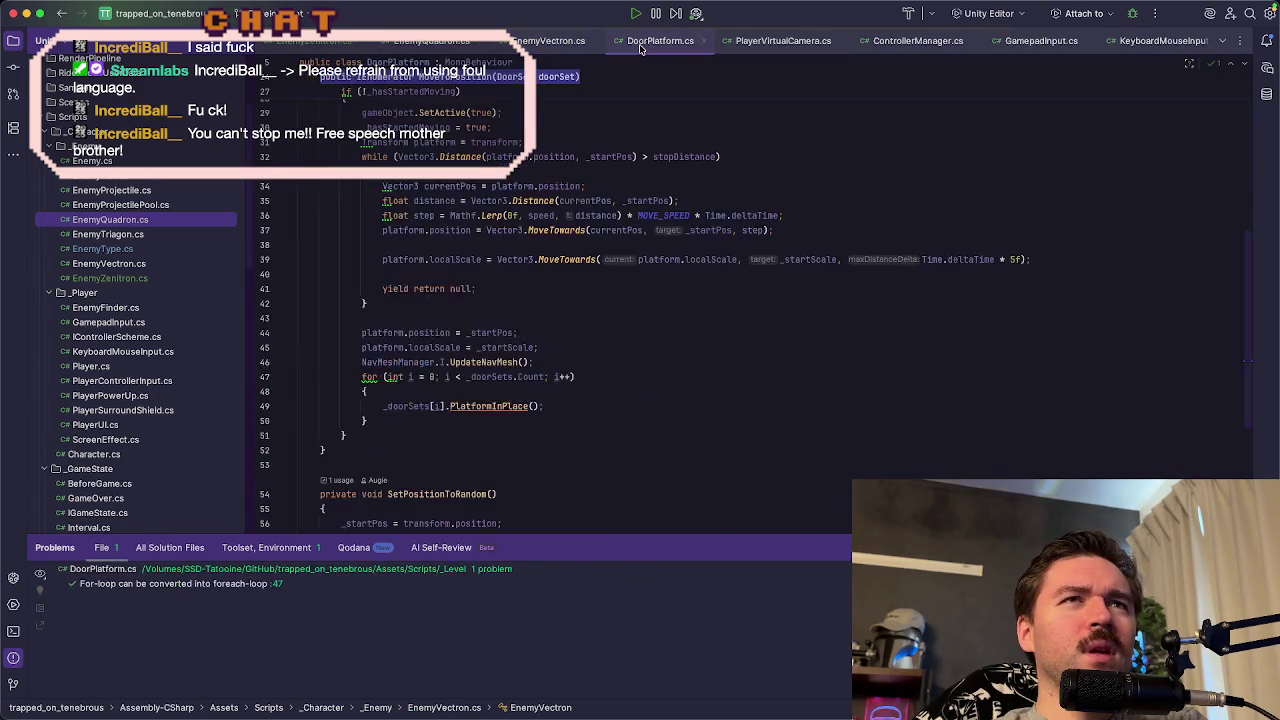
pyautogui.click(703, 44)
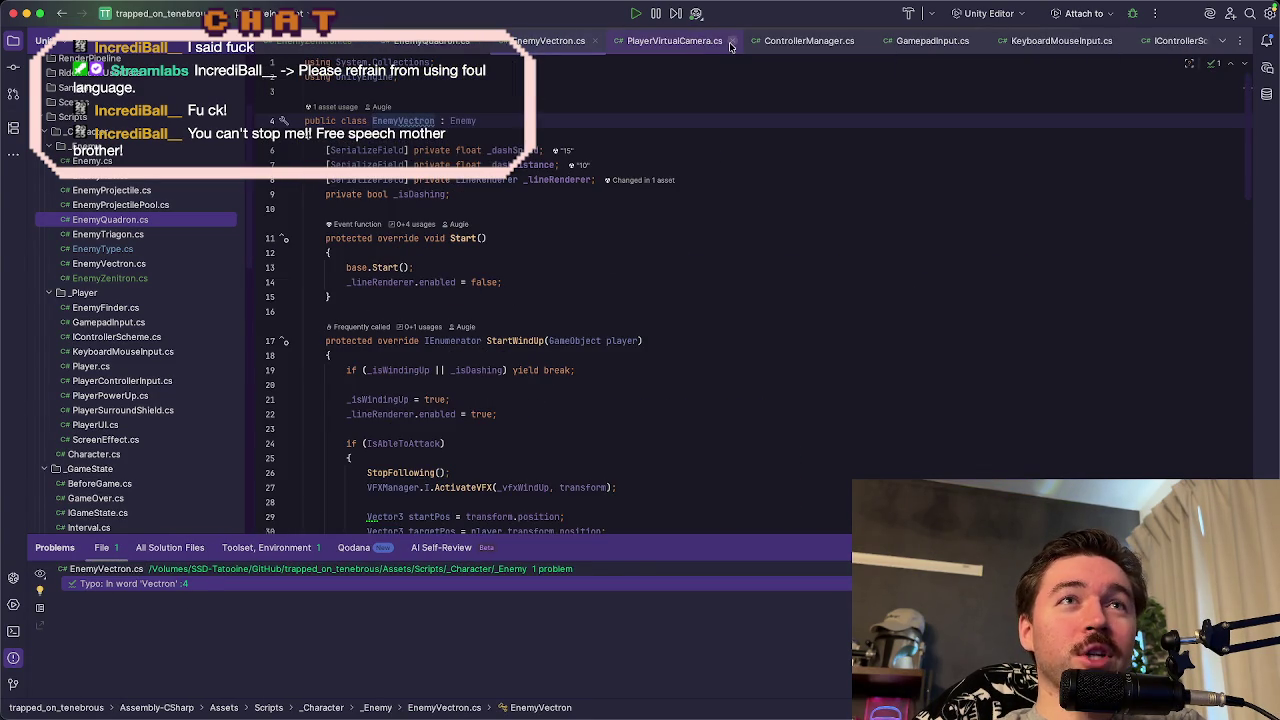
pyautogui.click(728, 44)
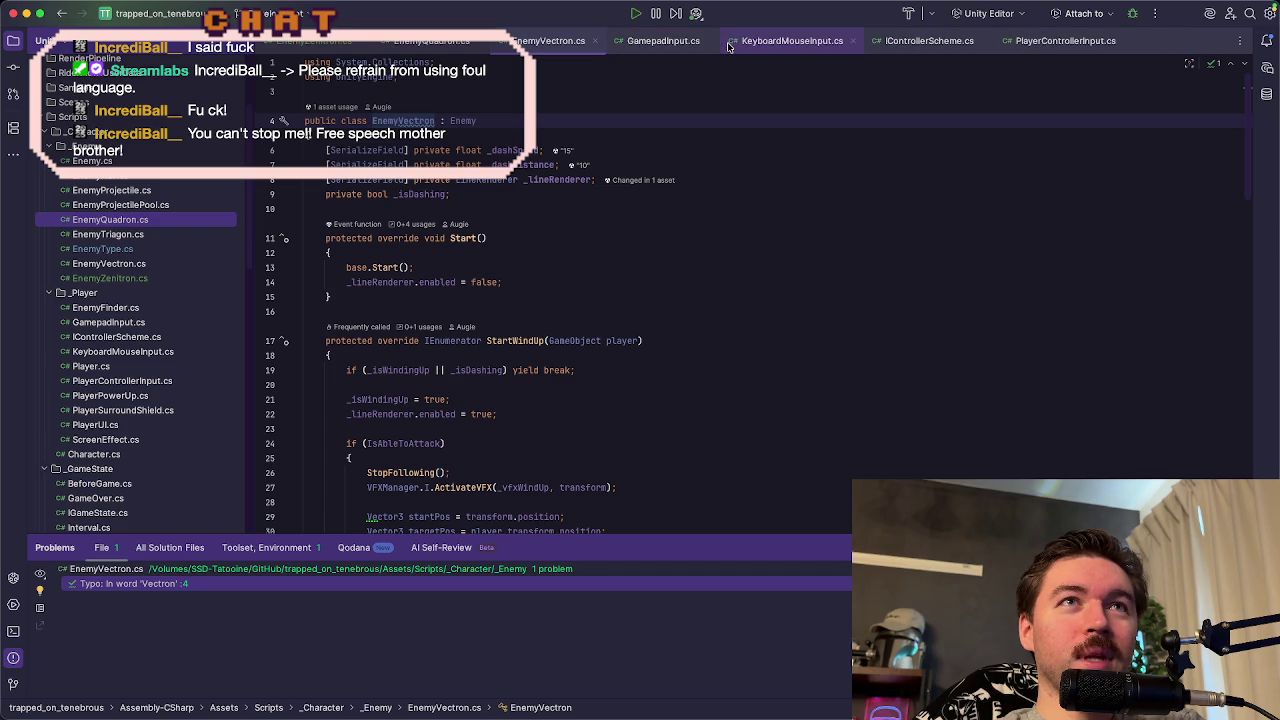
pyautogui.click(709, 43)
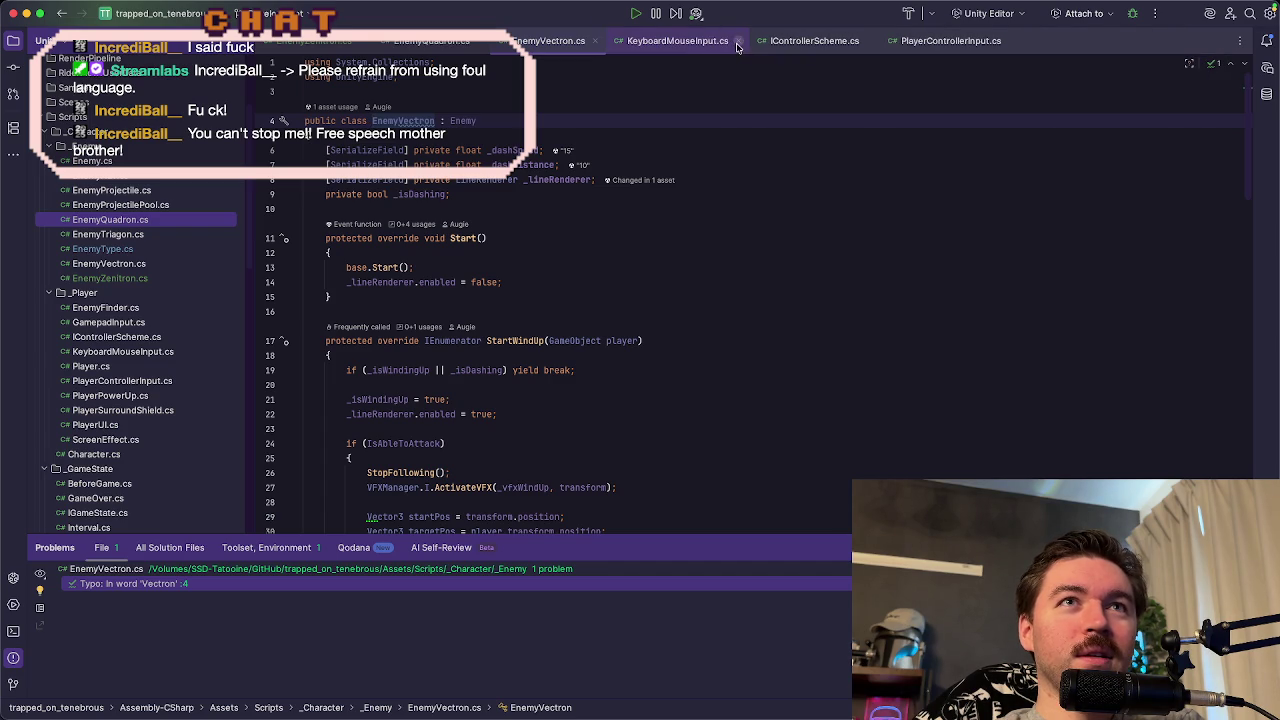
pyautogui.click(737, 44)
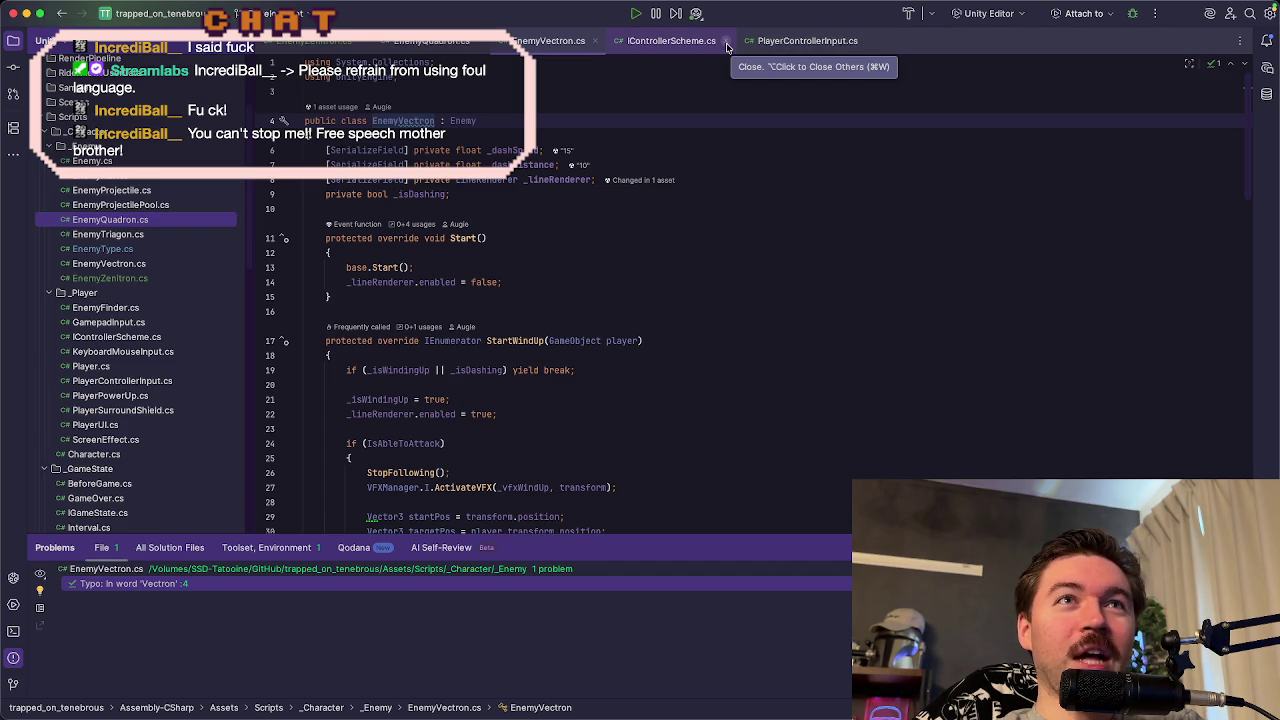
pyautogui.click(727, 44)
pyautogui.click(737, 41)
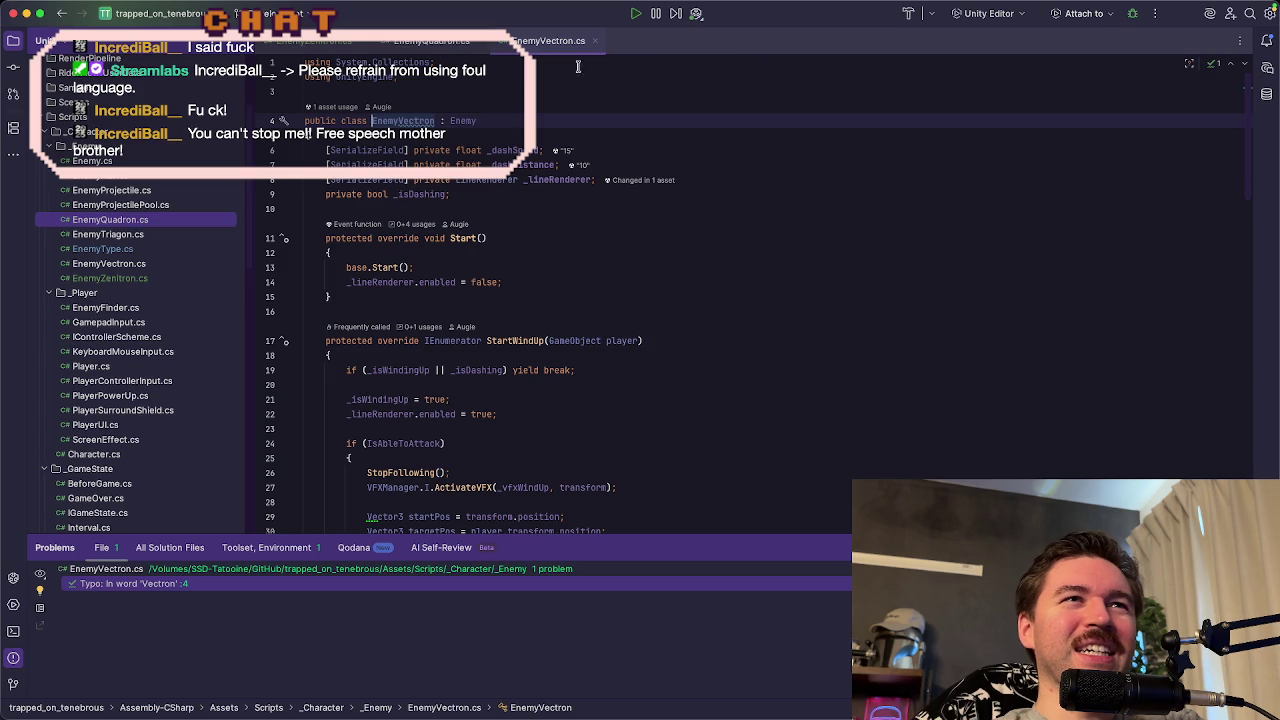
pyautogui.click(321, 47)
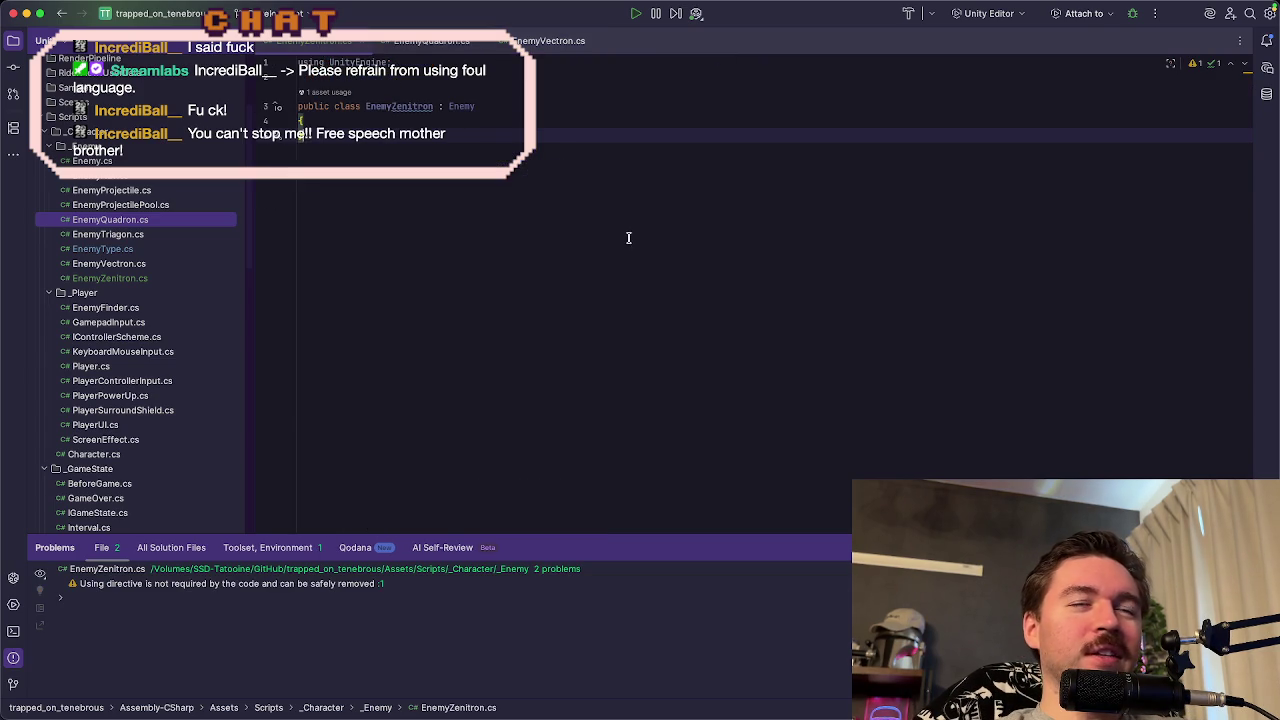
pyautogui.press('super+Tab')
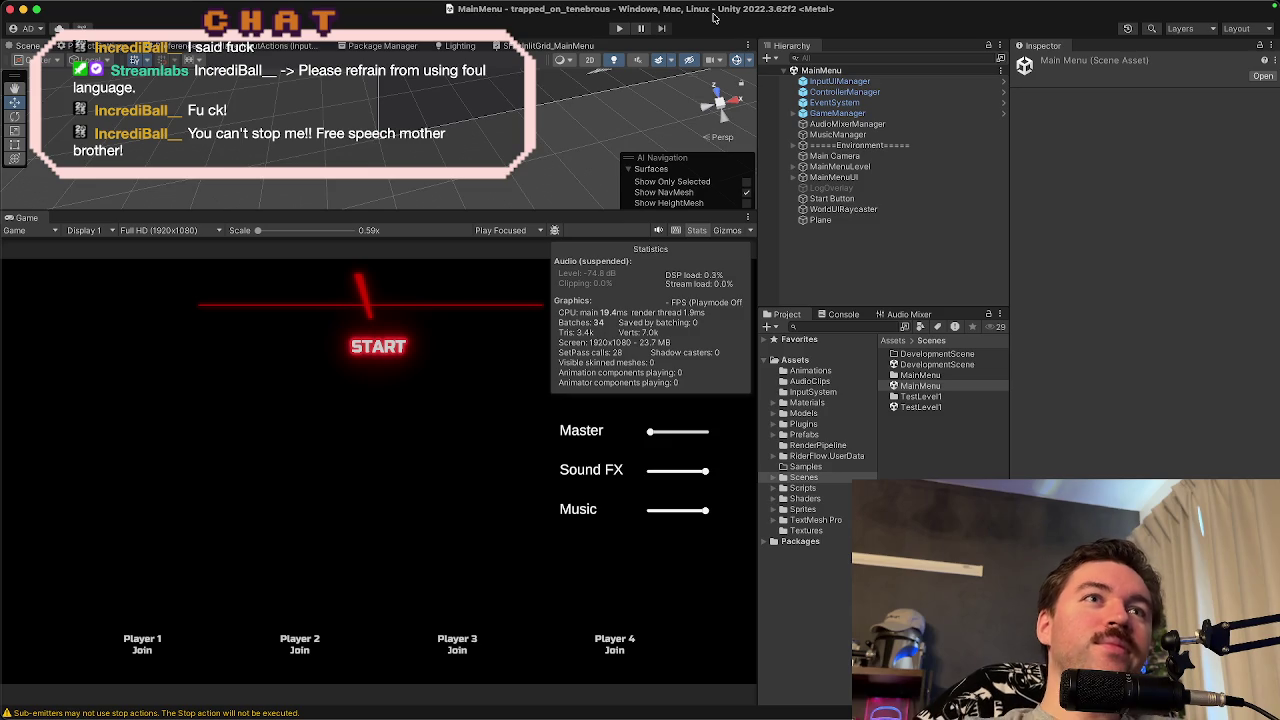
# - Set the game view to maximize on play, join as Player 1, and start TestLevel1
pyautogui.click(510, 231)
pyautogui.click(517, 251)
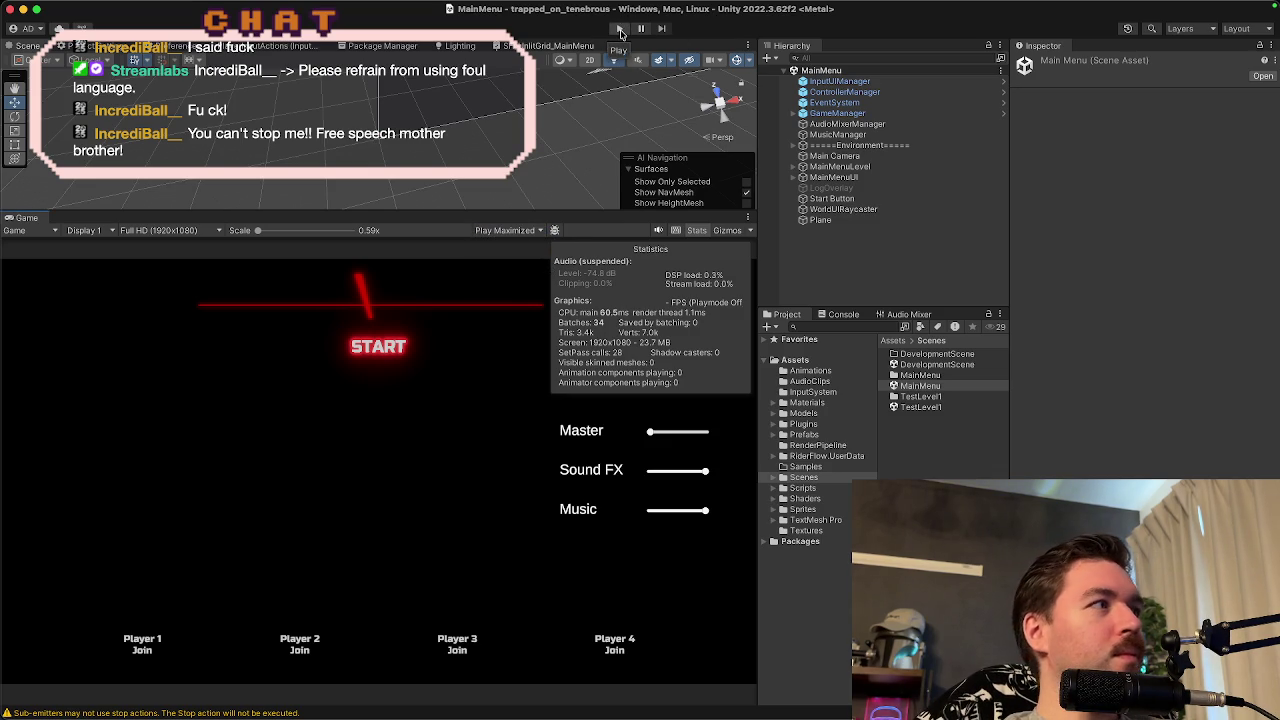
pyautogui.click(620, 31)
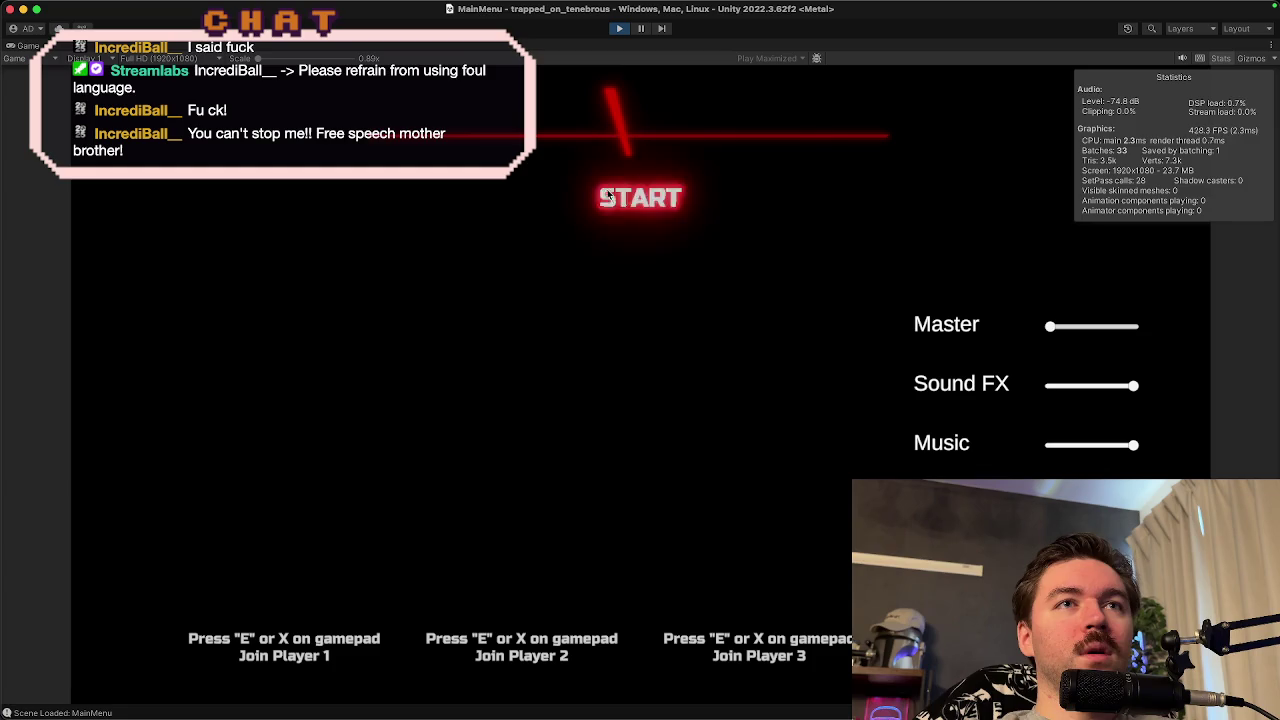
pyautogui.press('e')
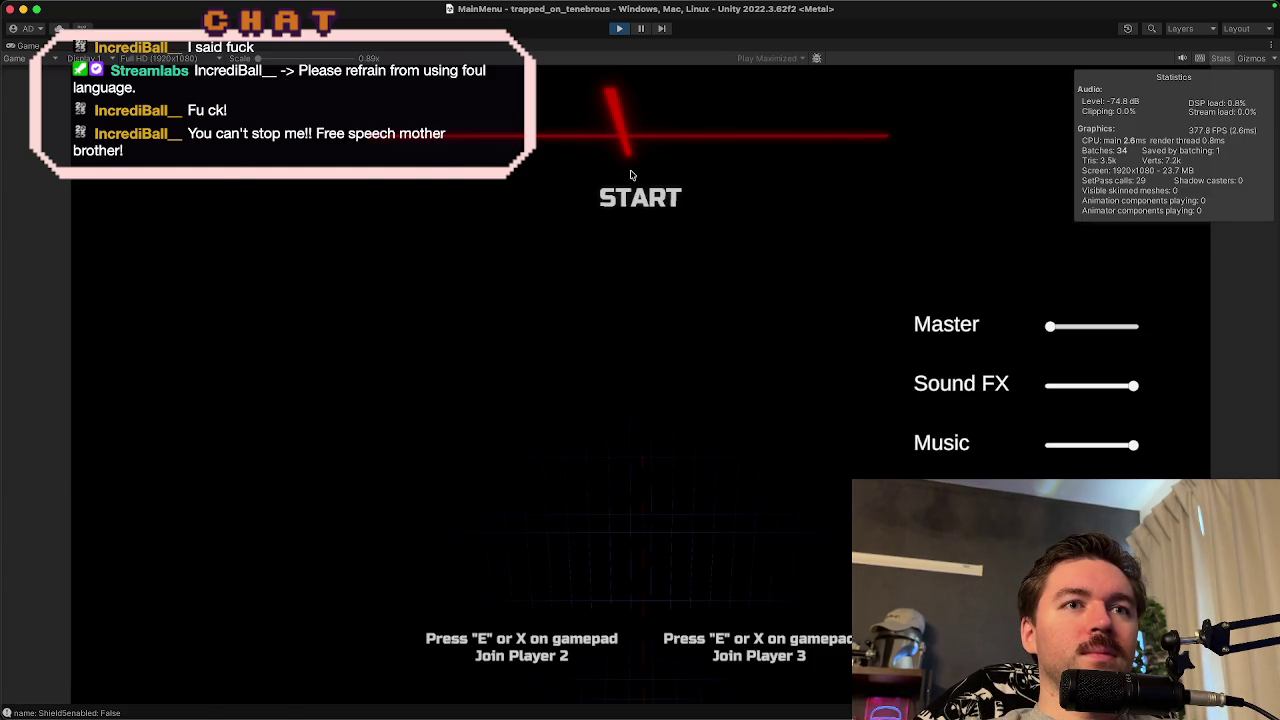
pyautogui.click(630, 175)
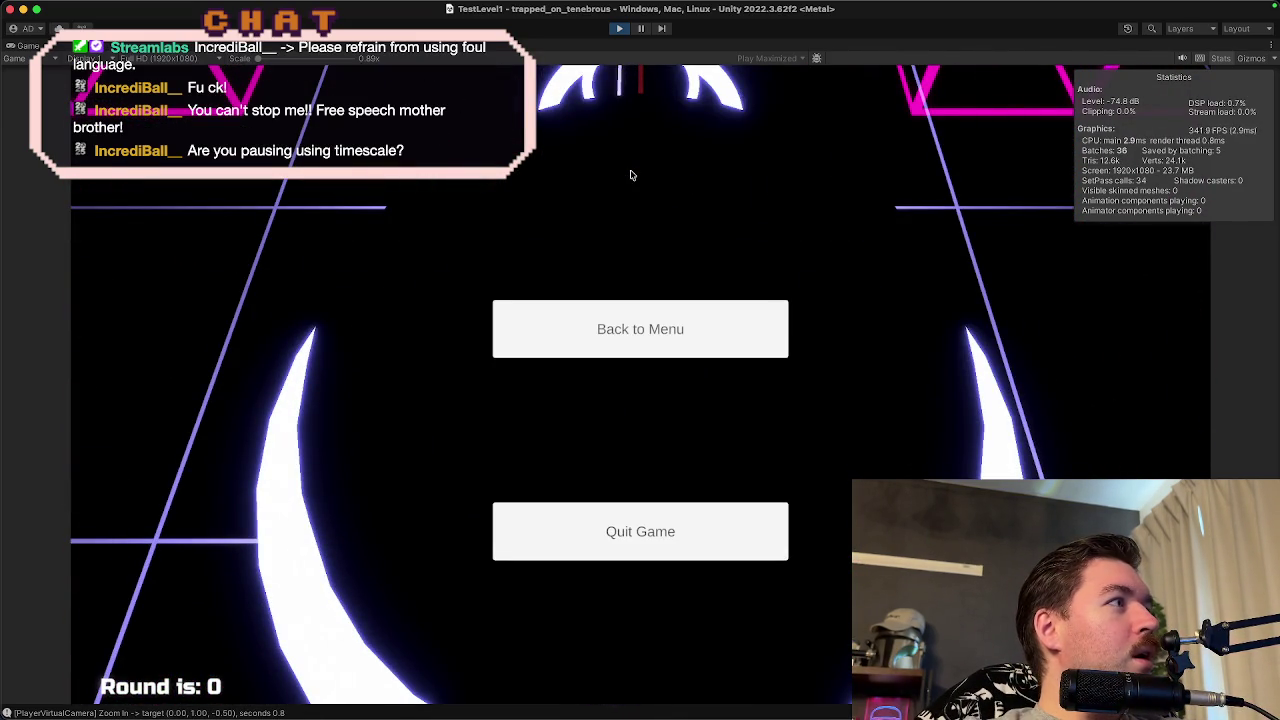
# - Toggle the pause menu repeatedly with Escape to test it, then stop play mode
pyautogui.press('Escape')
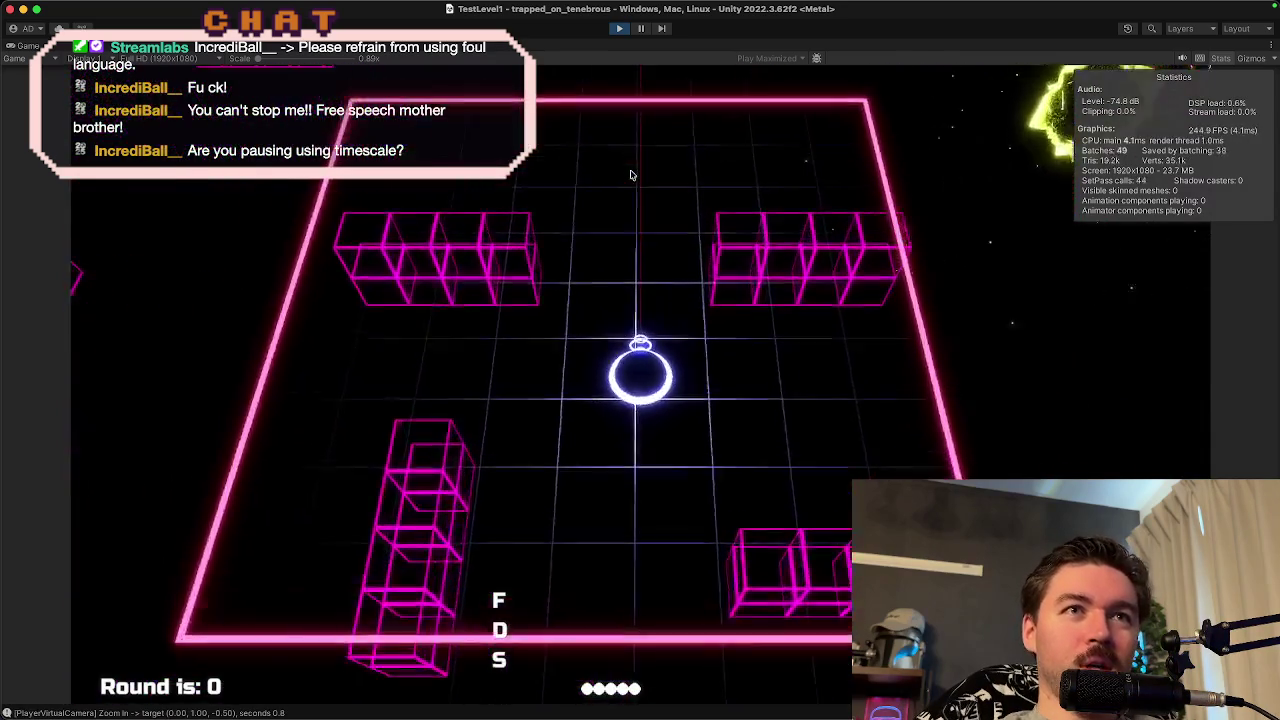
pyautogui.press('Escape')
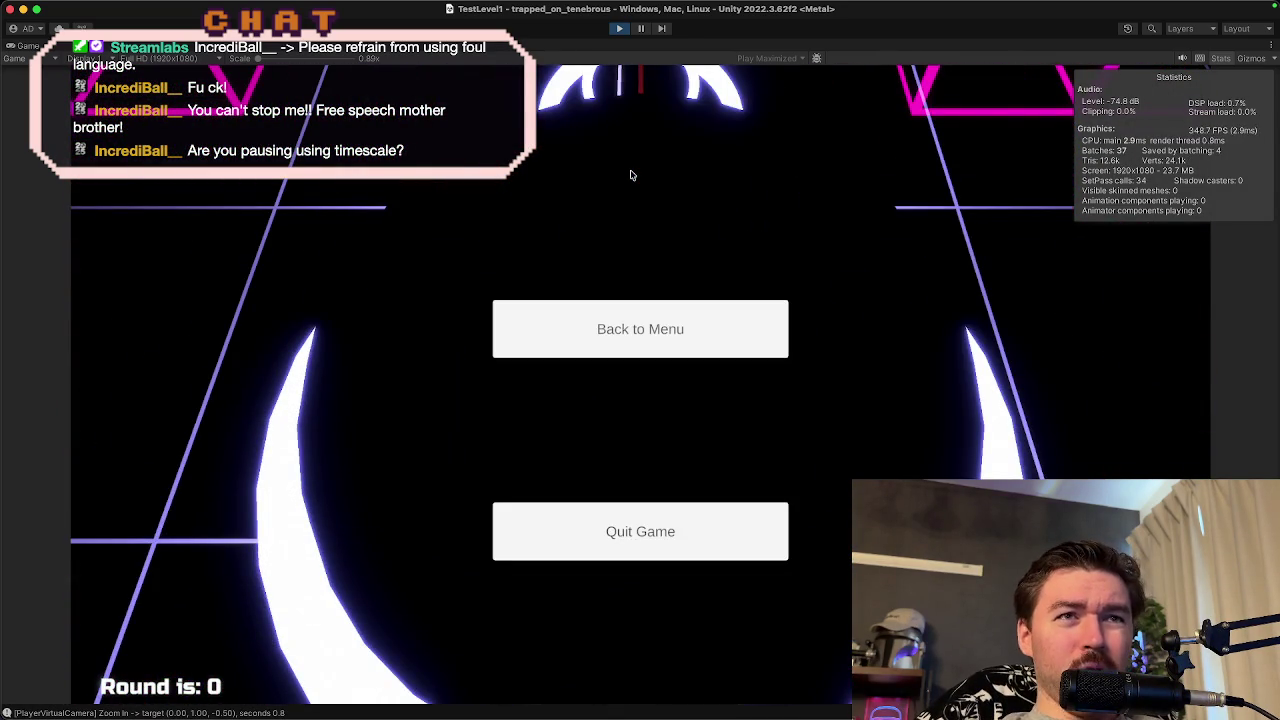
pyautogui.press('Escape')
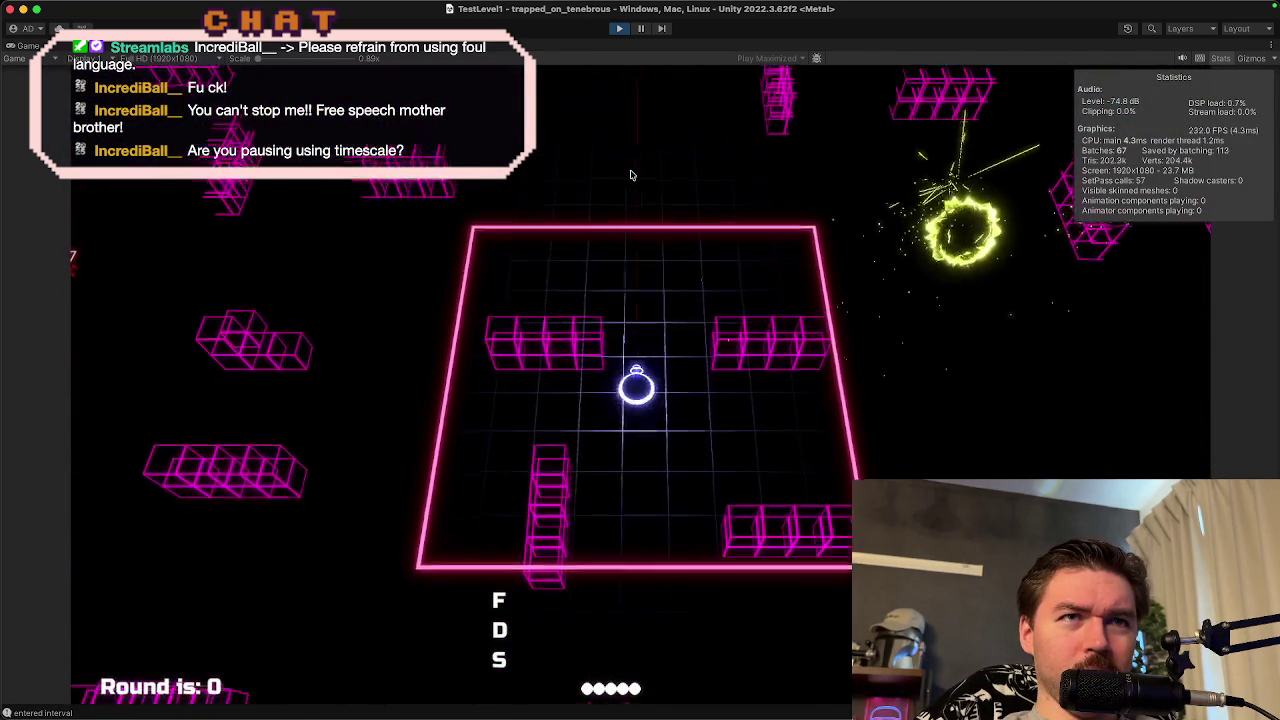
pyautogui.press('Escape')
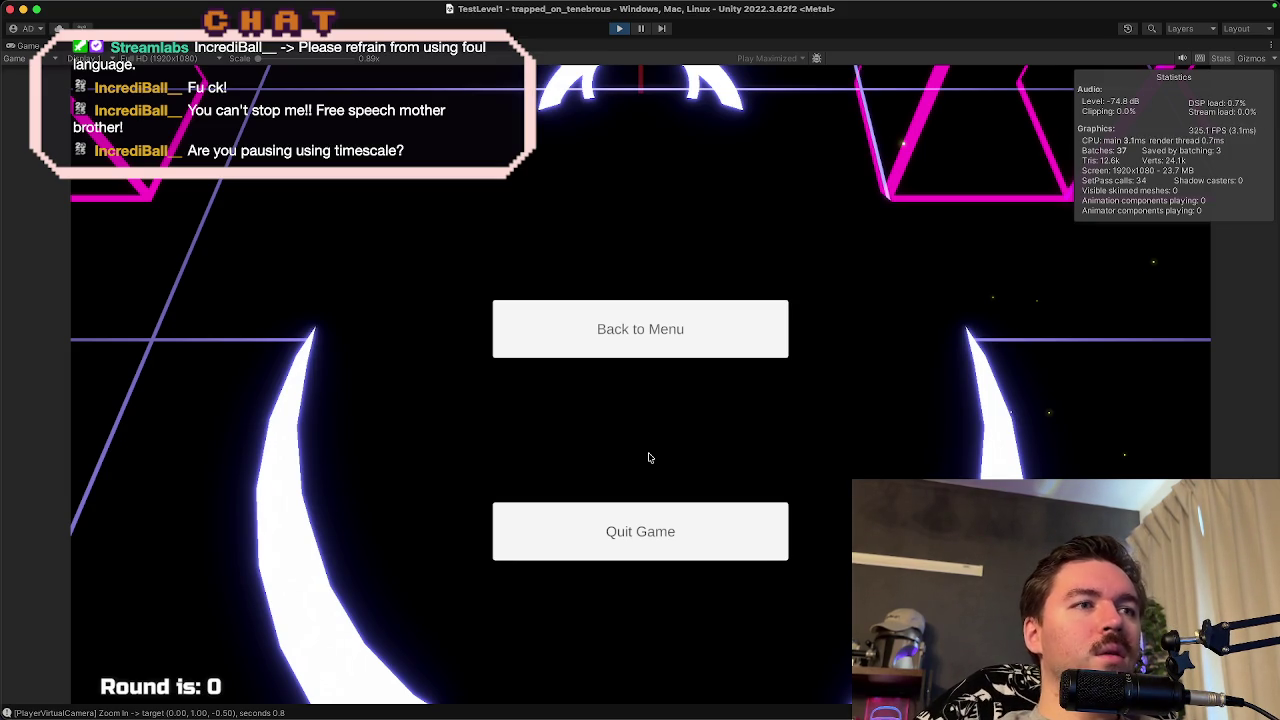
pyautogui.press('Escape')
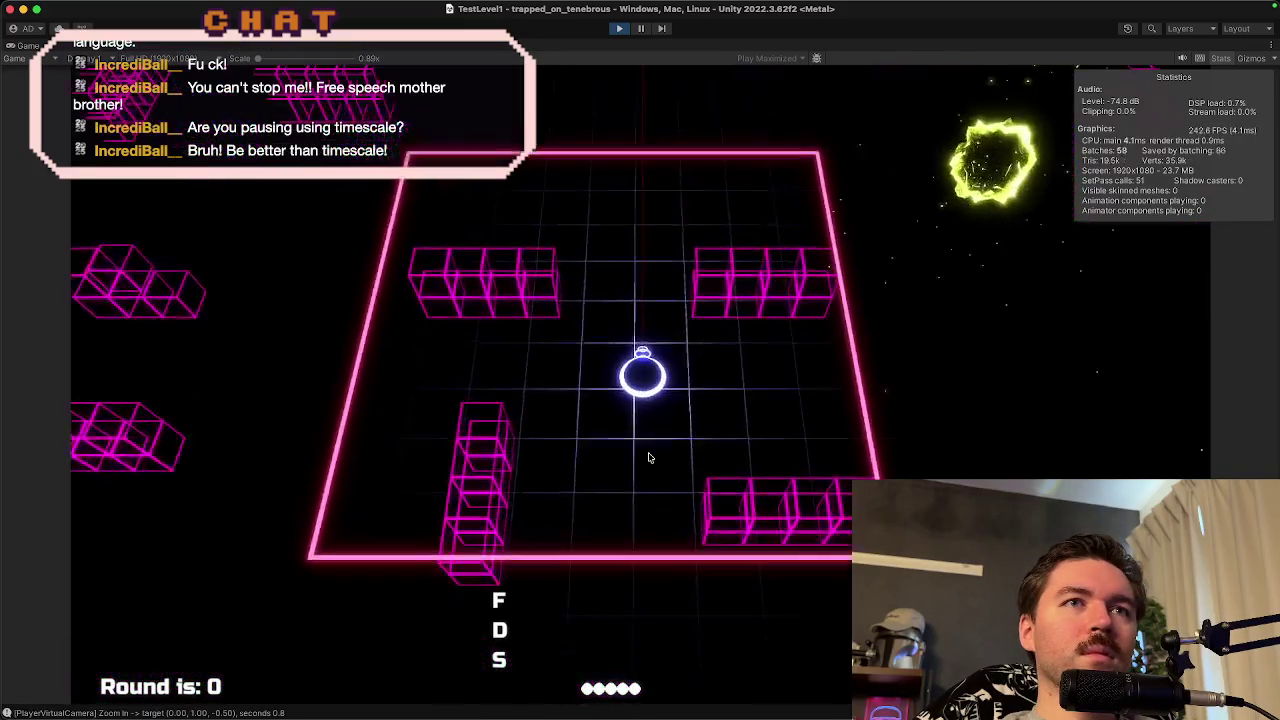
pyautogui.press('Escape')
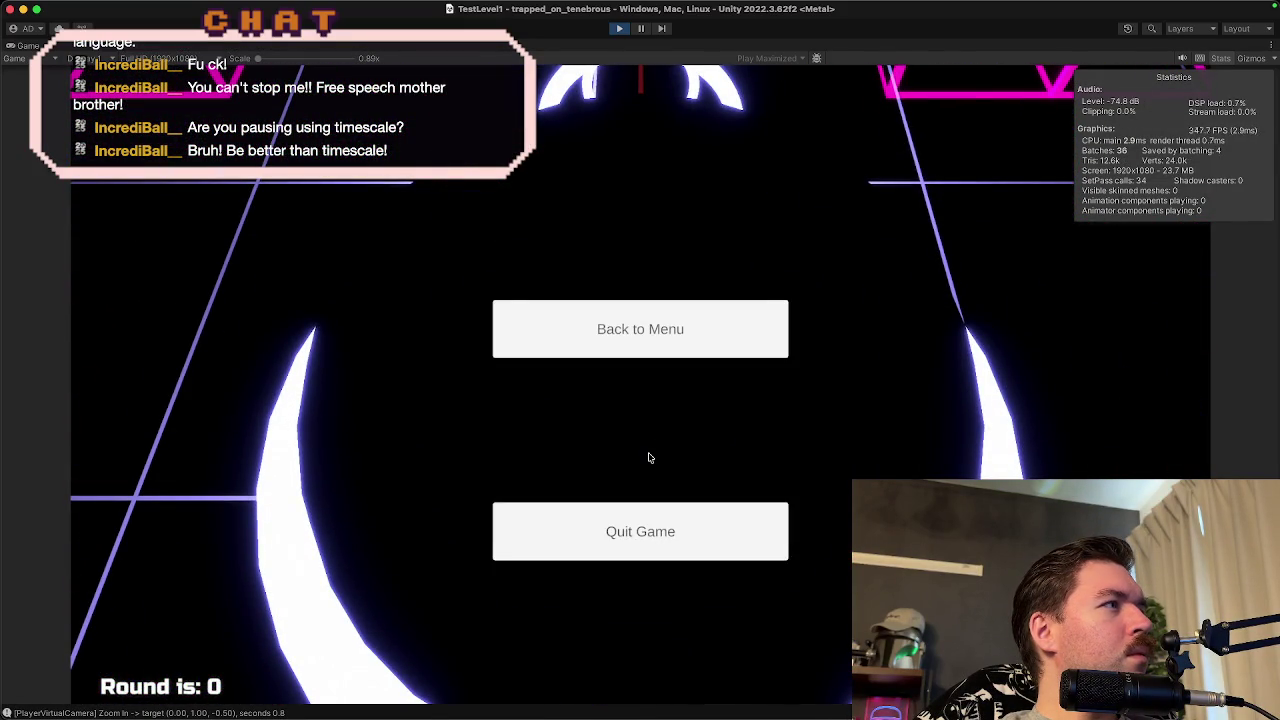
pyautogui.press('Escape')
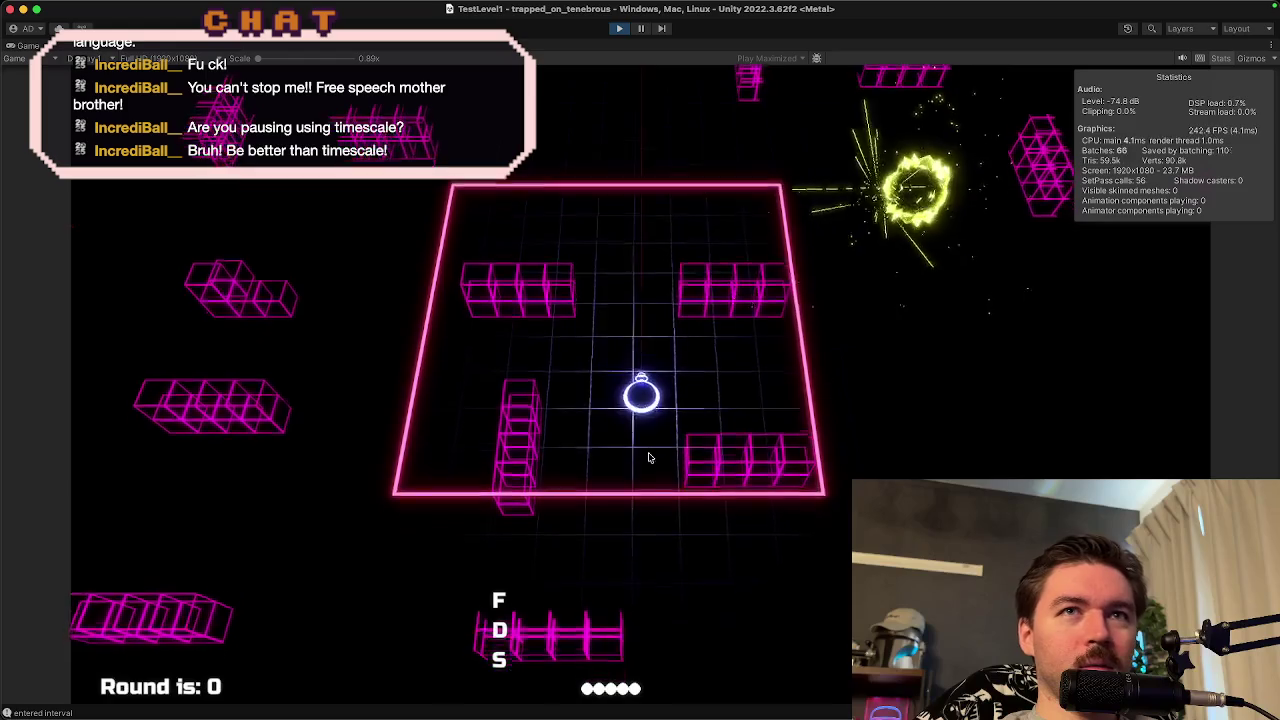
pyautogui.press('d')
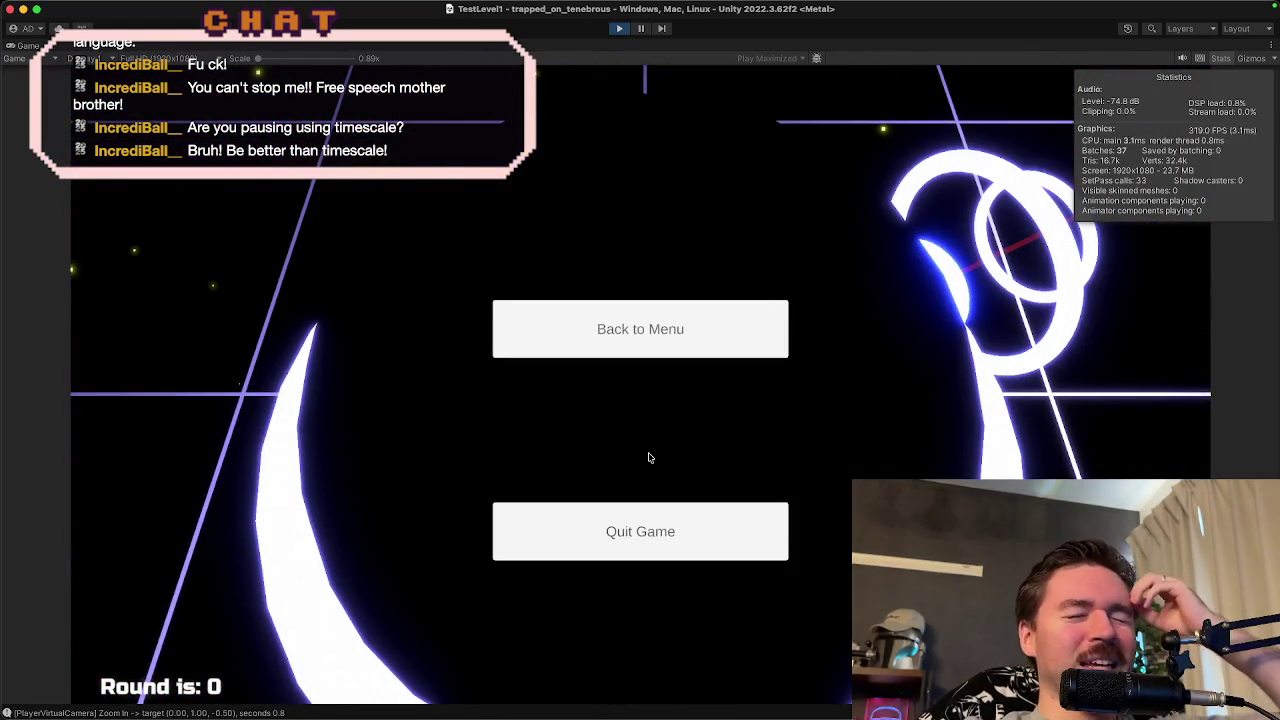
pyautogui.press('Escape')
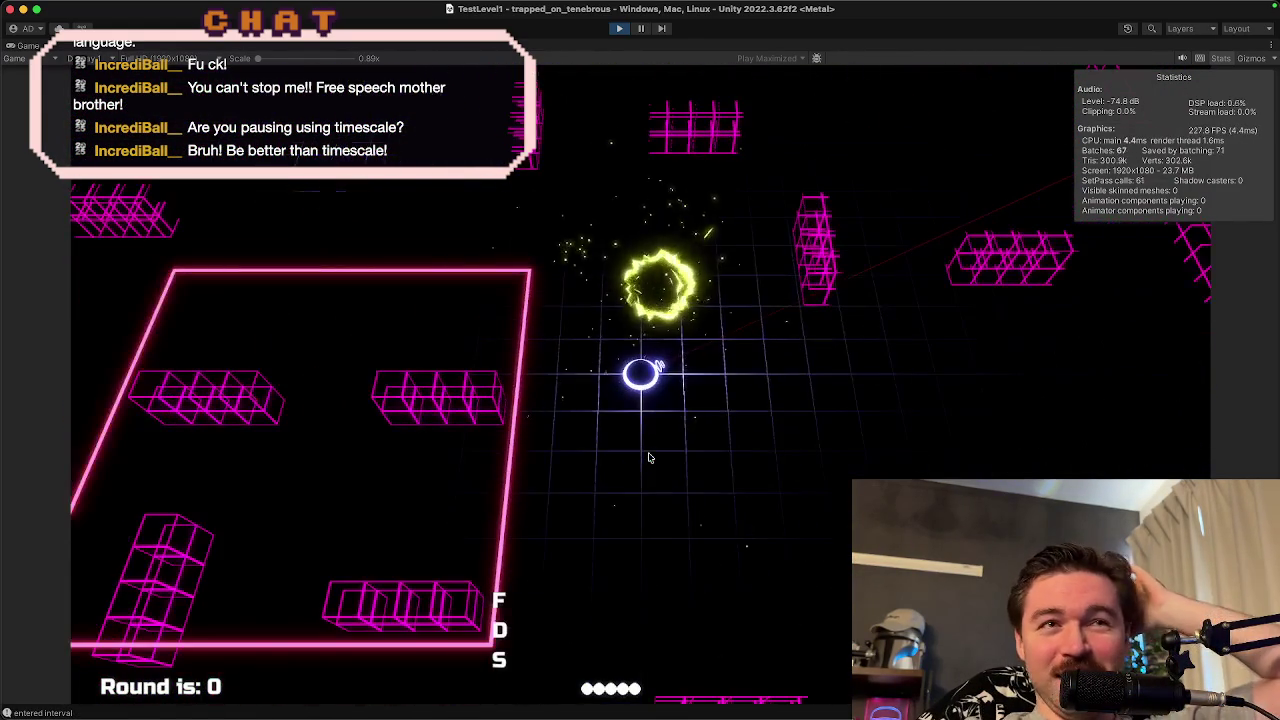
pyautogui.press('Escape')
pyautogui.press('Escape')
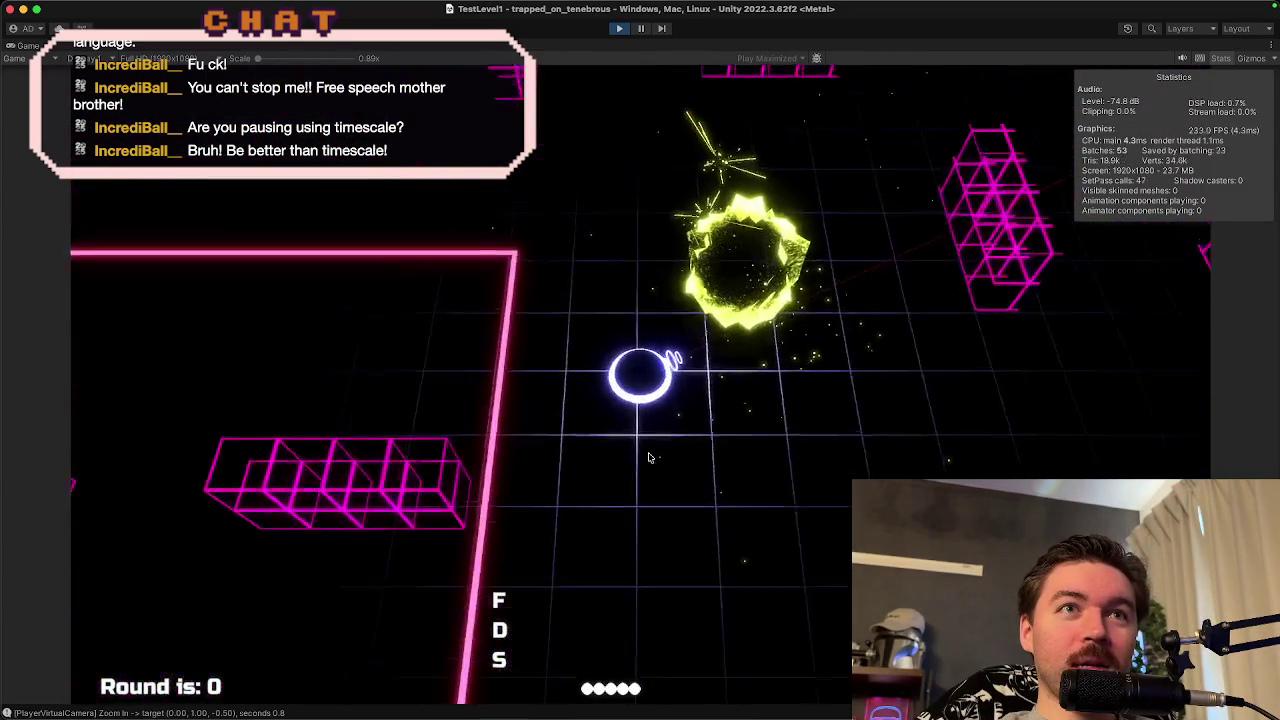
pyautogui.press('Escape')
pyautogui.press('Escape')
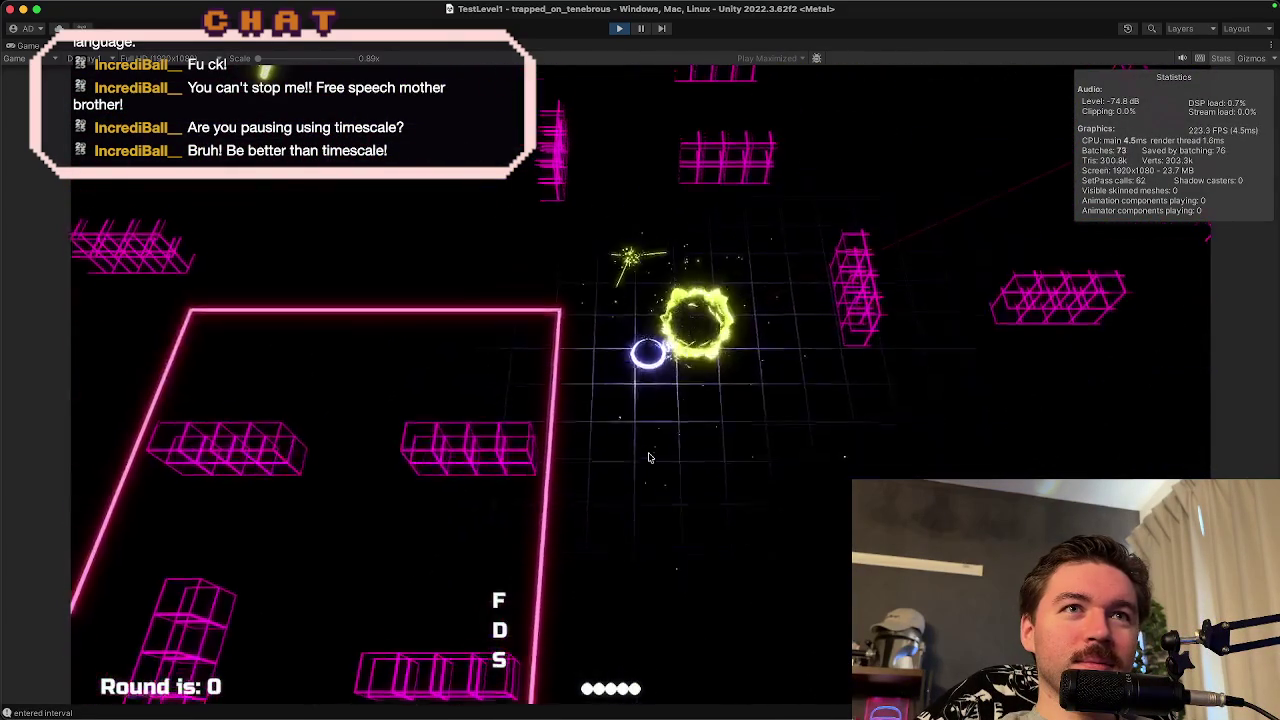
pyautogui.press('Escape')
pyautogui.press('Escape')
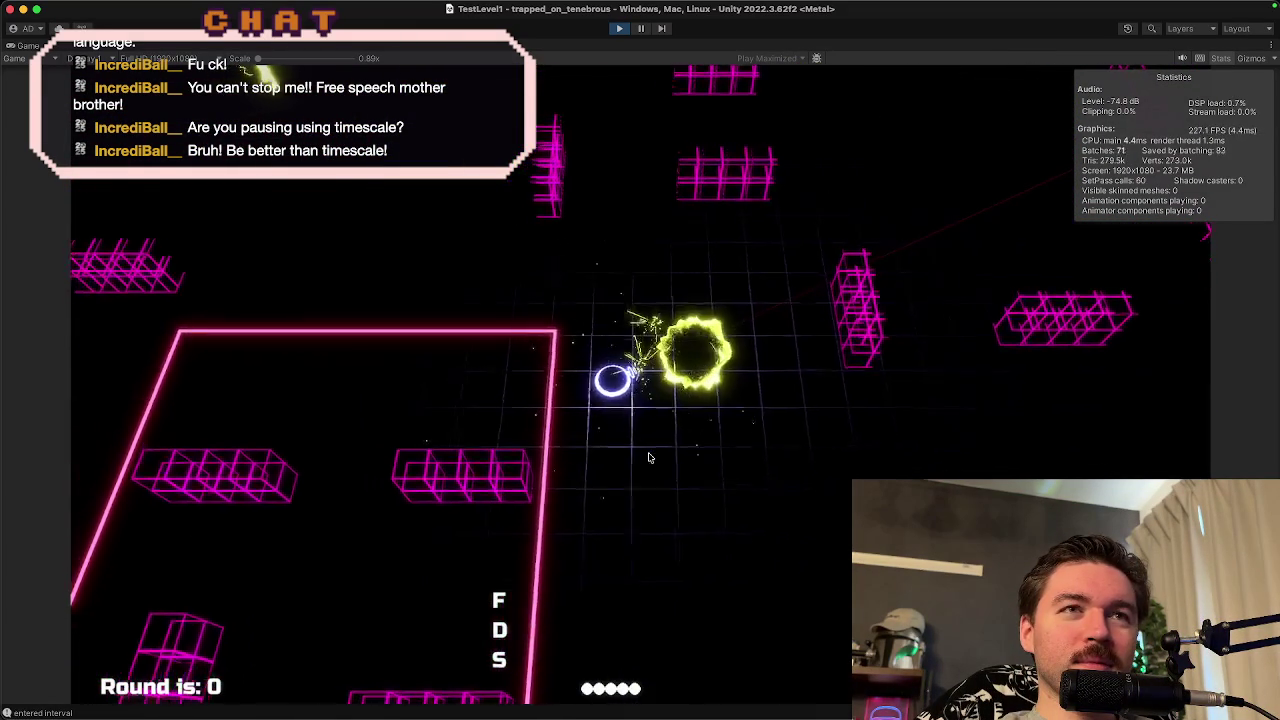
pyautogui.press('Escape')
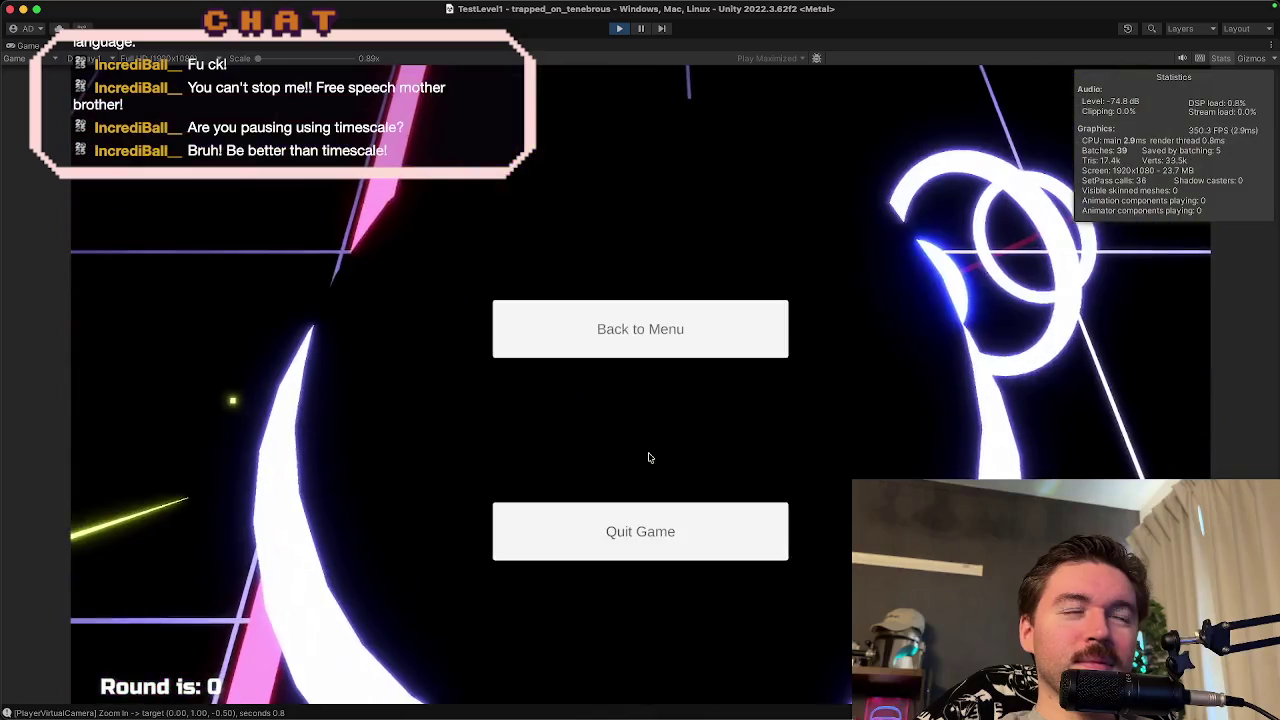
pyautogui.press('Escape')
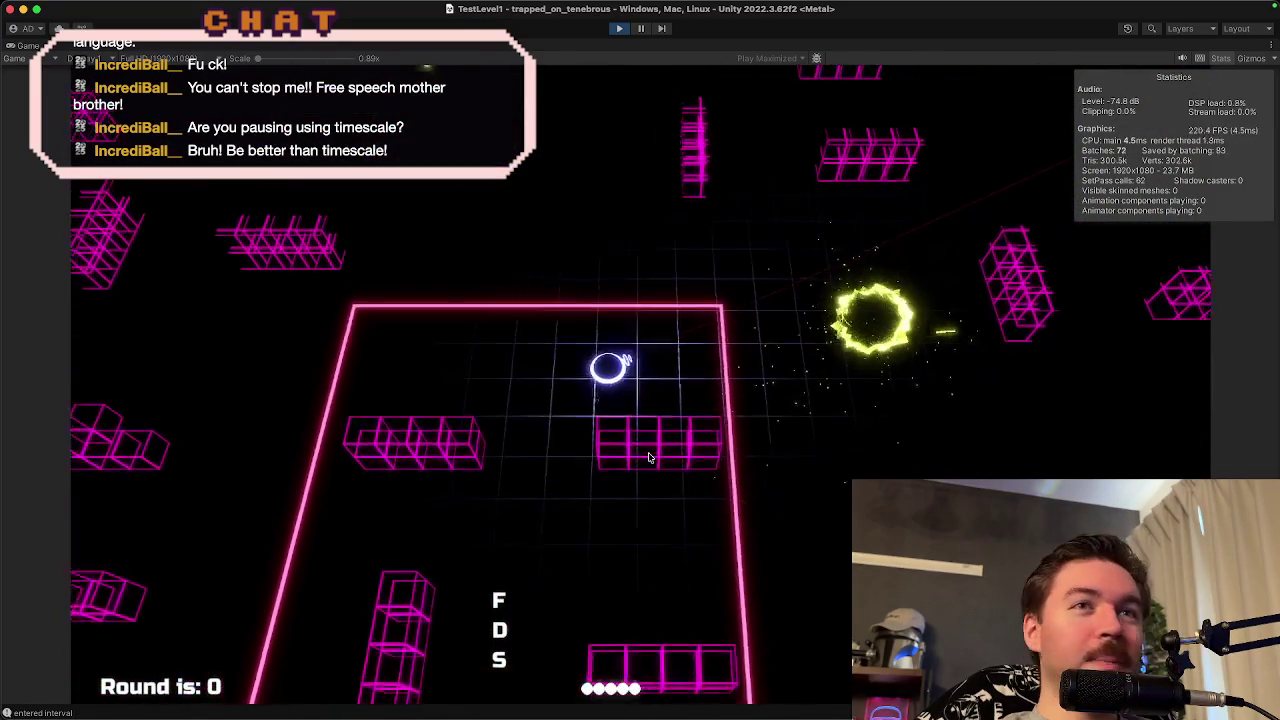
pyautogui.press('Escape')
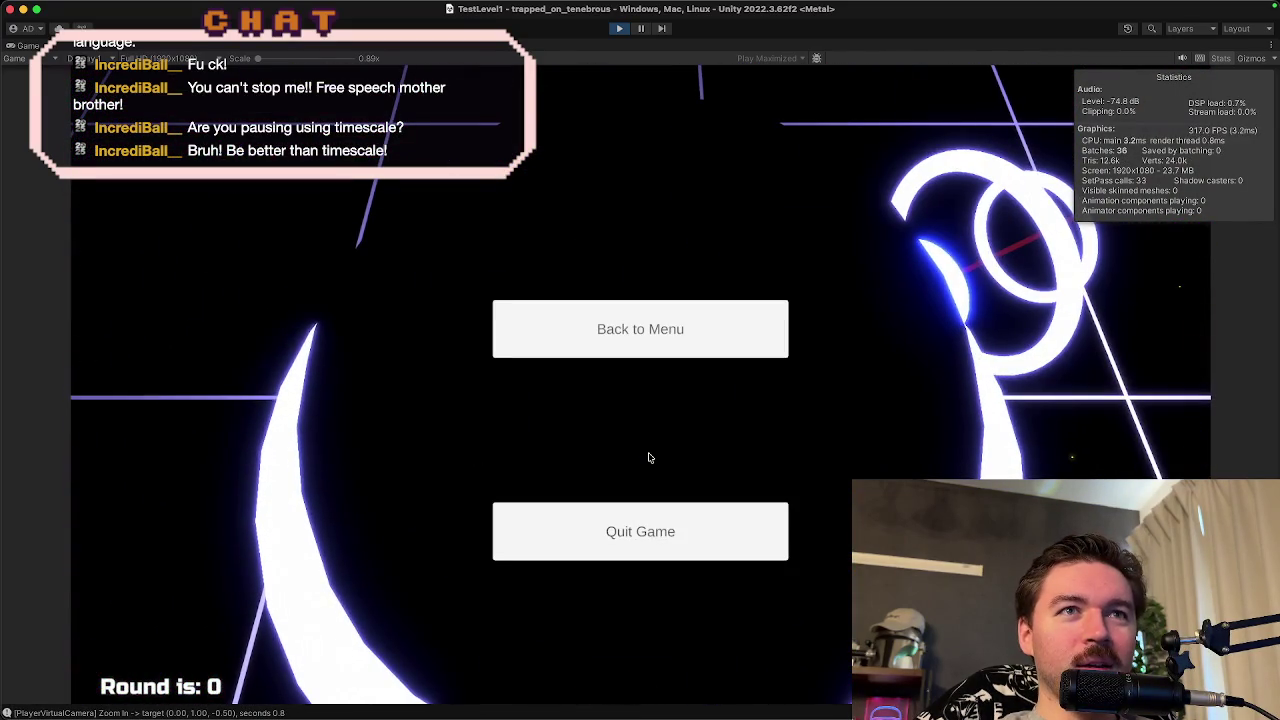
pyautogui.click(624, 35)
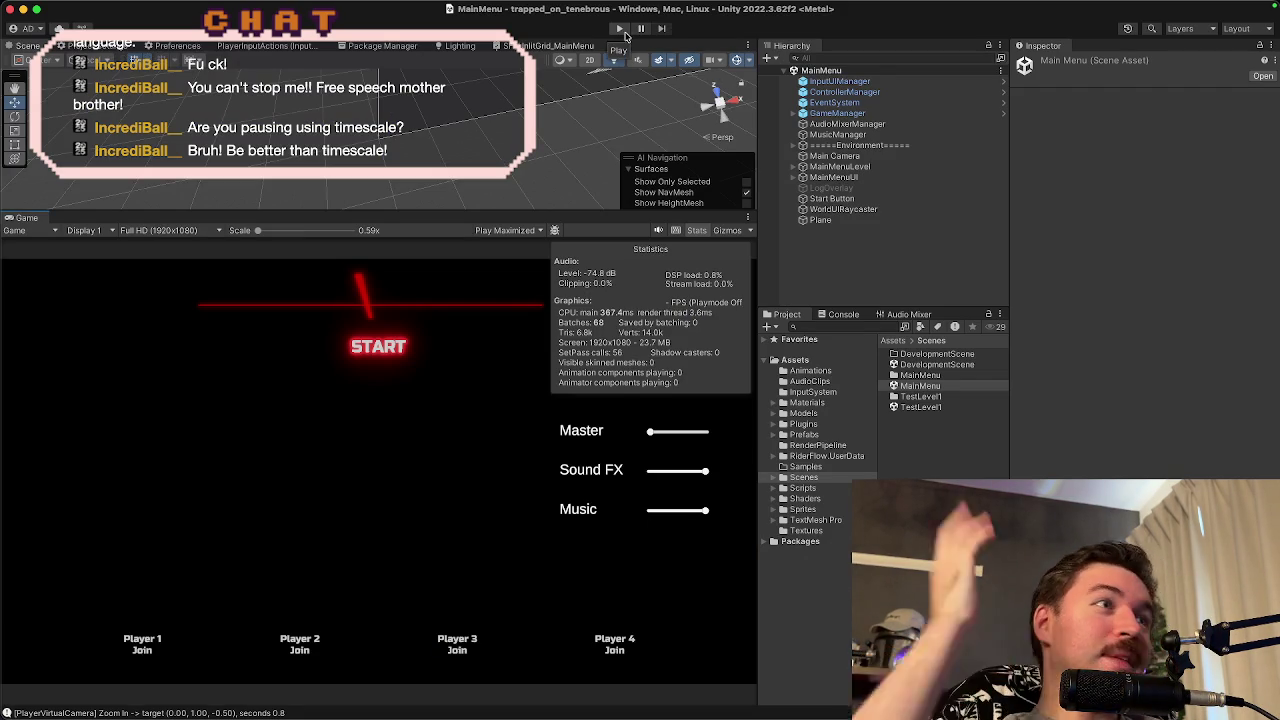
# - Return to the MainMenu scene with play mode off and START showing
pyautogui.moveTo(806, 717)
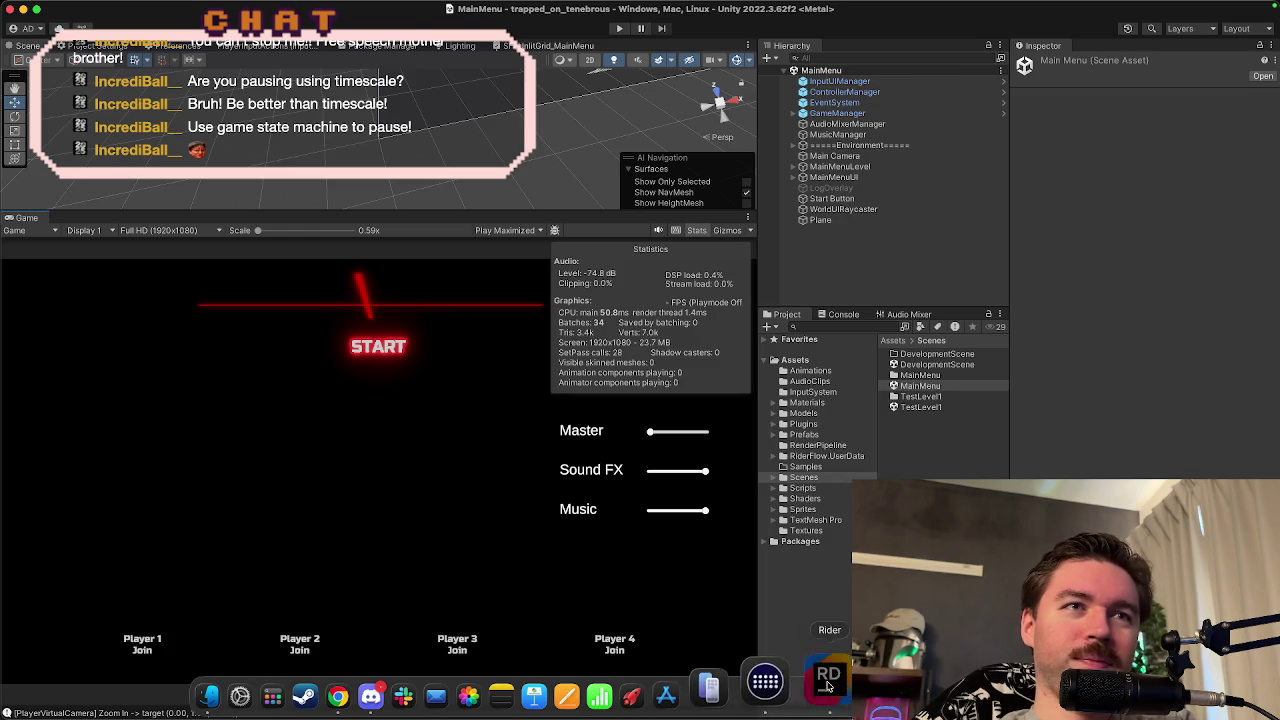
# - Return to Rider, scroll up through EnemyQuadron.cs, and put the caret inside the EnemyZenitron class
pyautogui.click(765, 692)
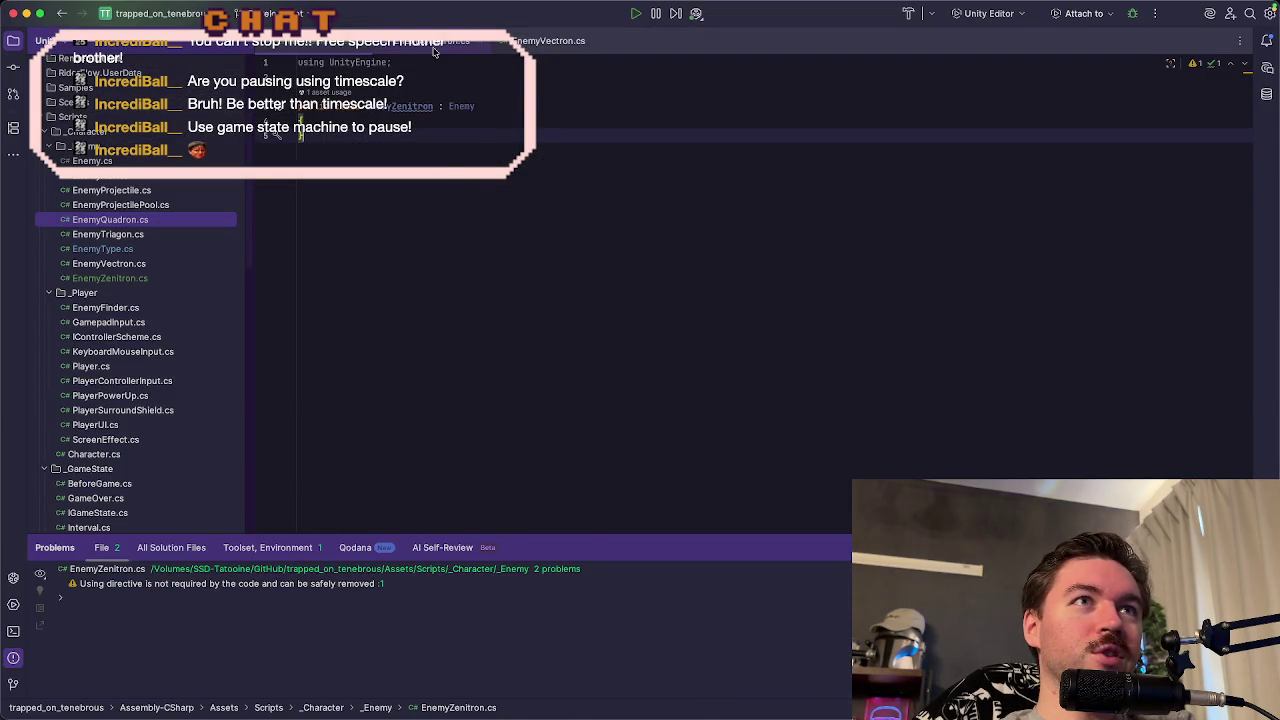
pyautogui.scroll(5, 528, 243)
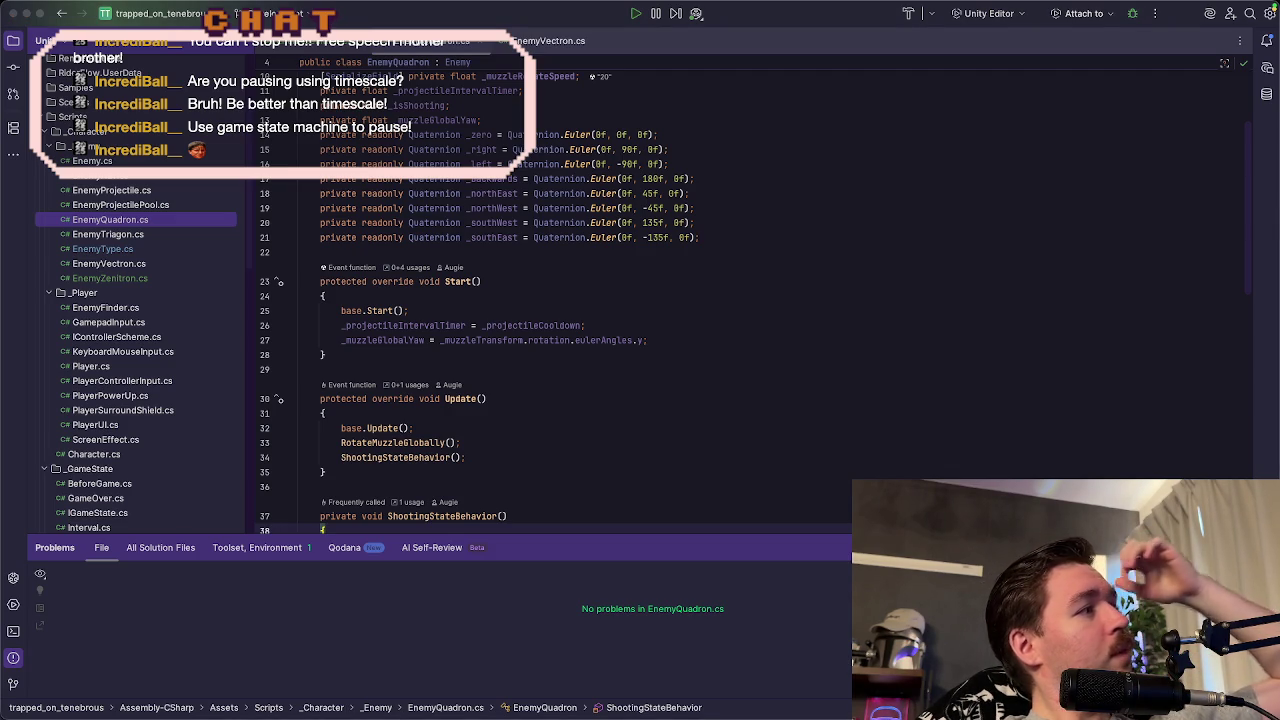
pyautogui.scroll(3, 888, 366)
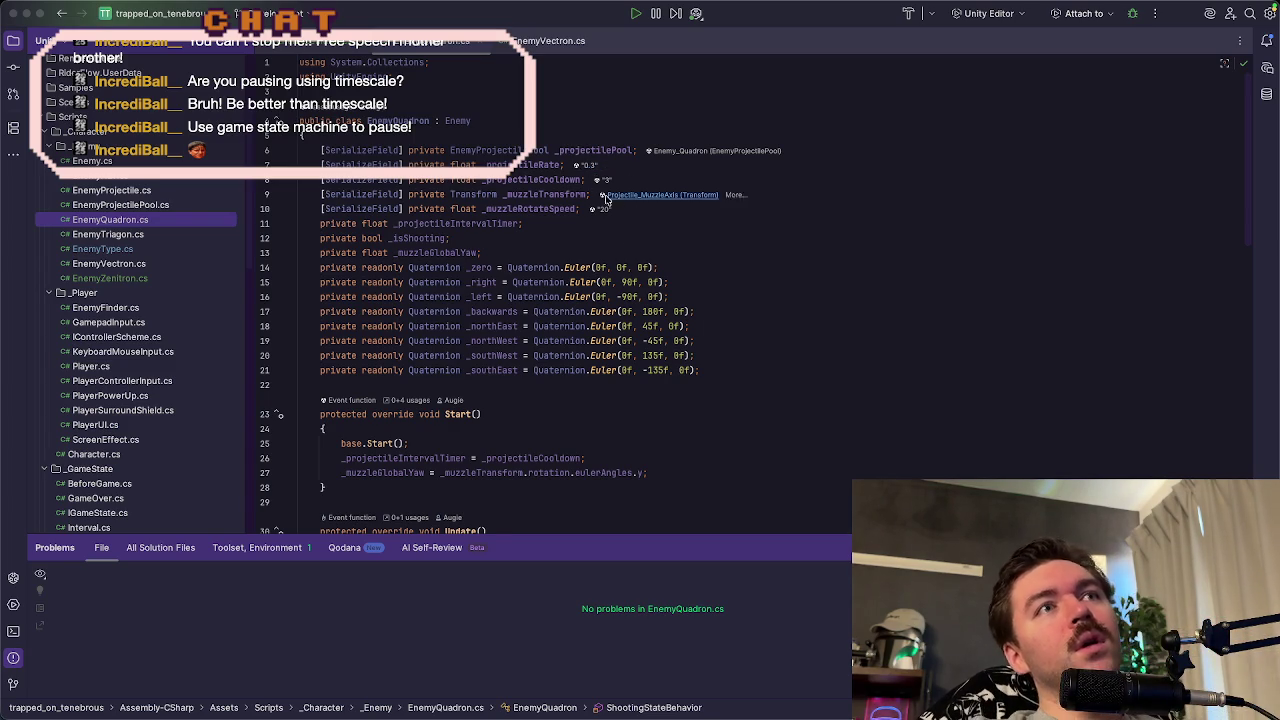
pyautogui.click(317, 47)
pyautogui.click(466, 122)
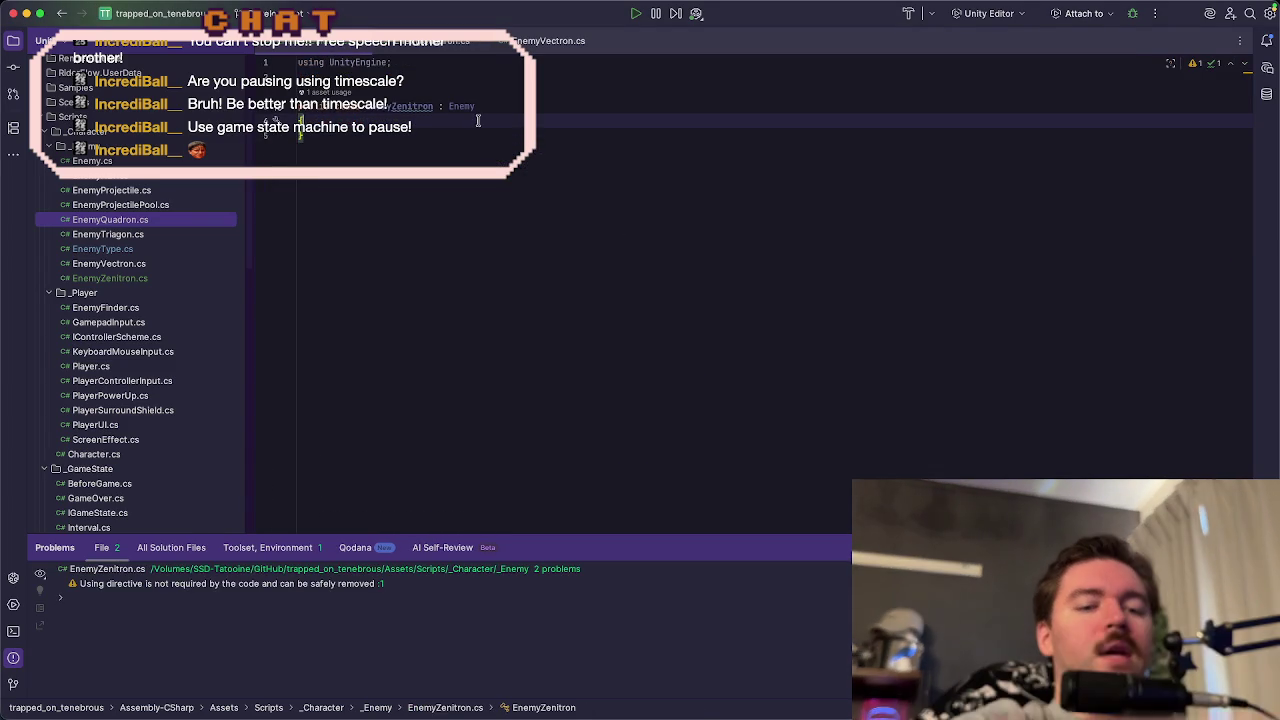
# - Declare a [SerializeField] Transform _muzzlePoint field in the EnemyZenitron class
pyautogui.press('Return')
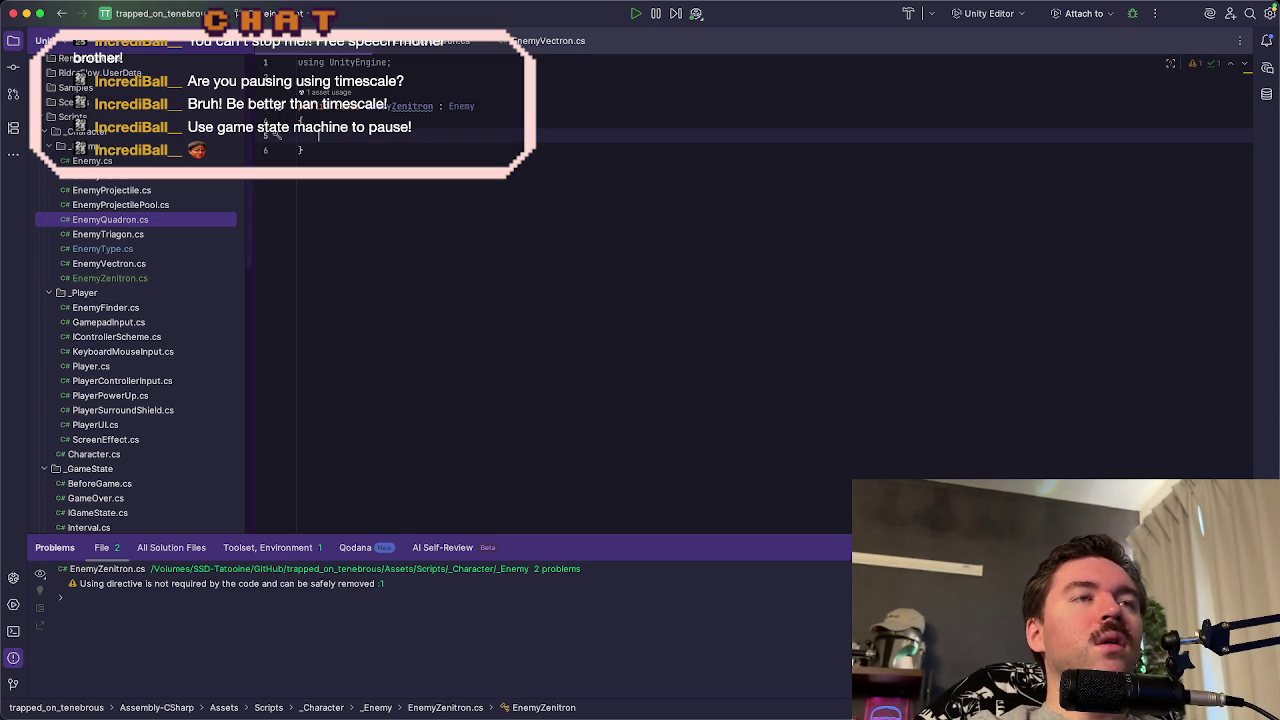
pyautogui.write('[Seri')
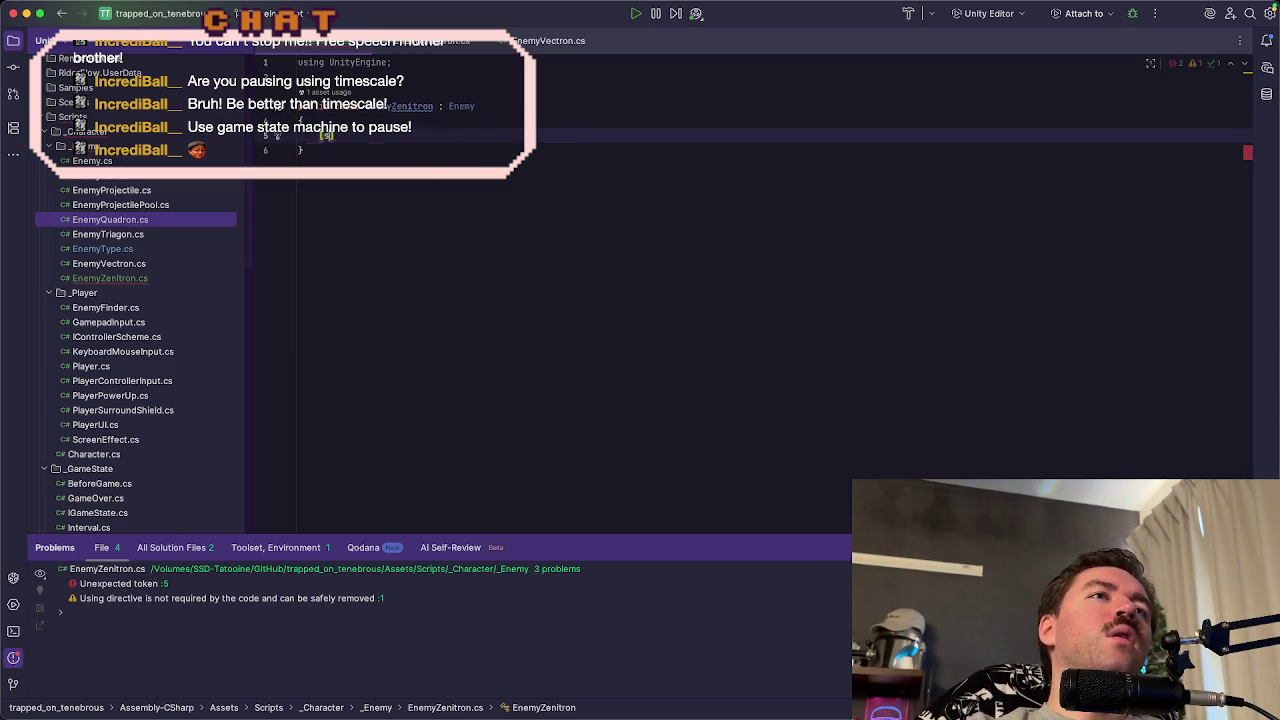
pyautogui.press('Return')
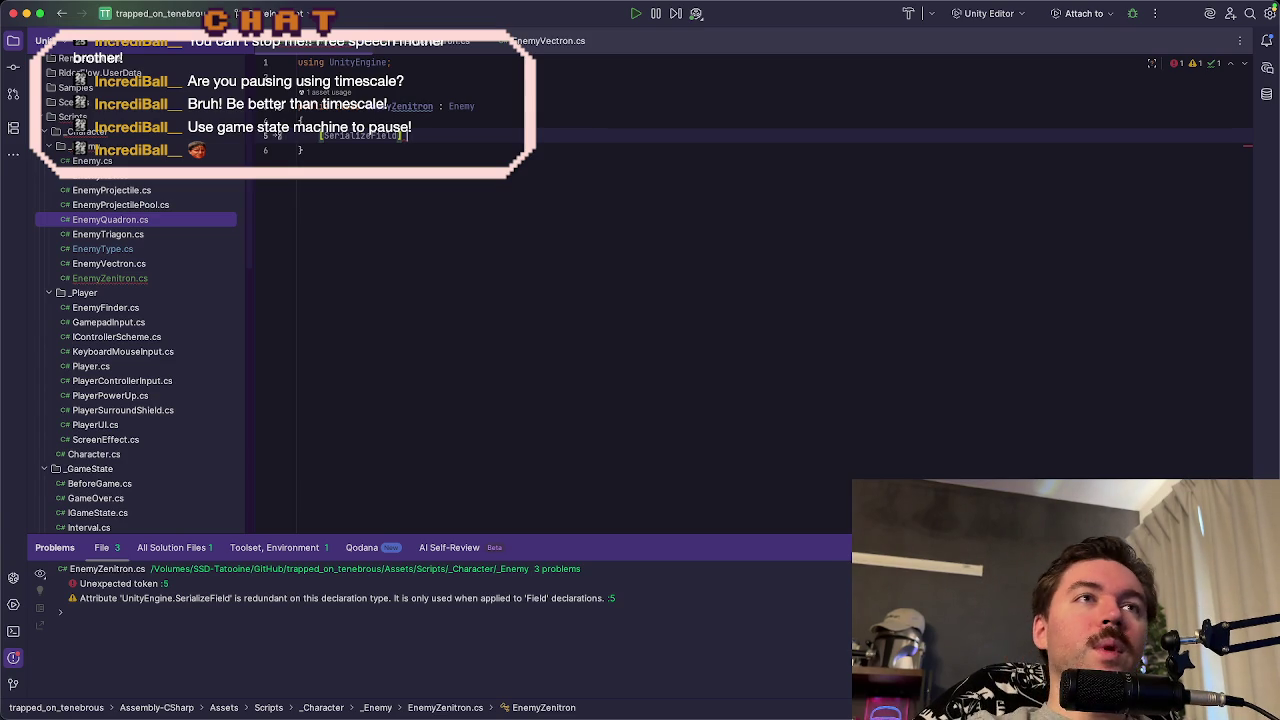
pyautogui.write('transform')
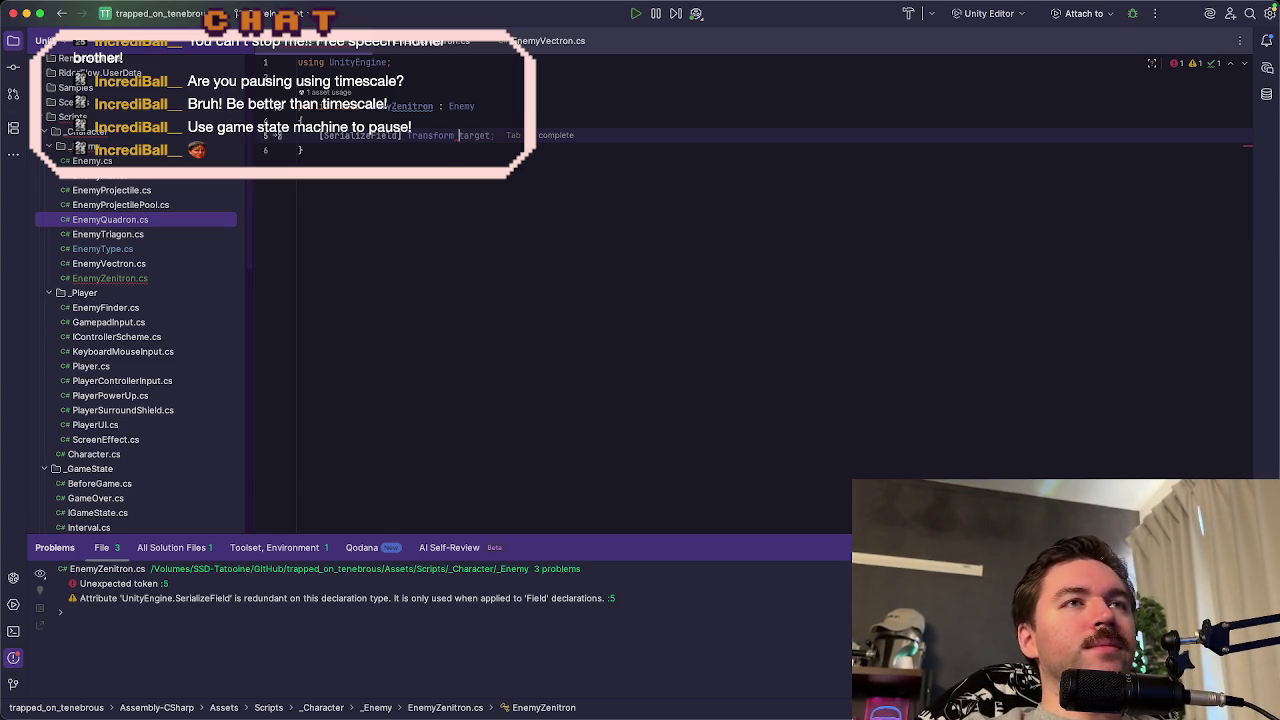
pyautogui.write('_')
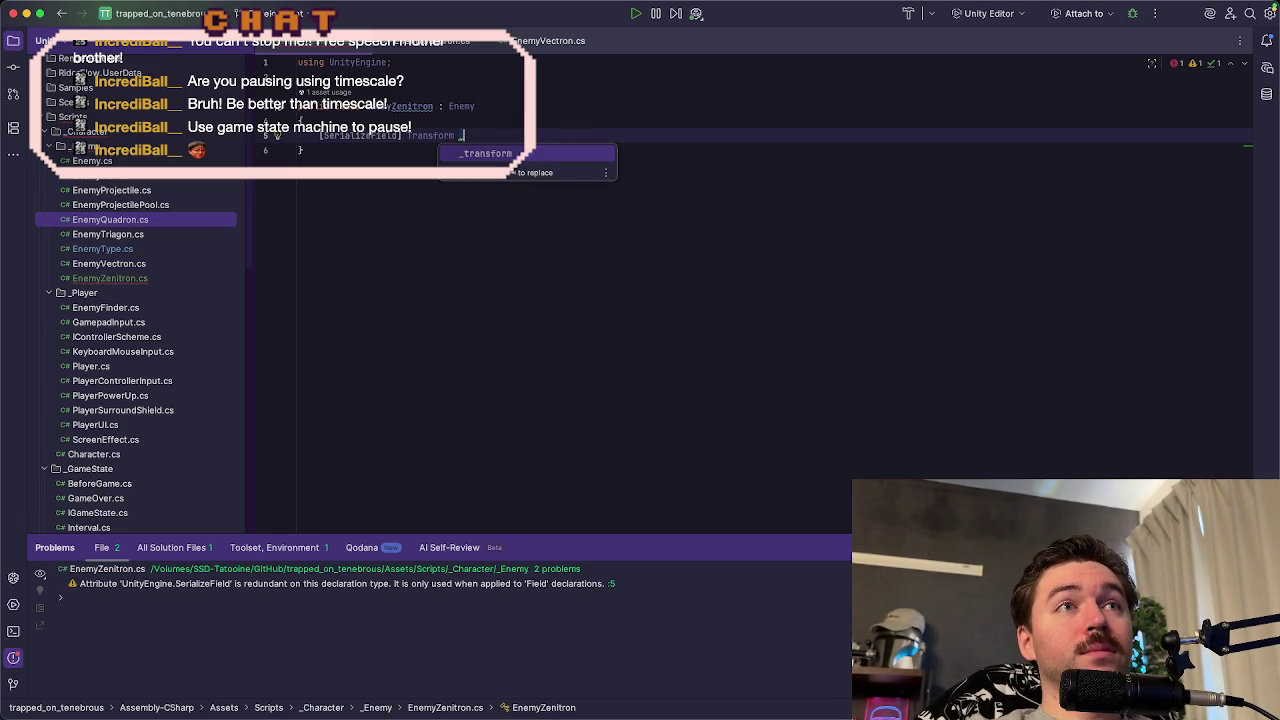
pyautogui.write('muzzle')
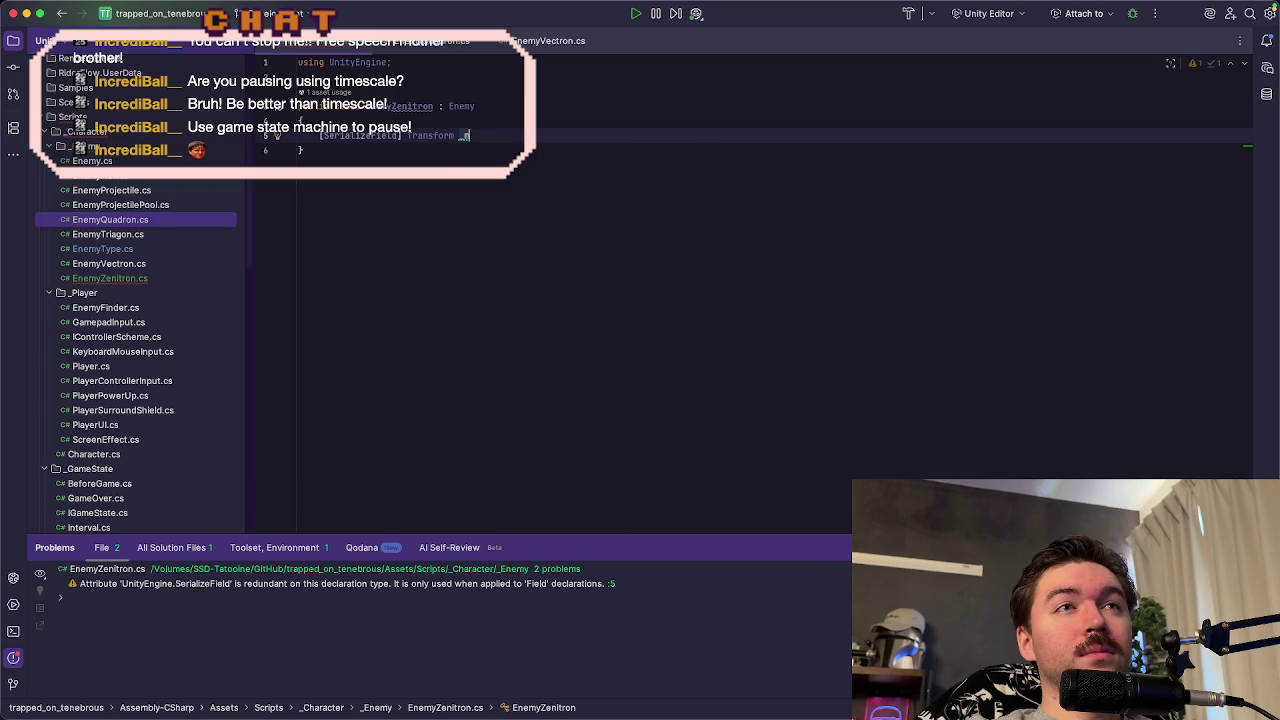
pyautogui.press('Tab')
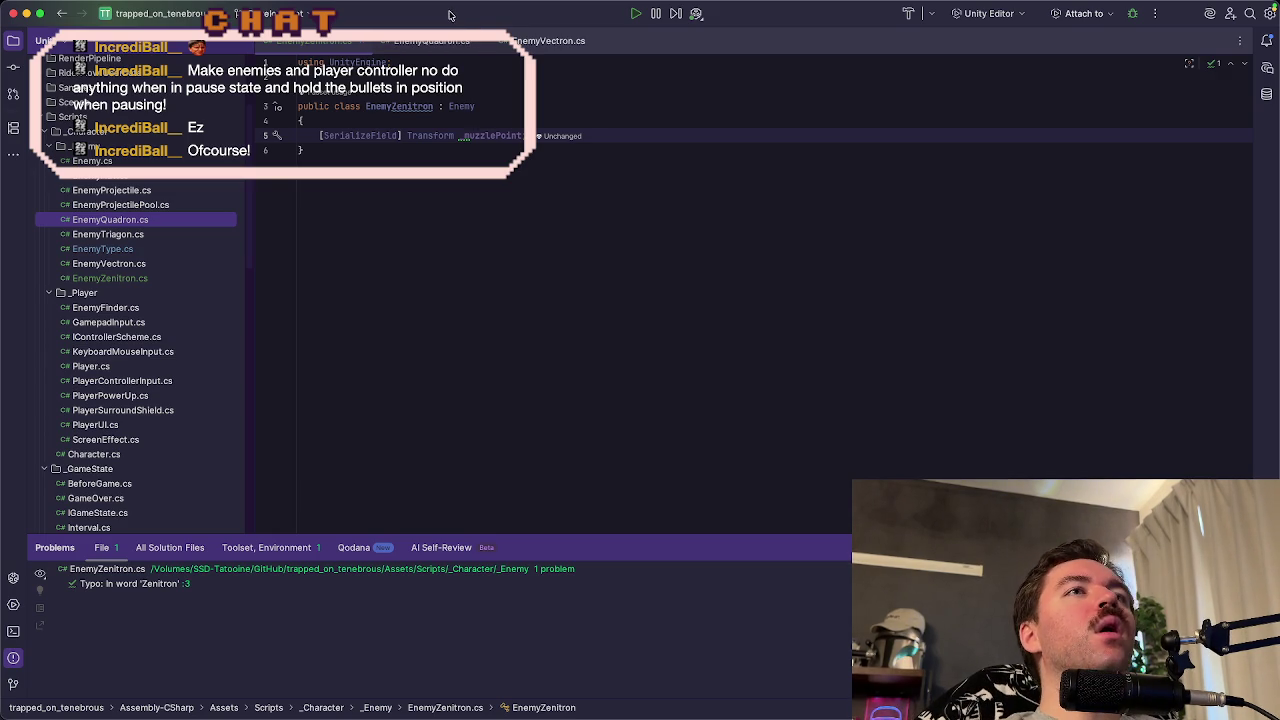
pyautogui.scroll(-2, 160, 318)
# - Change Time.timeScale in Pause.cs's Enter to 1f and start play mode in Unity
pyautogui.scroll(-6, 158, 318)
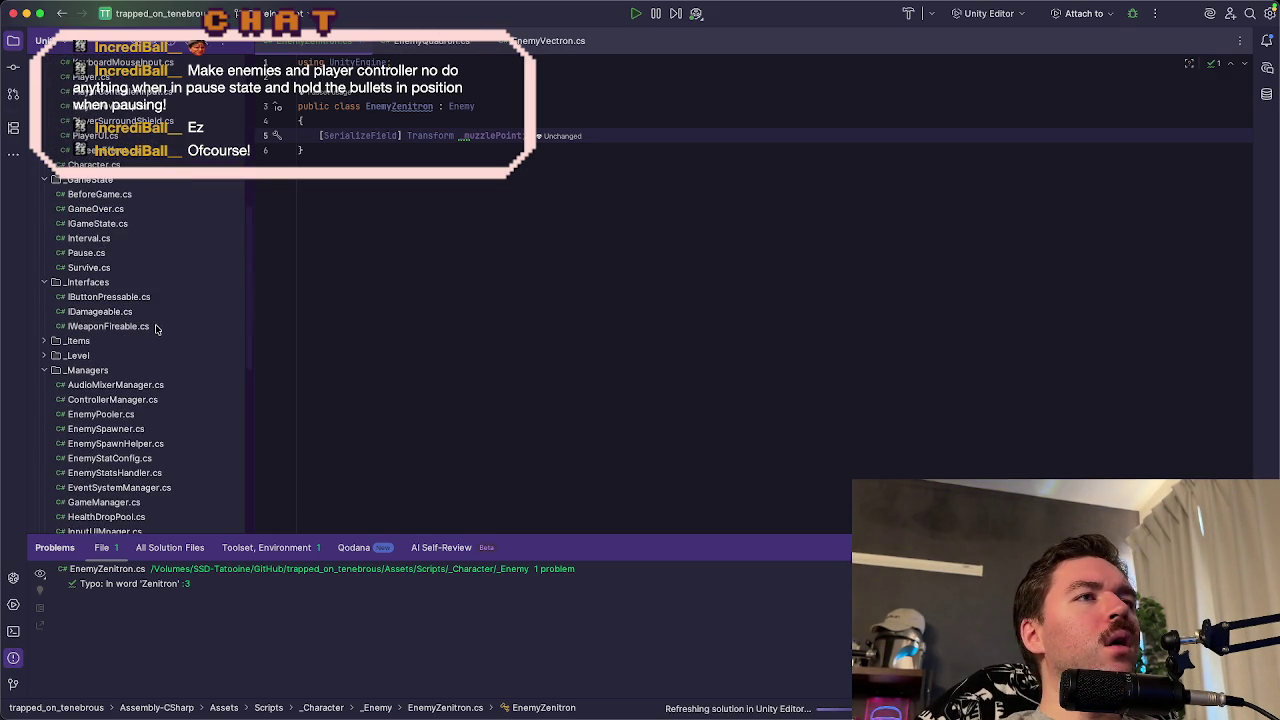
pyautogui.click(115, 257)
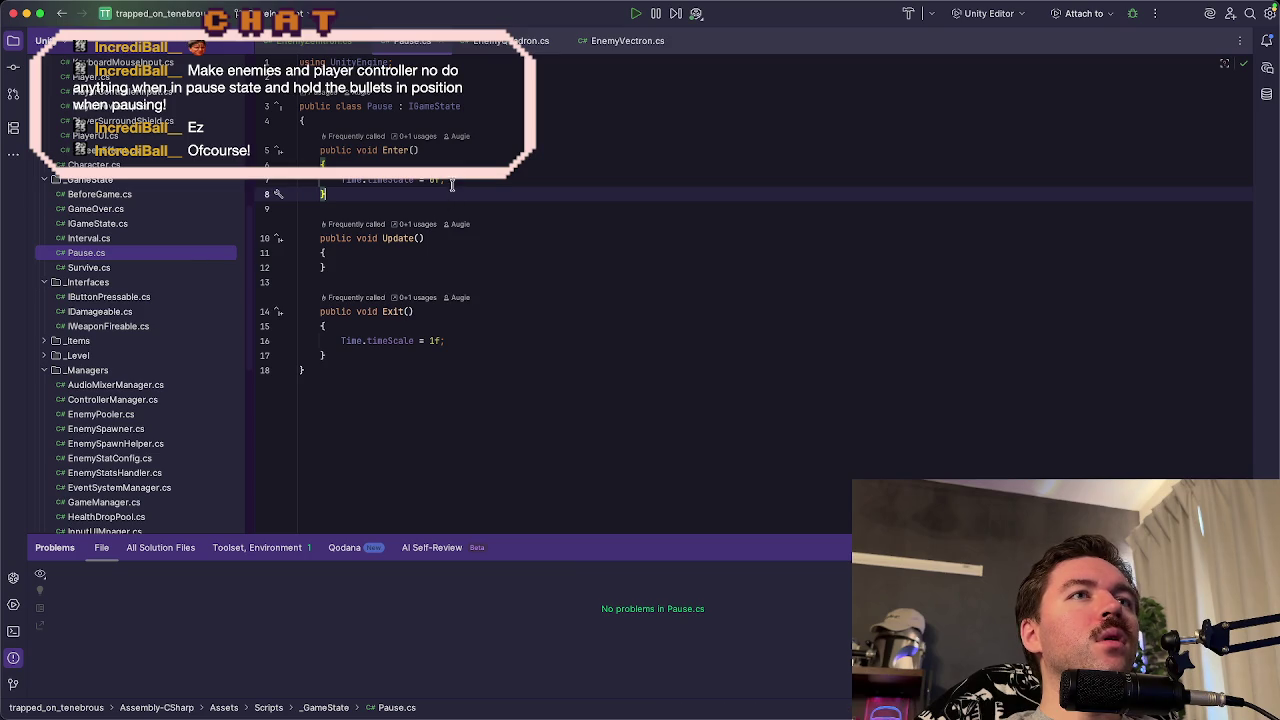
pyautogui.click(441, 181)
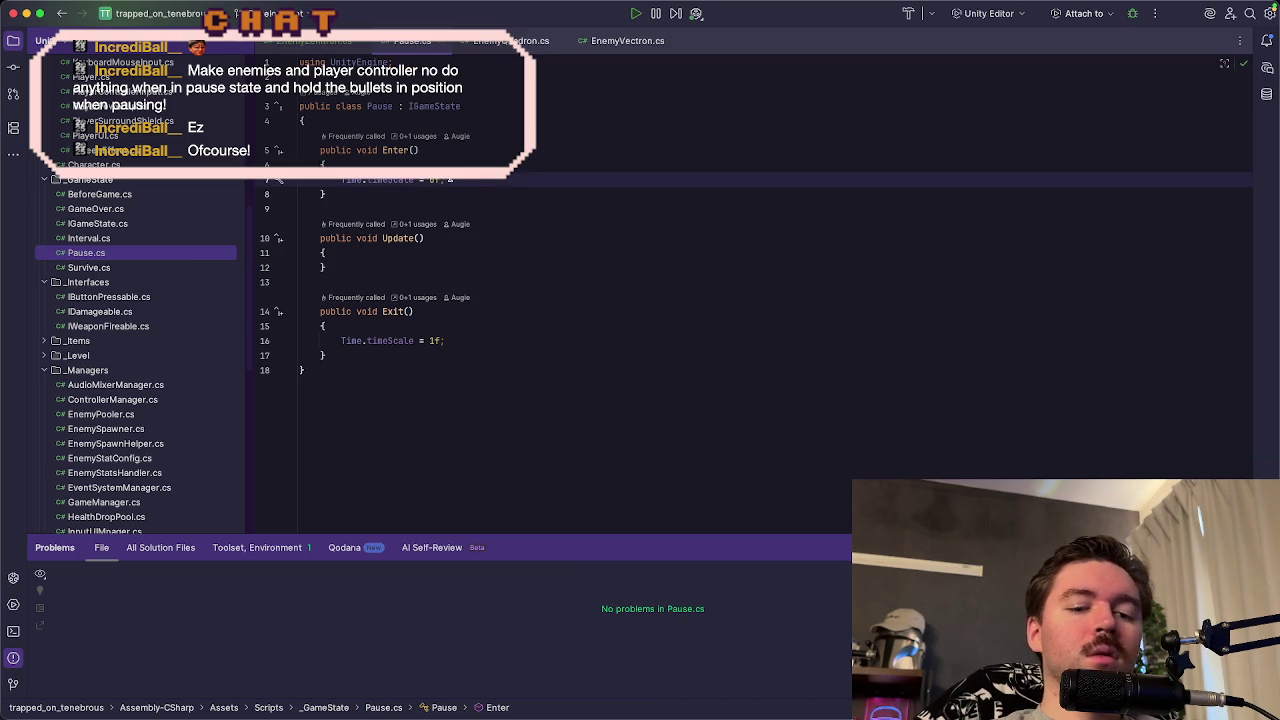
pyautogui.write('1')
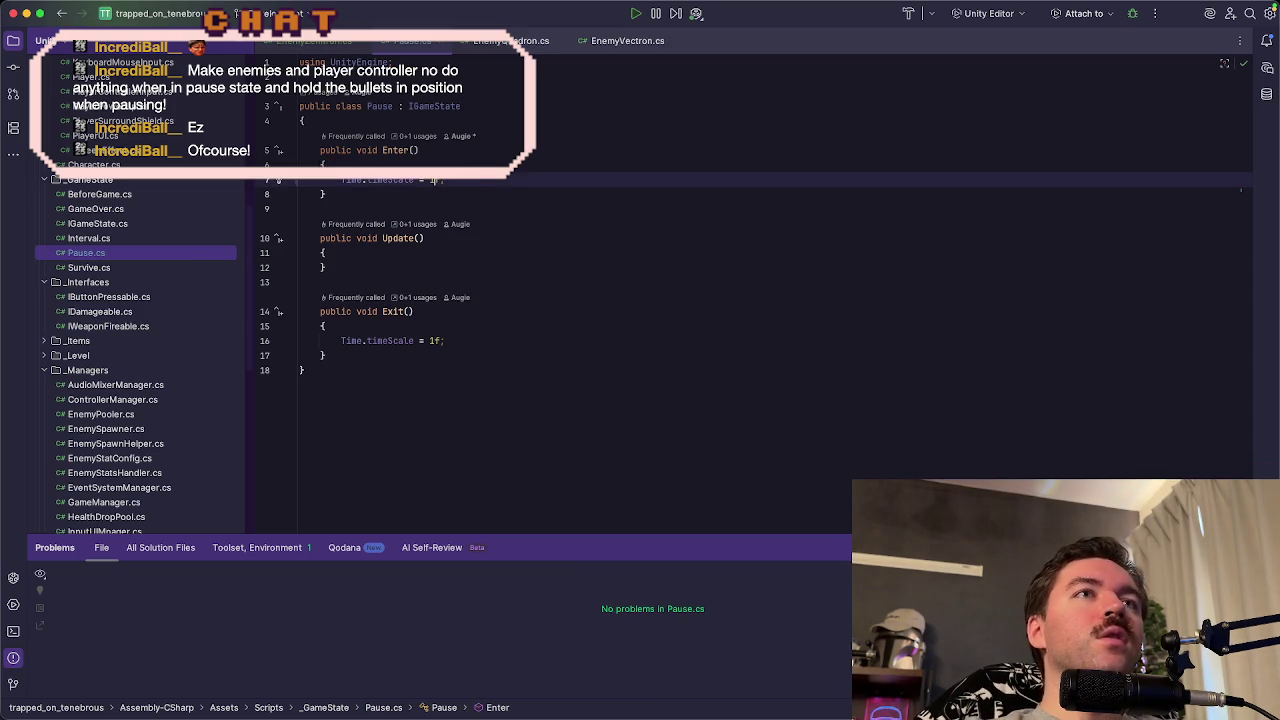
pyautogui.click(635, 13)
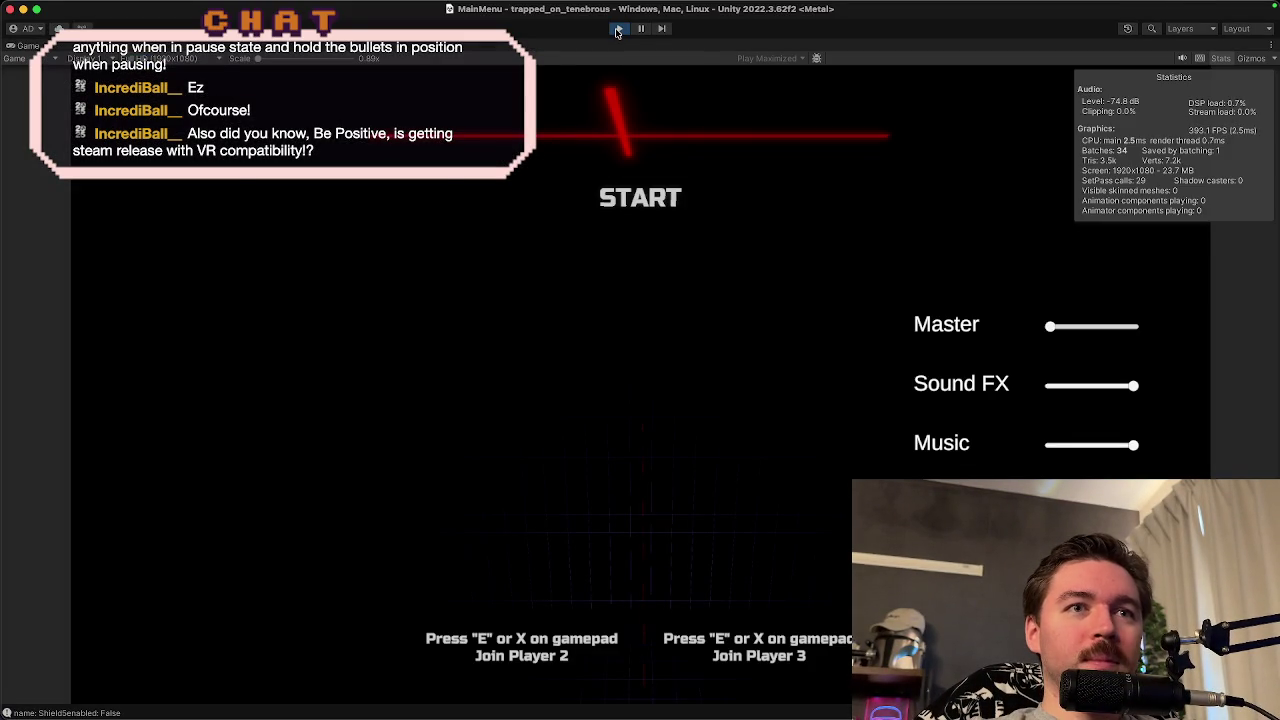
# - Start TestLevel1, pause and resume with Escape twice, then stop play mode
pyautogui.press('Return')
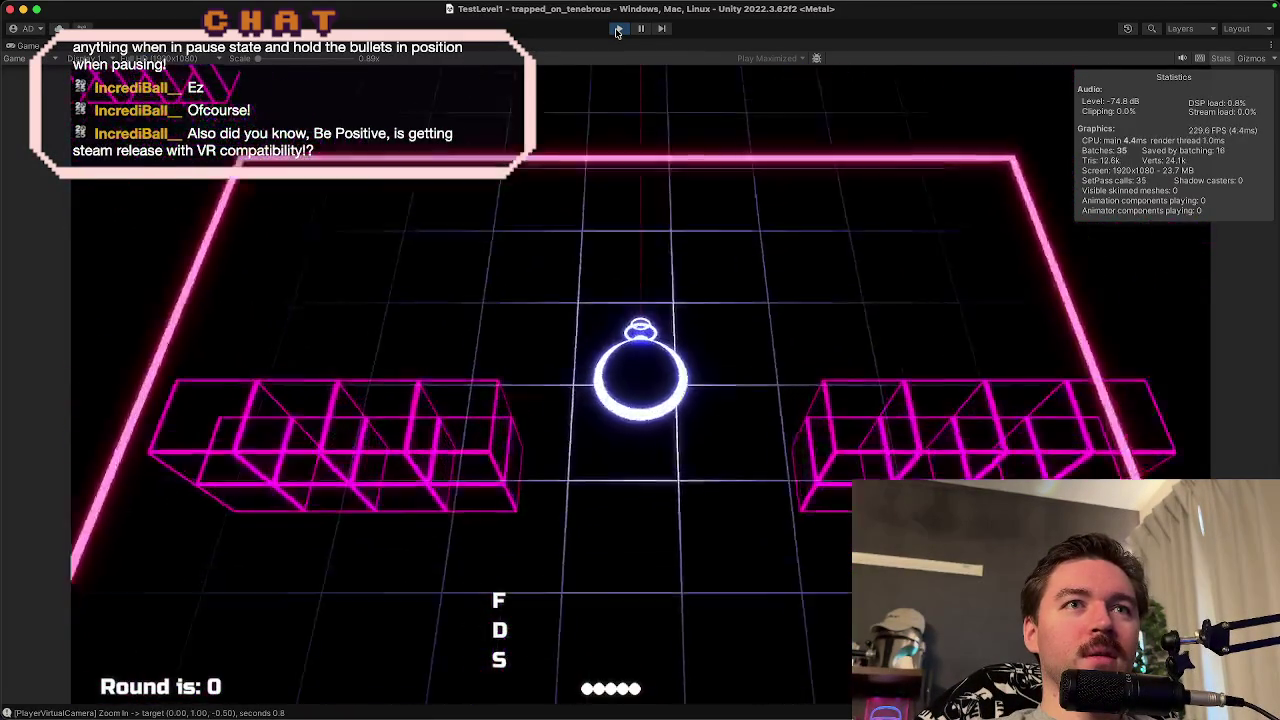
pyautogui.press('Escape')
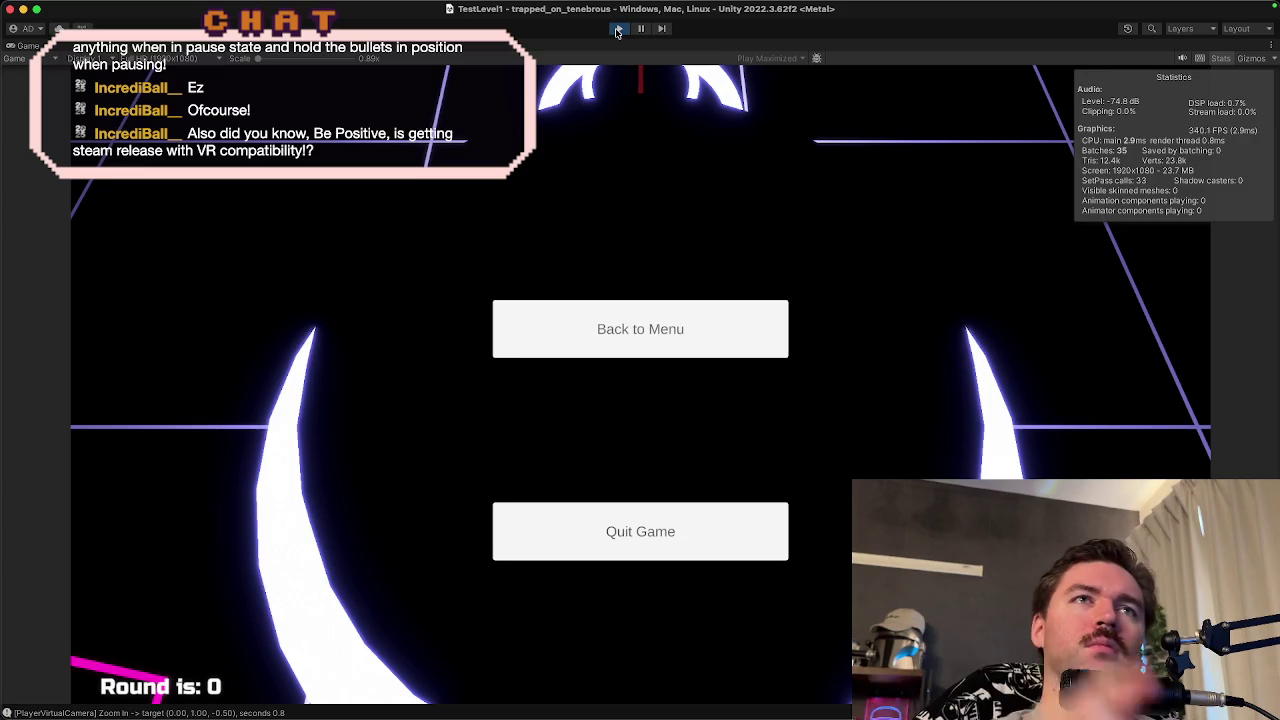
pyautogui.press('Escape')
pyautogui.press('d')
pyautogui.press('Escape')
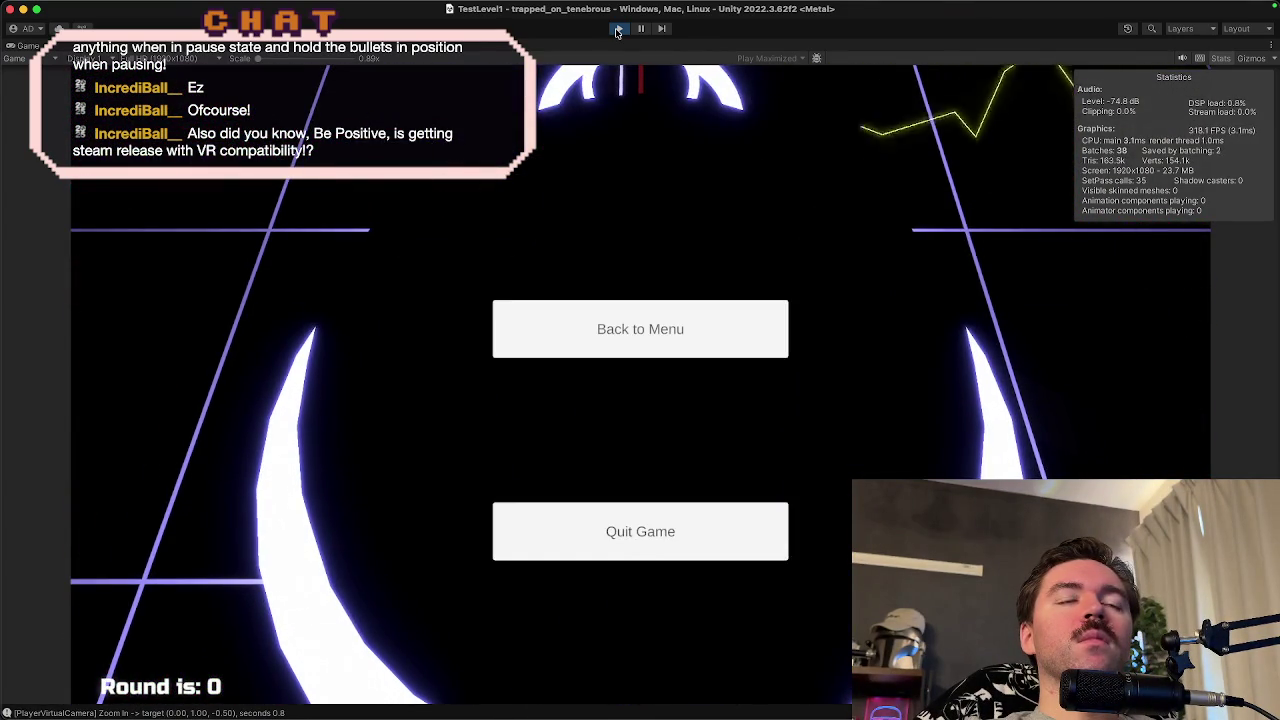
pyautogui.press('Escape')
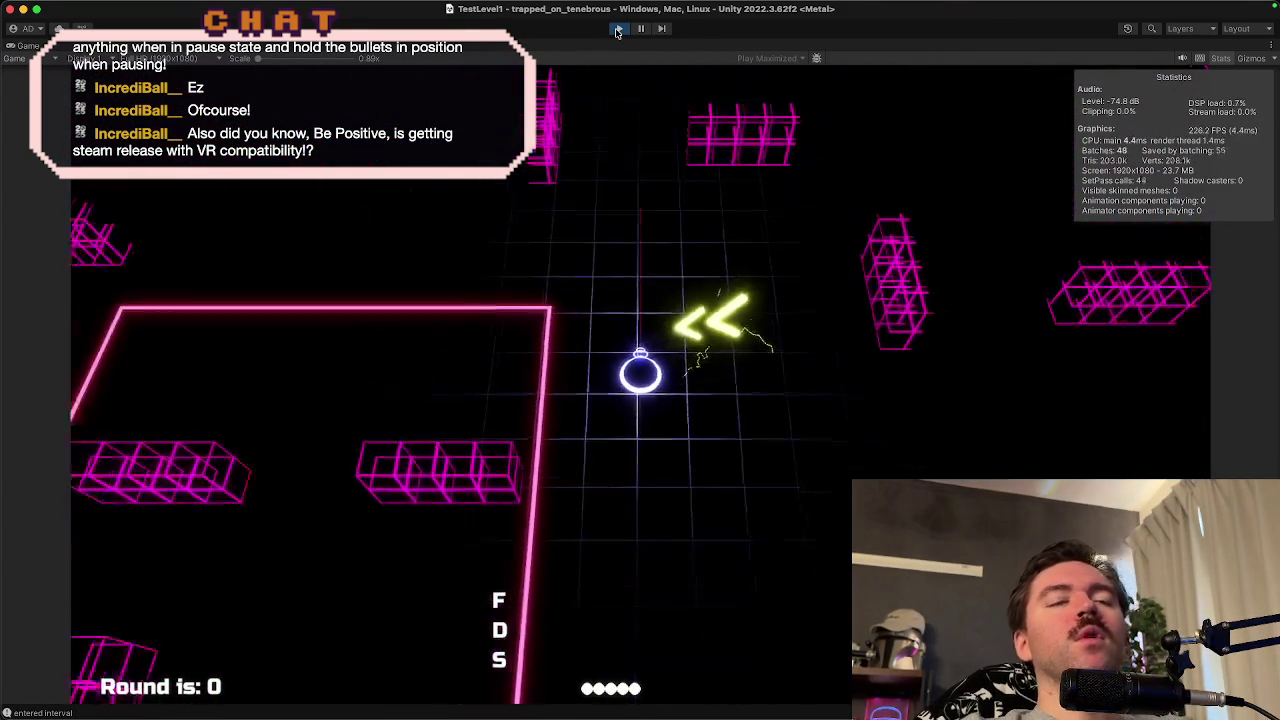
pyautogui.click(617, 31)
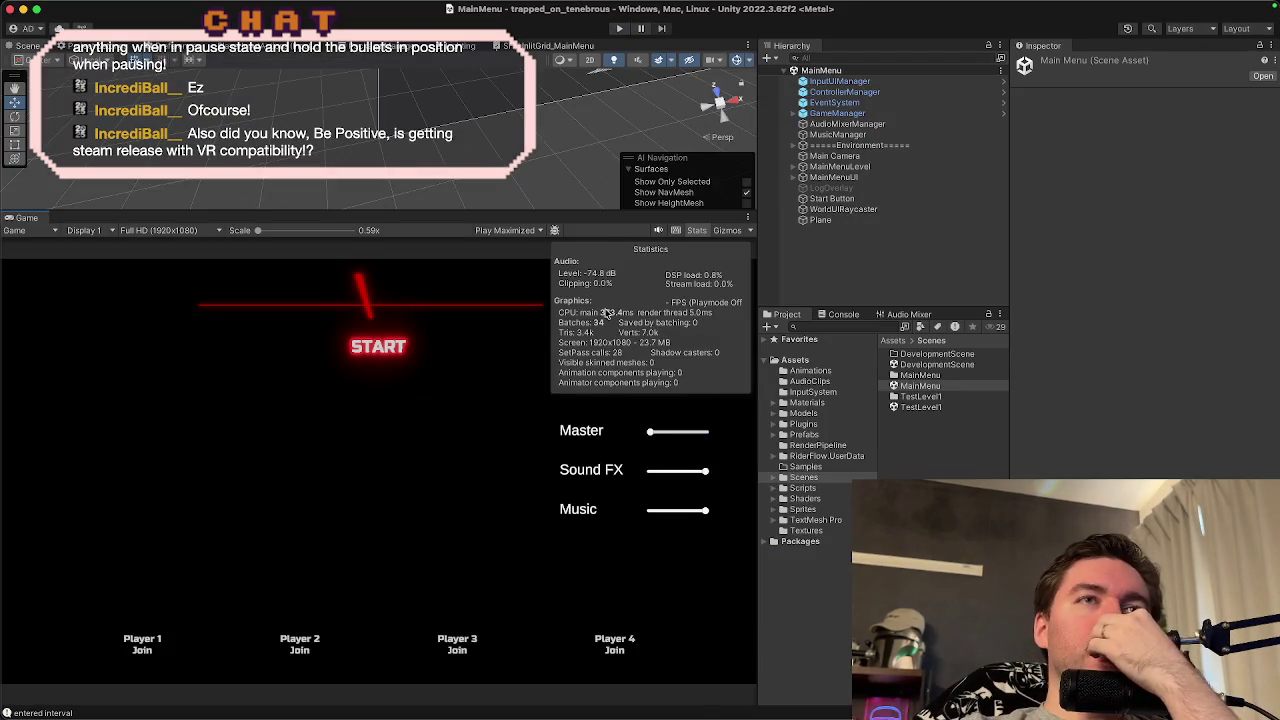
# - Restore Time.timeScale to 0f in Pause.cs's Enter and switch to EnemyZenitron.cs
pyautogui.moveTo(690, 710)
pyautogui.click(750, 690)
pyautogui.write('0f;')
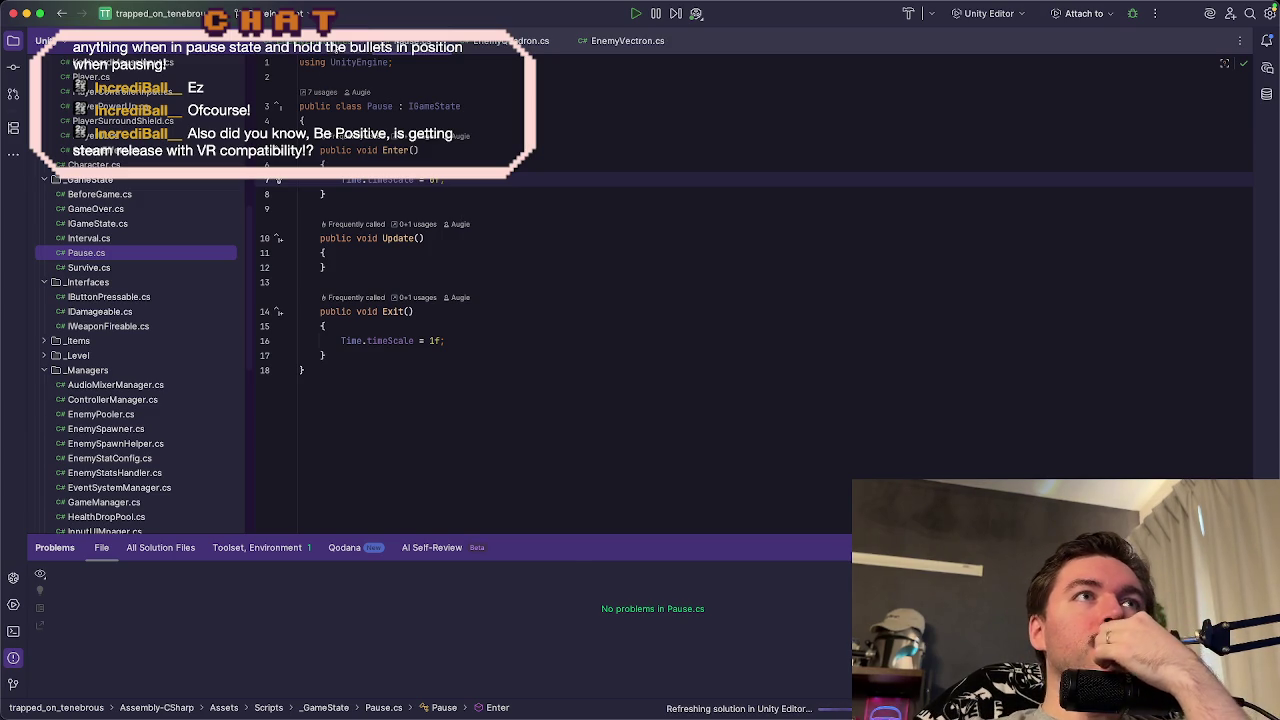
pyautogui.hotkey('ctrl', 'Tab')
# - Inspect the EventSystem object's settings in Unity, then return to Rider's editor
pyautogui.moveTo(700, 714)
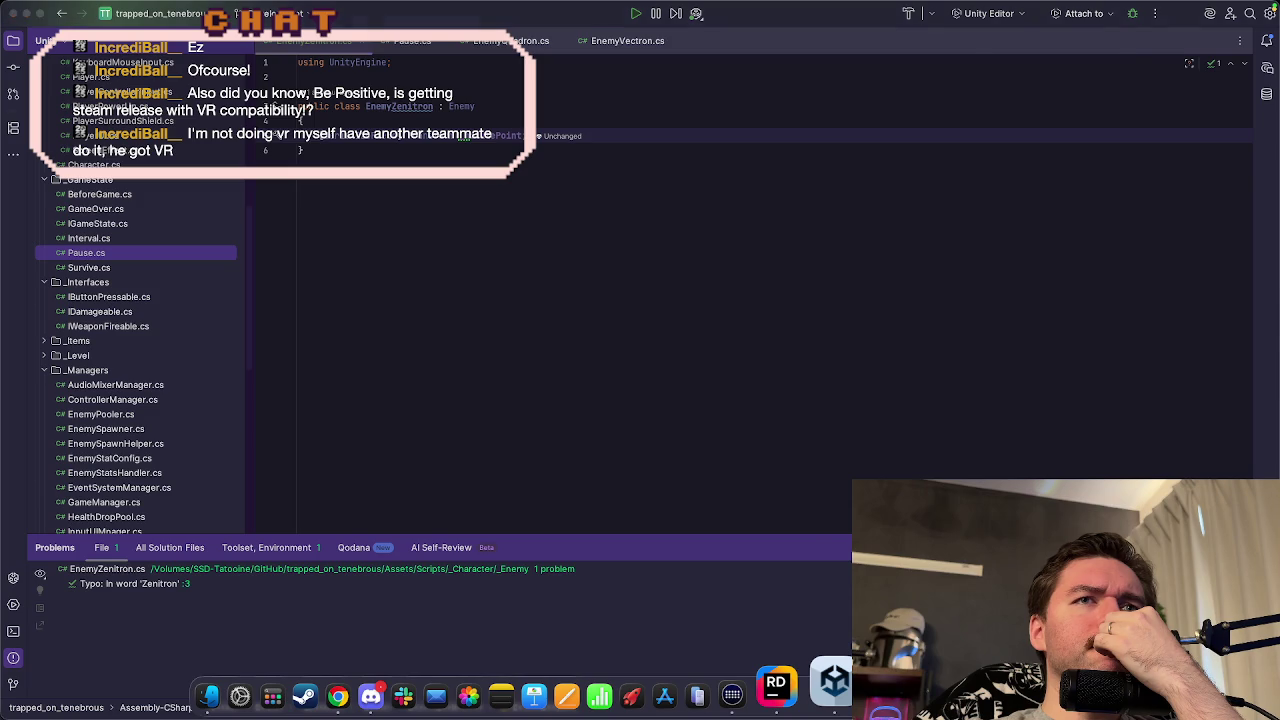
pyautogui.click(833, 683)
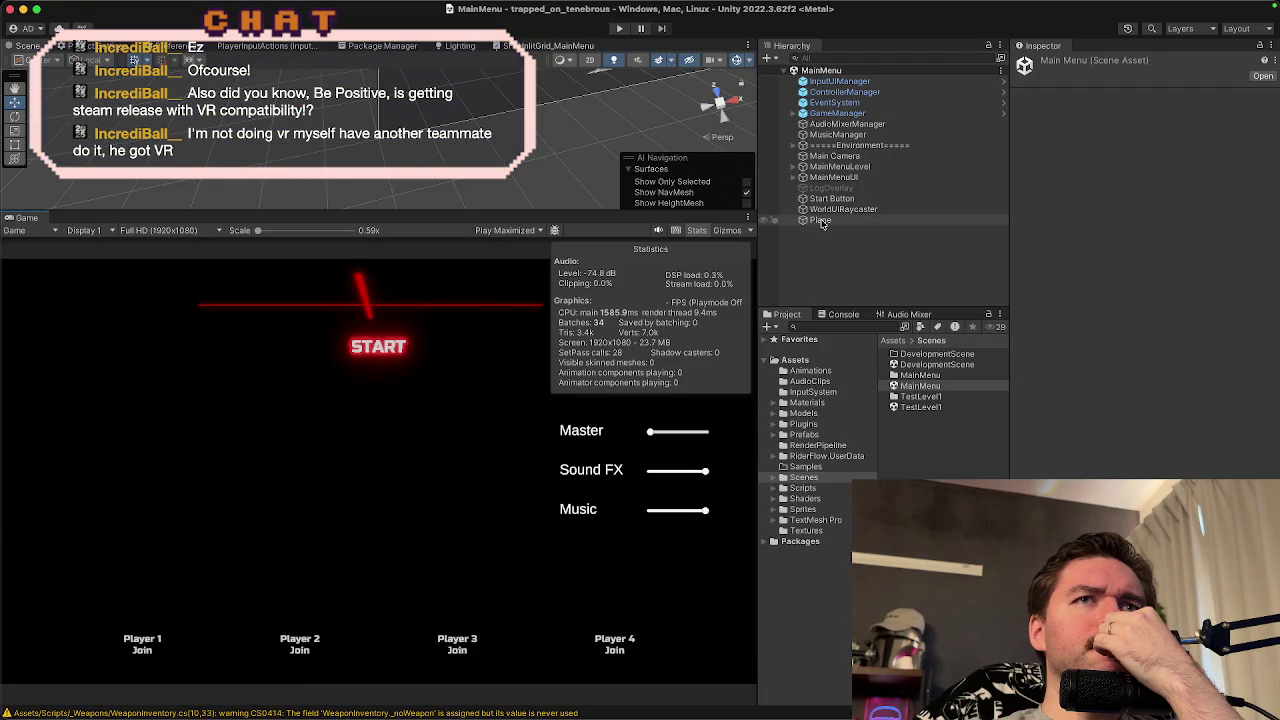
pyautogui.click(828, 104)
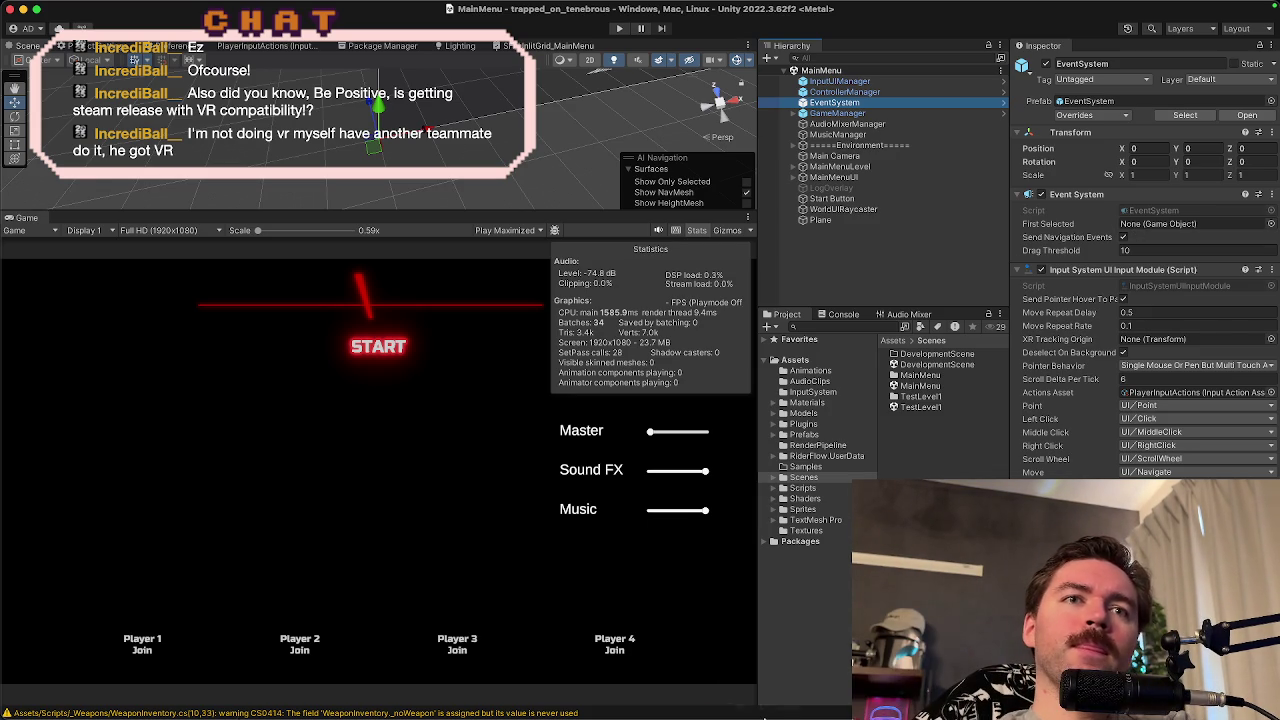
pyautogui.moveTo(690, 695)
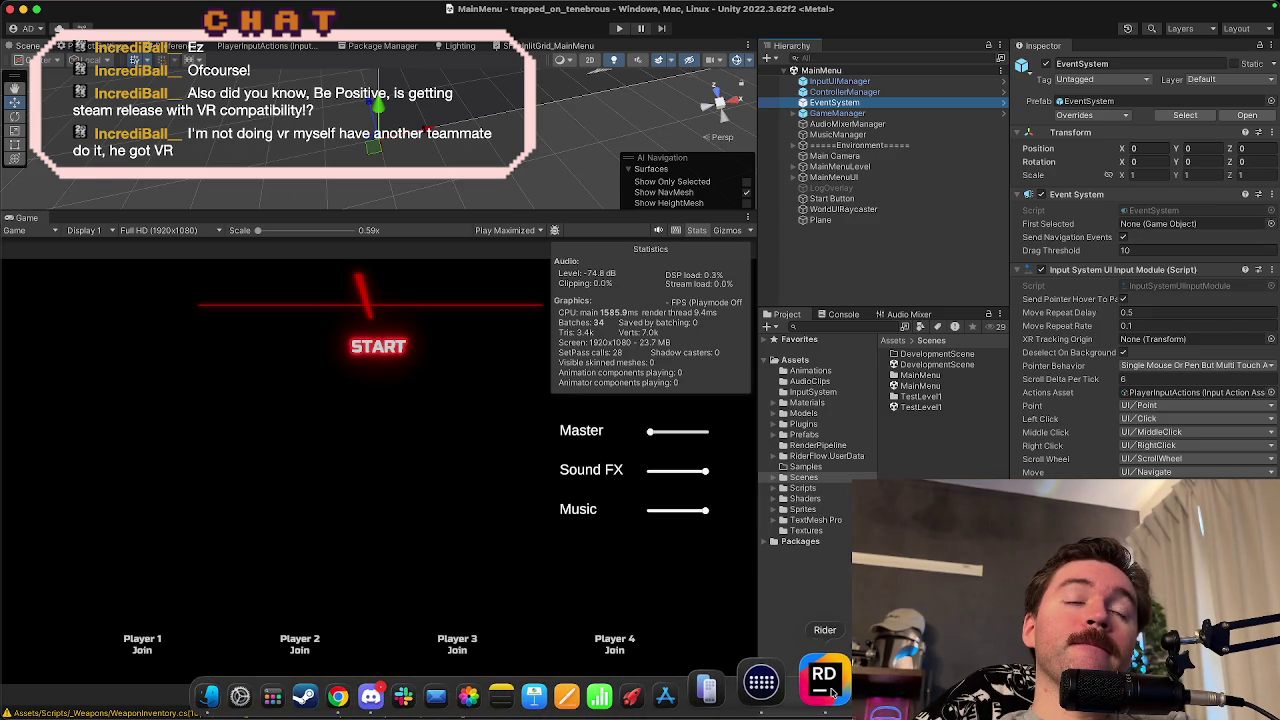
pyautogui.click(832, 693)
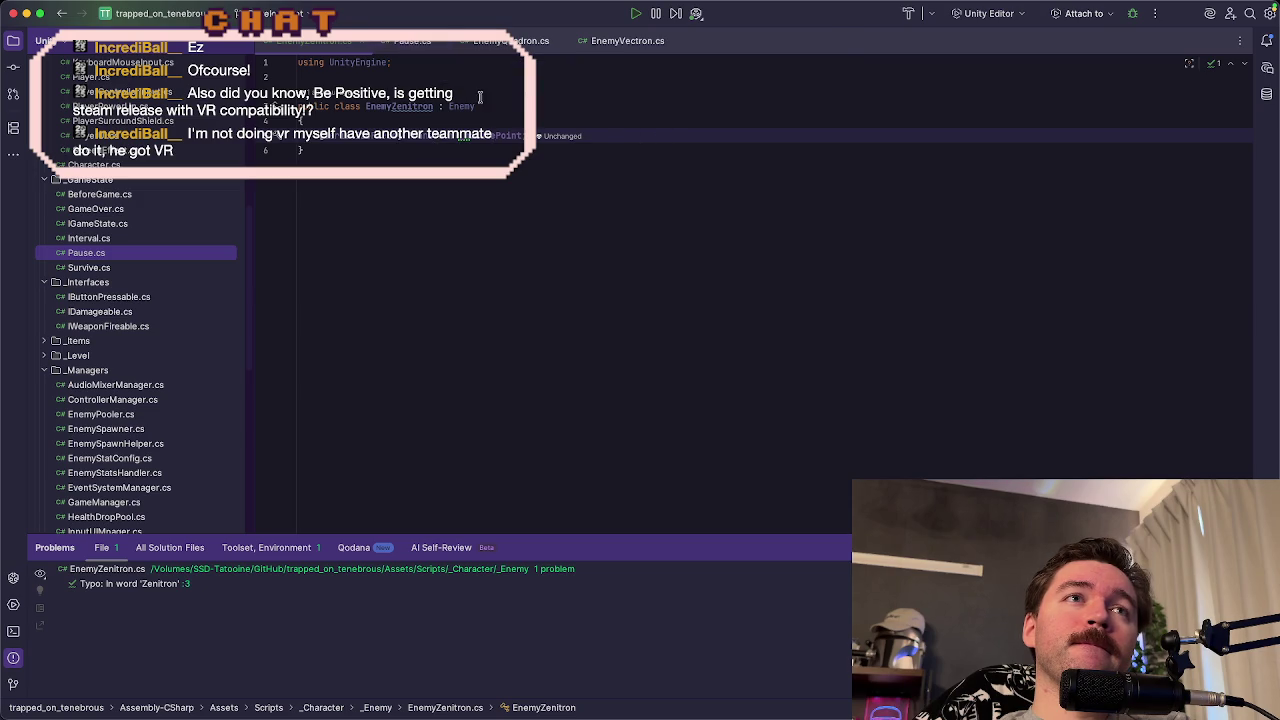
pyautogui.click(657, 159)
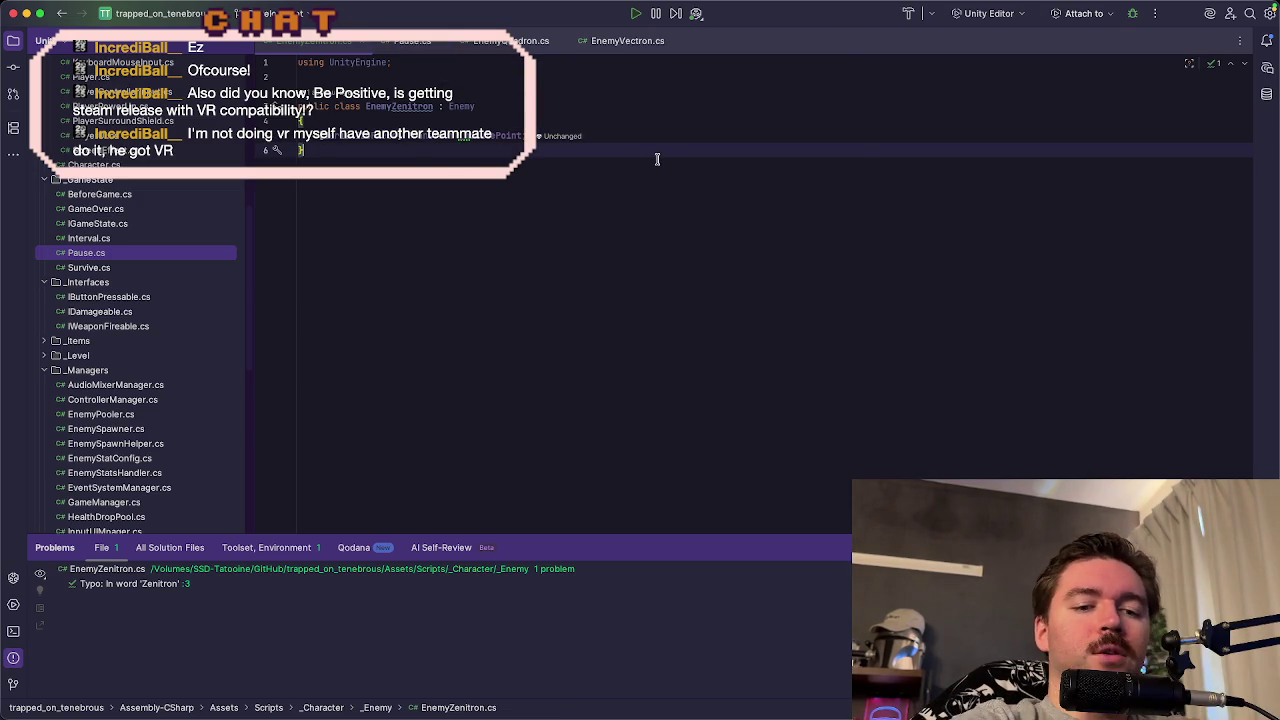
# - Search the solution for _firstSelected, open it in PlayerUI.cs, and find its second use
pyautogui.press('shift')
pyautogui.press('shift')
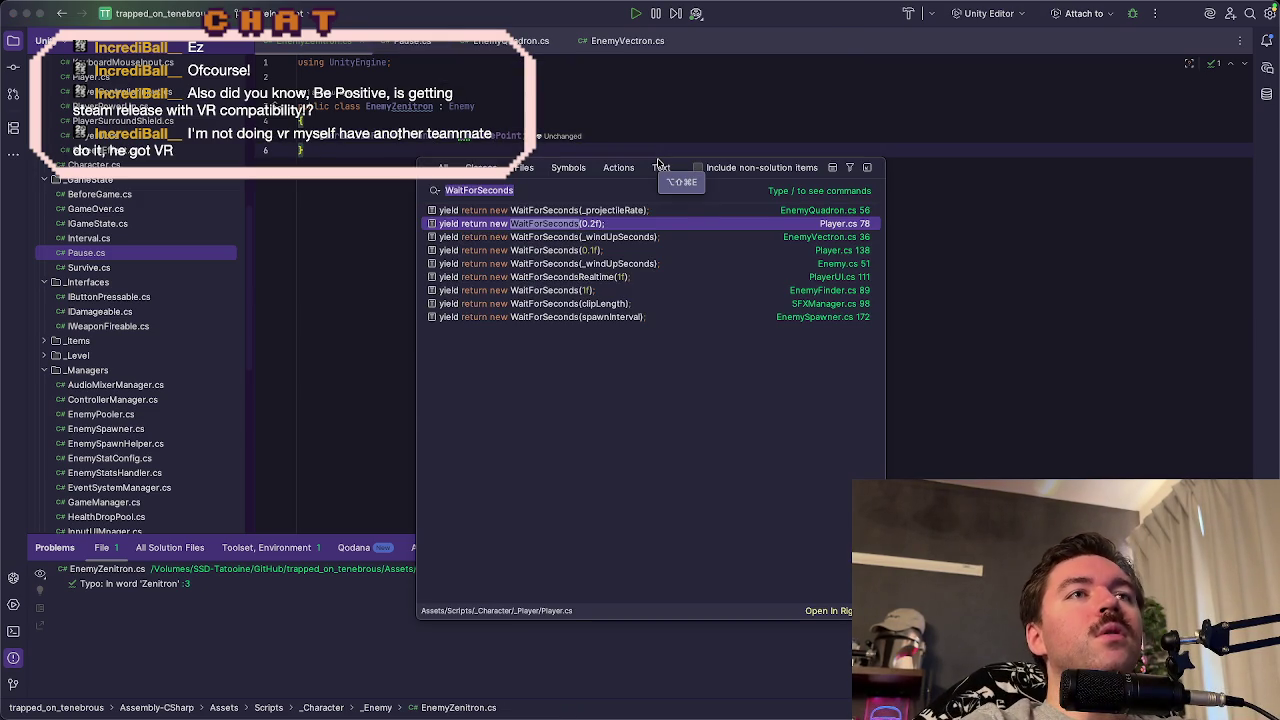
pyautogui.write('first')
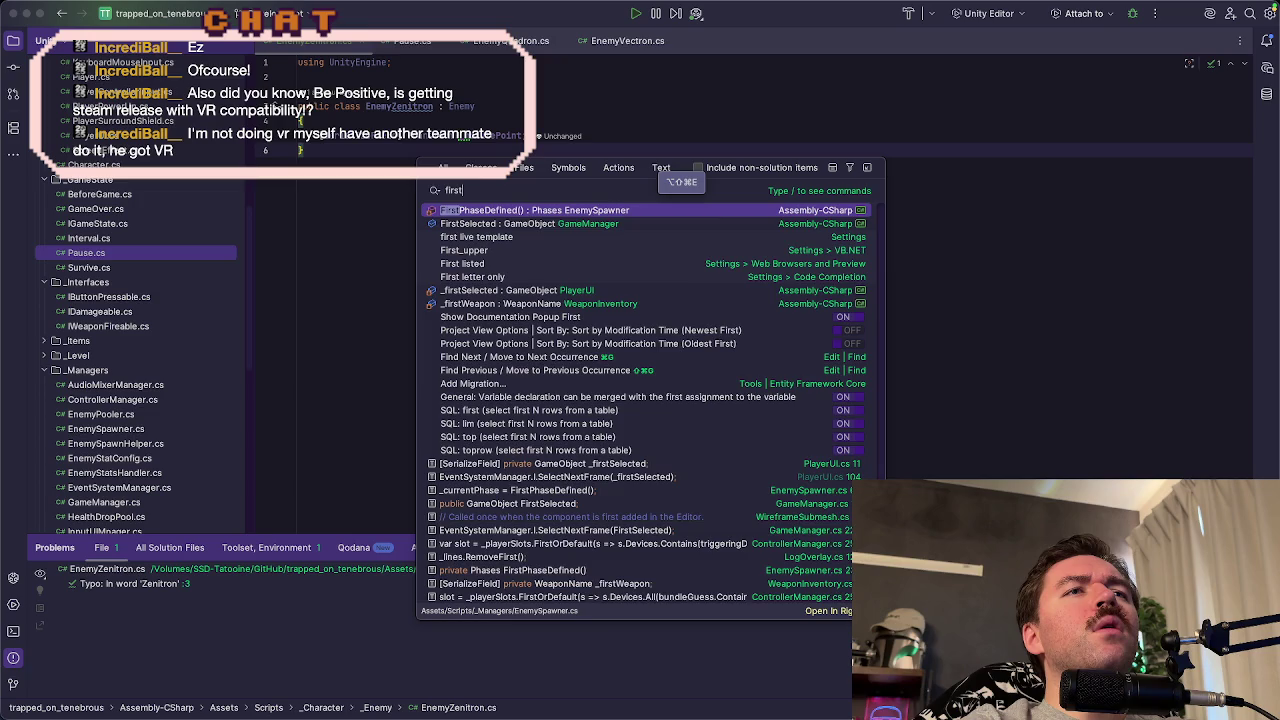
pyautogui.write('sele')
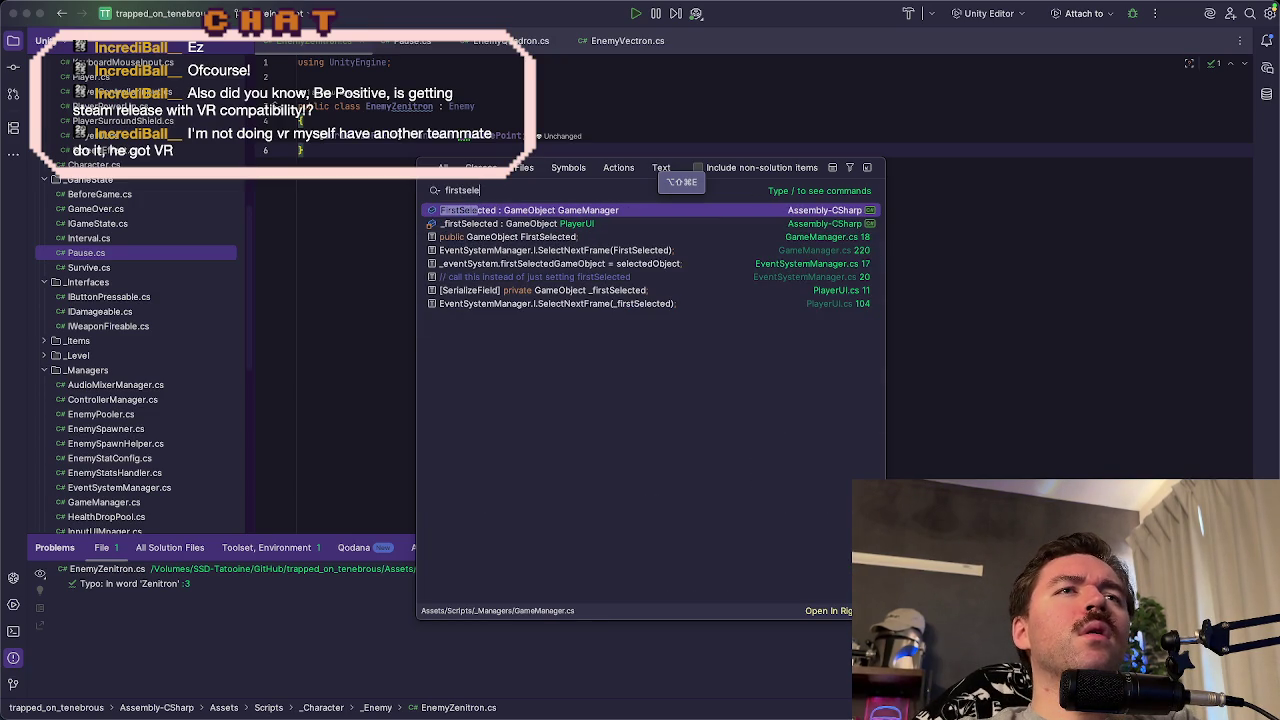
pyautogui.press('Down')
pyautogui.press('Down')
pyautogui.press('Down')
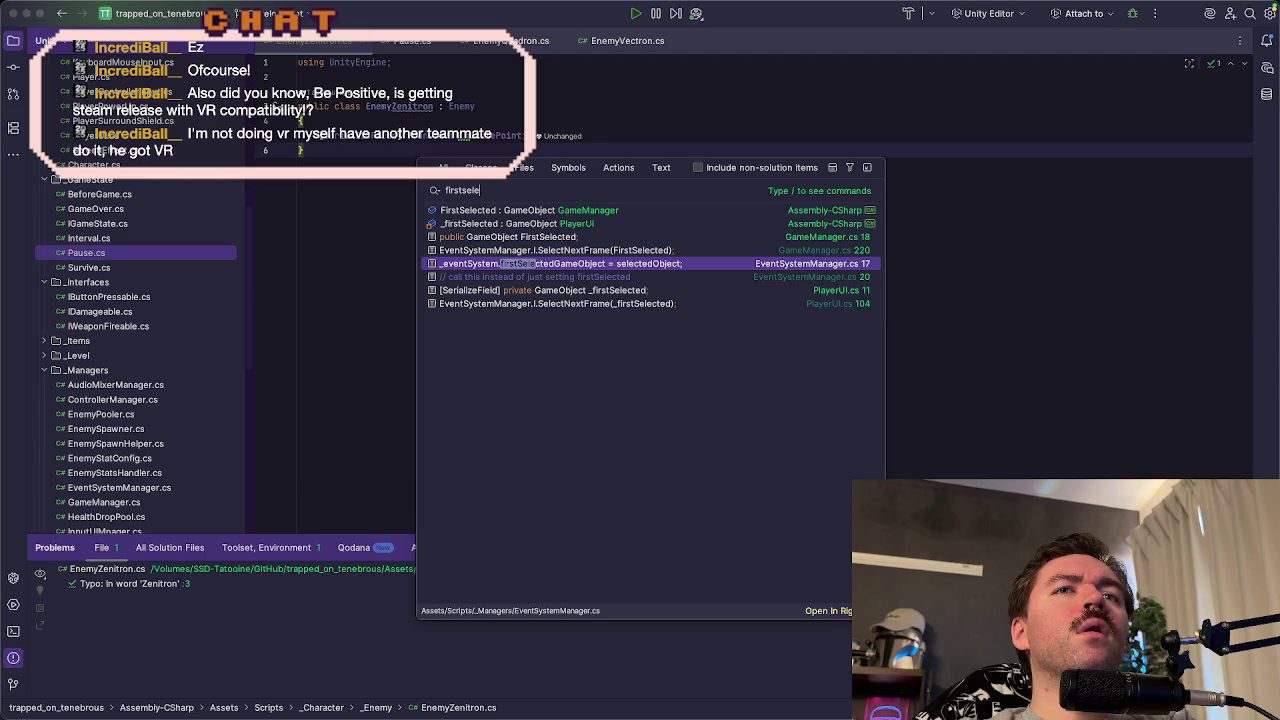
pyautogui.press('Down')
pyautogui.press('Down')
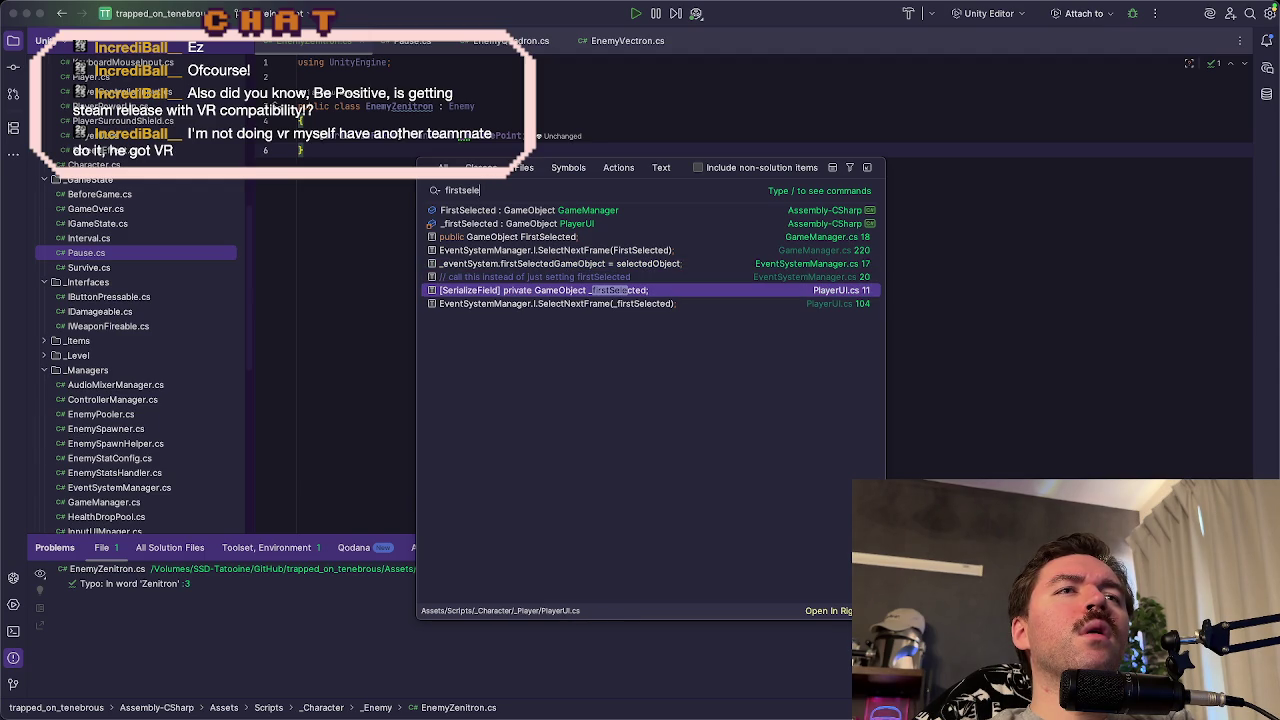
pyautogui.press('Return')
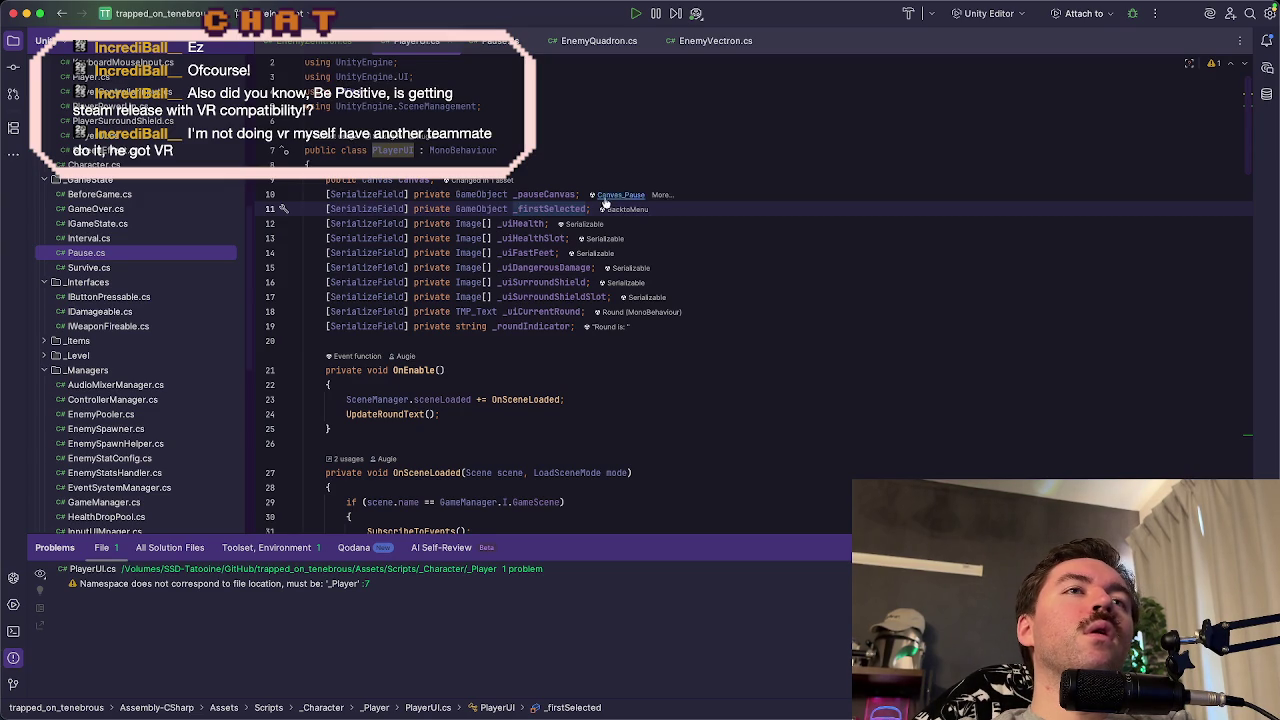
pyautogui.doubleClick(542, 209)
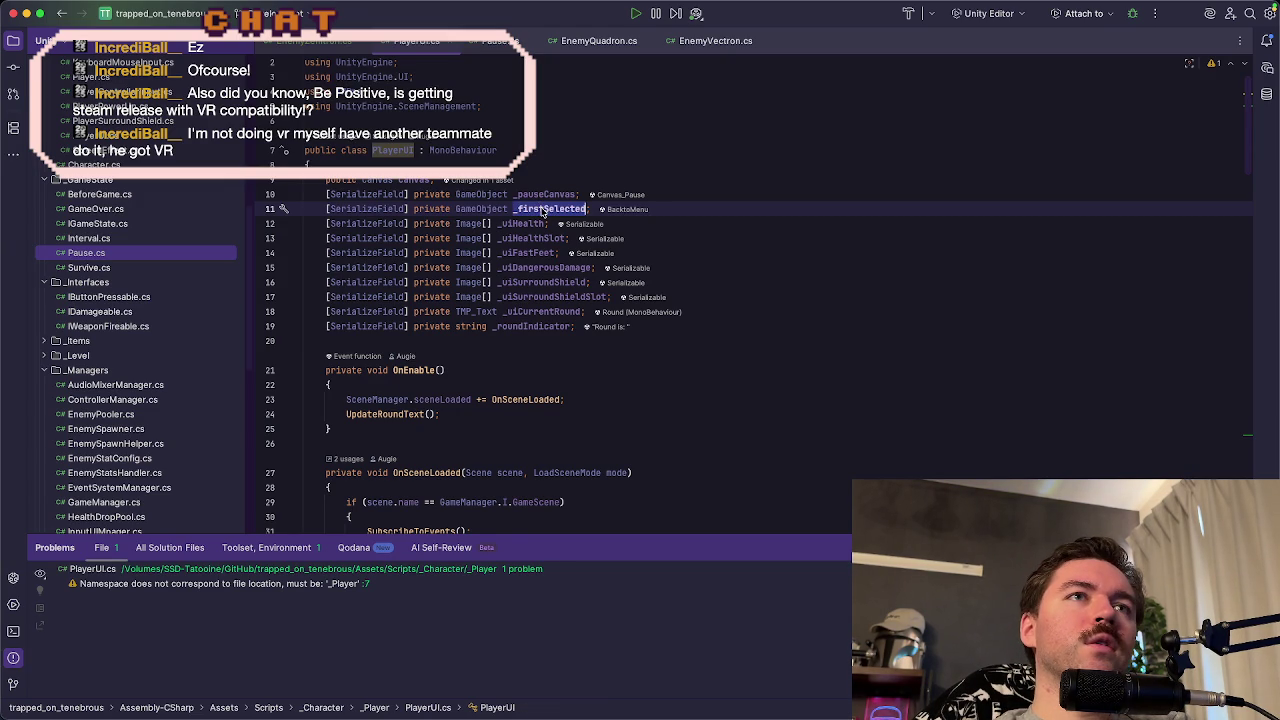
pyautogui.press('super+f')
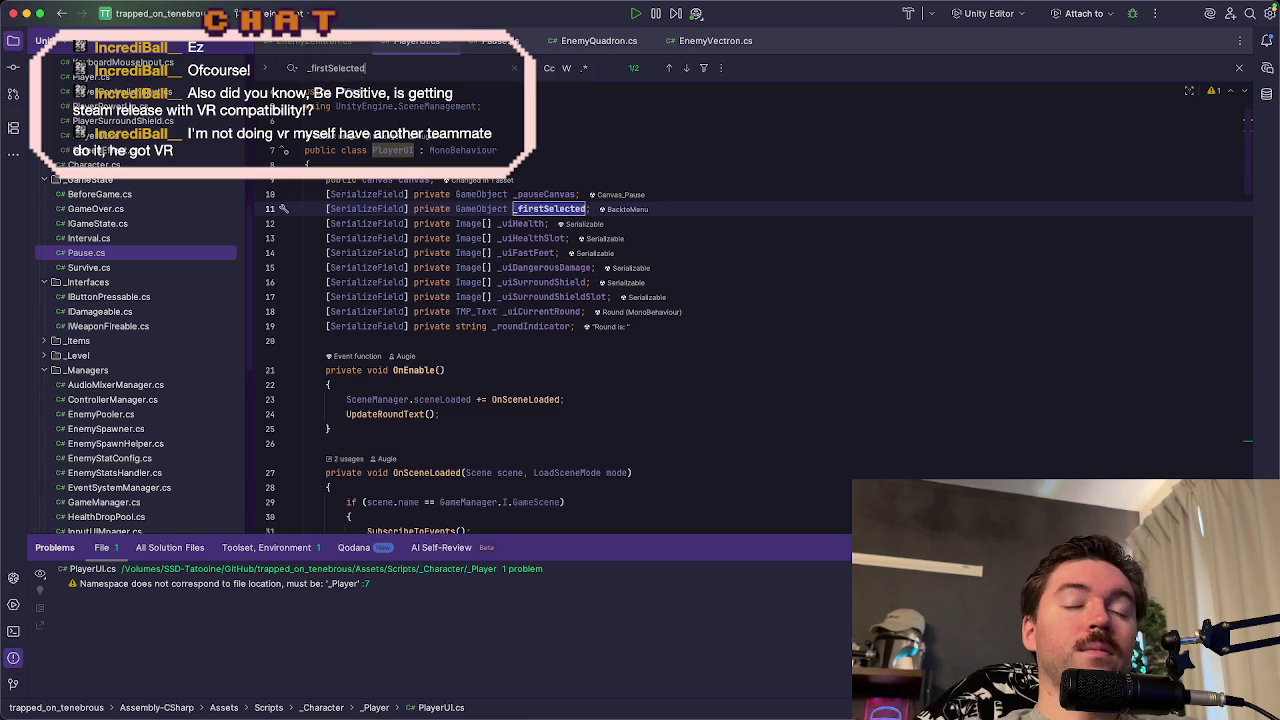
pyautogui.press('Return')
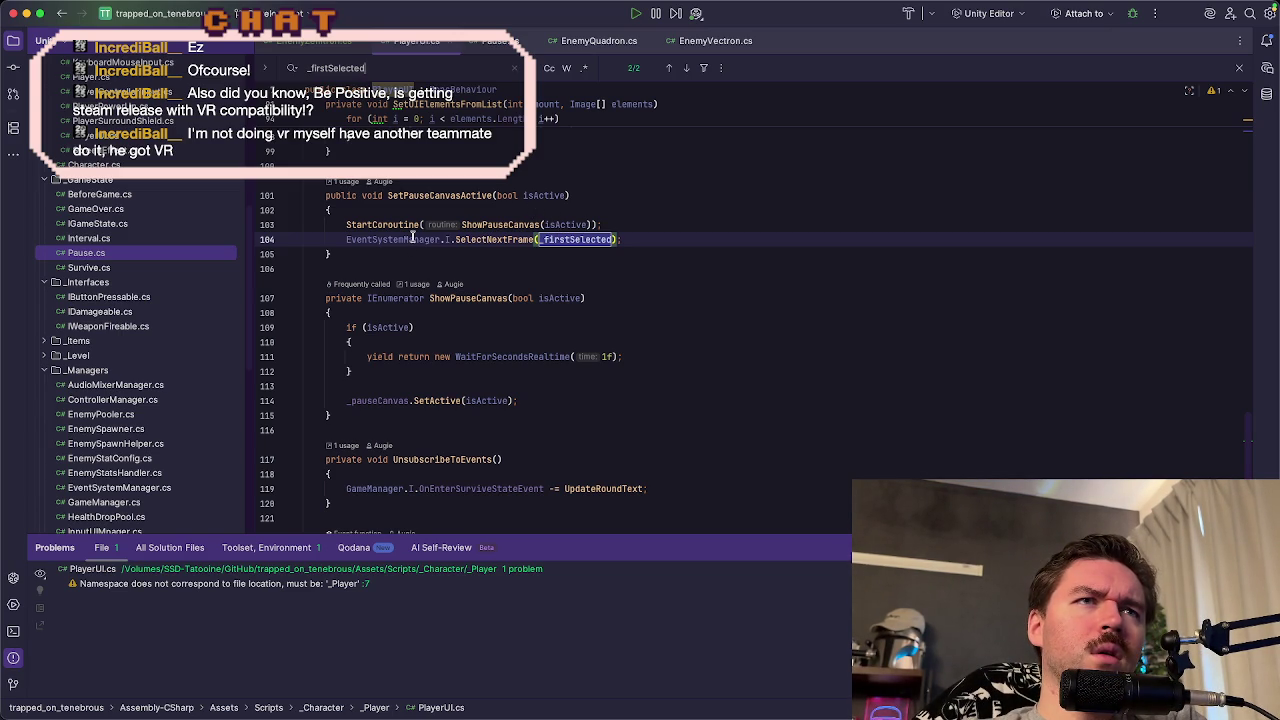
# - Go to the SelectNextFrame call on line 104 and jump to its definition
pyautogui.click(658, 238)
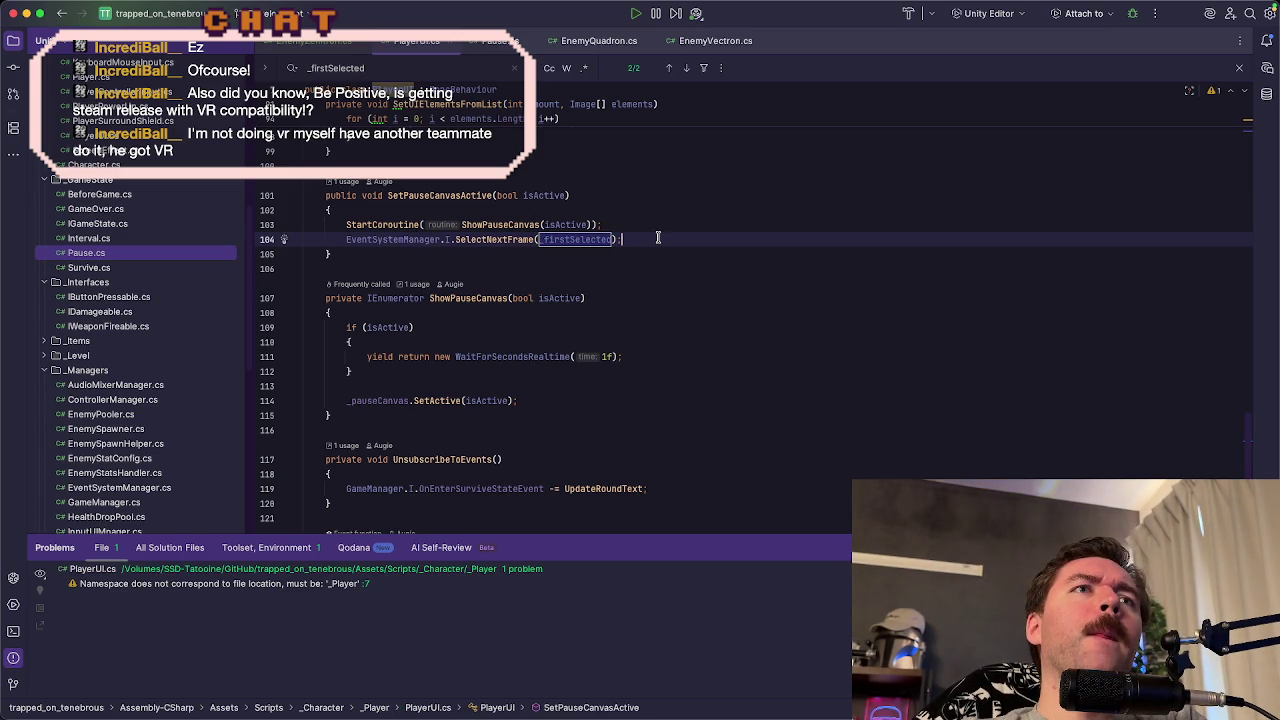
pyautogui.scroll(2, 520, 270)
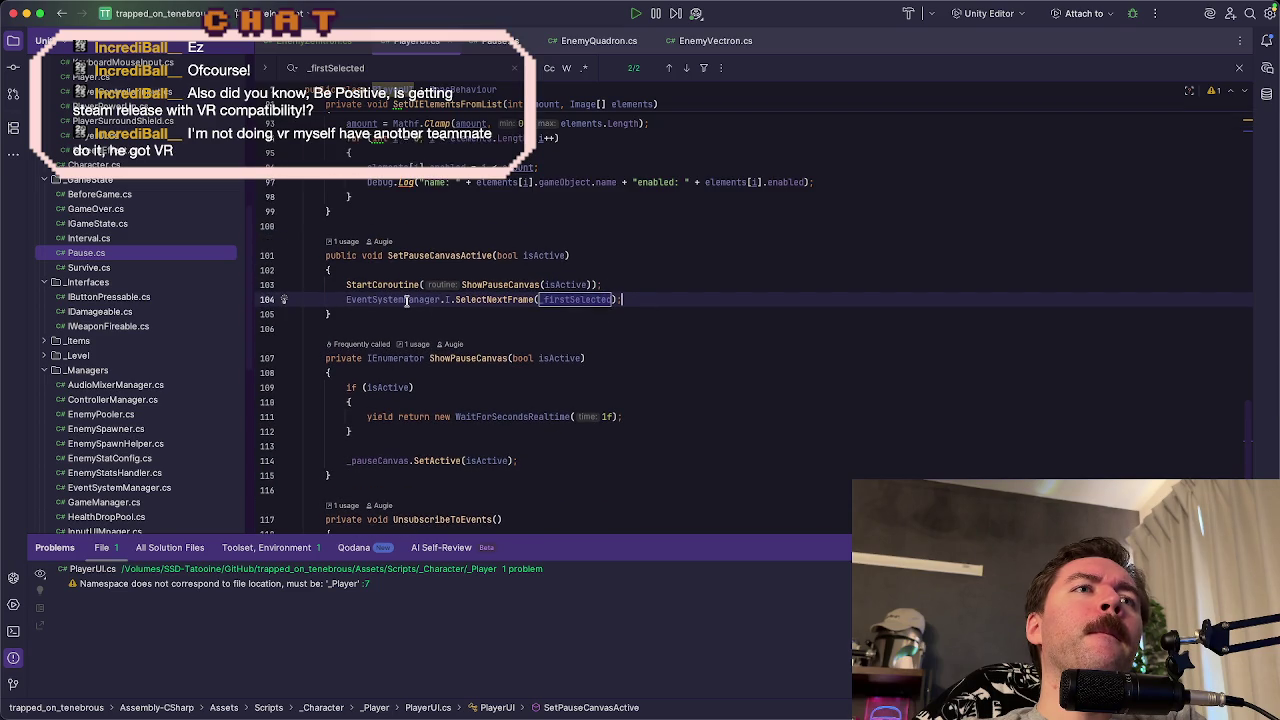
pyautogui.doubleClick(478, 301)
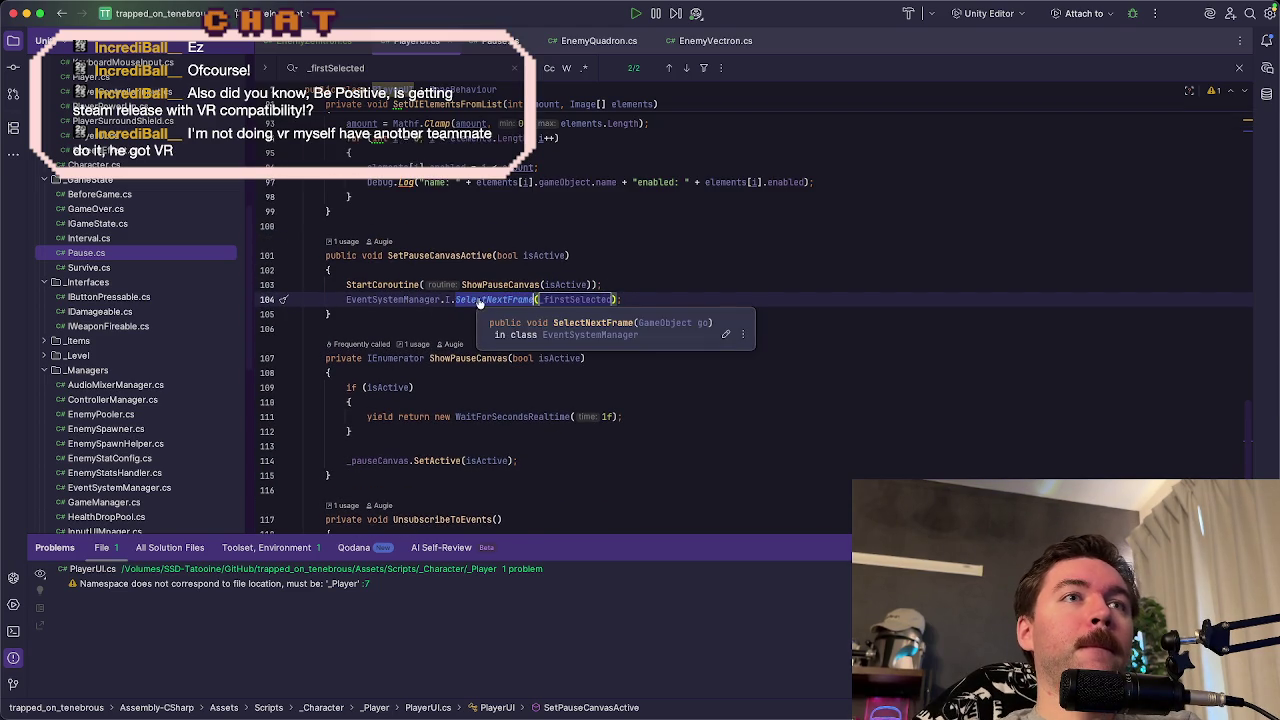
pyautogui.keyDown('super'); pyautogui.click(478, 300); pyautogui.keyUp('super')
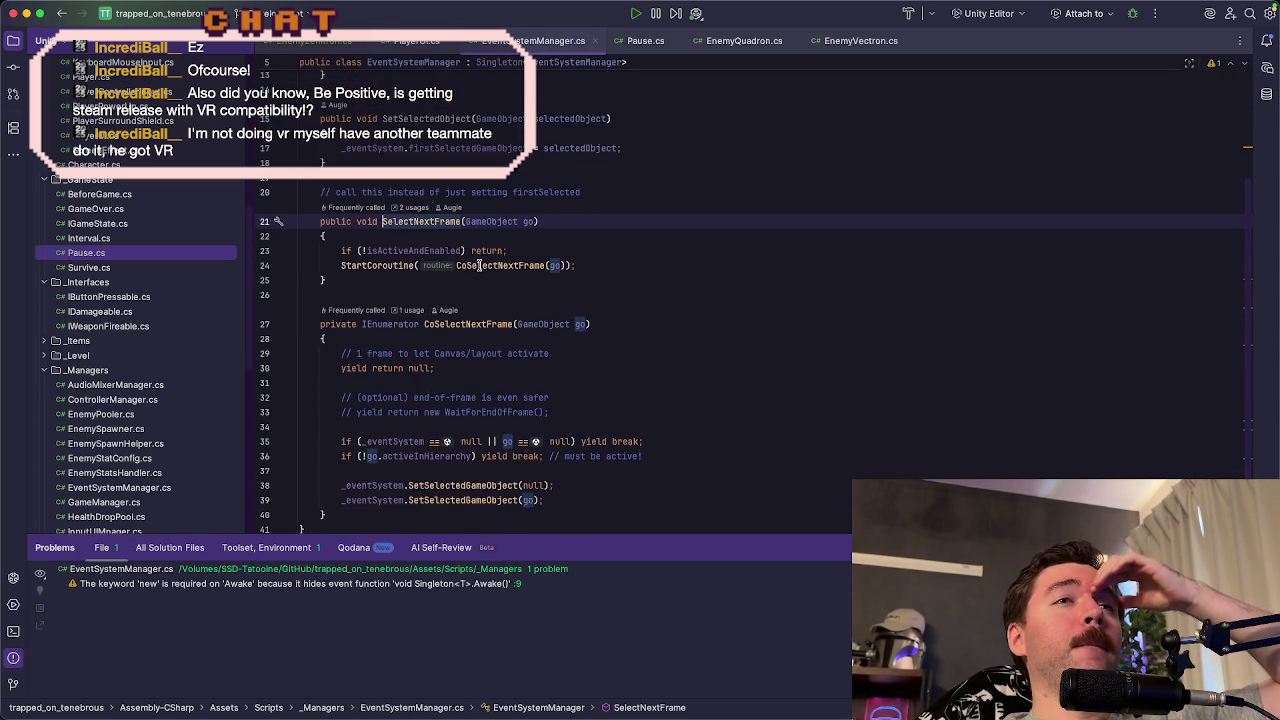
# - Review SelectNextFrame starting the CoSelectNextFrame coroutine, then return to PlayerUI.cs
pyautogui.moveTo(478, 265)
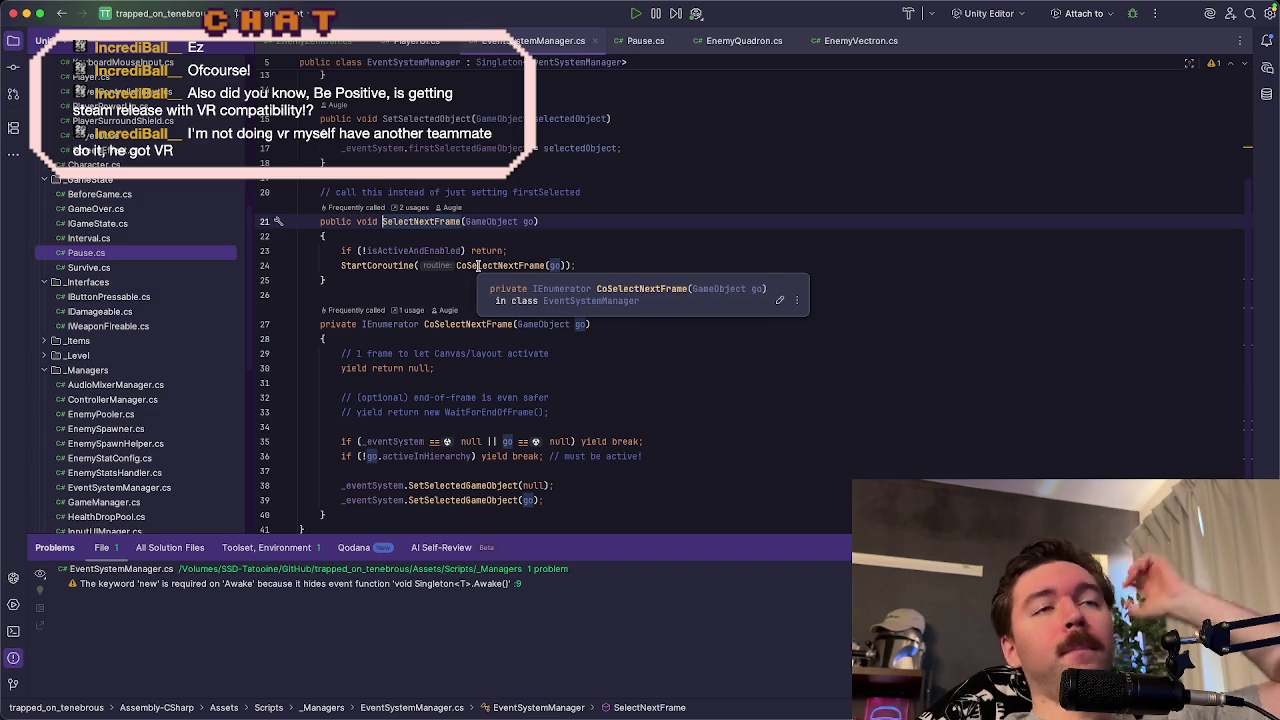
pyautogui.click(594, 264)
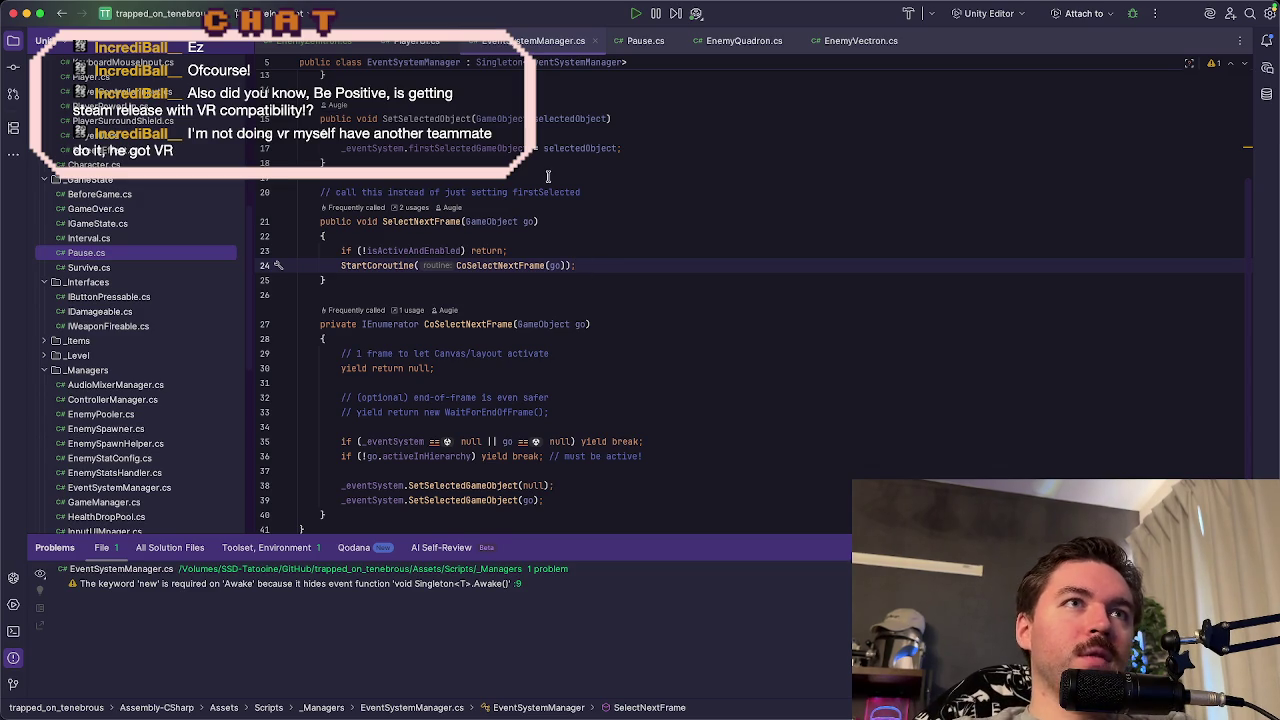
pyautogui.click(418, 43)
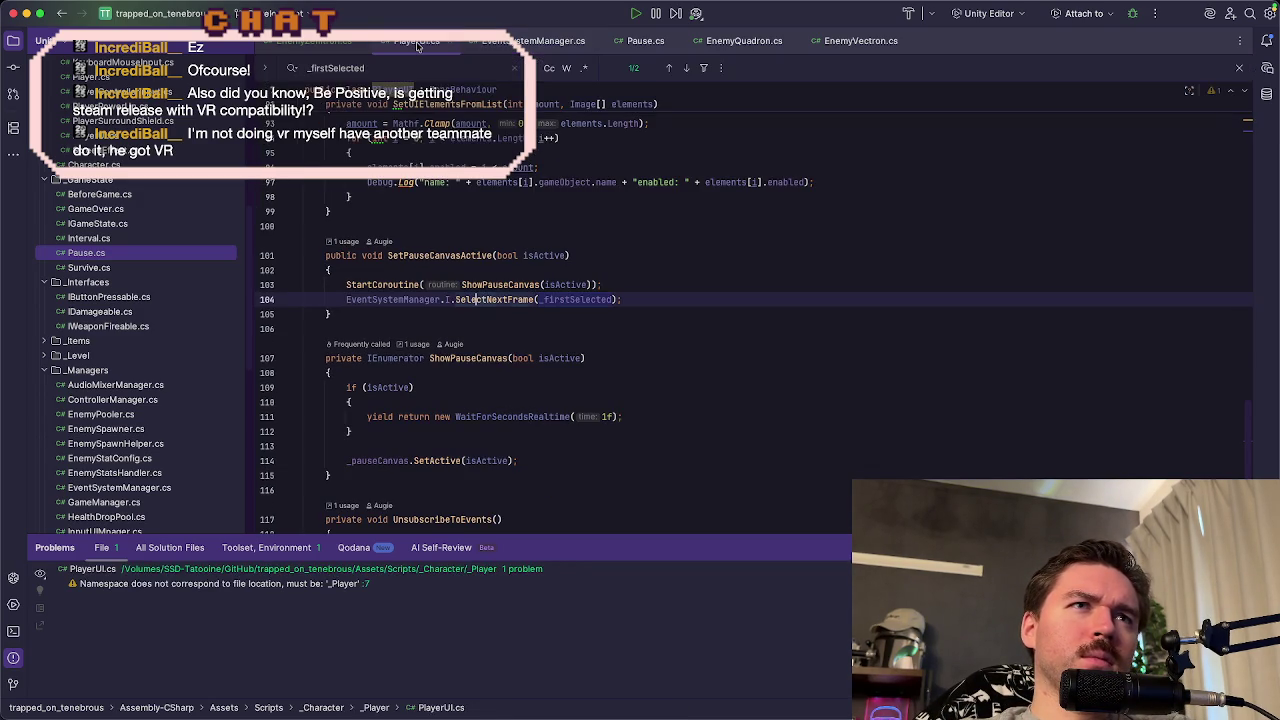
# - Add Debug.Log("SetPauseCanvasActive: " + isActive) after StartCoroutine in SetPauseCanvasActive
pyautogui.moveTo(563, 300)
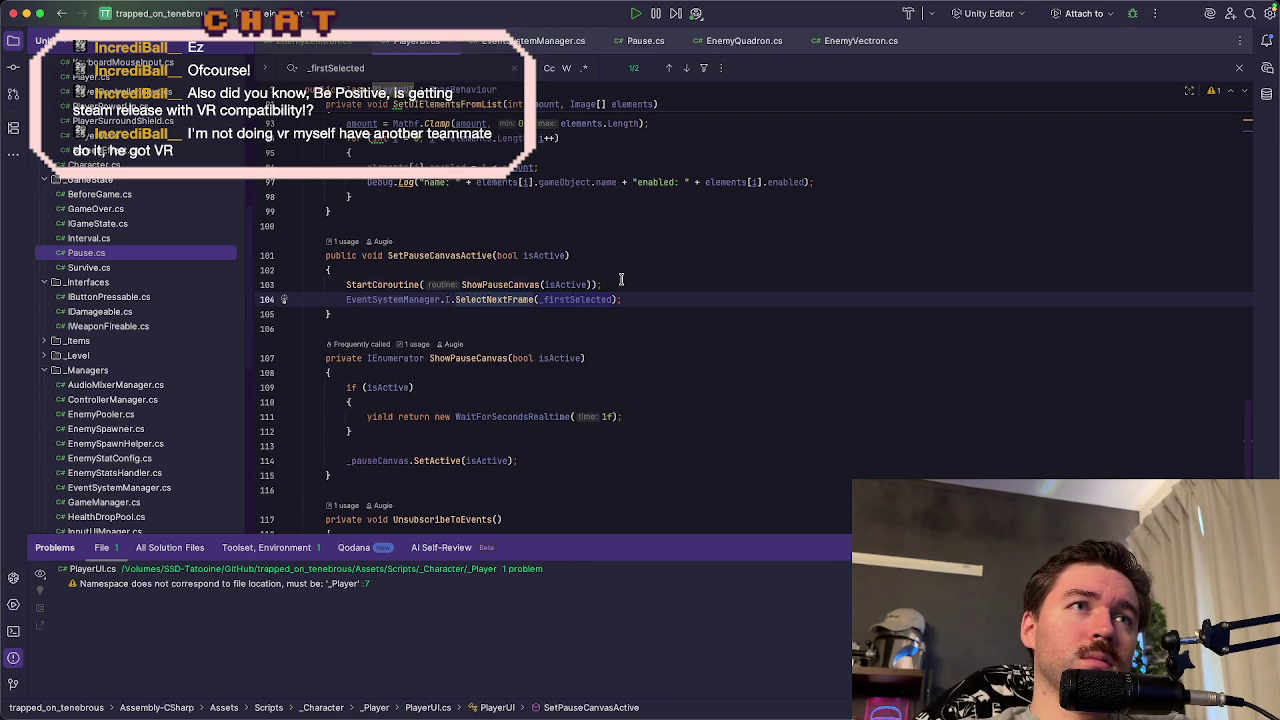
pyautogui.click(621, 279)
pyautogui.press('Return')
pyautogui.write('debug')
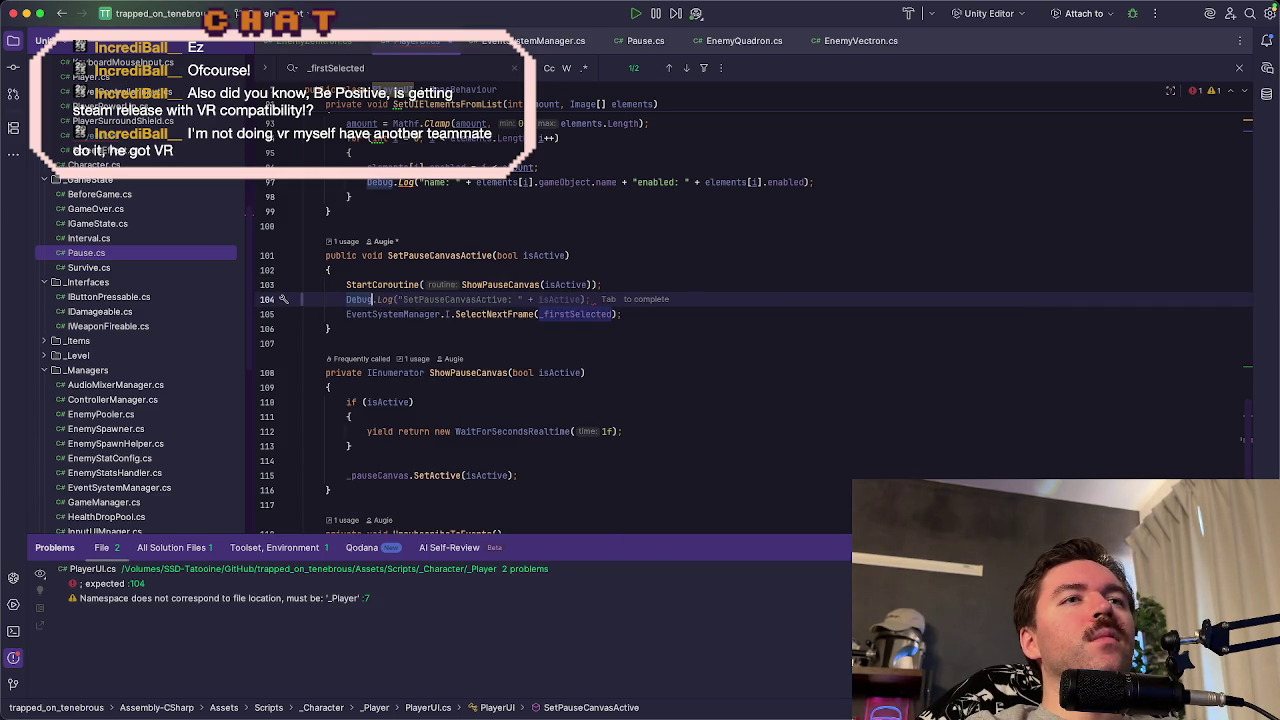
pyautogui.press('Tab')
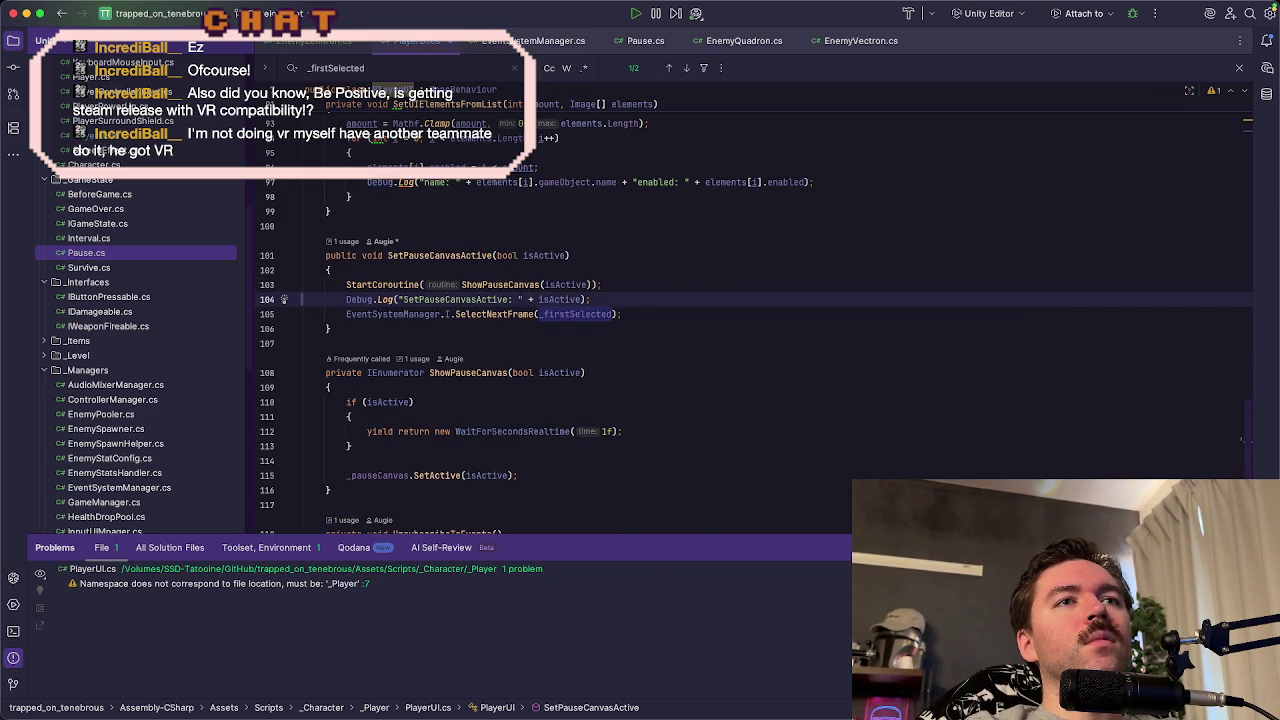
pyautogui.press('super+Tab')
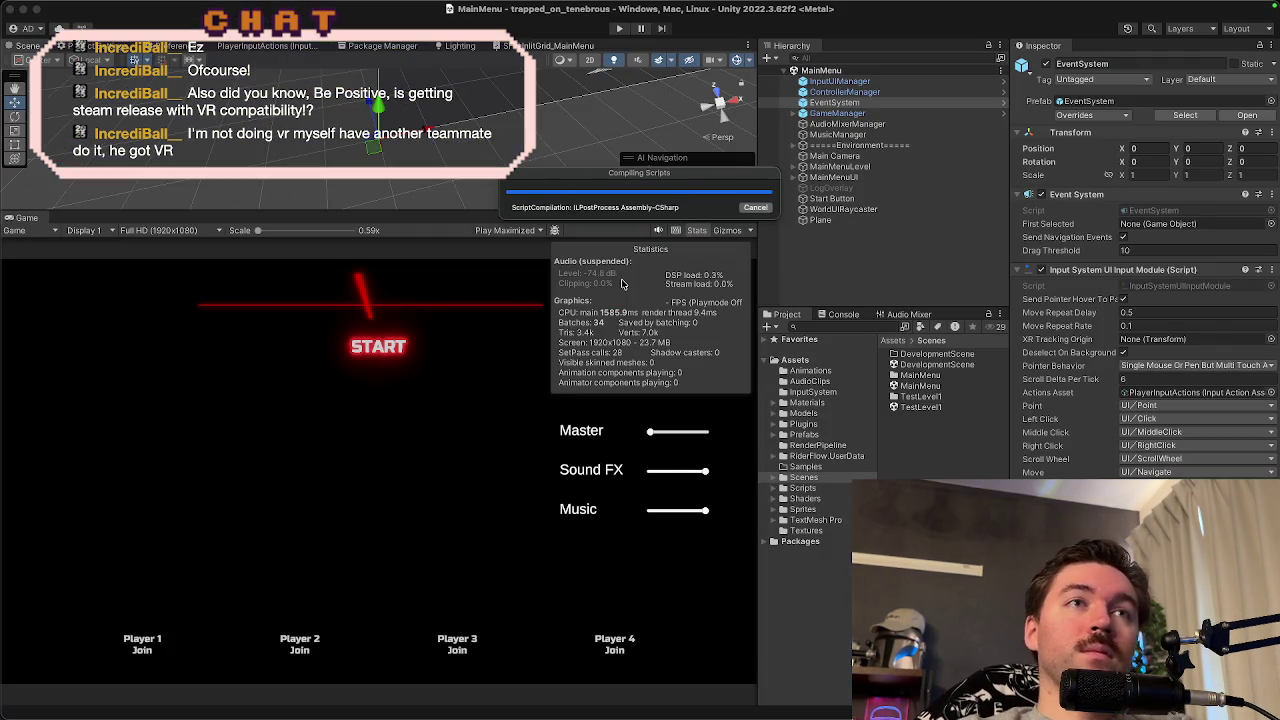
# - Set play mode to Play Focused, start the game, join as player 1 and enter the level
pyautogui.click(516, 230)
pyautogui.click(513, 226)
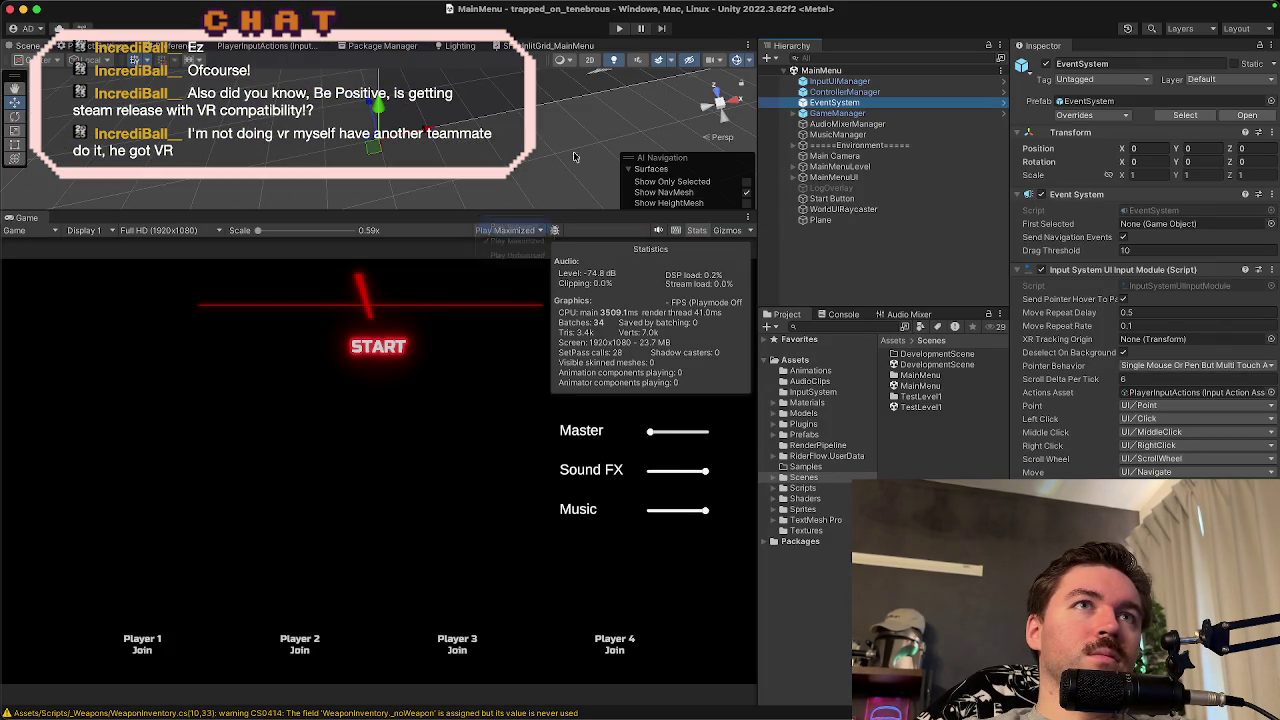
pyautogui.click(619, 30)
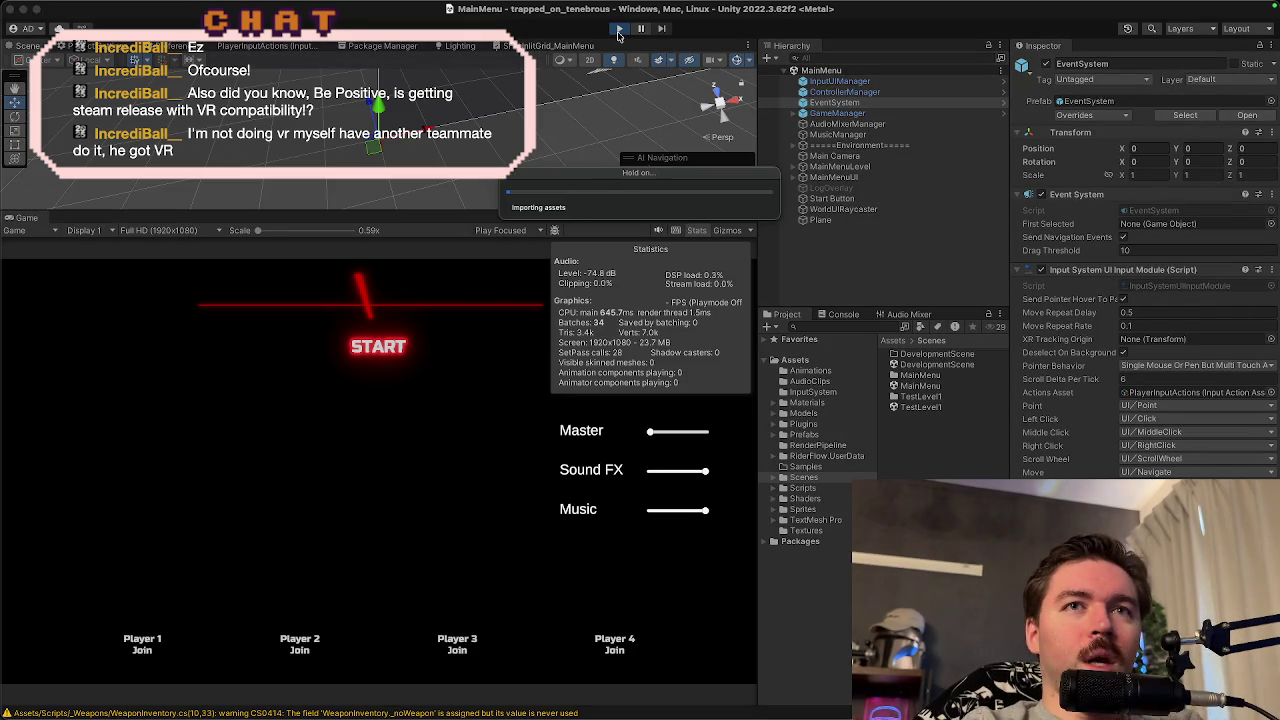
pyautogui.press('e')
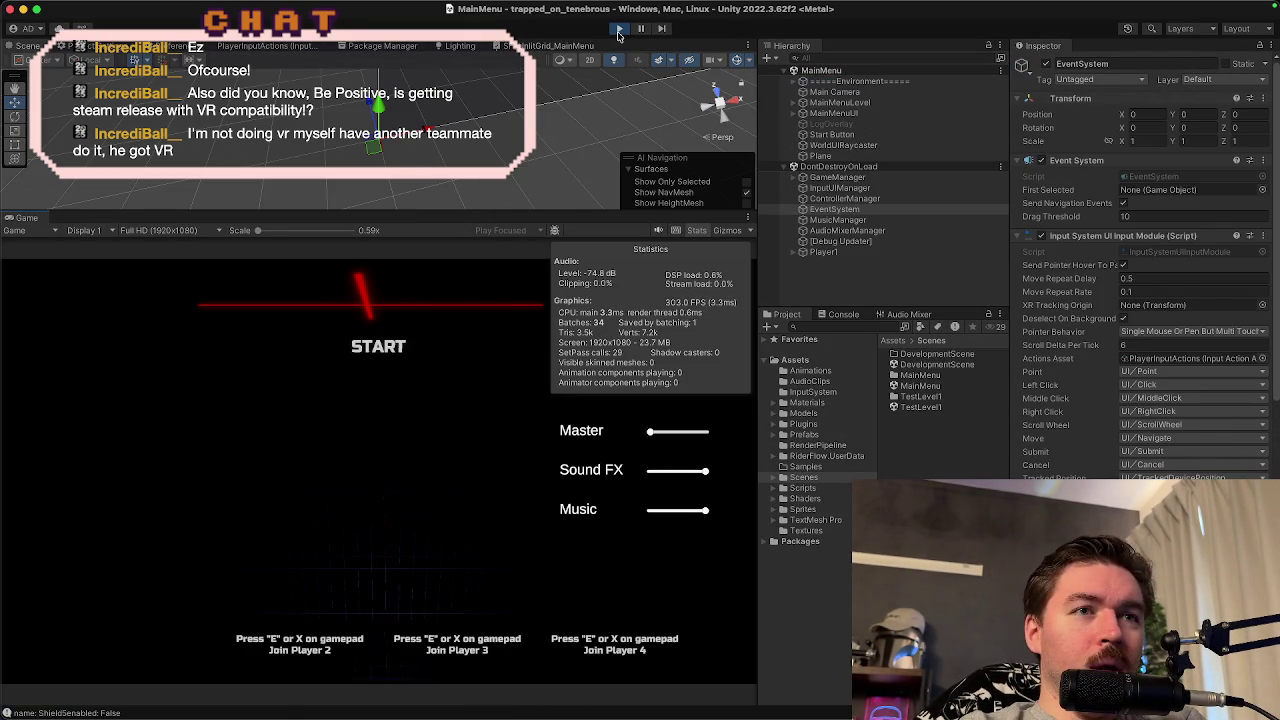
pyautogui.press('e')
pyautogui.press('d')
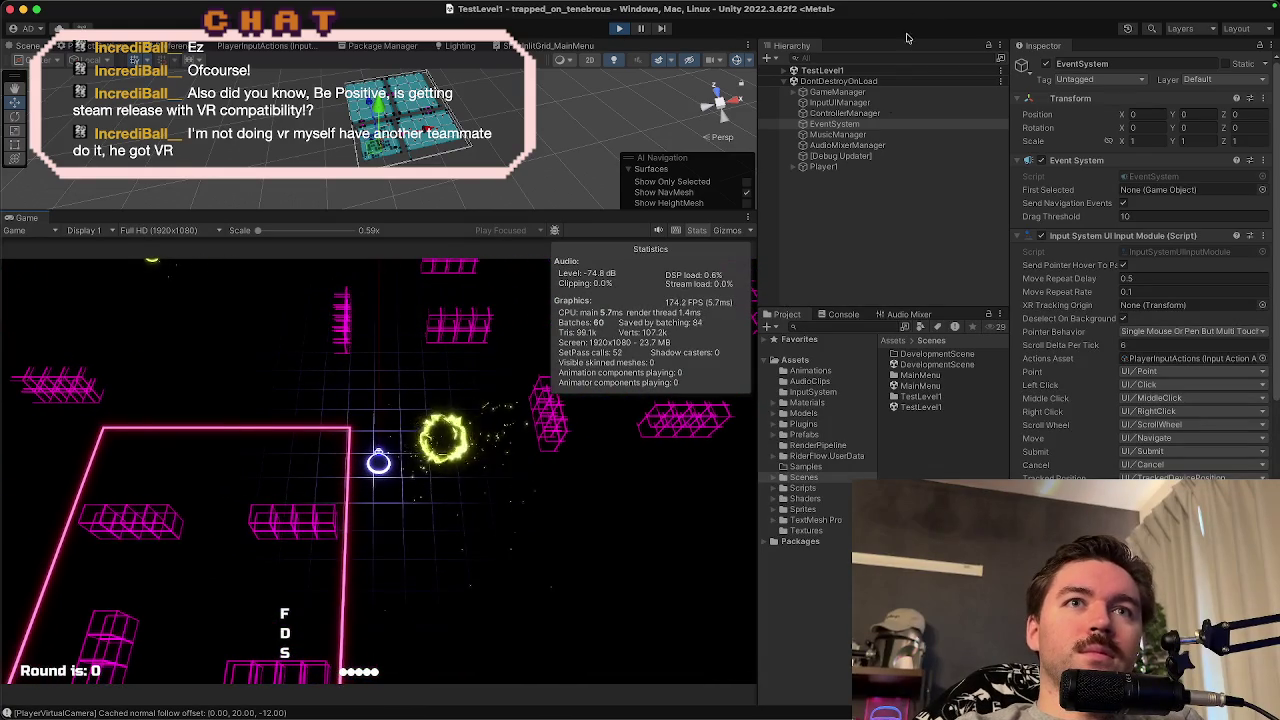
# - Pause the game, inspect the SetPause and Pause log entries in the Console, then stop play mode
pyautogui.click(841, 314)
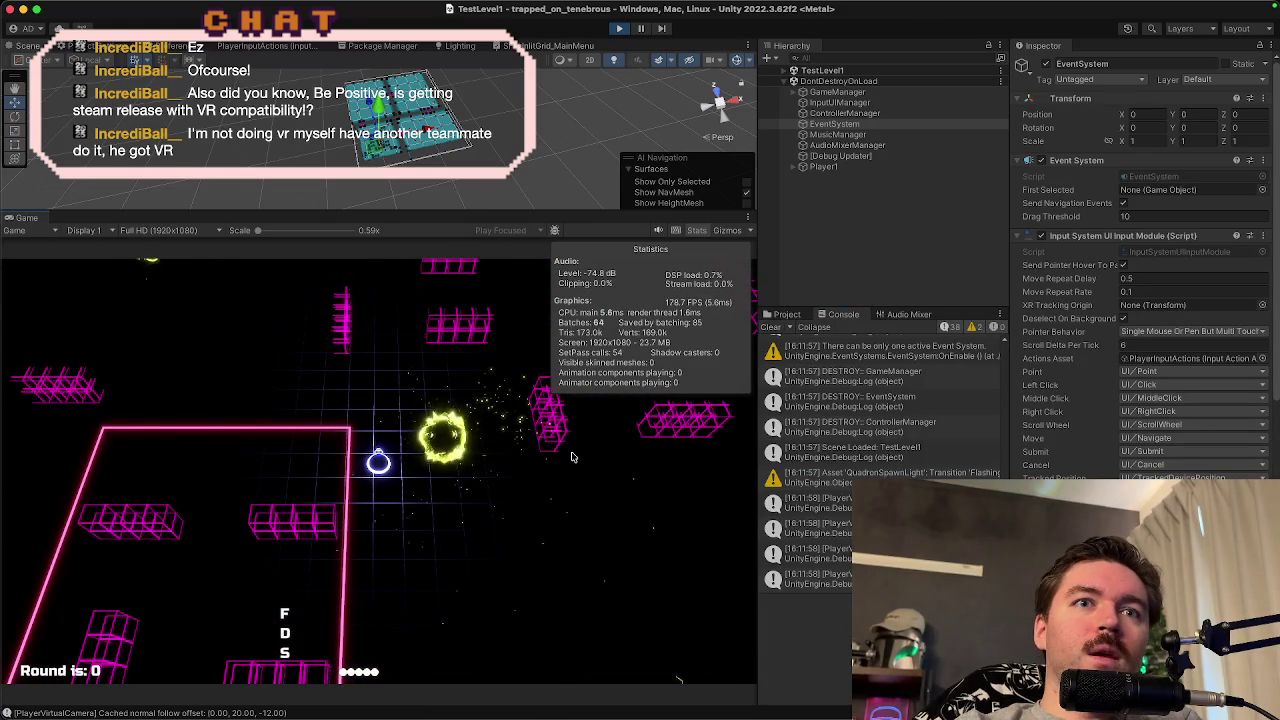
pyautogui.click(572, 456)
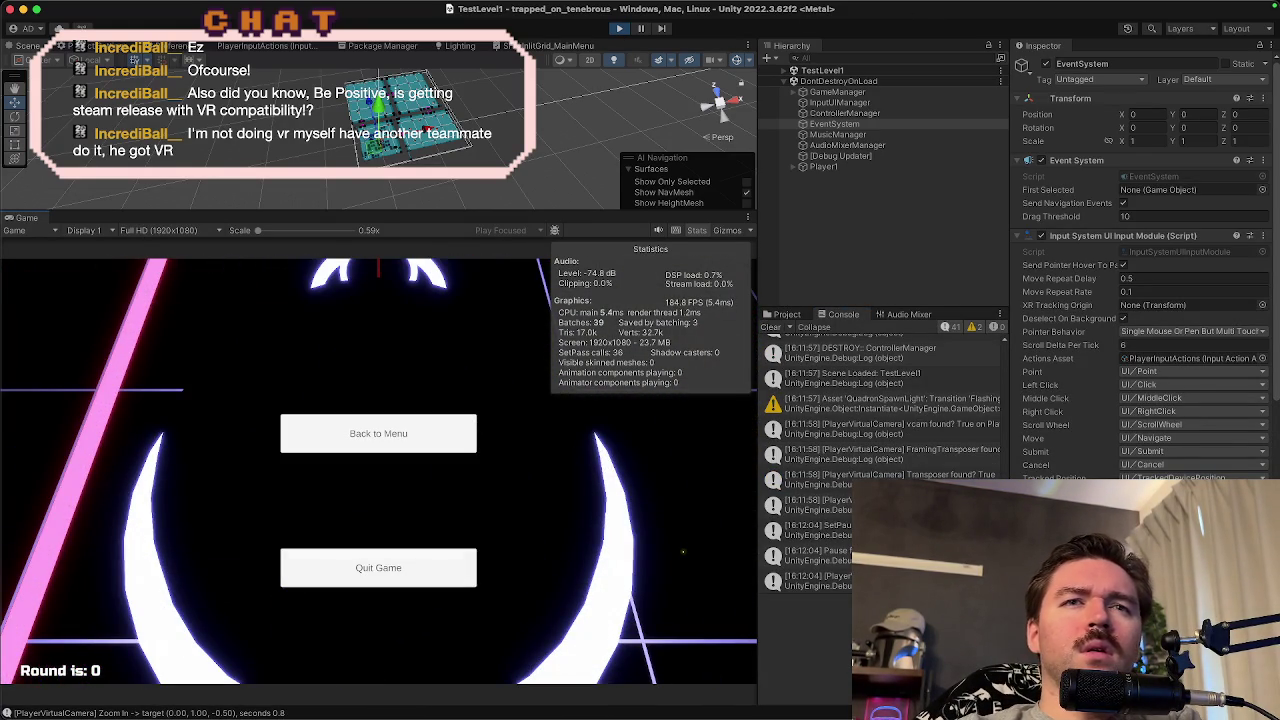
pyautogui.click(815, 530)
pyautogui.click(815, 580)
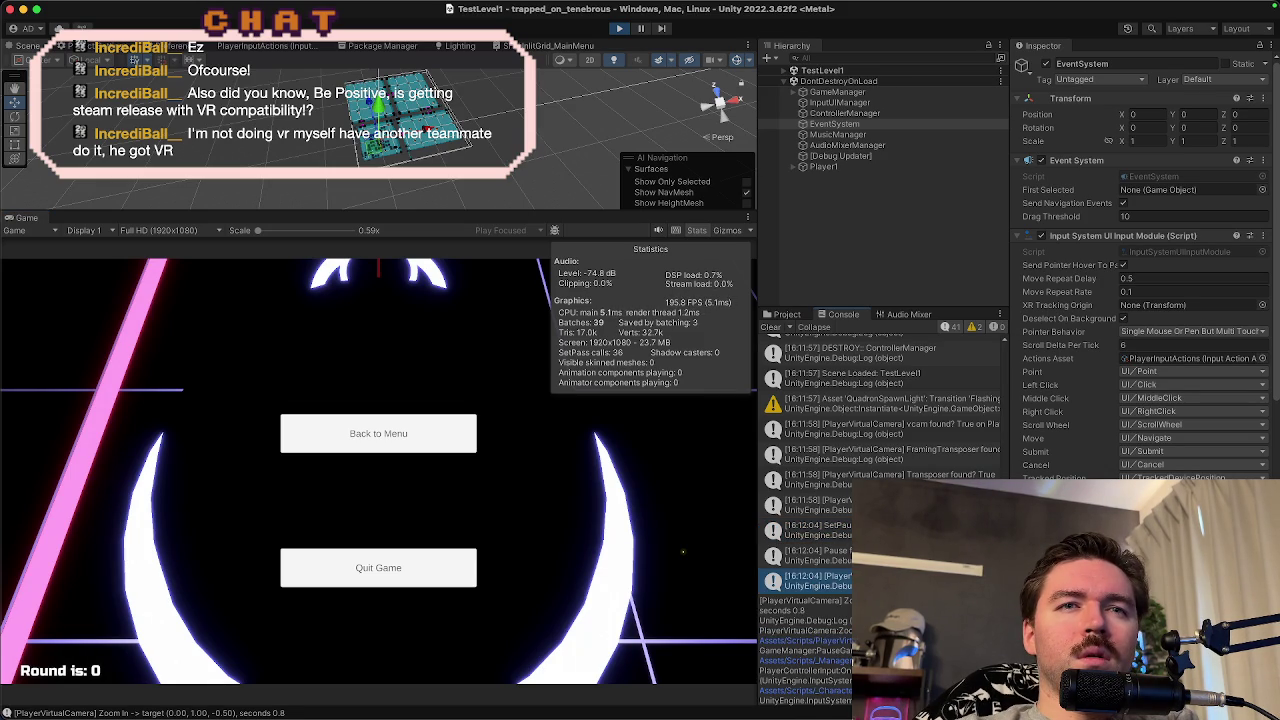
pyautogui.click(815, 555)
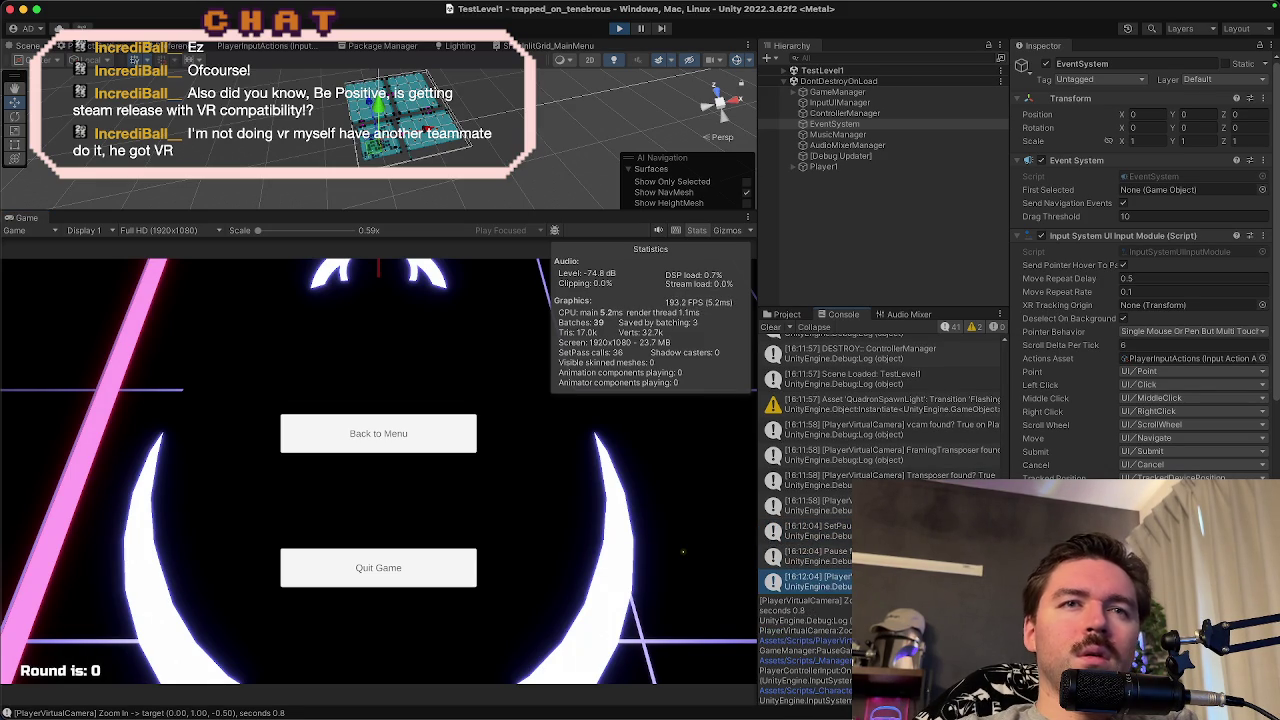
pyautogui.press('Down')
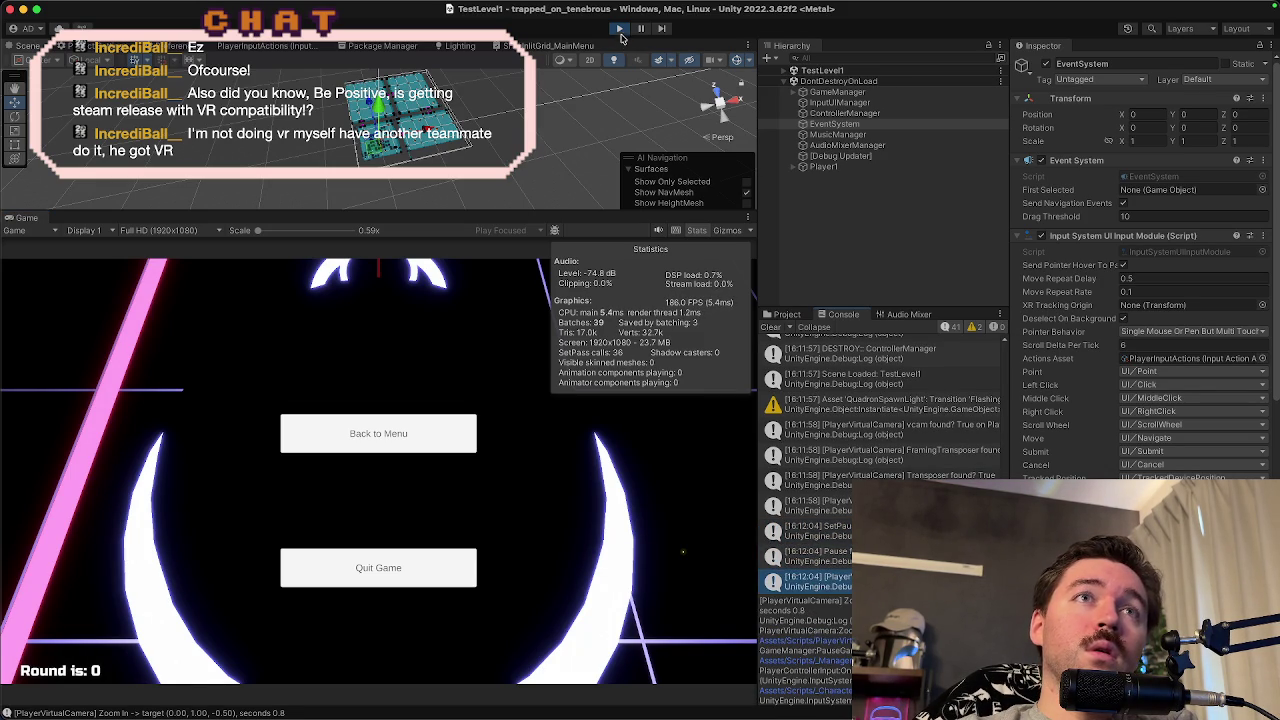
pyautogui.click(620, 31)
pyautogui.press('super+Tab')
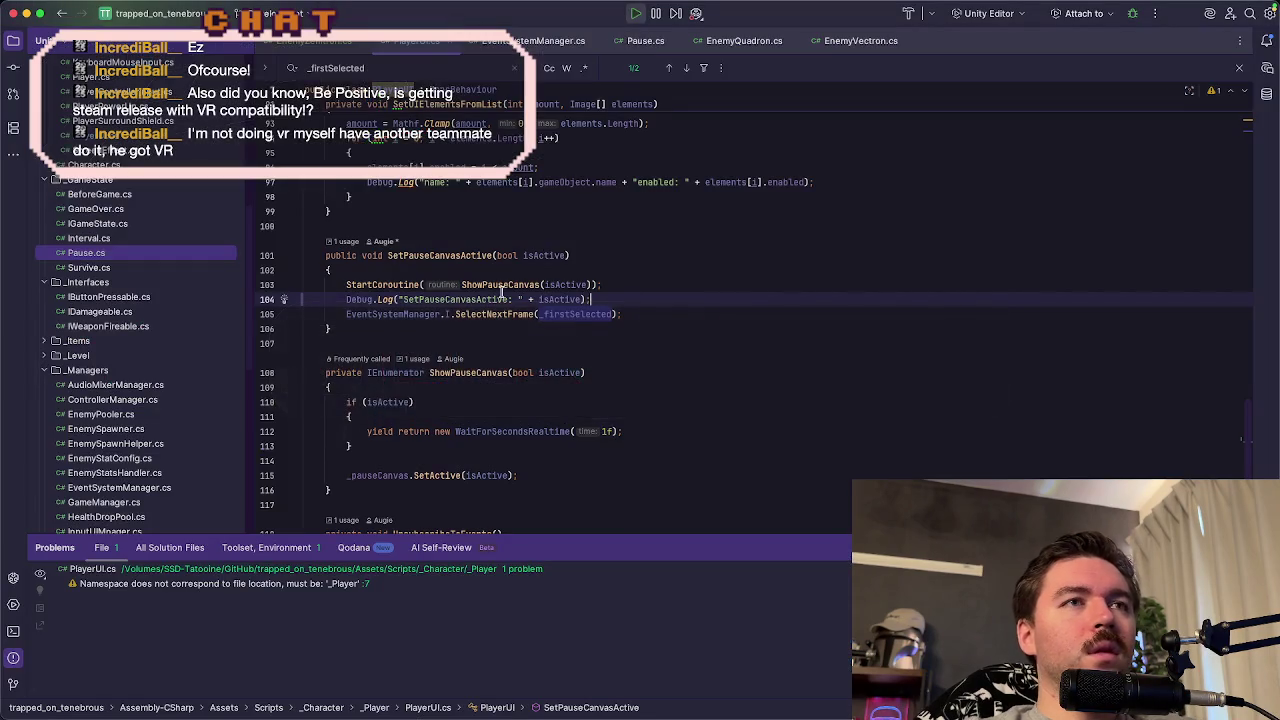
# - Delete the temporary Debug.Log line and go to CoSelectNextFrame in EventSystemManager.cs
pyautogui.moveTo(618, 300); pyautogui.dragTo(625, 284)
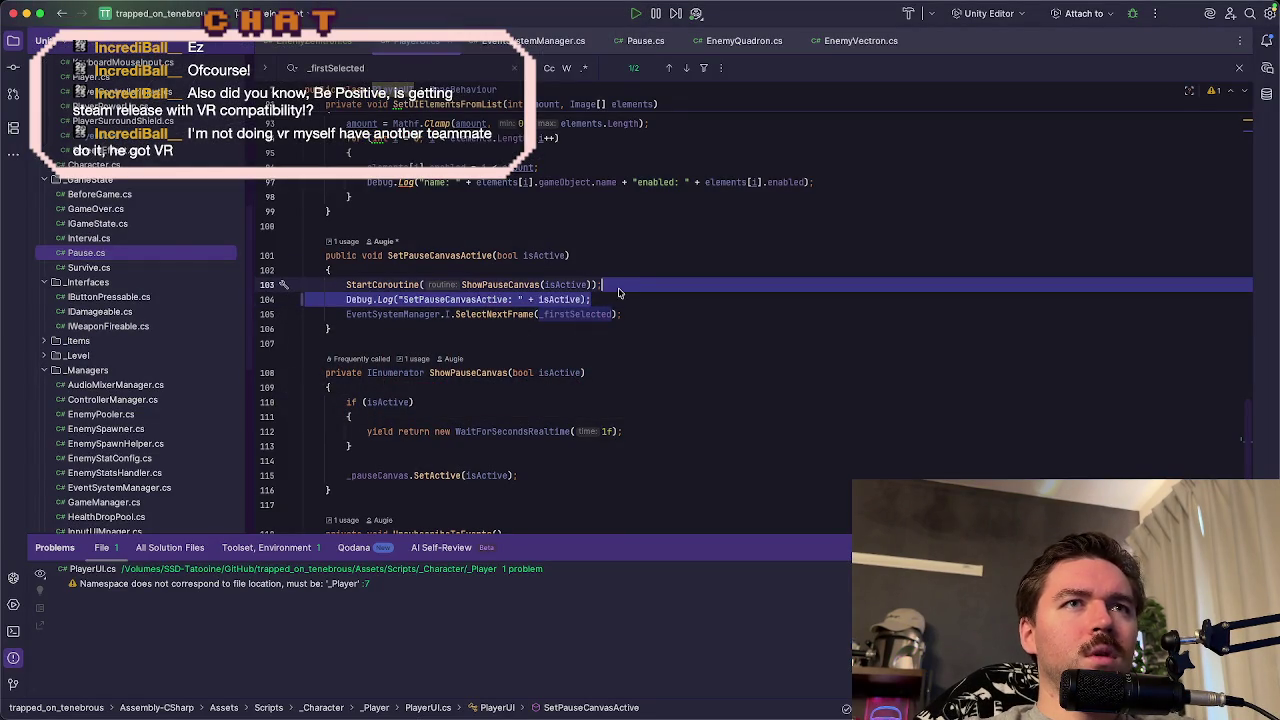
pyautogui.press('BackSpace')
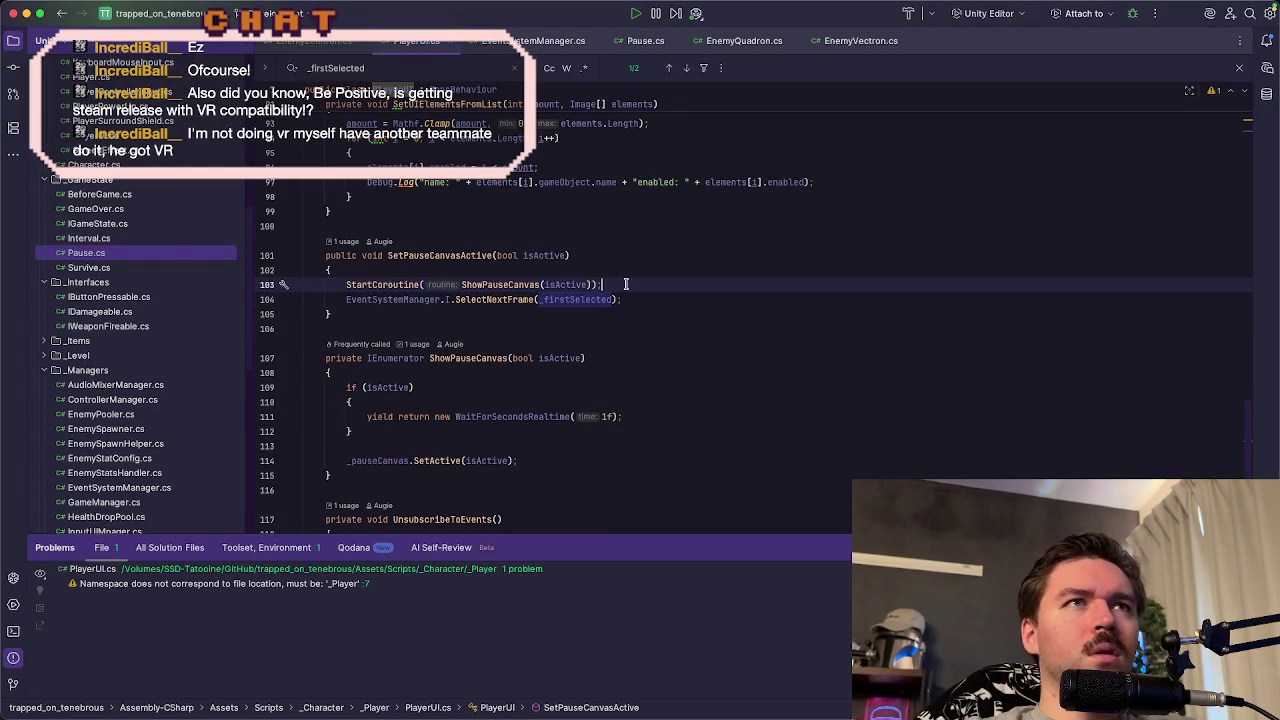
pyautogui.click(548, 42)
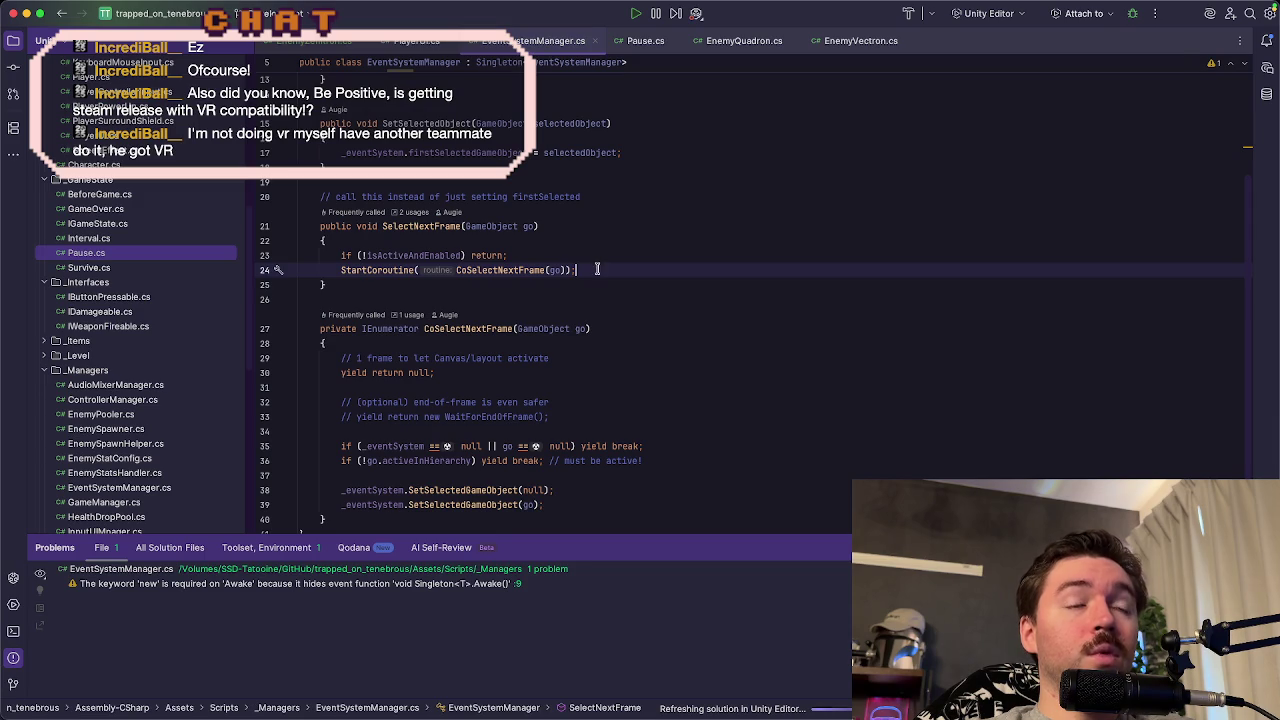
pyautogui.click(514, 273)
pyautogui.scroll(-2, 514, 273)
pyautogui.scroll(-1, 476, 455)
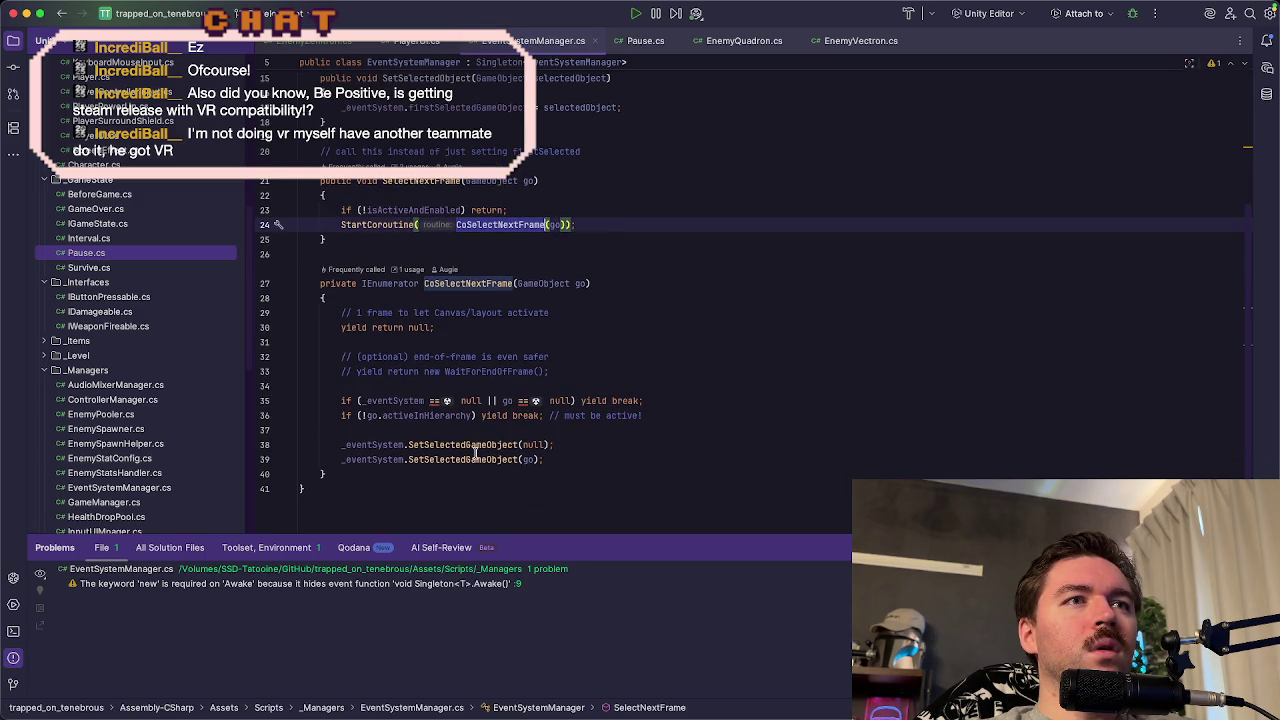
pyautogui.click(578, 304)
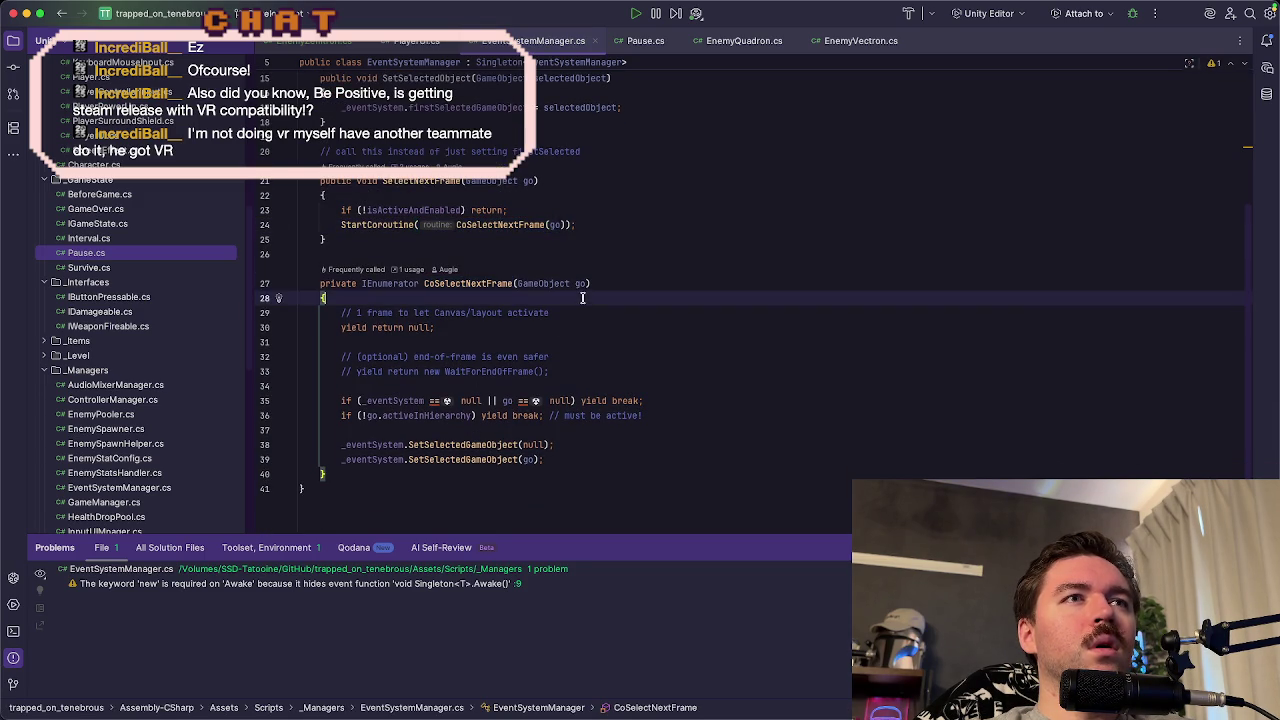
# - Add Debug.Log("select next frame") at the top of the CoSelectNextFrame coroutine
pyautogui.press('Return')
pyautogui.write('Debug')
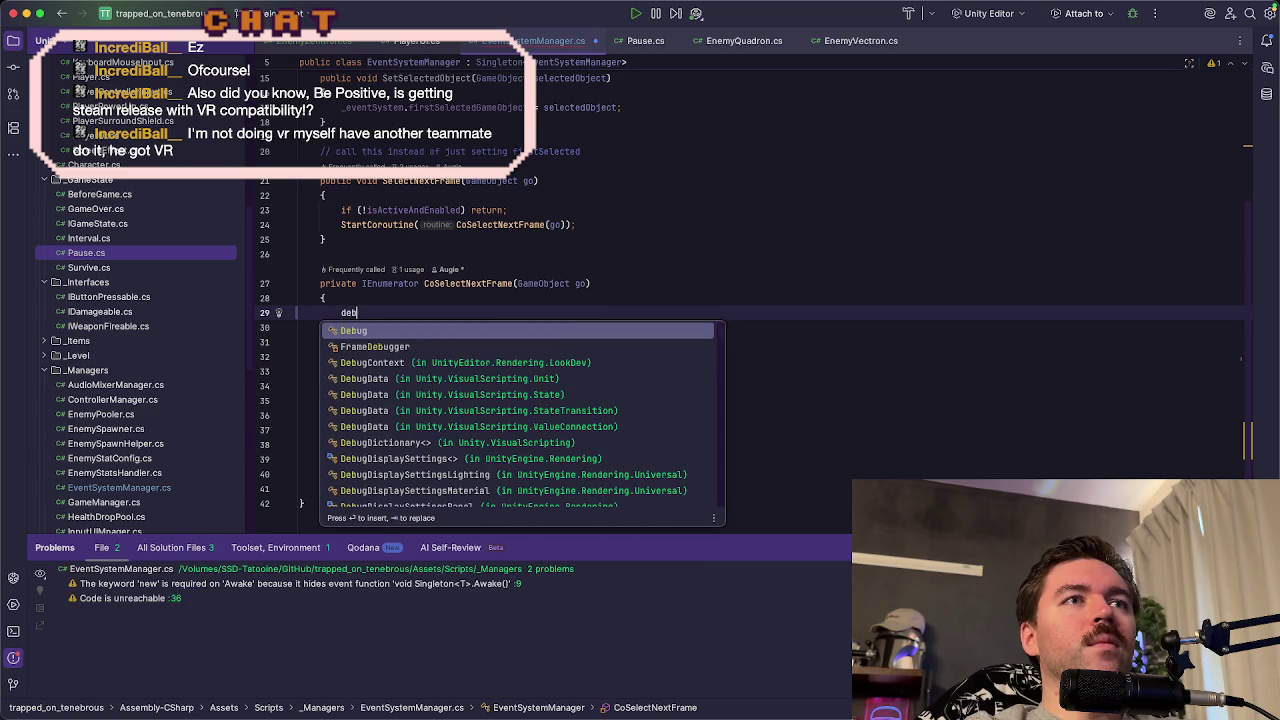
pyautogui.press('Tab')
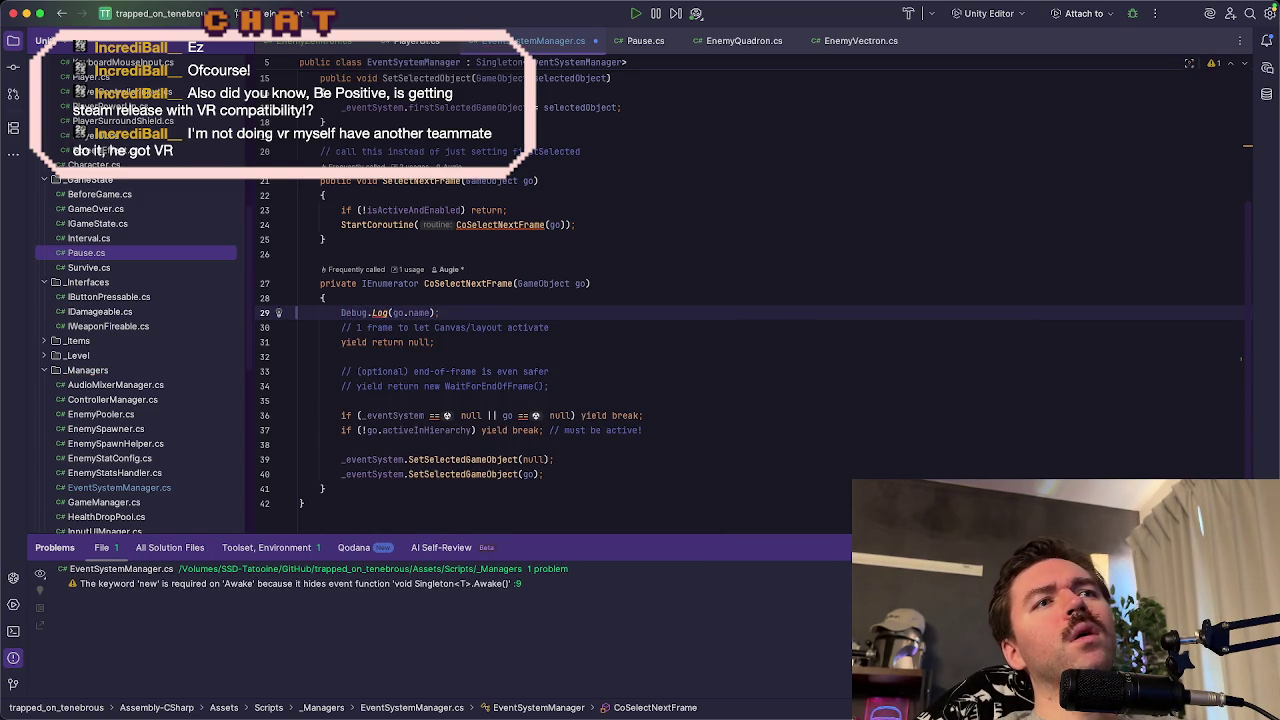
pyautogui.moveTo(393, 313); pyautogui.dragTo(430, 315)
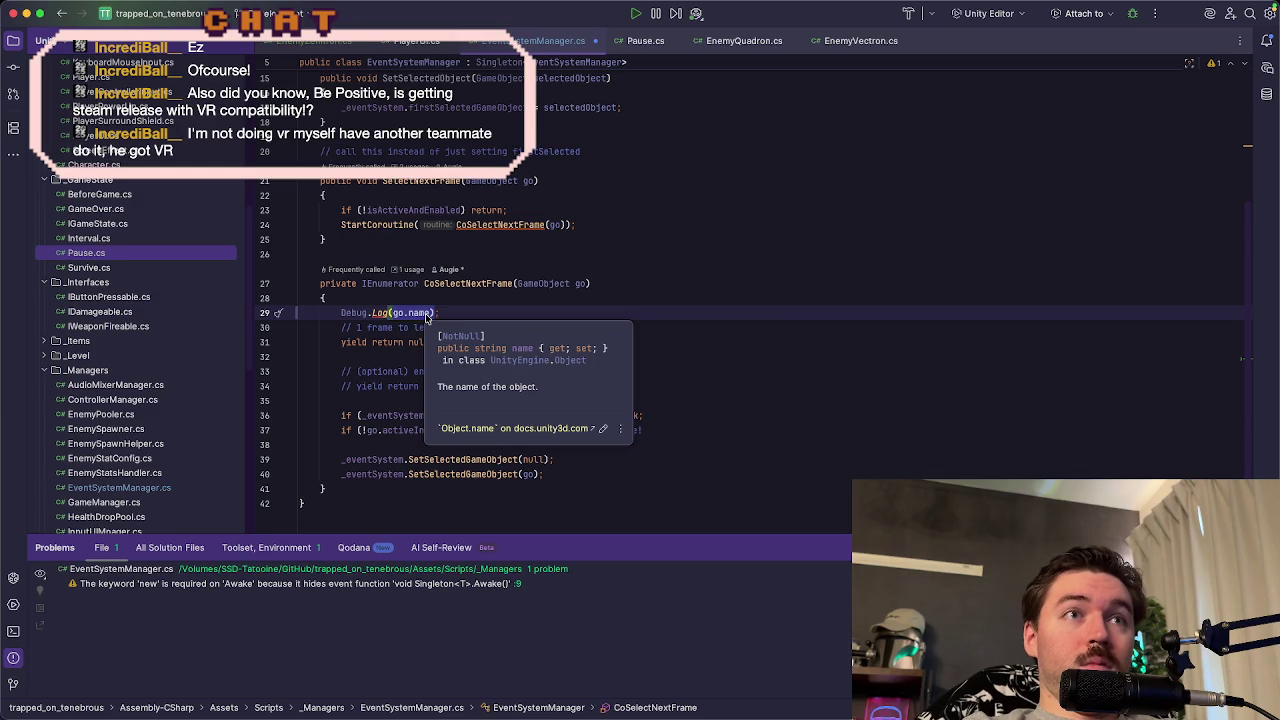
pyautogui.write('select')
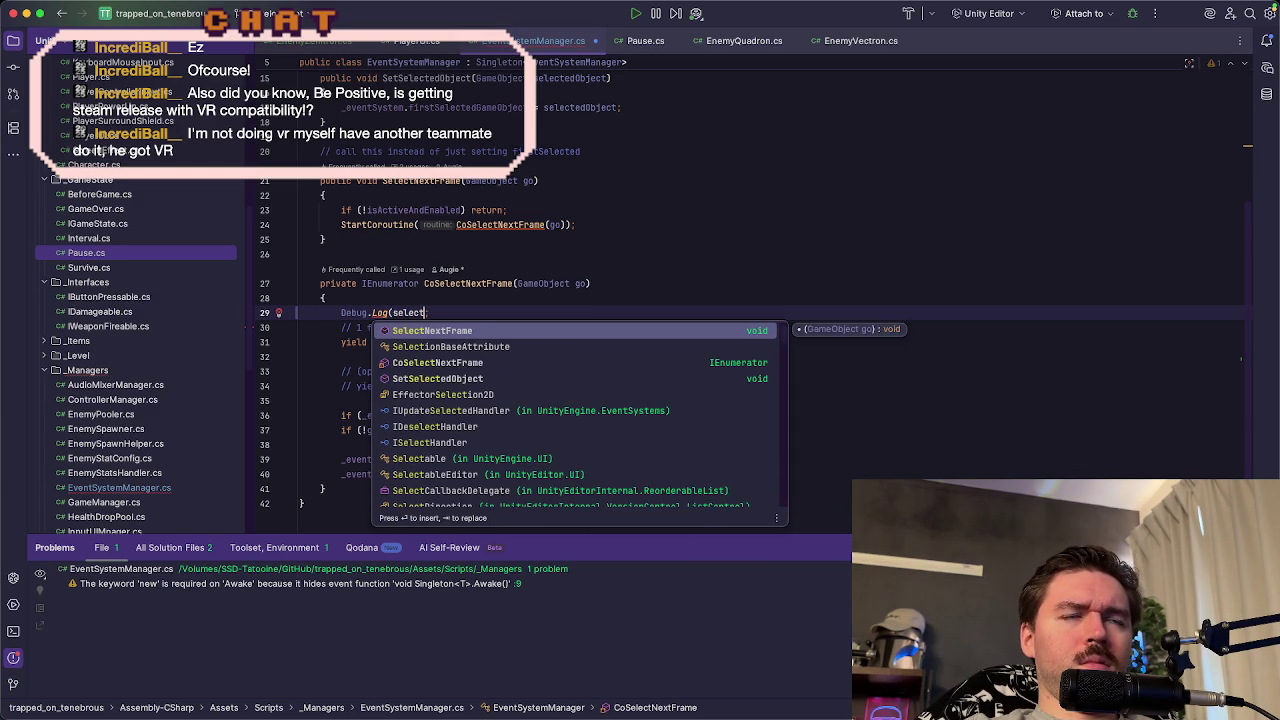
pyautogui.press('BackSpace')
pyautogui.press('BackSpace')
pyautogui.press('BackSpace')
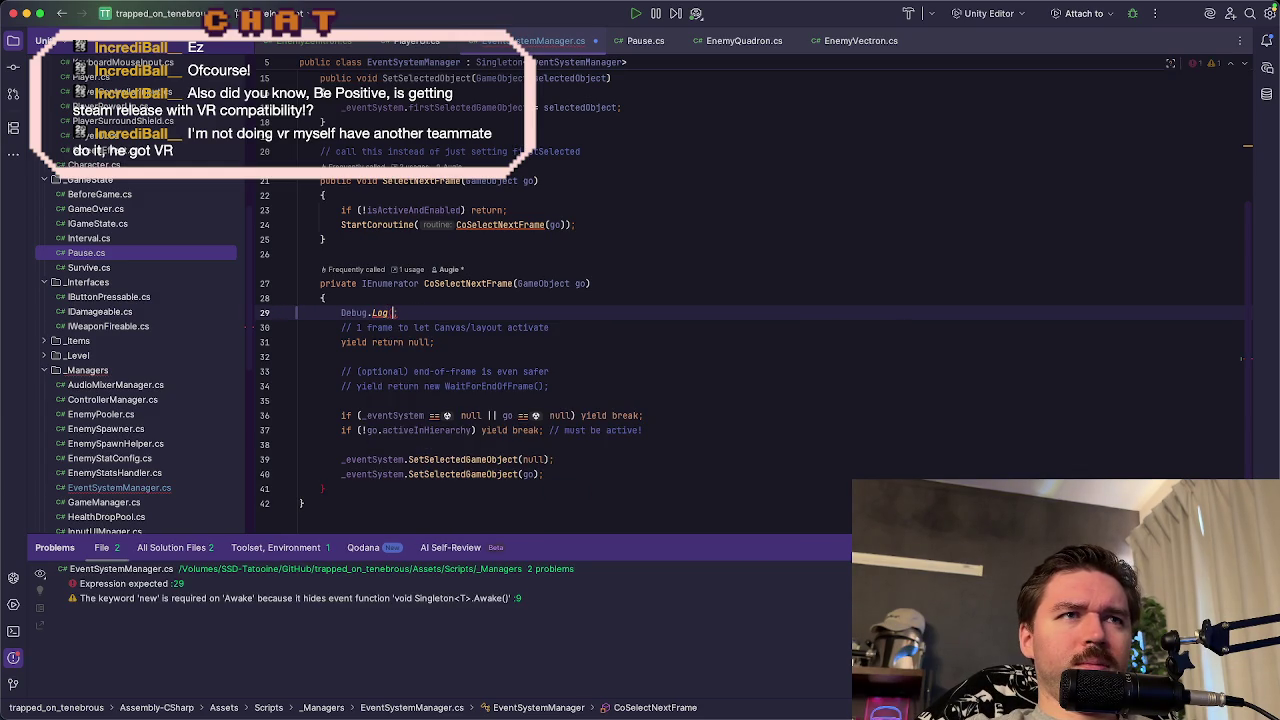
pyautogui.write('("s')
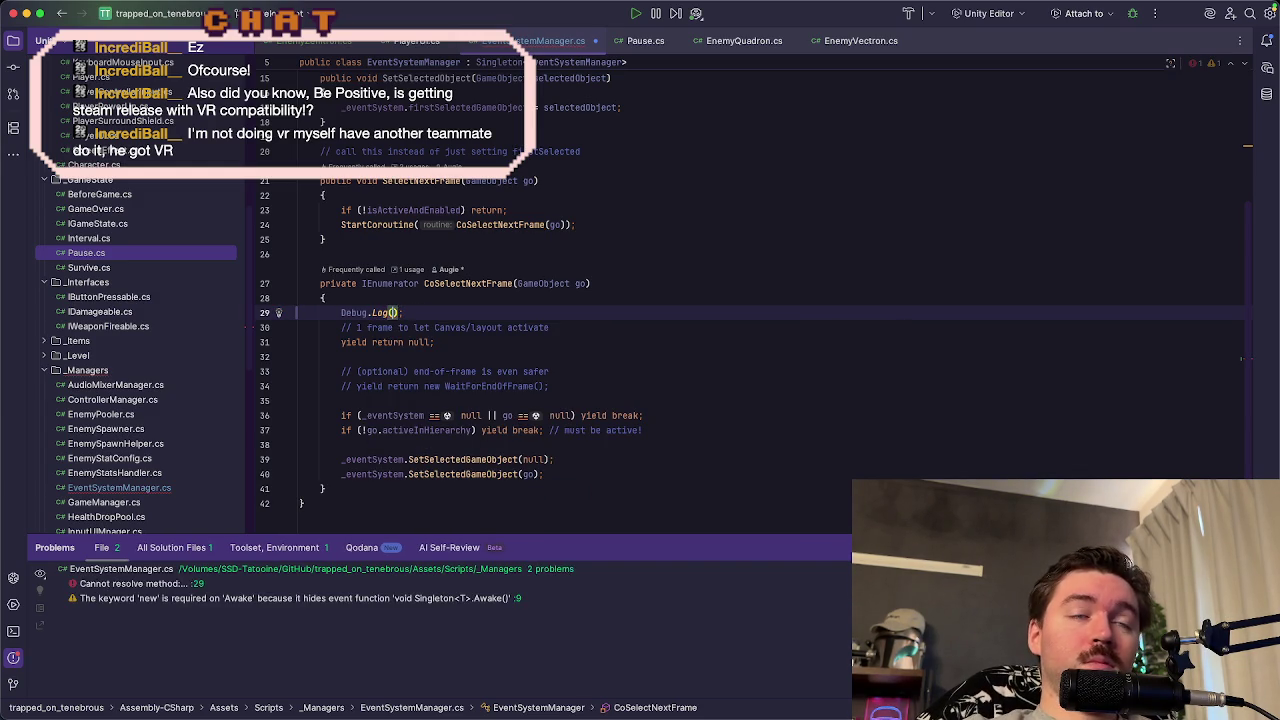
pyautogui.hotkey('alt', 'Right')
pyautogui.hotkey('alt', 'Right')
pyautogui.hotkey('alt', 'Right')
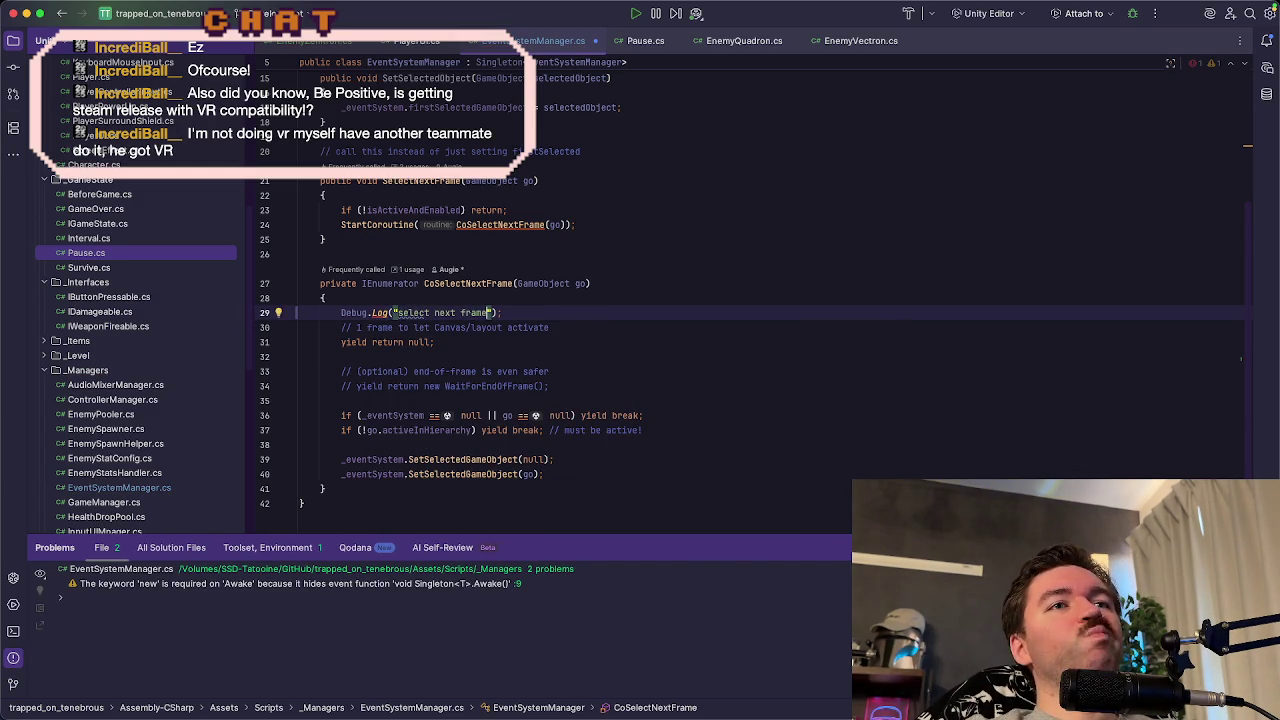
pyautogui.press('super+Tab')
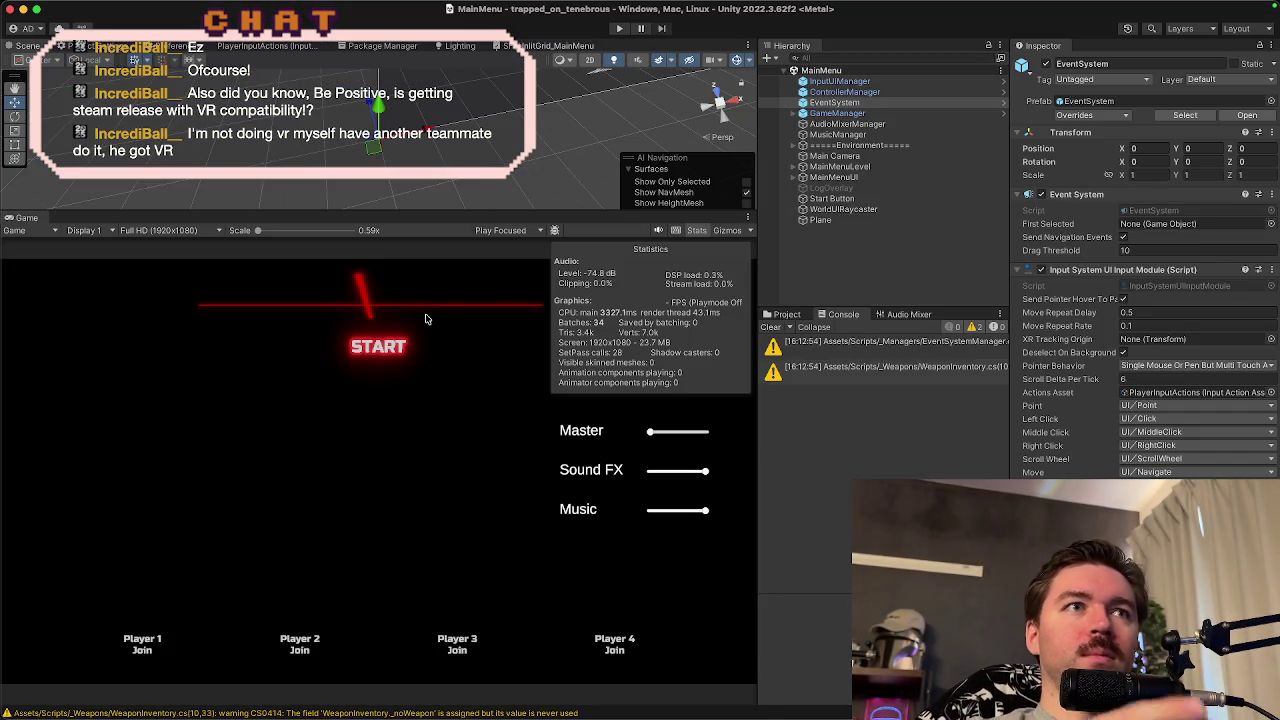
# - Play-test as Player 1 into TestLevel1, pause, and inspect the 'select next frame' log
pyautogui.click(614, 31)
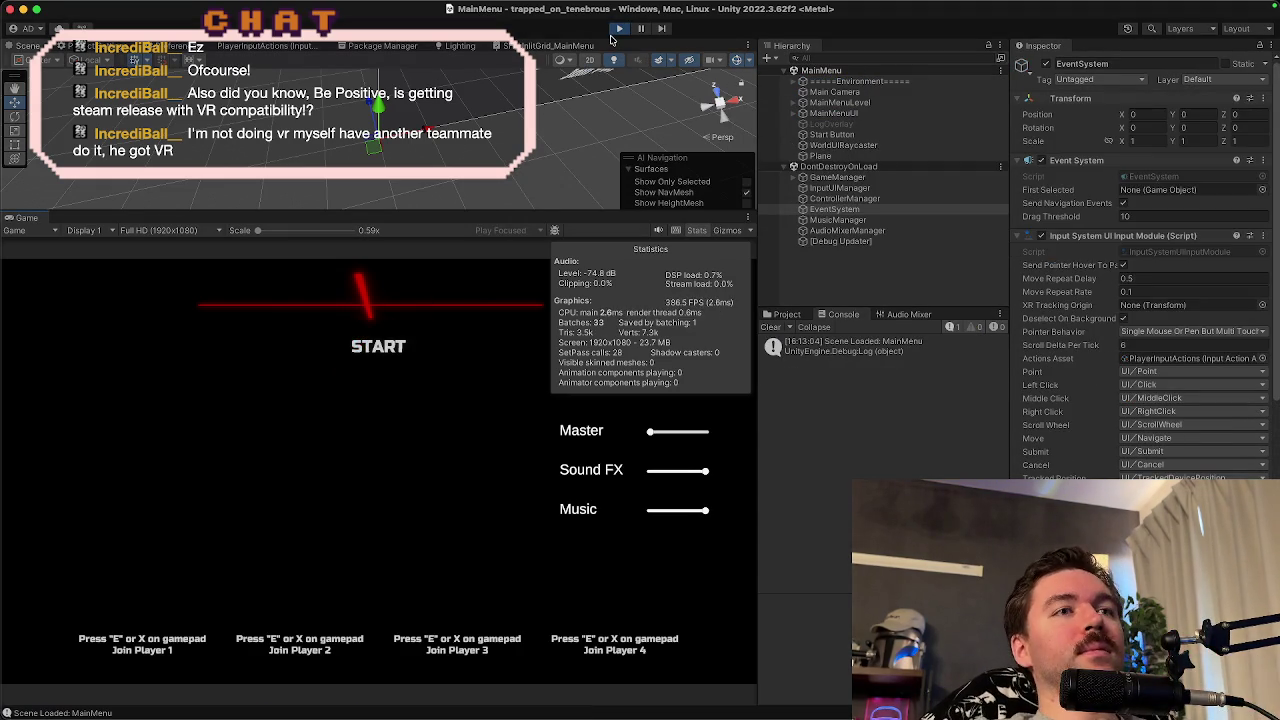
pyautogui.press('e')
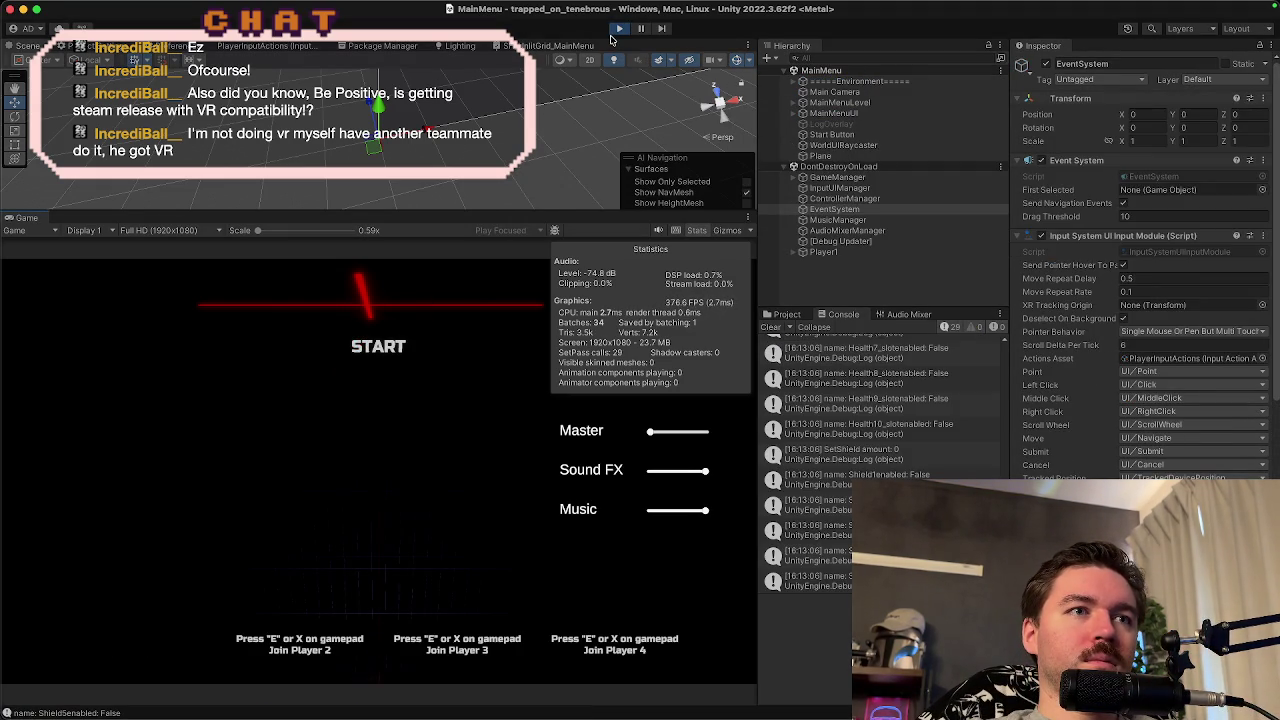
pyautogui.press('space')
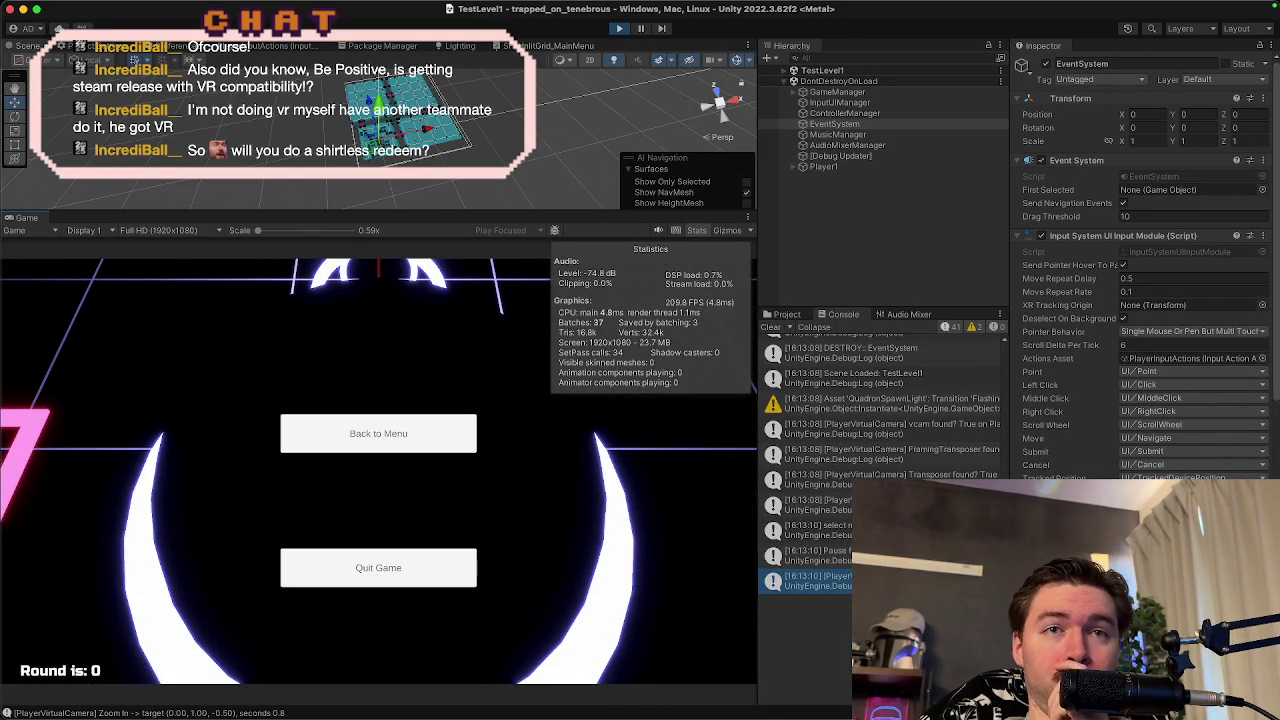
pyautogui.click(815, 530)
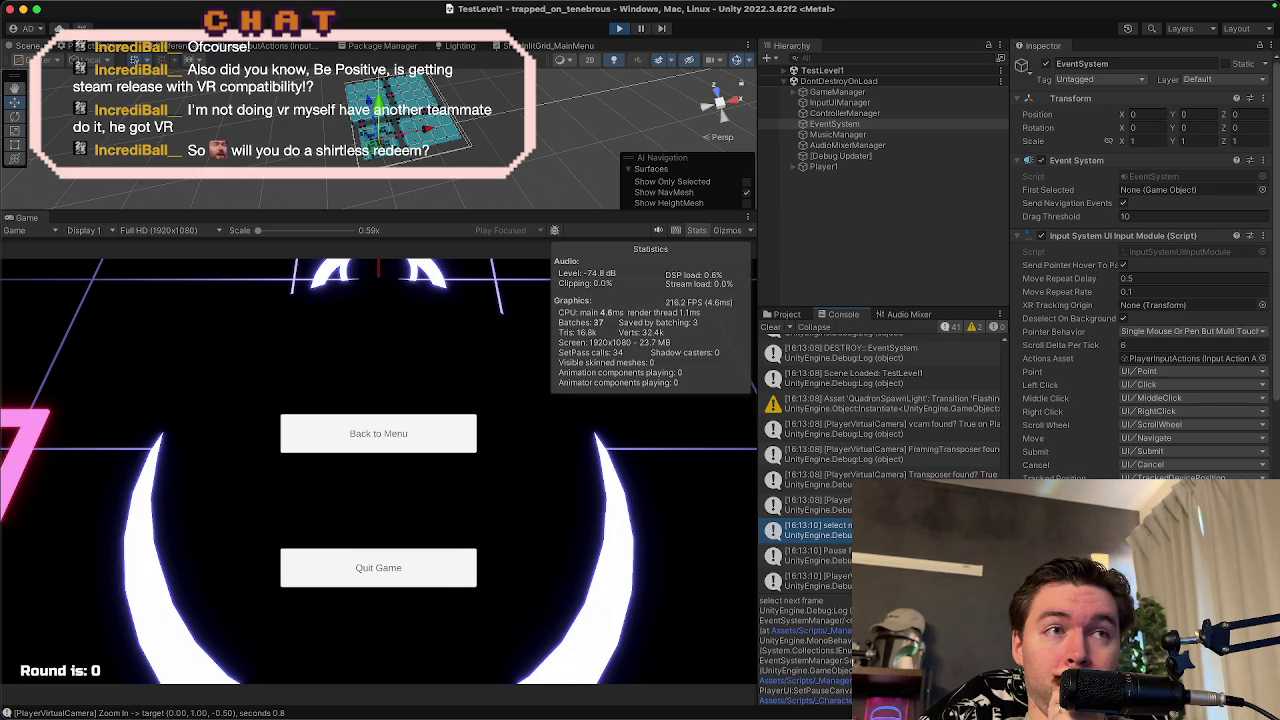
# - Stop play mode and bring Rider back to the front
pyautogui.click(619, 30)
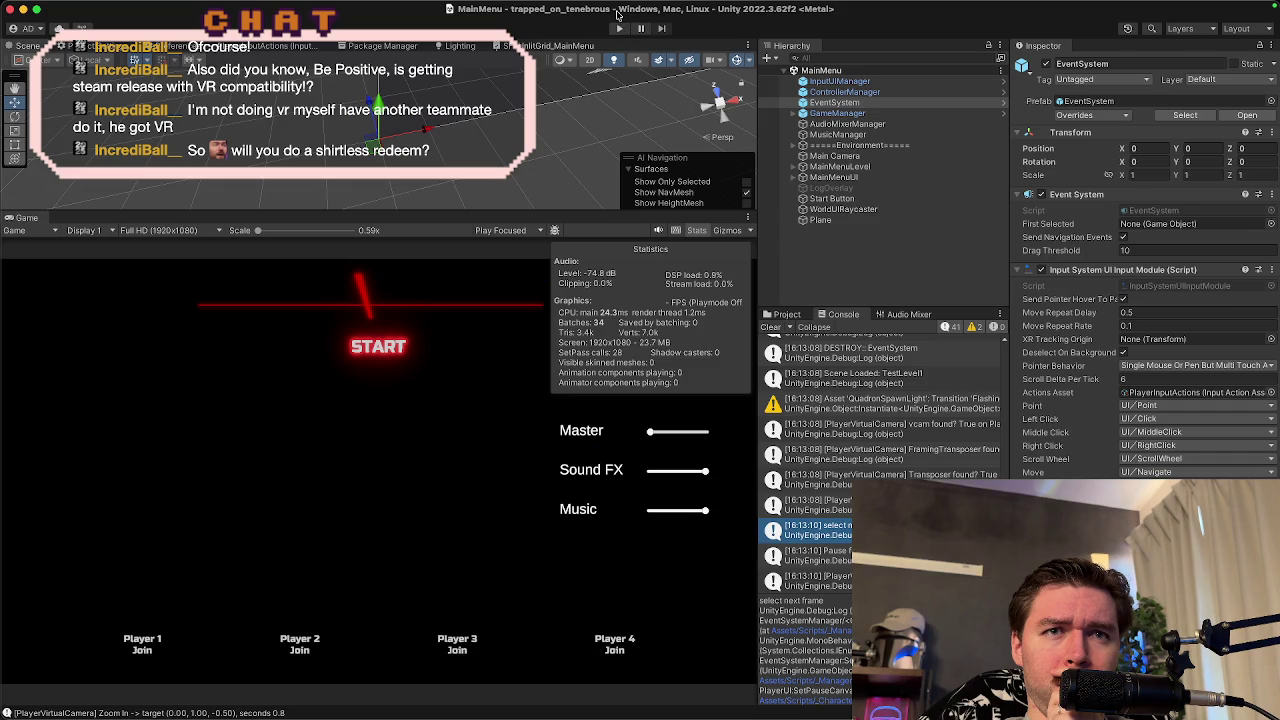
pyautogui.moveTo(720, 714)
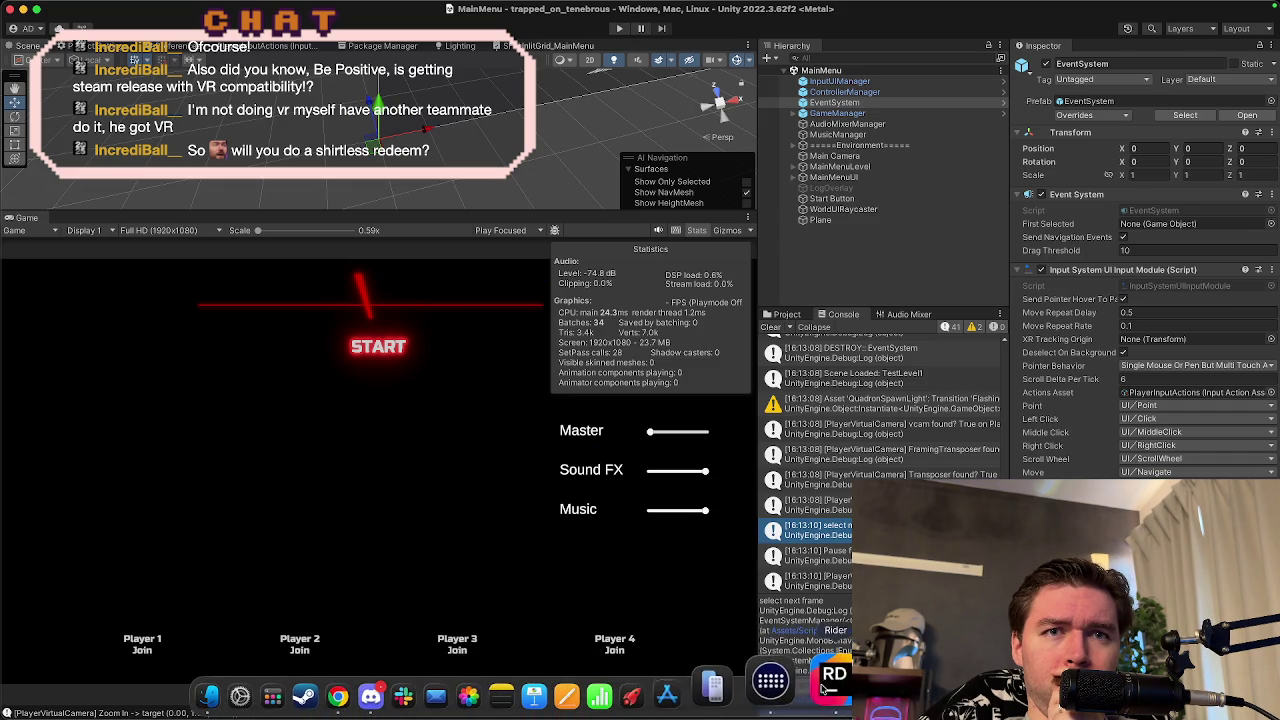
pyautogui.click(821, 689)
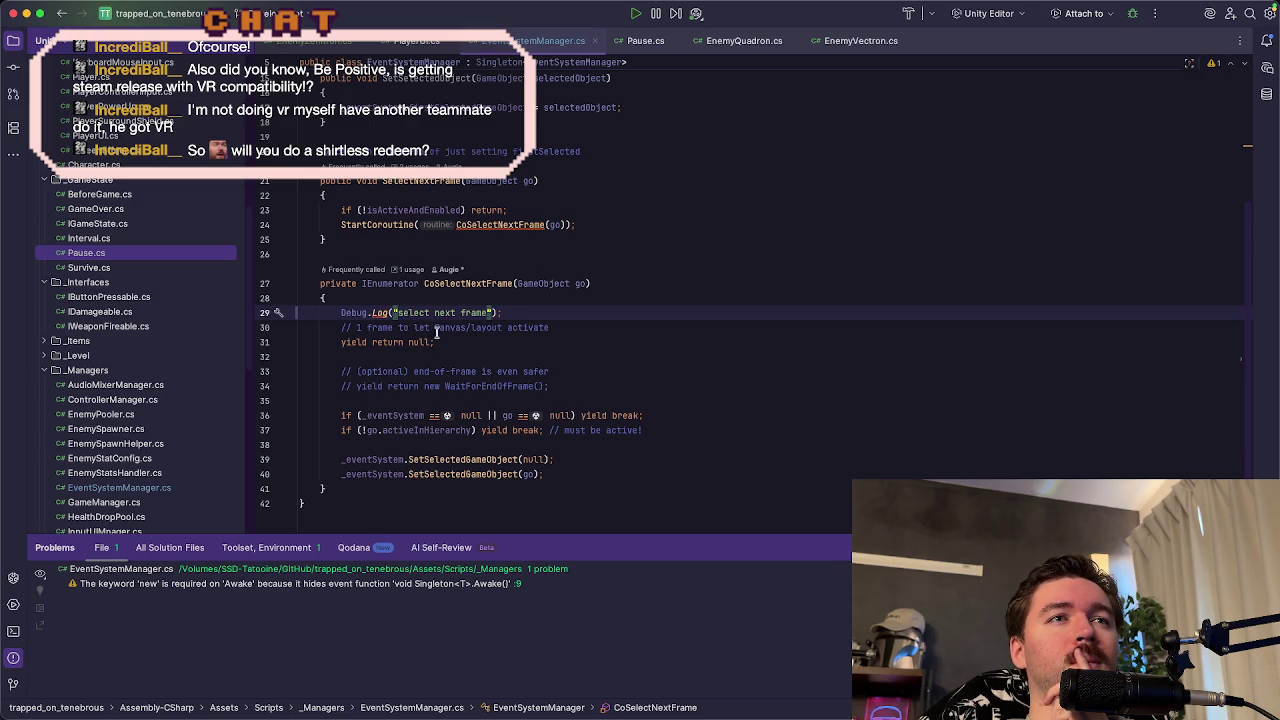
# - Review the frame-wait lines in EventSystemManager.cs, then view SetPauseCanvasActive in PlayerUI.cs
pyautogui.click(455, 342)
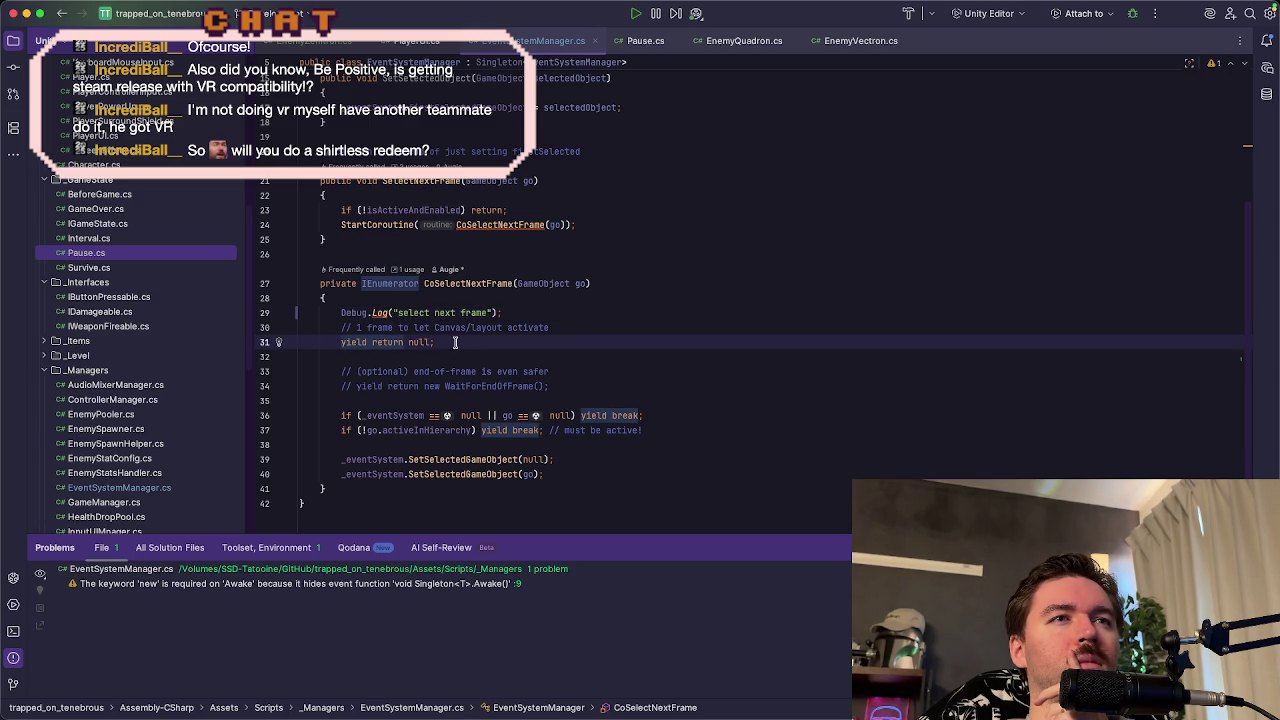
pyautogui.click(561, 326)
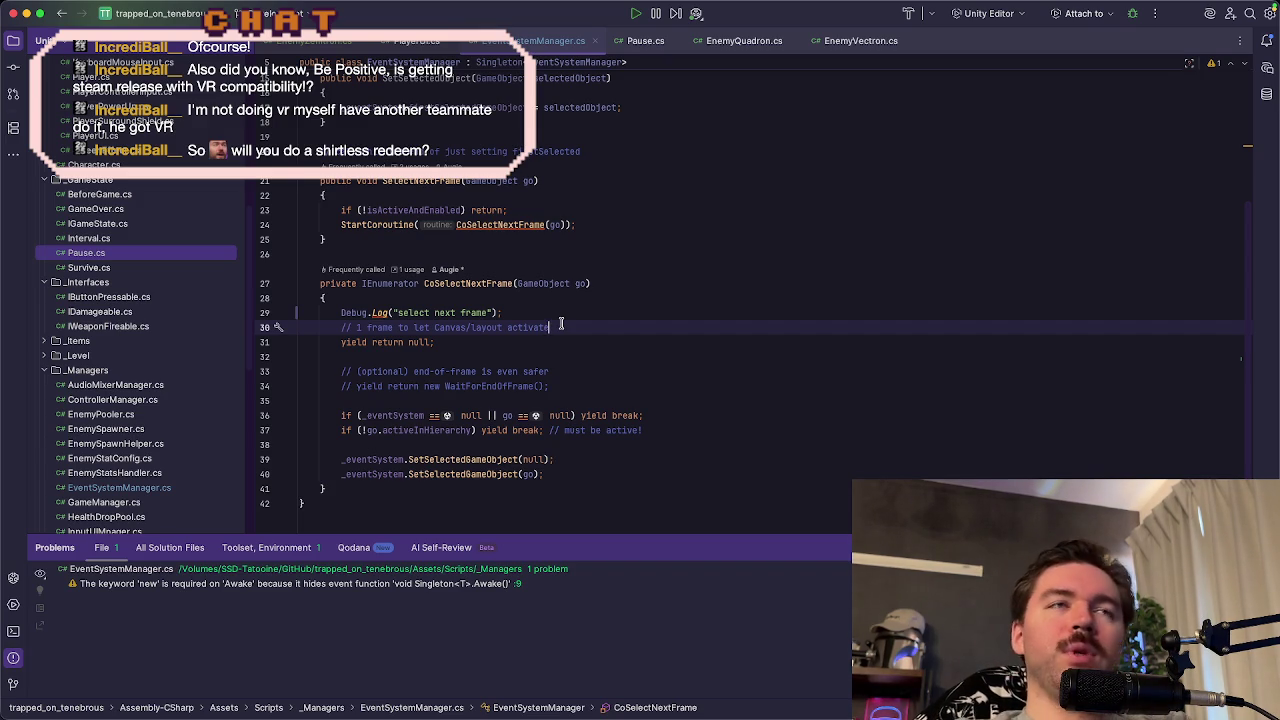
pyautogui.click(409, 43)
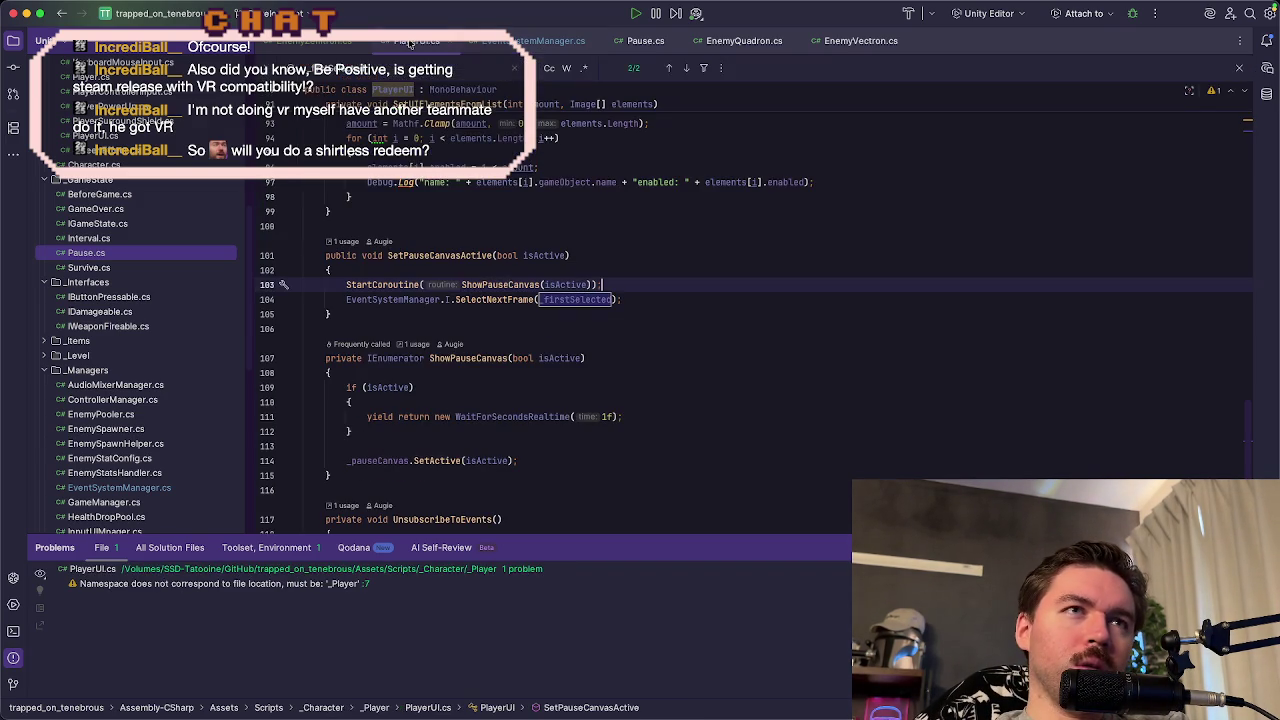
pyautogui.scroll(2, 640, 316)
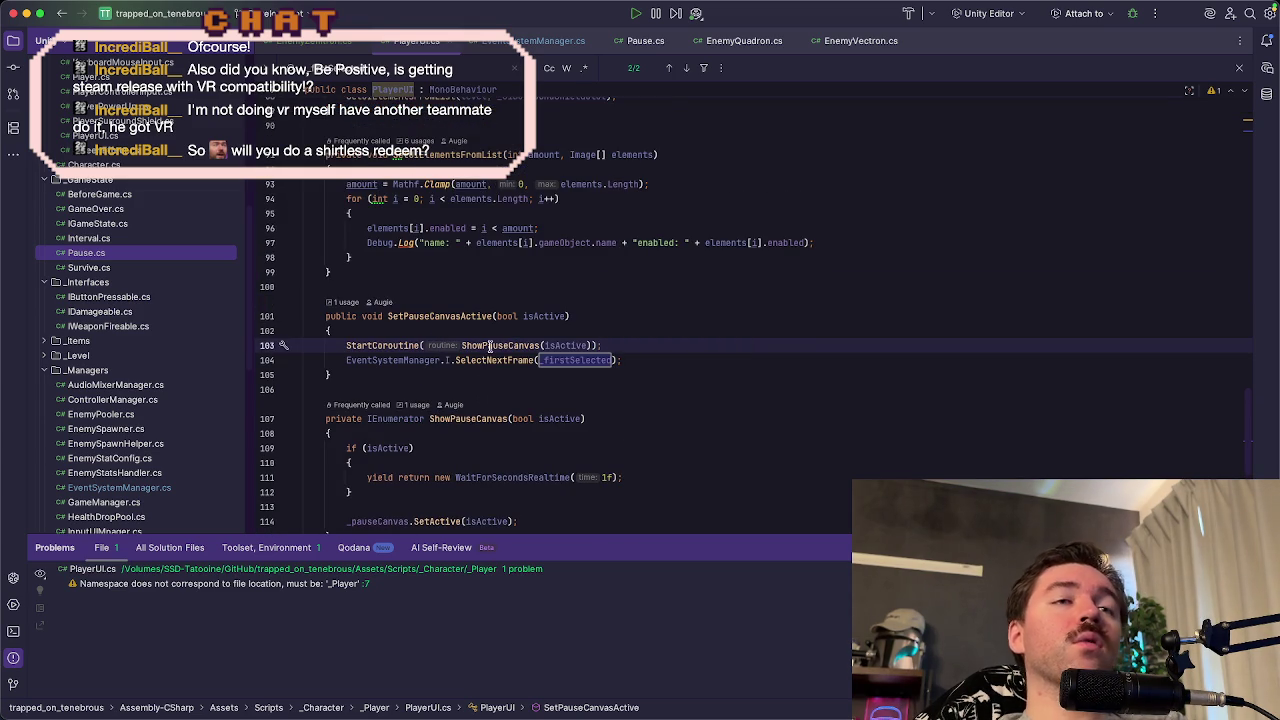
pyautogui.moveTo(490, 346)
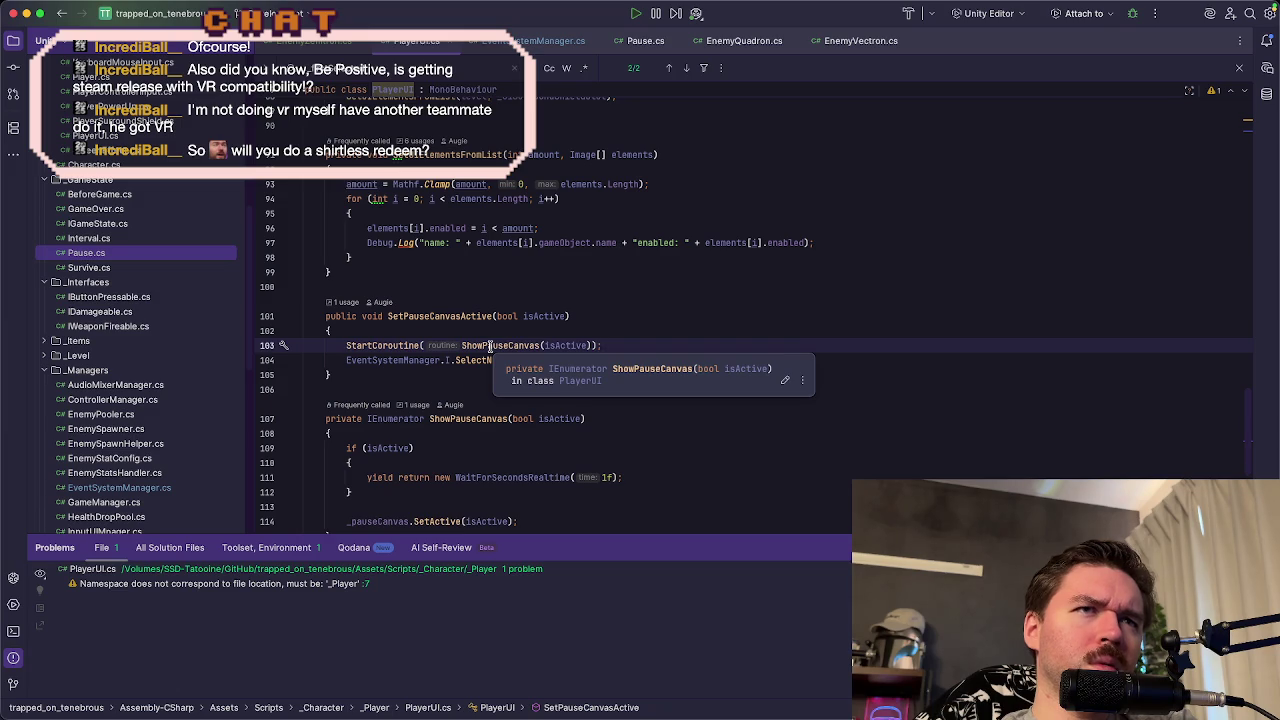
# - Highlight ShowPauseCanvas usages to locate the coroutine, then clear the highlights
pyautogui.doubleClick(490, 346)
pyautogui.scroll(-2, 490, 346)
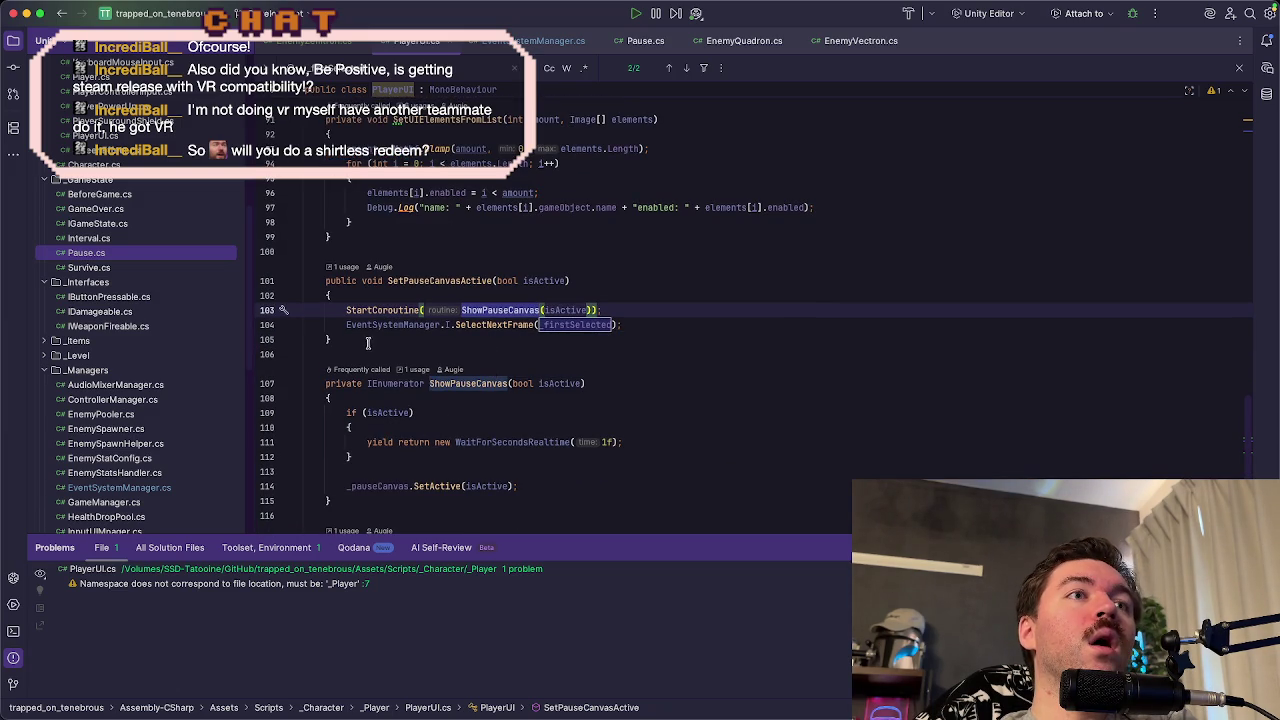
pyautogui.moveTo(345, 325)
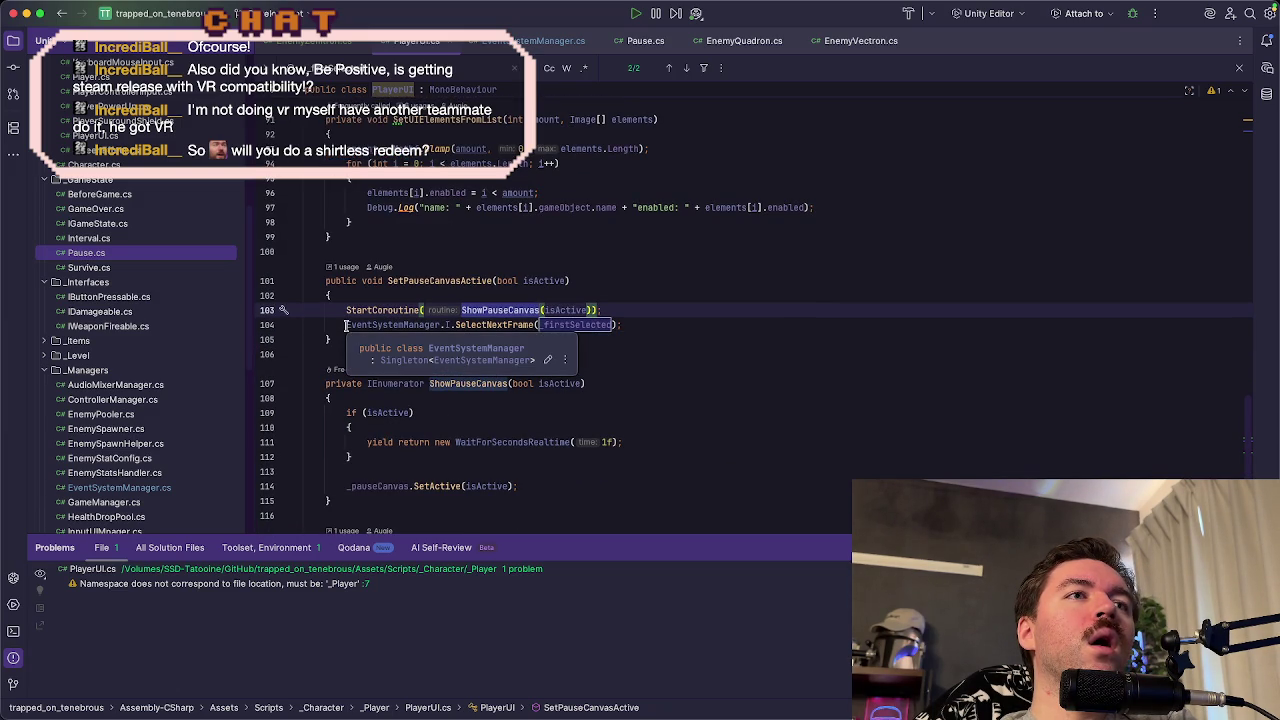
pyautogui.click(626, 311)
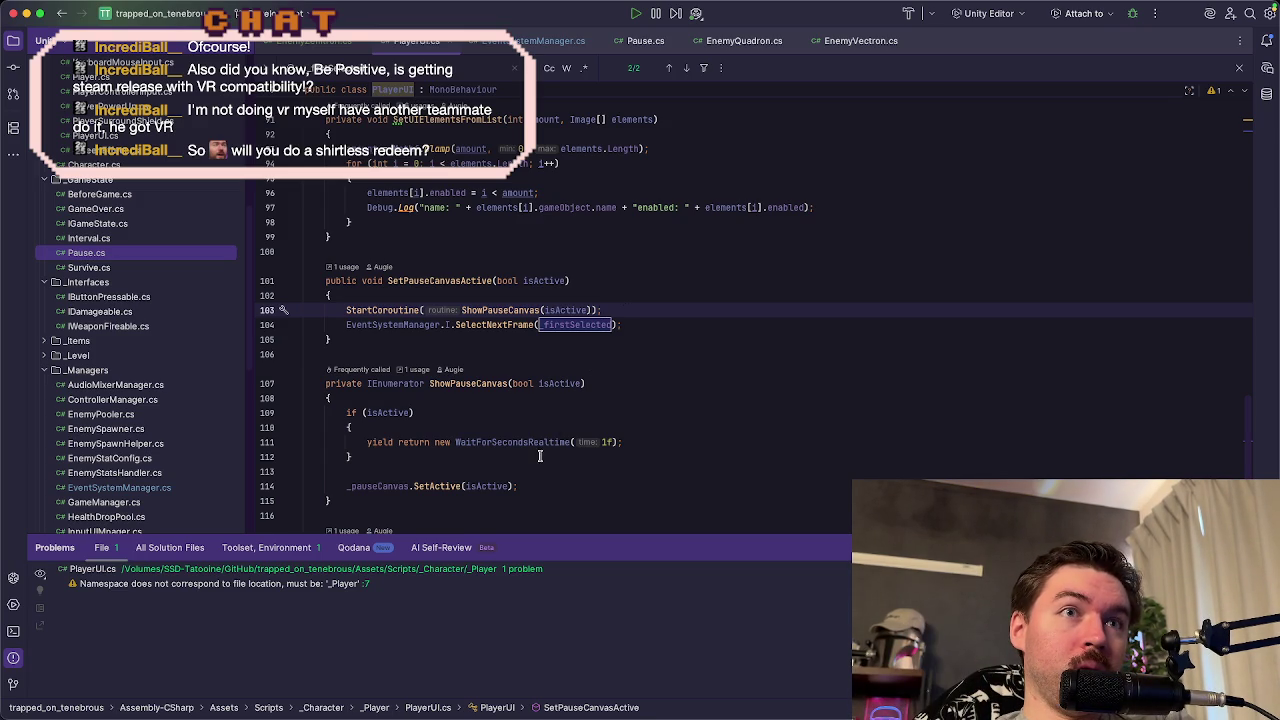
# - Move SelectNextFrame(_firstSelected) inside ShowPauseCanvas's if block after the realtime wait, then return to Unity
pyautogui.click(643, 442)
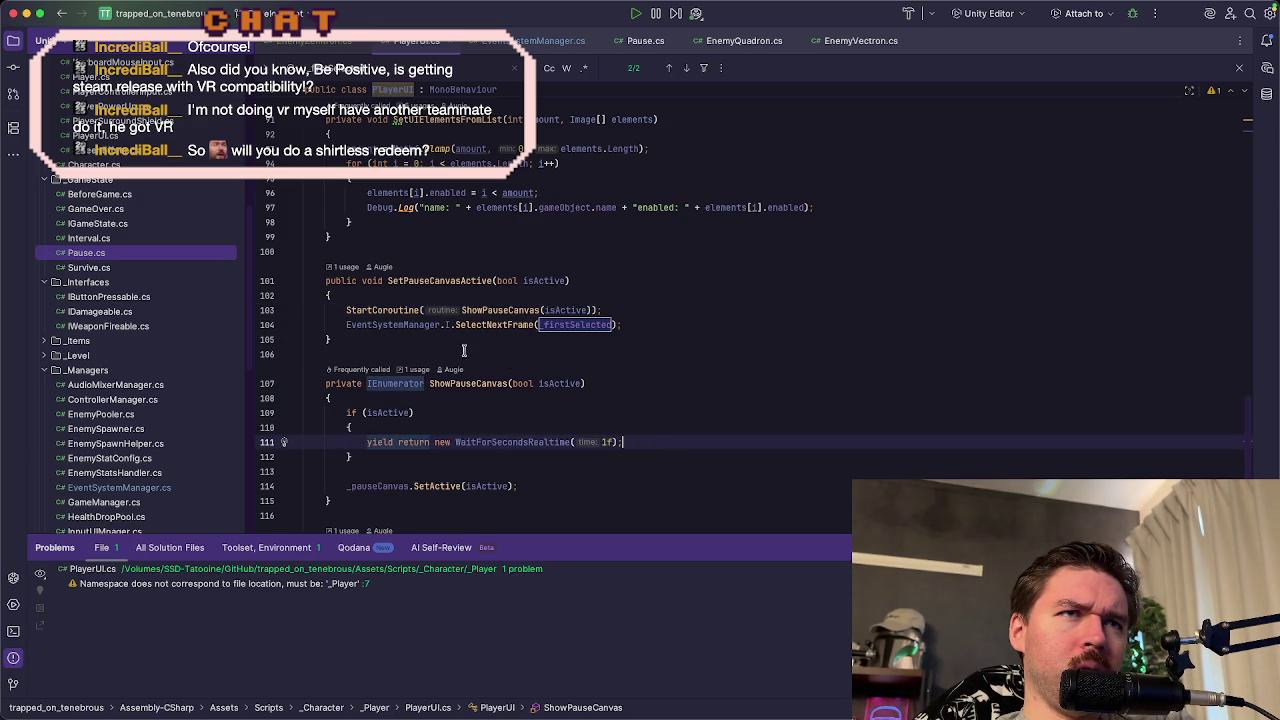
pyautogui.moveTo(347, 325); pyautogui.dragTo(624, 325)
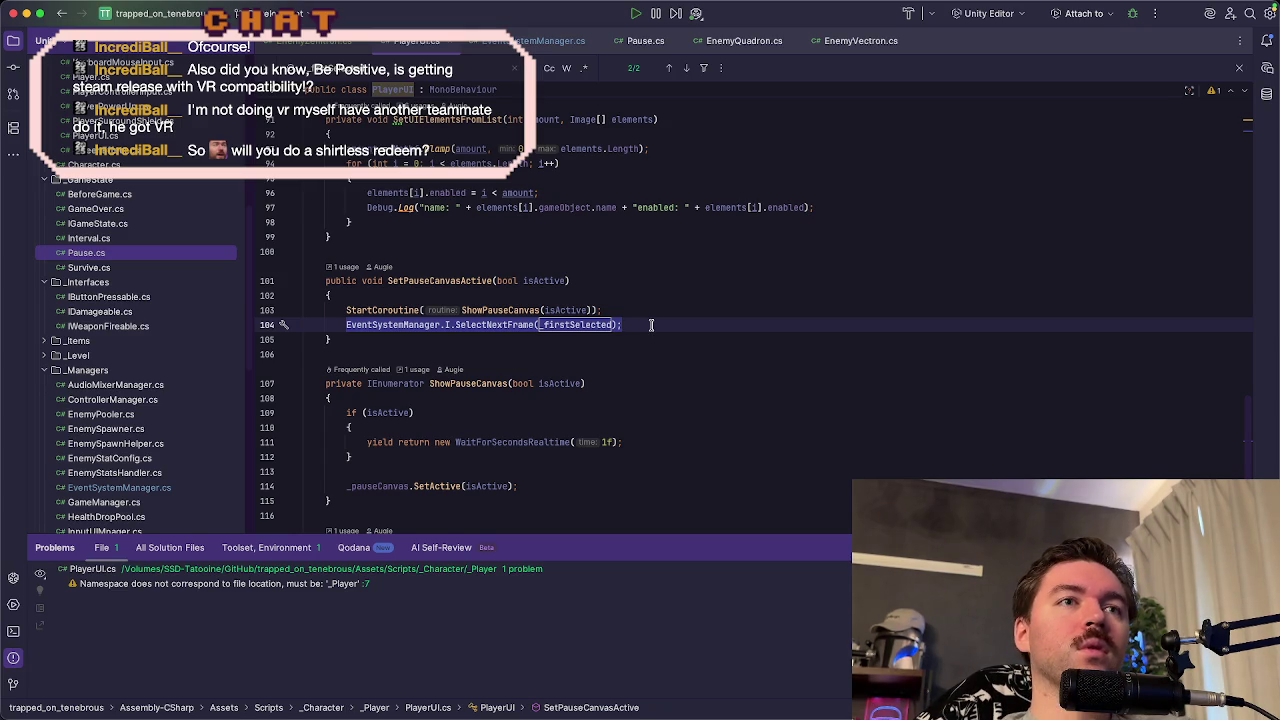
pyautogui.hotkey('alt', 'shift', 'Down')
pyautogui.hotkey('alt', 'shift', 'Down')
pyautogui.hotkey('alt', 'shift', 'Down')
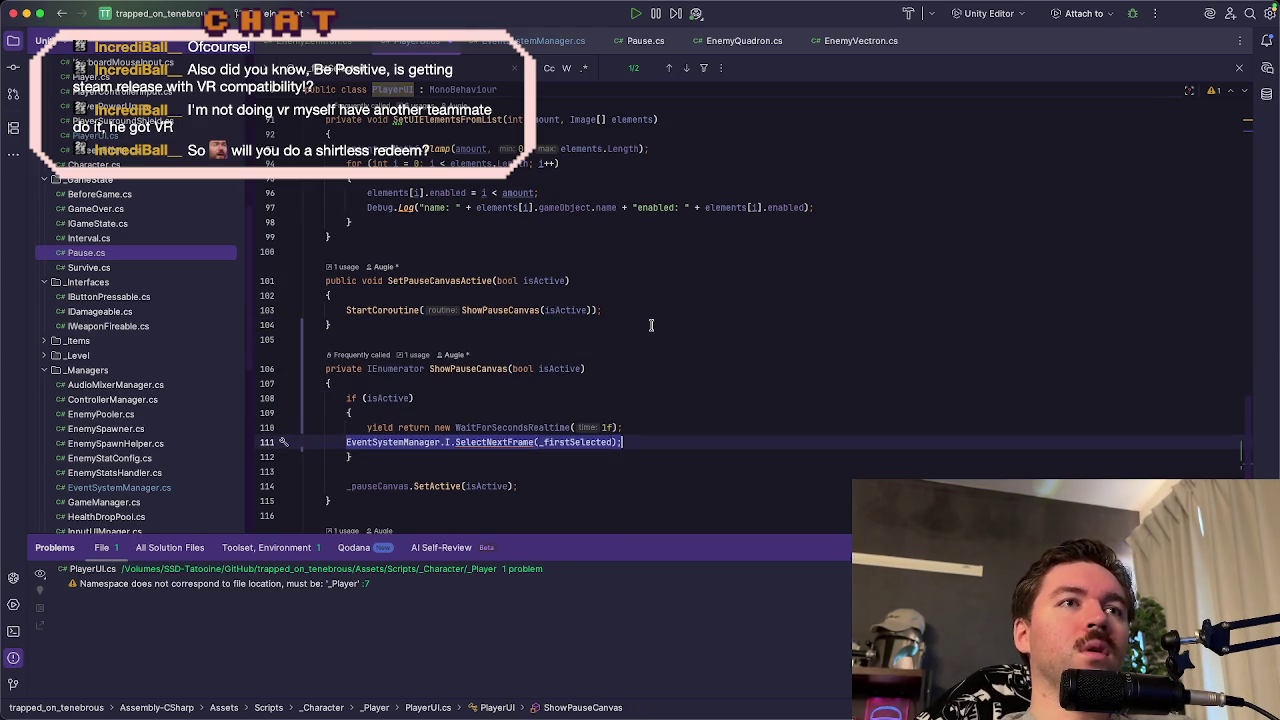
pyautogui.press('Tab')
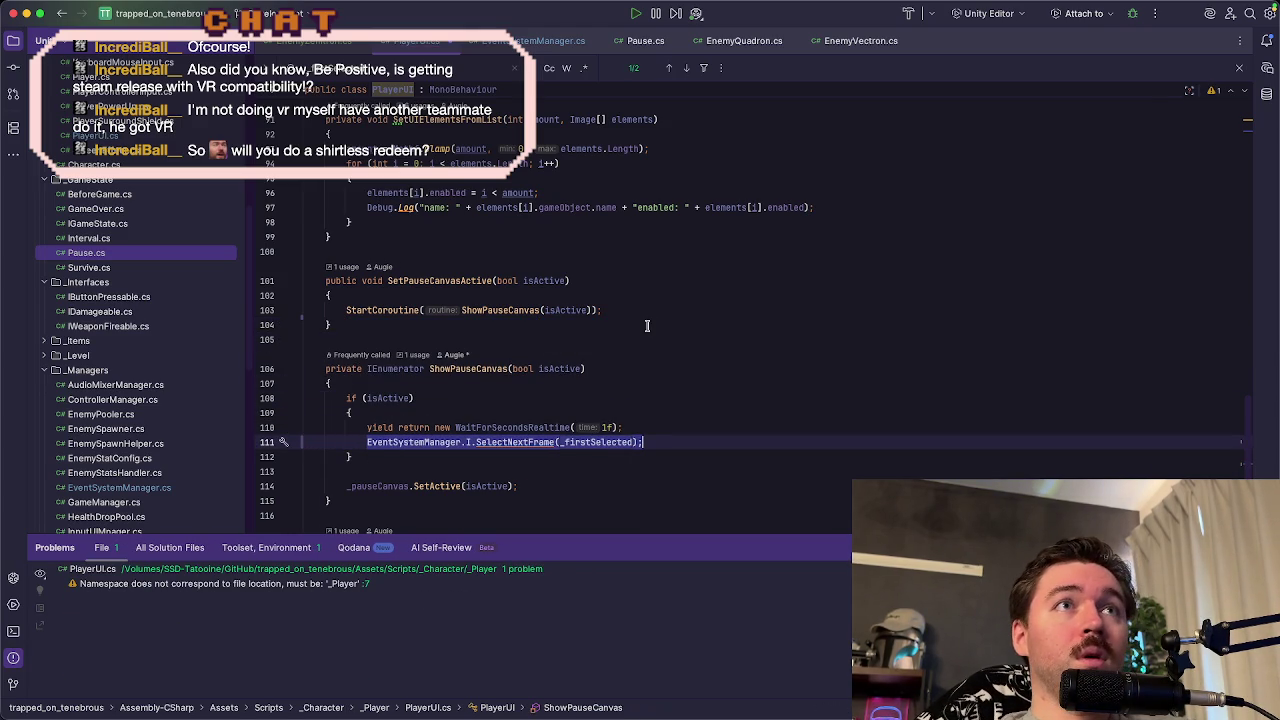
pyautogui.press('super+bracketleft')
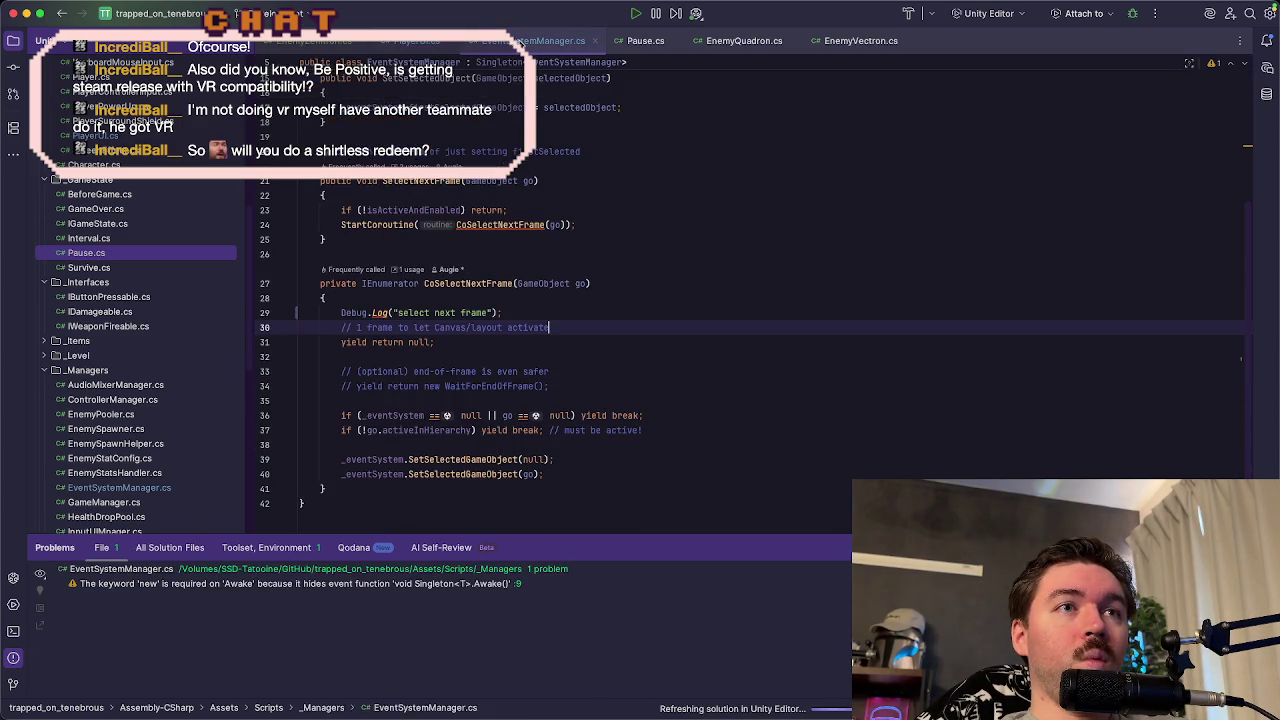
pyautogui.press('super+Tab')
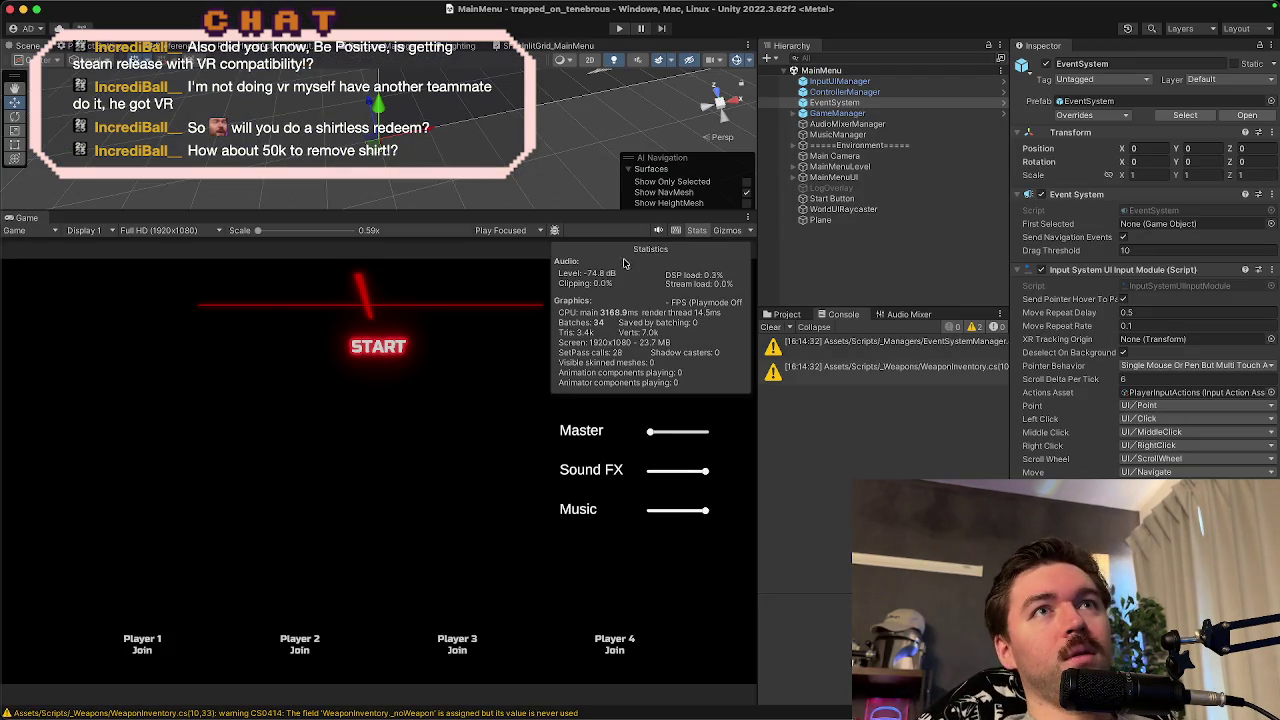
# - Play-test the pause menu, cycling selection between buttons and choosing Back to Menu
pyautogui.click(617, 31)
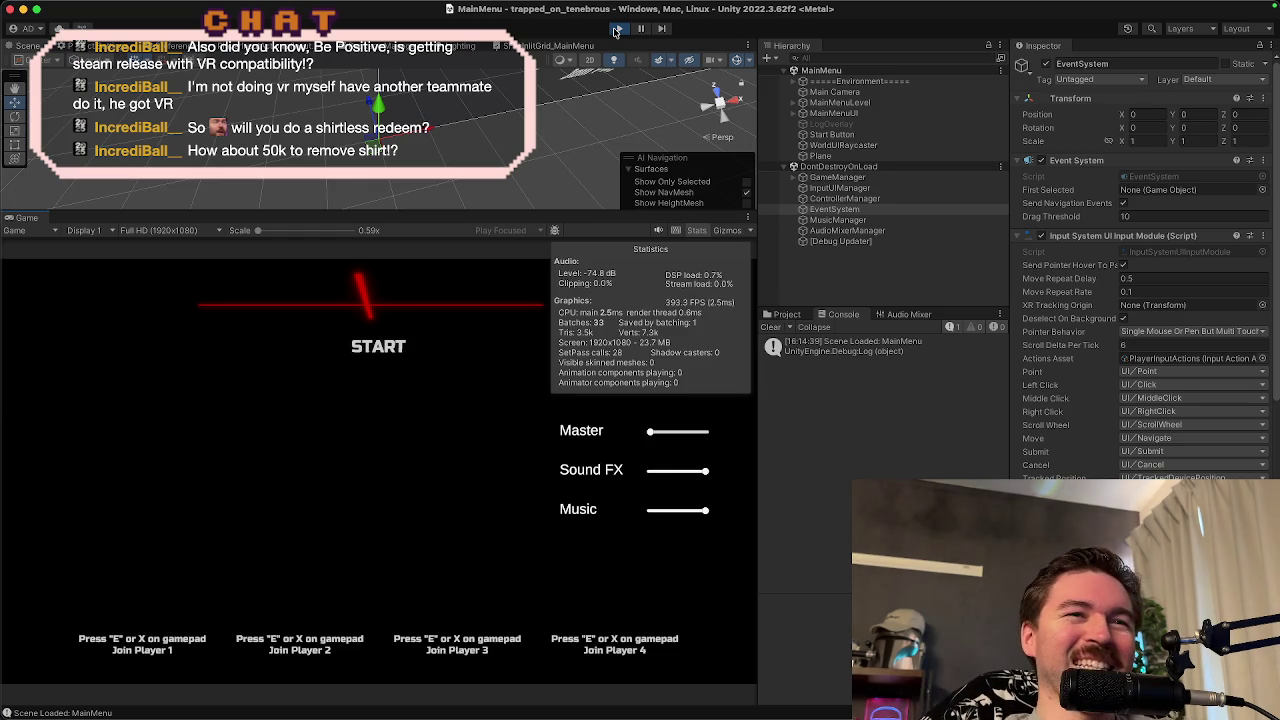
pyautogui.press('e')
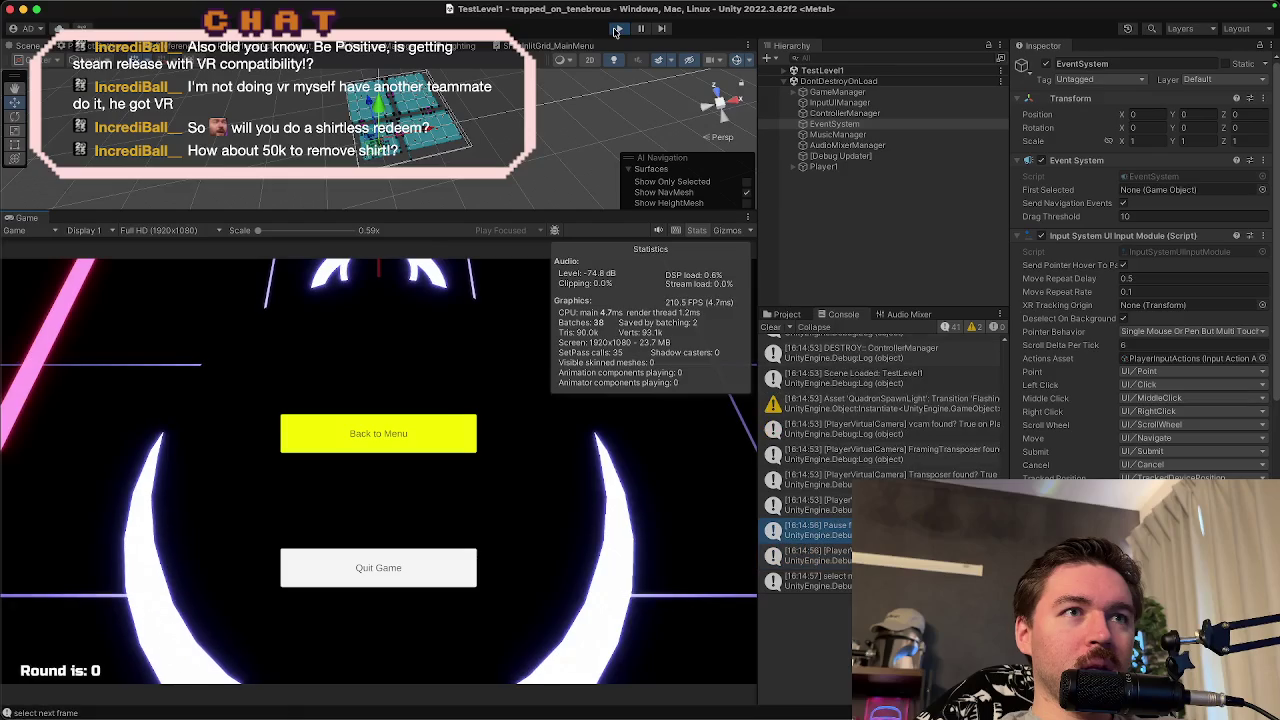
pyautogui.press('Down')
pyautogui.press('Up')
pyautogui.press('Down')
pyautogui.press('Up')
pyautogui.press('Down')
pyautogui.press('Up')
pyautogui.press('Down')
pyautogui.press('Up')
pyautogui.press('Return')
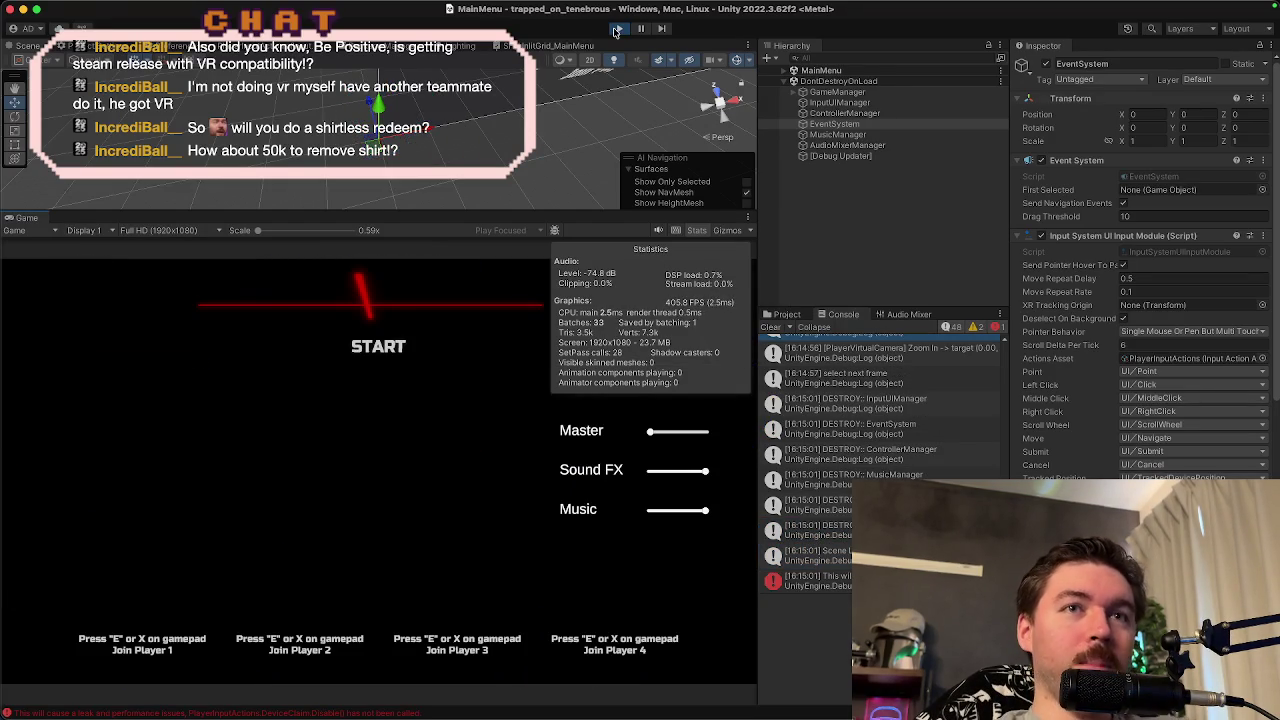
# - Stop play mode and bring Rider back to the front
pyautogui.click(620, 27)
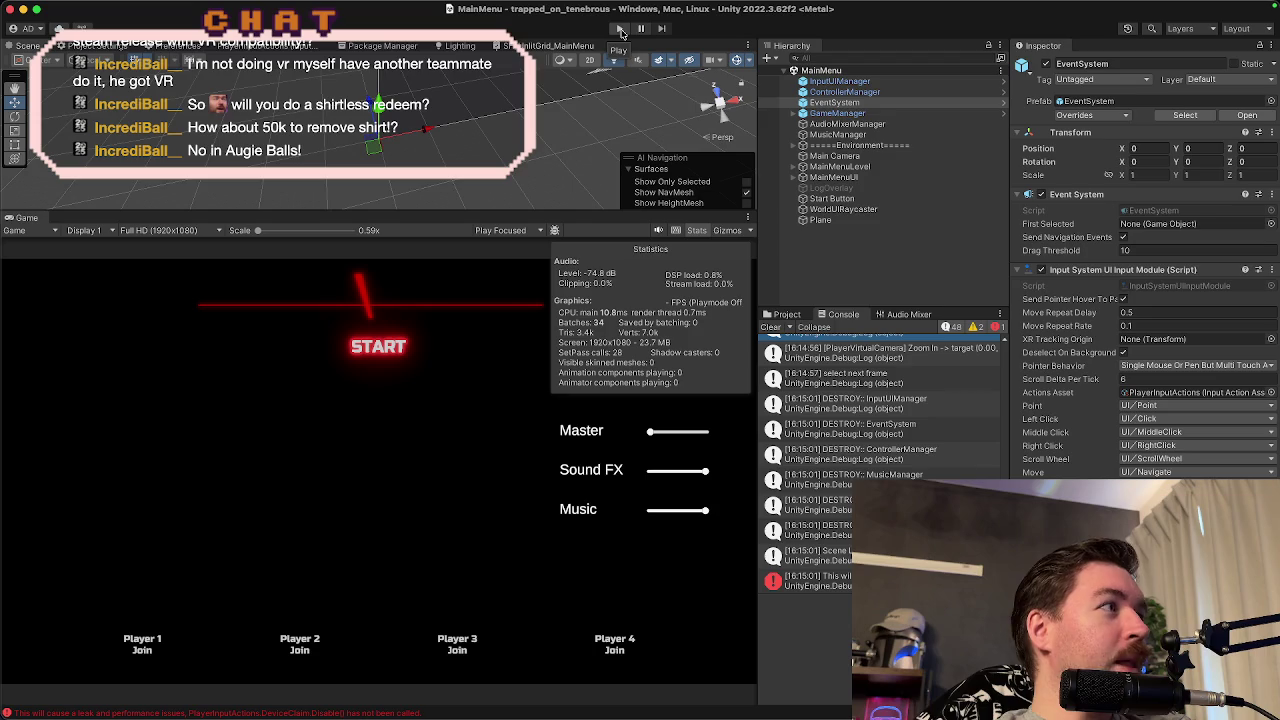
pyautogui.moveTo(665, 705)
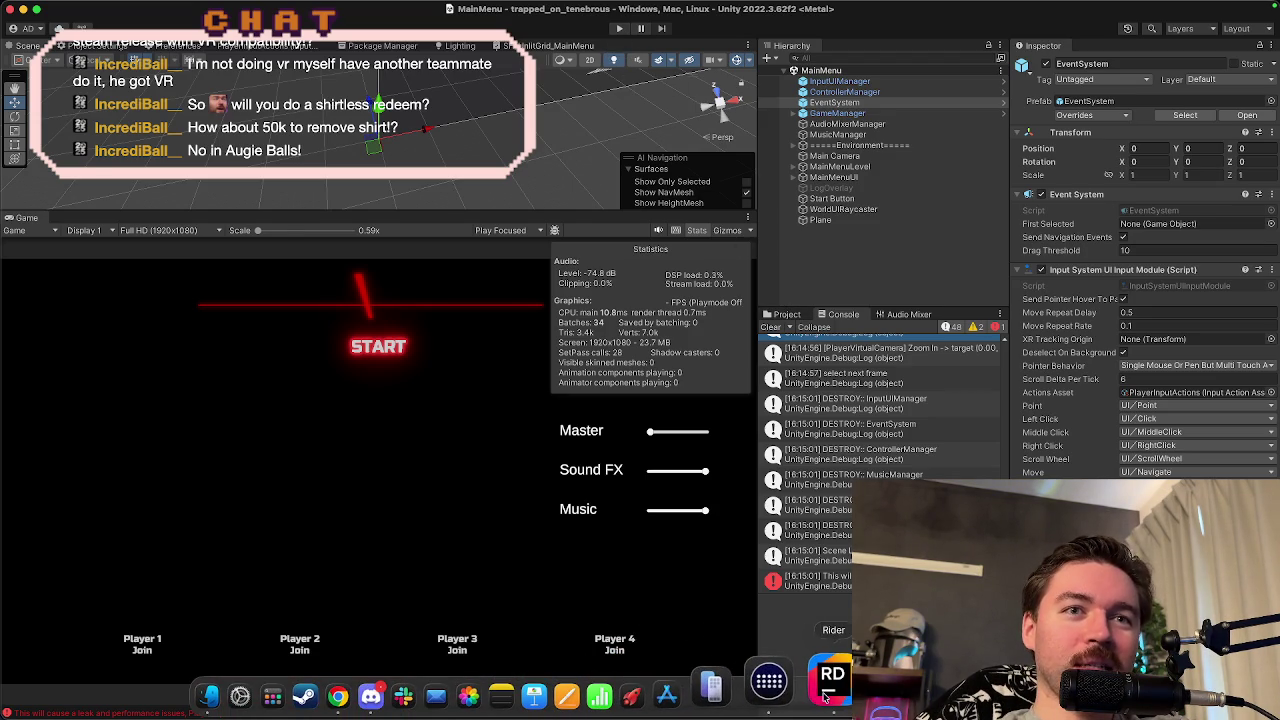
pyautogui.click(826, 695)
# - Delete the leftover Debug.Log("select next frame") line from CoSelectNextFrame
pyautogui.click(581, 313)
pyautogui.hotkey('shift', 'Up')
pyautogui.press('BackSpace')
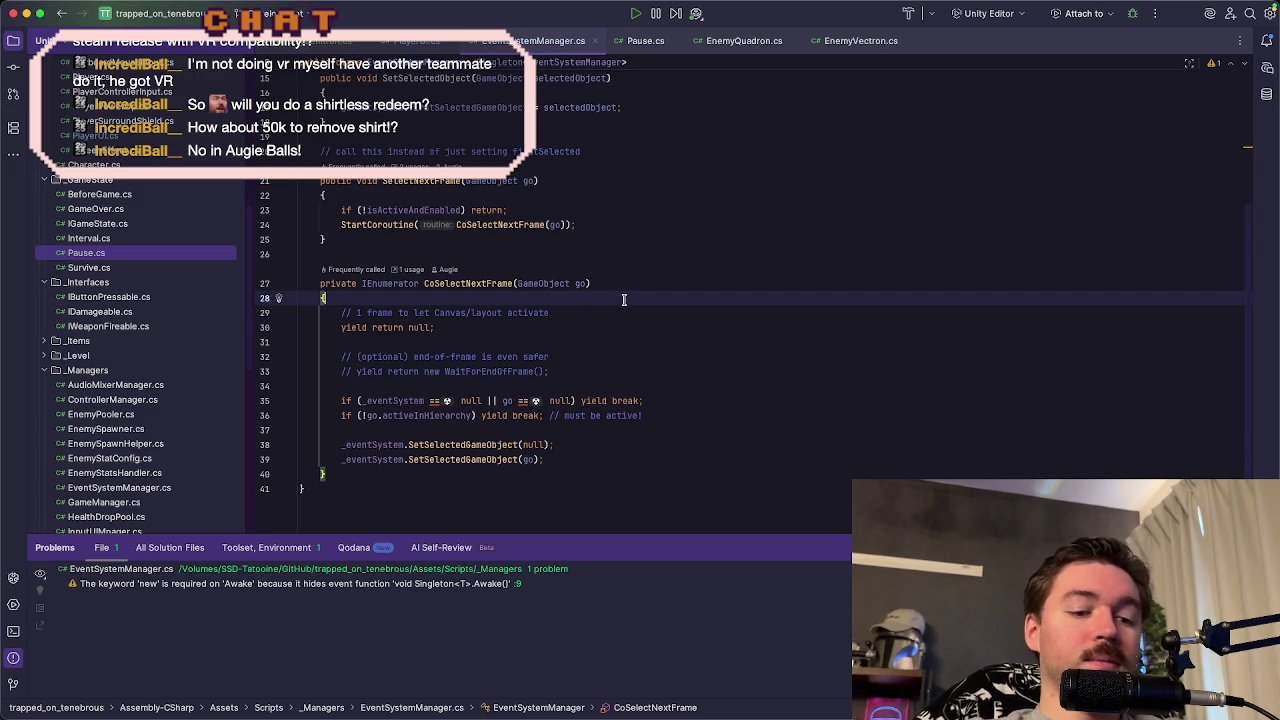
# - Search for debug.log and delete PlayerUI.cs's SetShield and loop Debug.Log lines
pyautogui.press('shift')
pyautogui.press('shift')
pyautogui.write('deb')
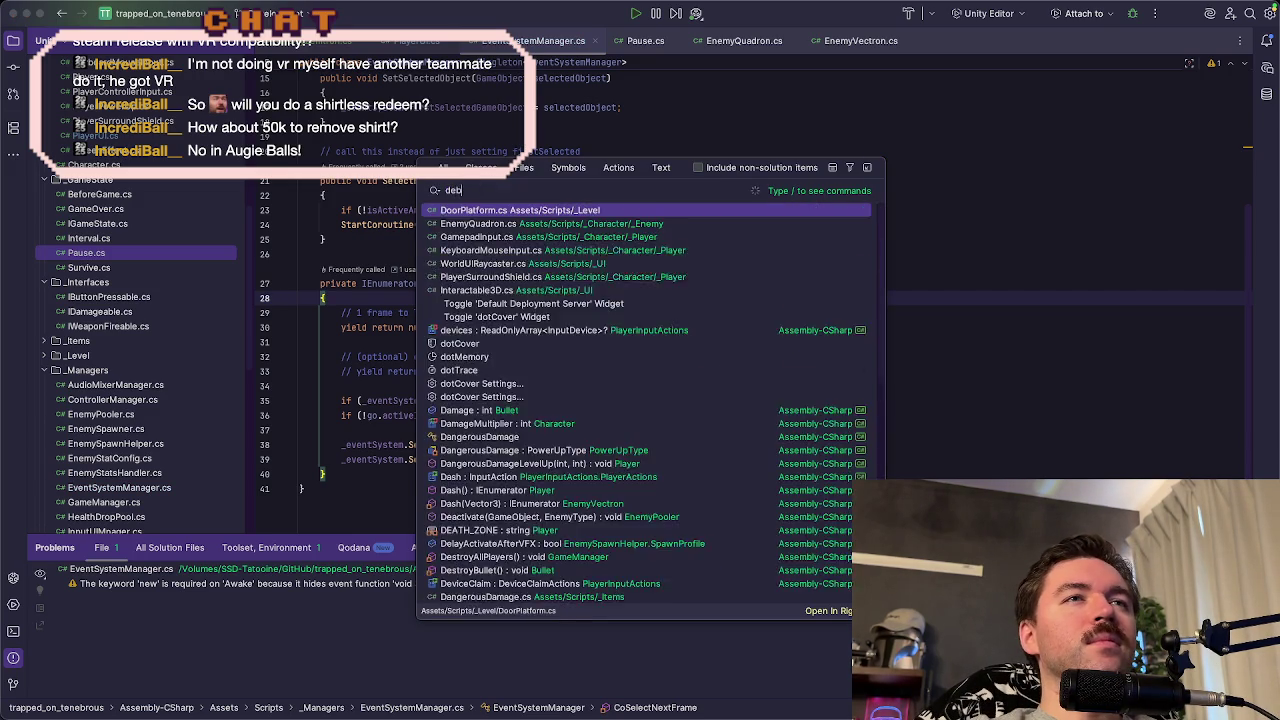
pyautogui.write('ug.l')
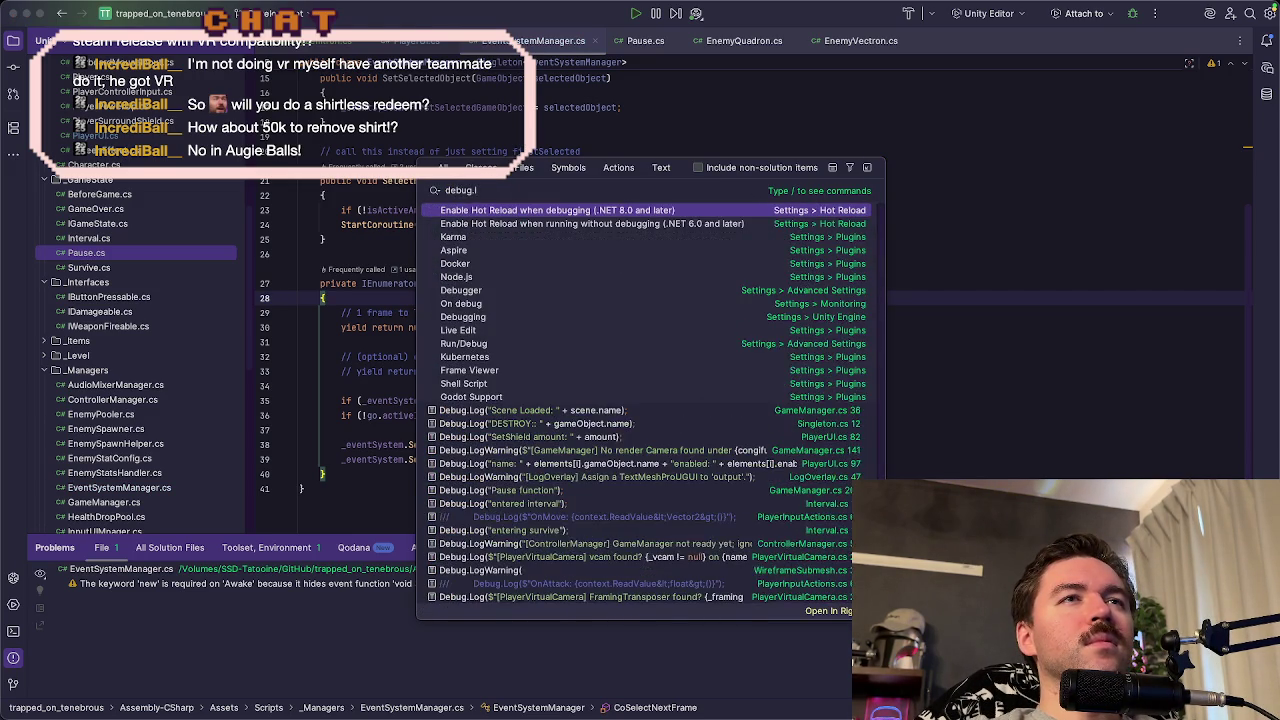
pyautogui.write('og(')
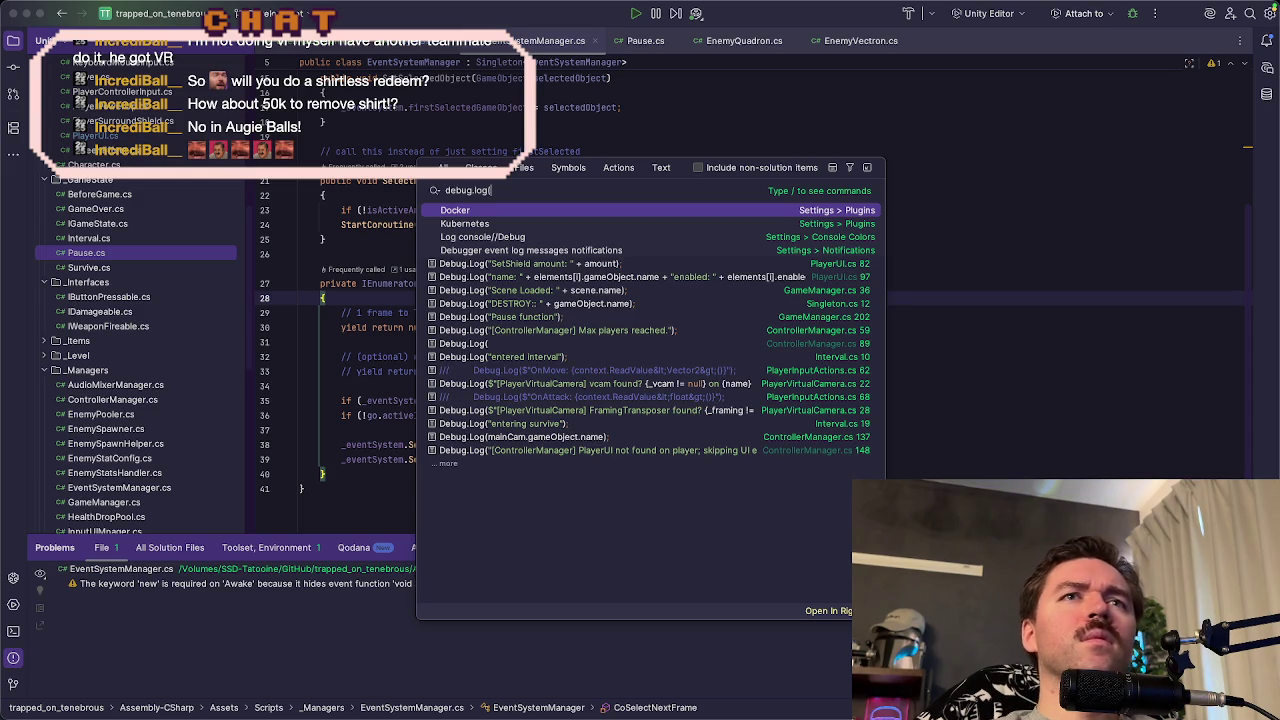
pyautogui.press('Down')
pyautogui.press('Down')
pyautogui.press('Down')
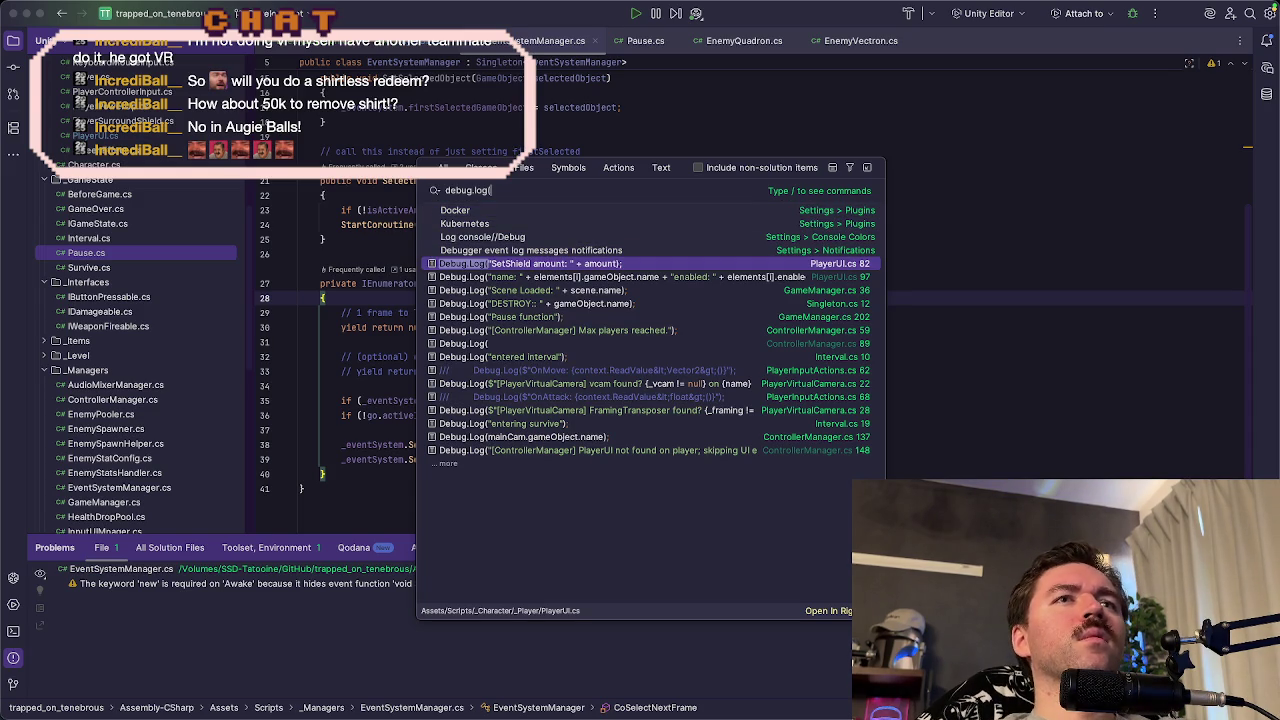
pyautogui.press('Return')
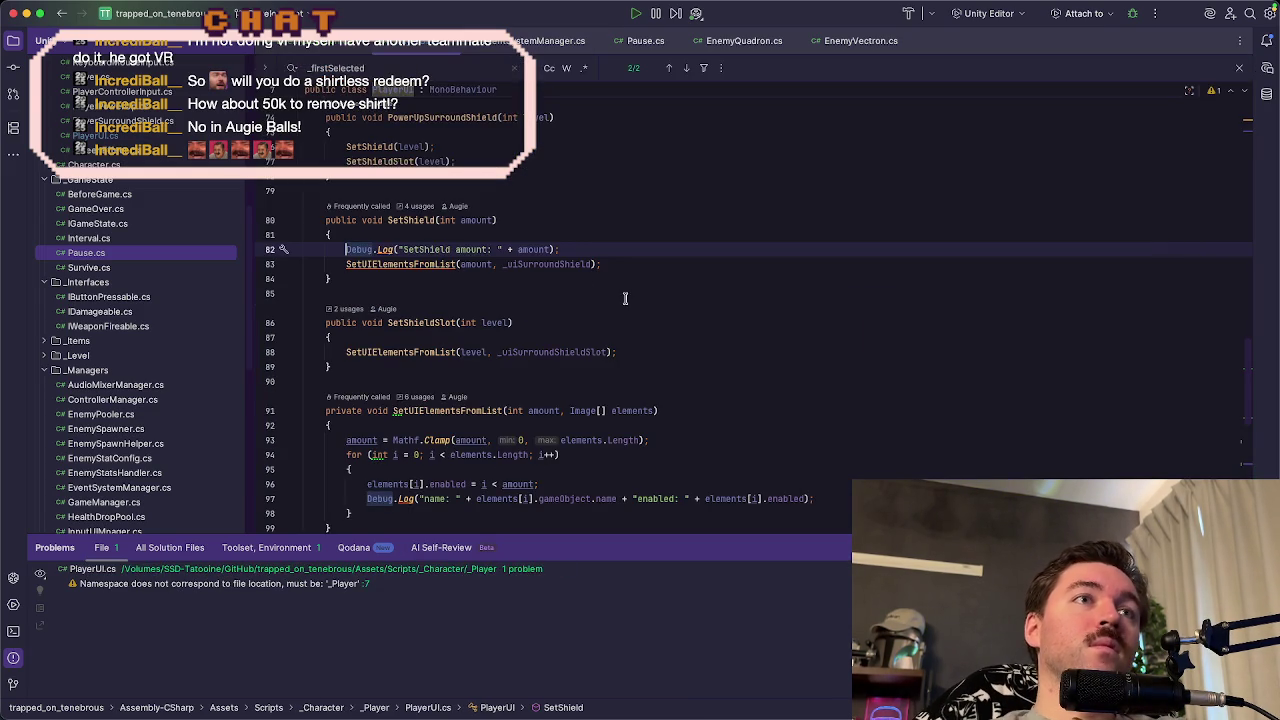
pyautogui.click(624, 248)
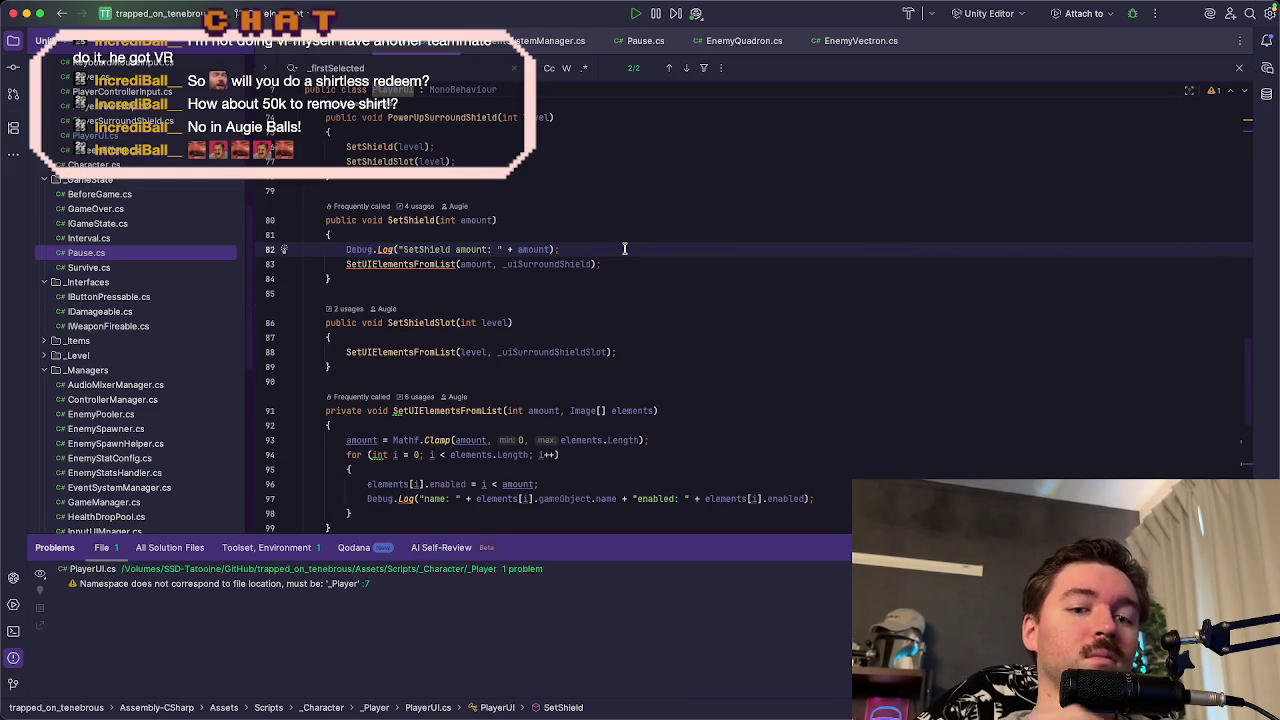
pyautogui.tripleClick(625, 248)
pyautogui.press('BackSpace')
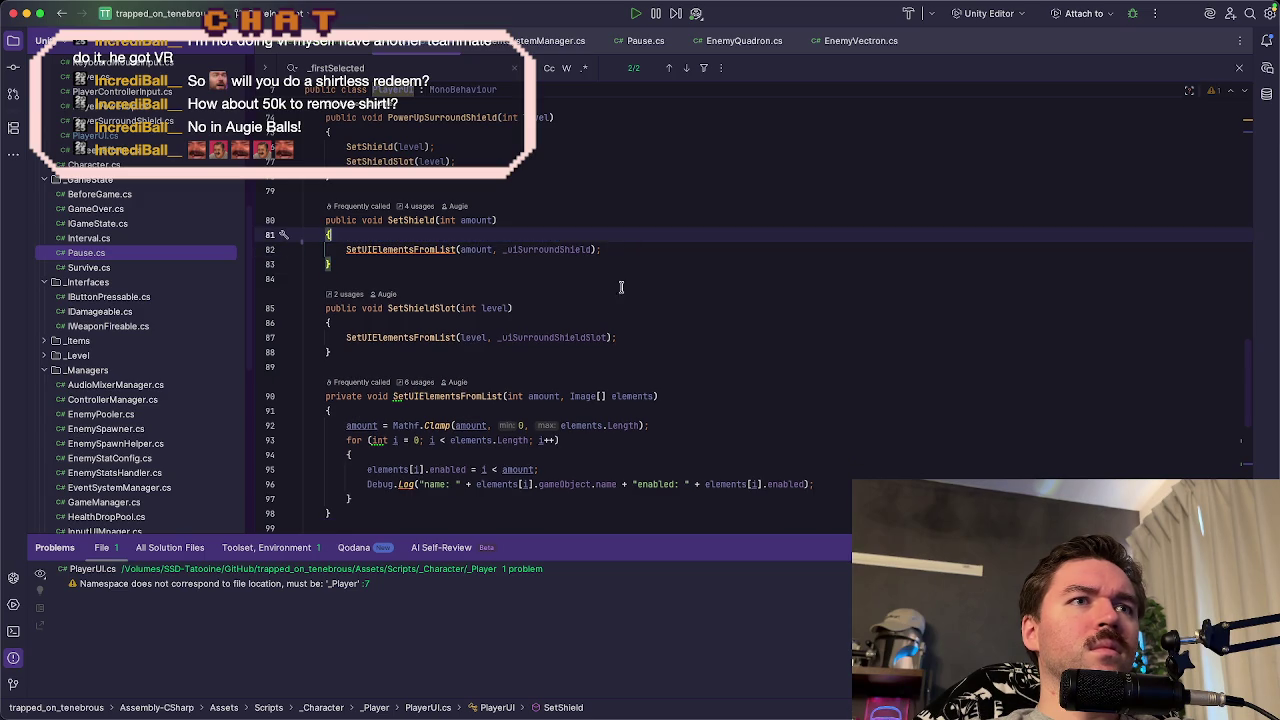
pyautogui.moveTo(838, 484); pyautogui.dragTo(838, 474)
pyautogui.press('BackSpace')
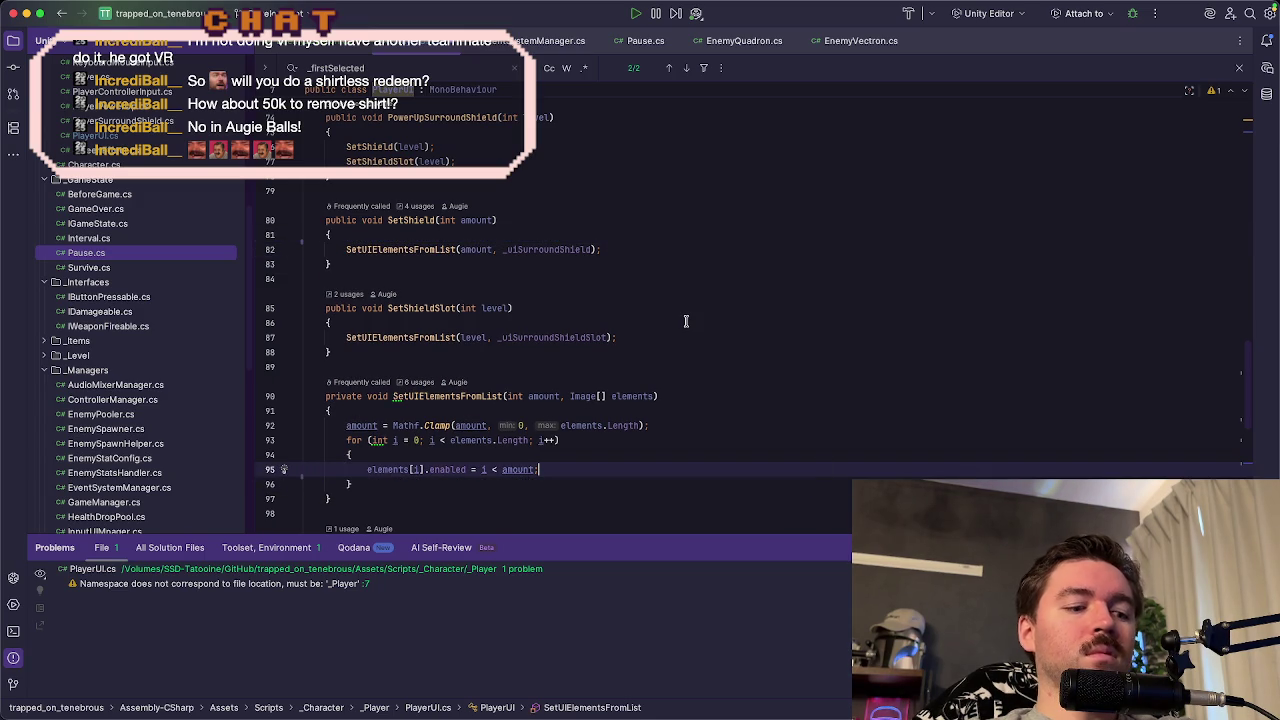
# - Browse remaining Debug.Log results in Interval.cs, ControllerManager.cs, and Singleton.cs's Awake
pyautogui.press('shift')
pyautogui.press('shift')
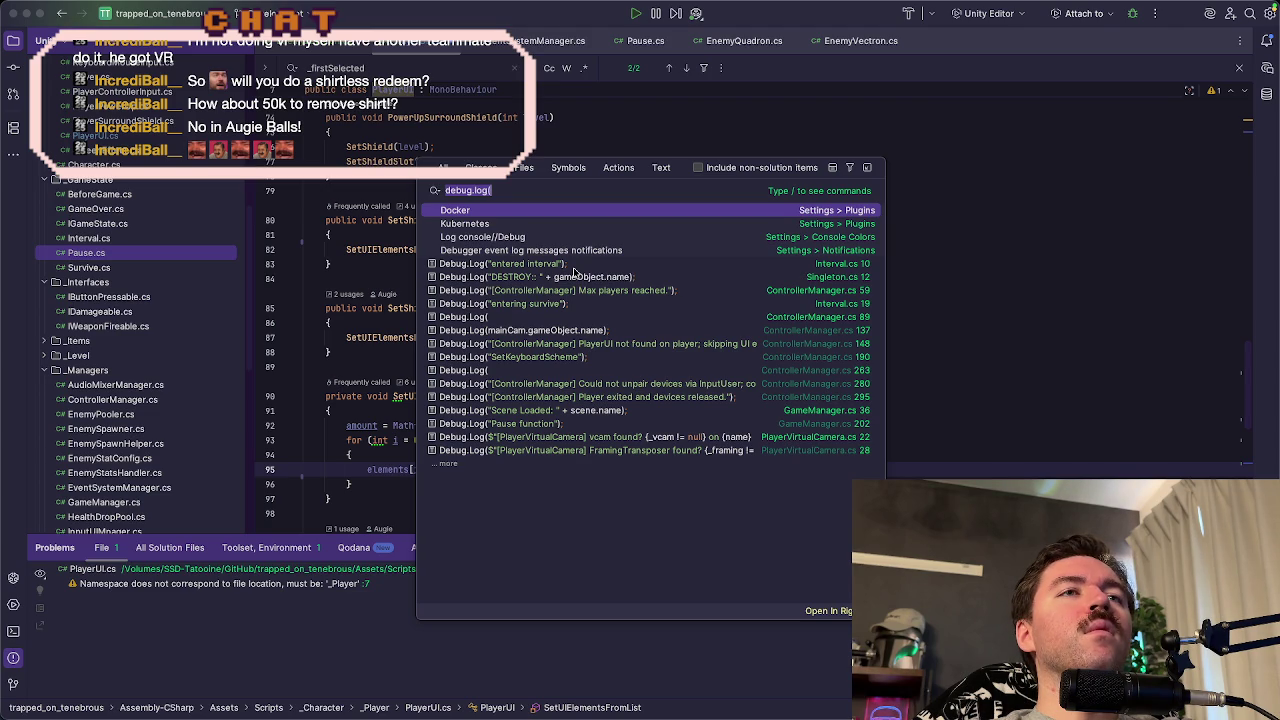
pyautogui.click(573, 266)
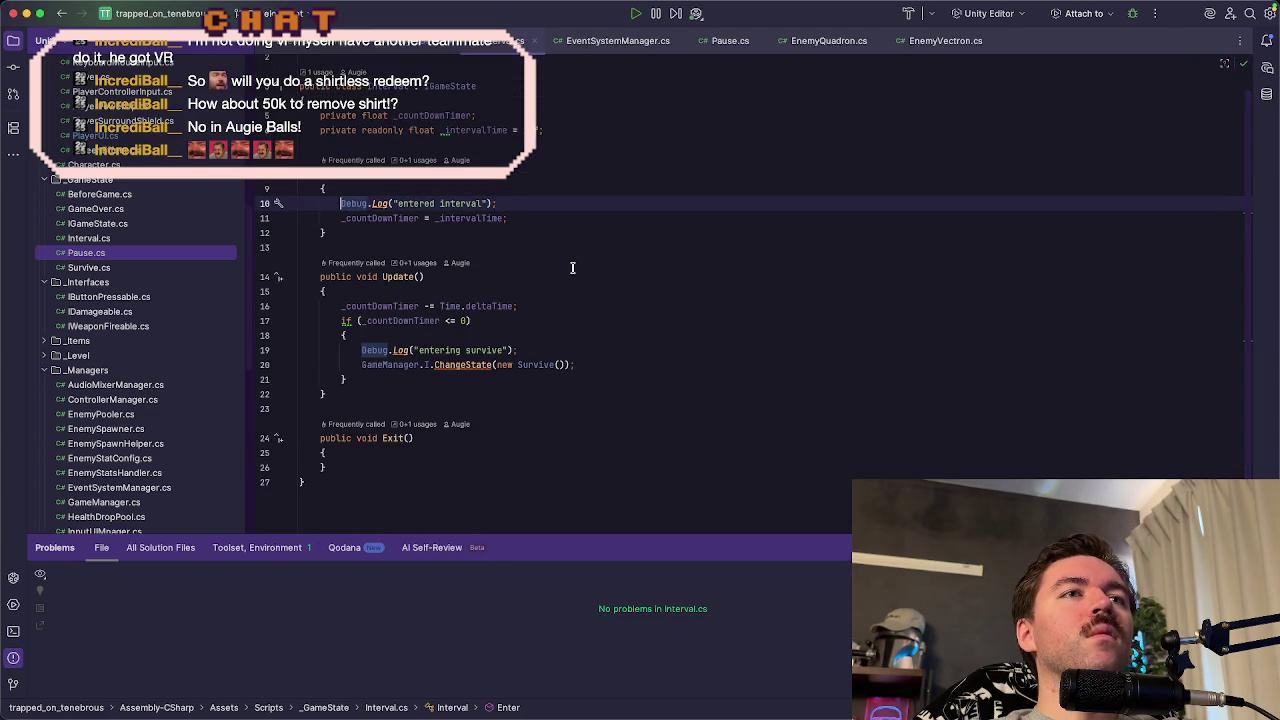
pyautogui.click(542, 351)
pyautogui.press('shift')
pyautogui.press('shift')
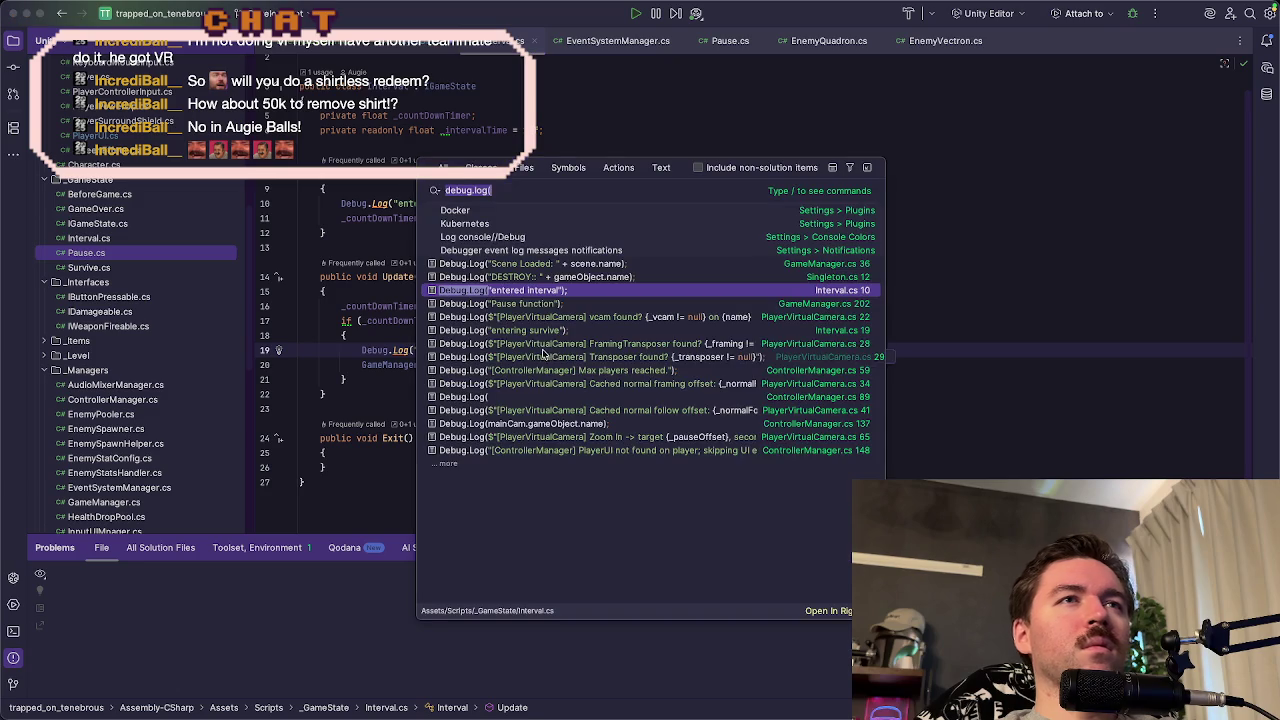
pyautogui.click(566, 397)
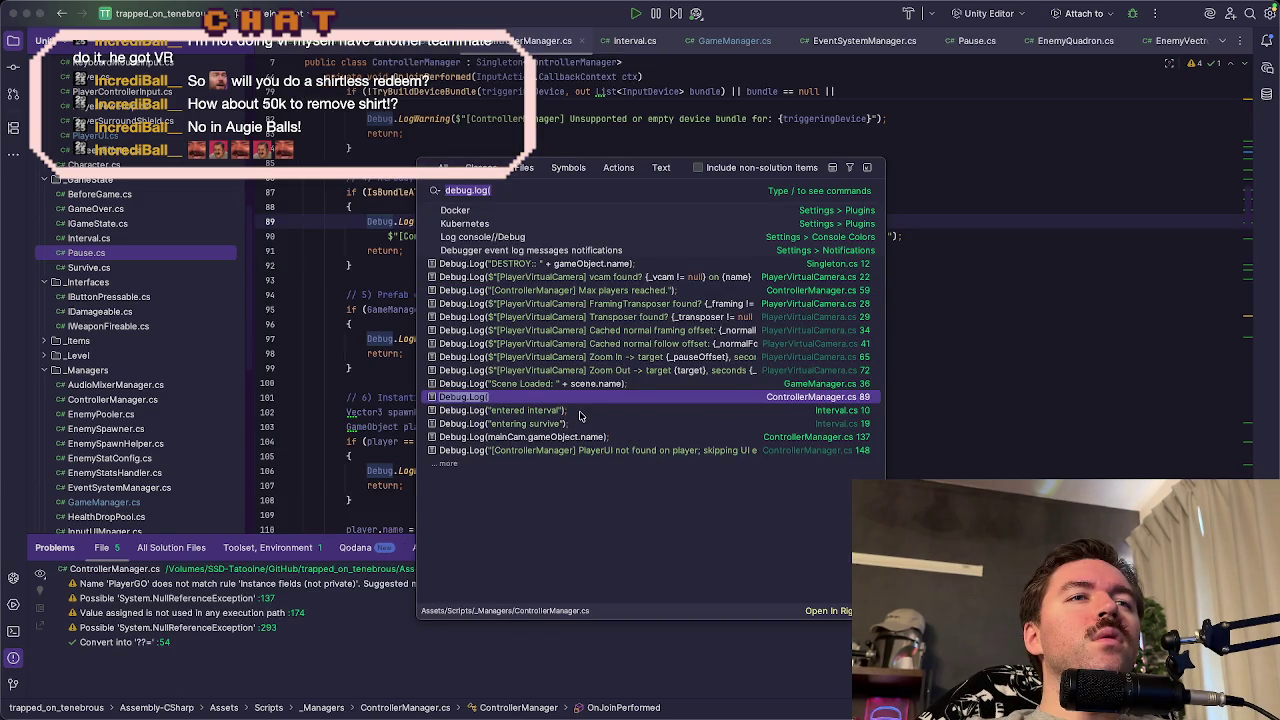
pyautogui.click(624, 447)
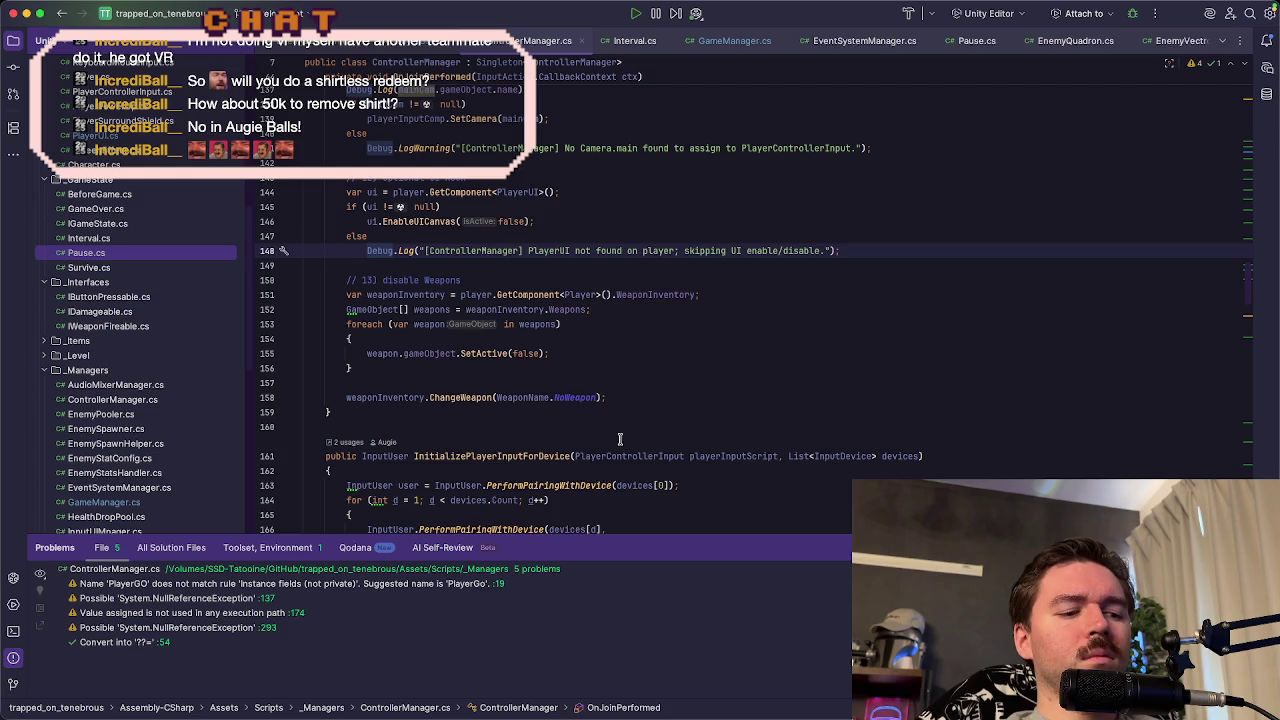
pyautogui.press('shift')
pyautogui.press('shift')
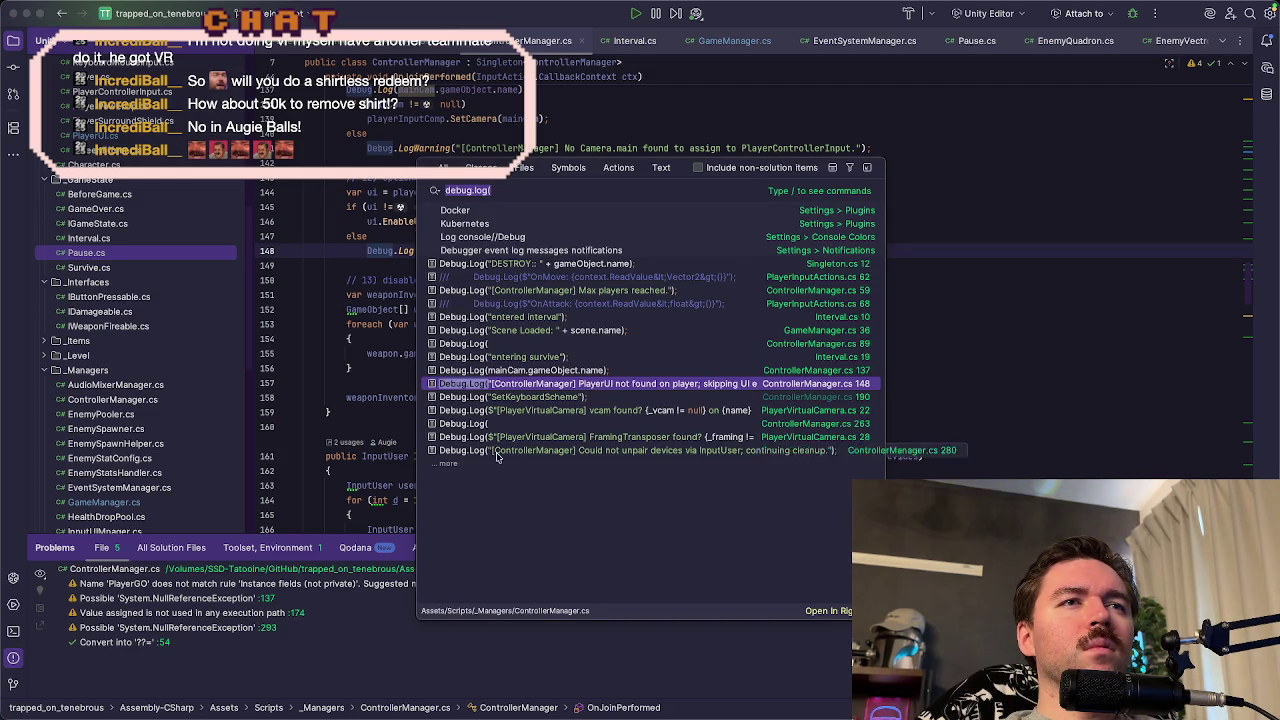
pyautogui.click(449, 466)
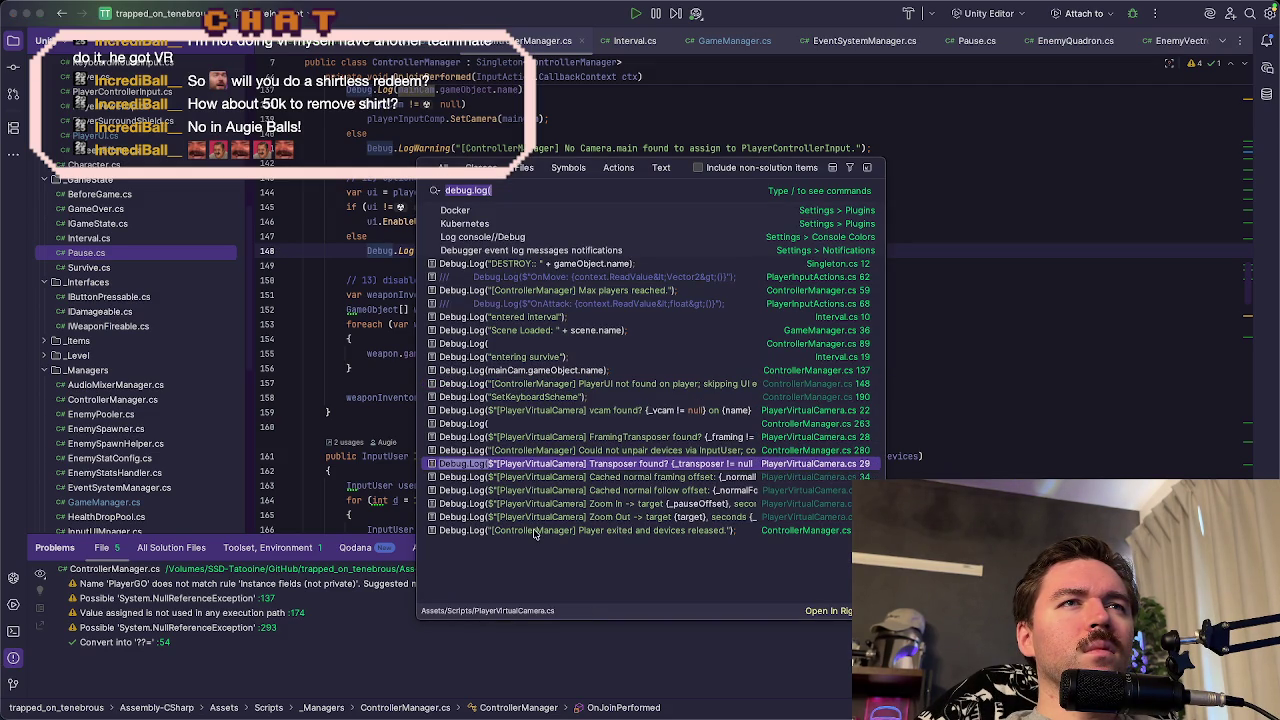
pyautogui.click(650, 265)
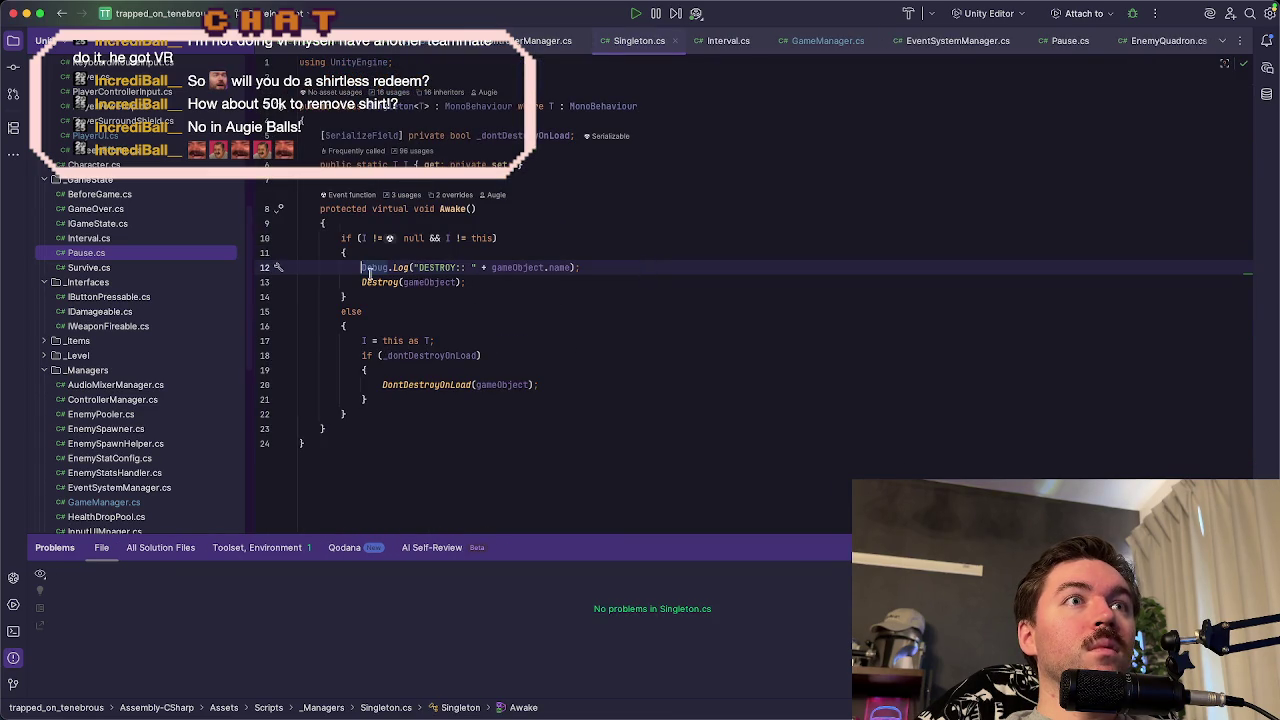
pyautogui.click(713, 275)
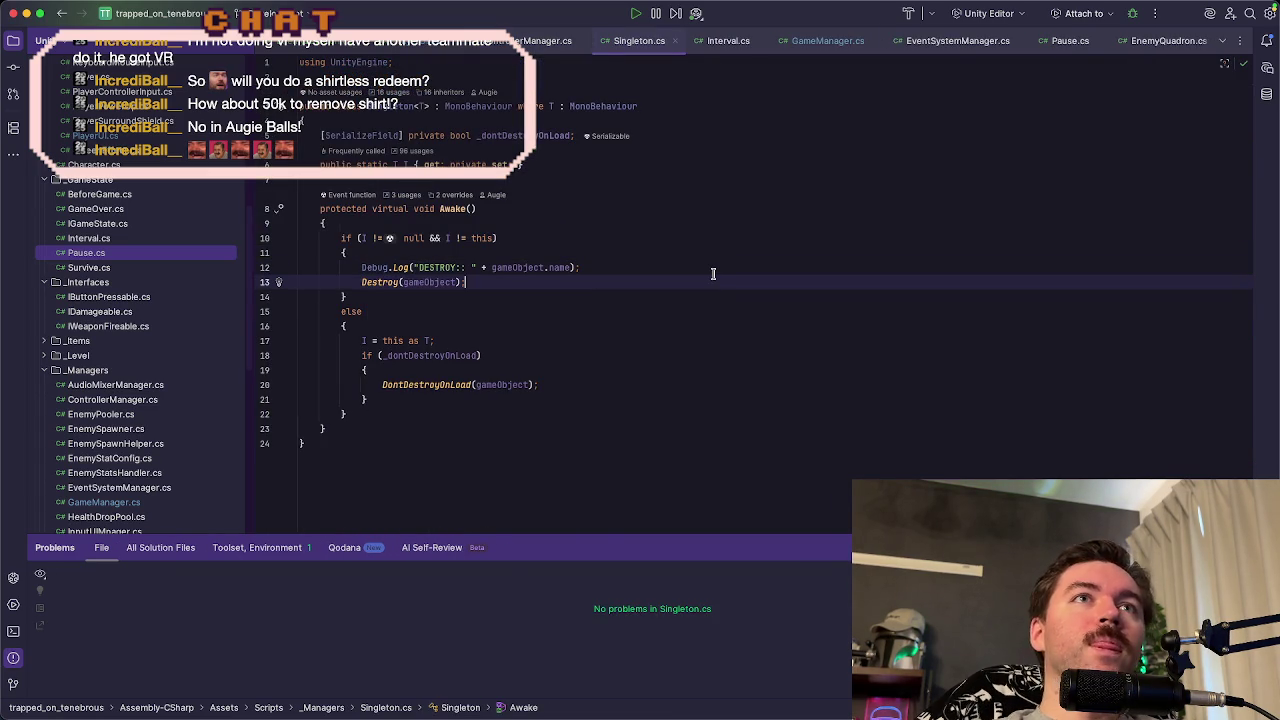
# - Close the open editor tabs, leaving only EnemyQuadron.cs and EnemyVectron.cs
pyautogui.click(551, 44)
pyautogui.click(581, 41)
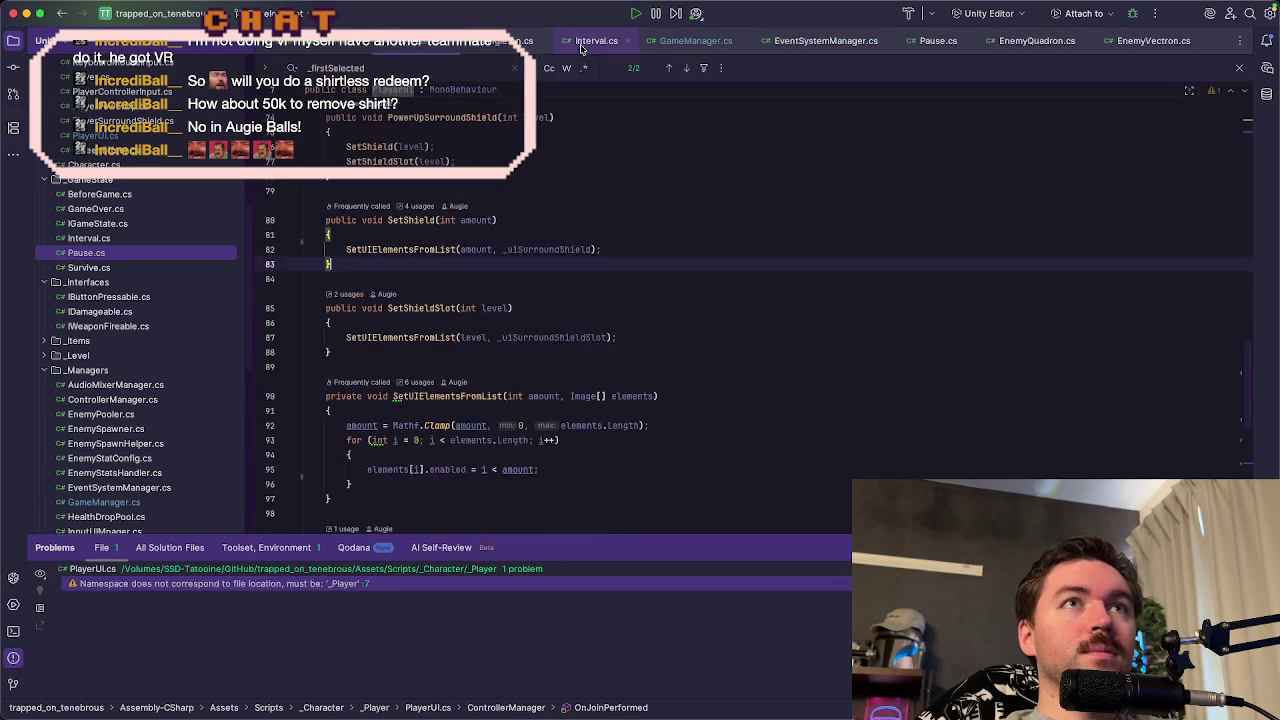
pyautogui.click(503, 44)
pyautogui.click(541, 42)
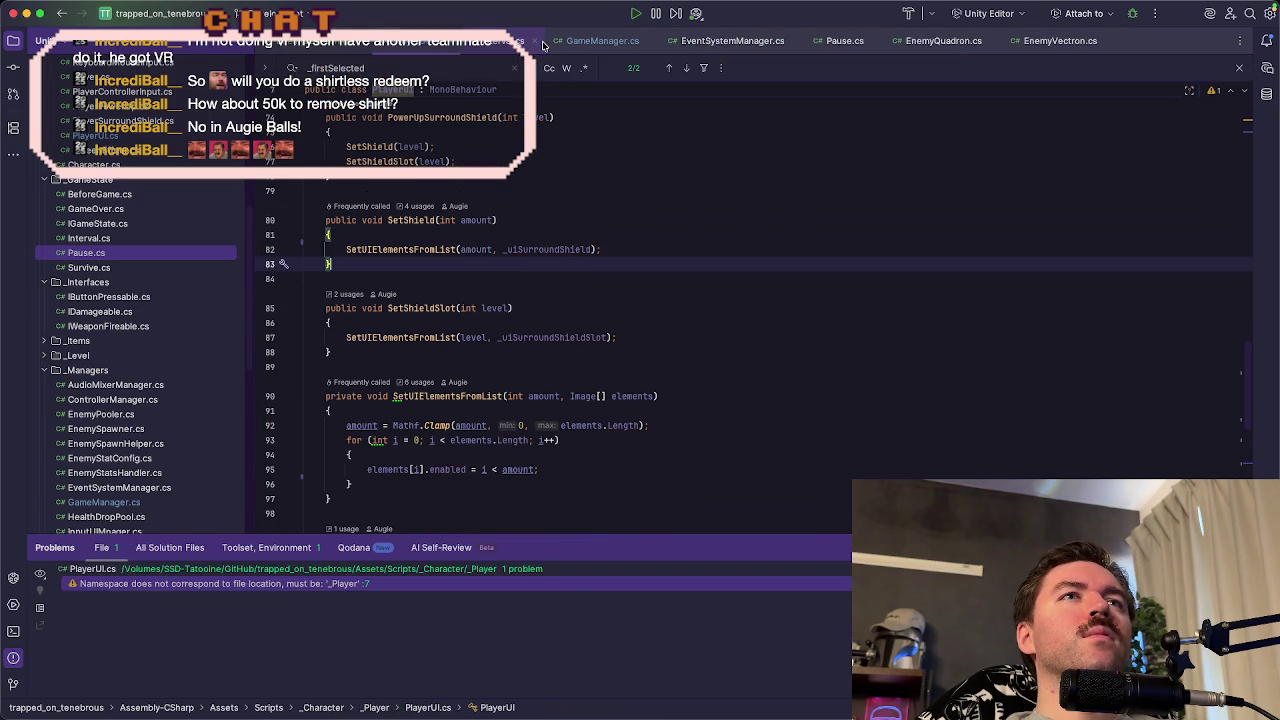
pyautogui.click(541, 43)
pyautogui.click(564, 42)
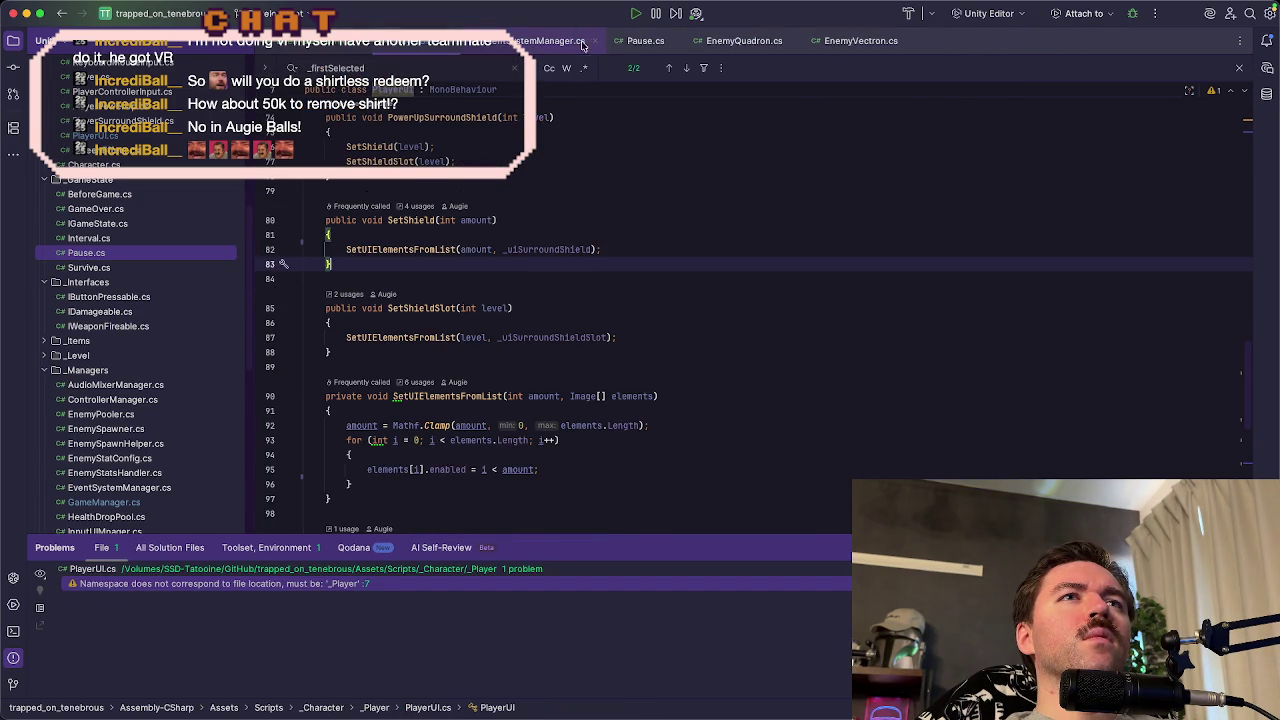
pyautogui.click(597, 43)
pyautogui.click(597, 43)
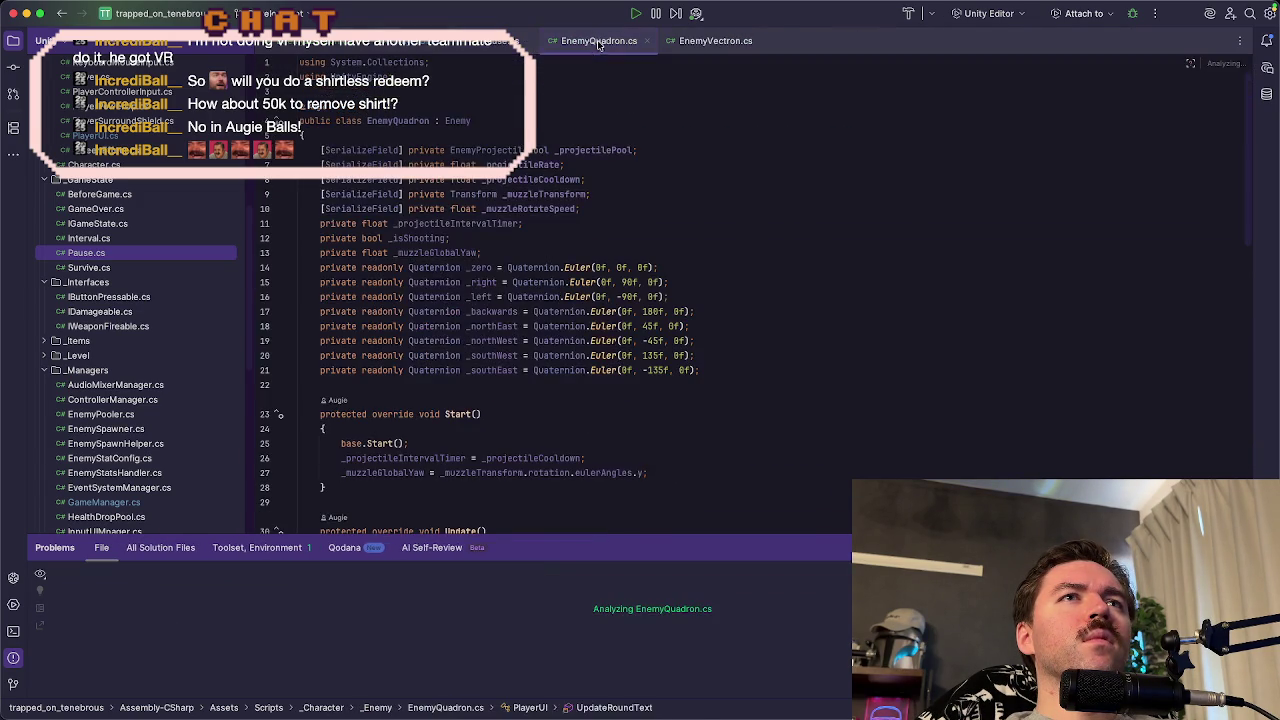
pyautogui.click(528, 44)
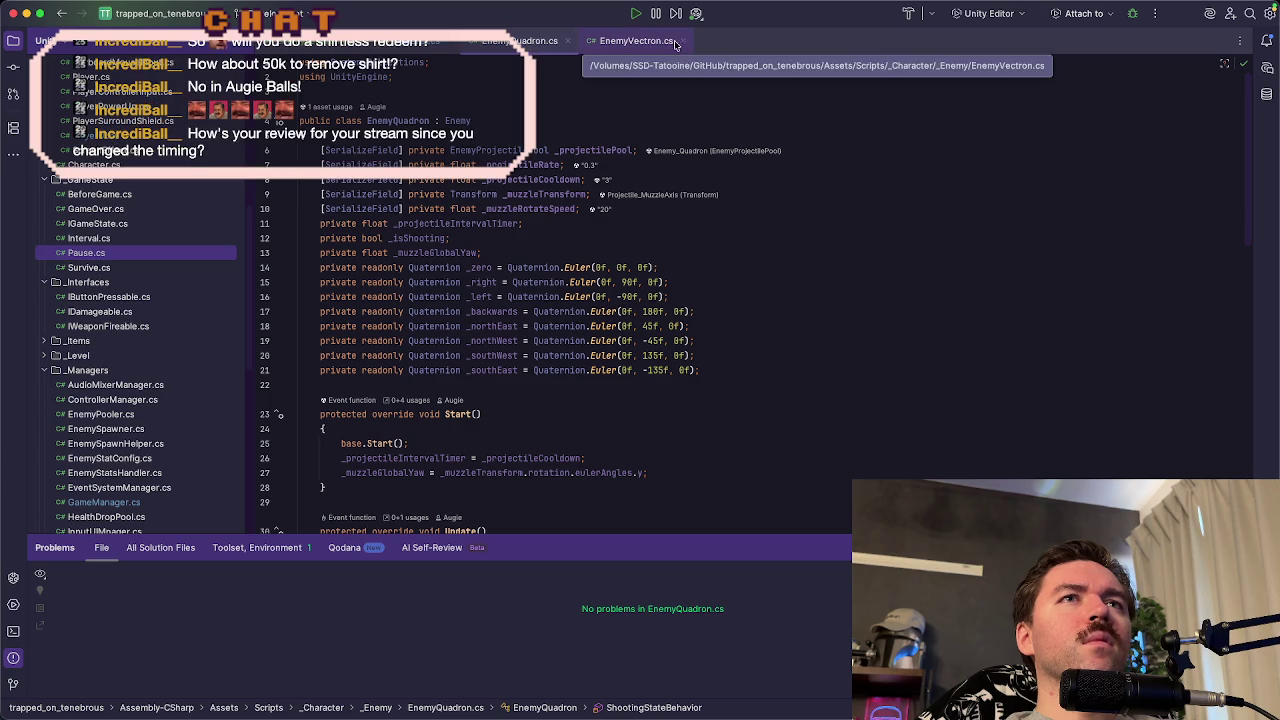
pyautogui.click(453, 45)
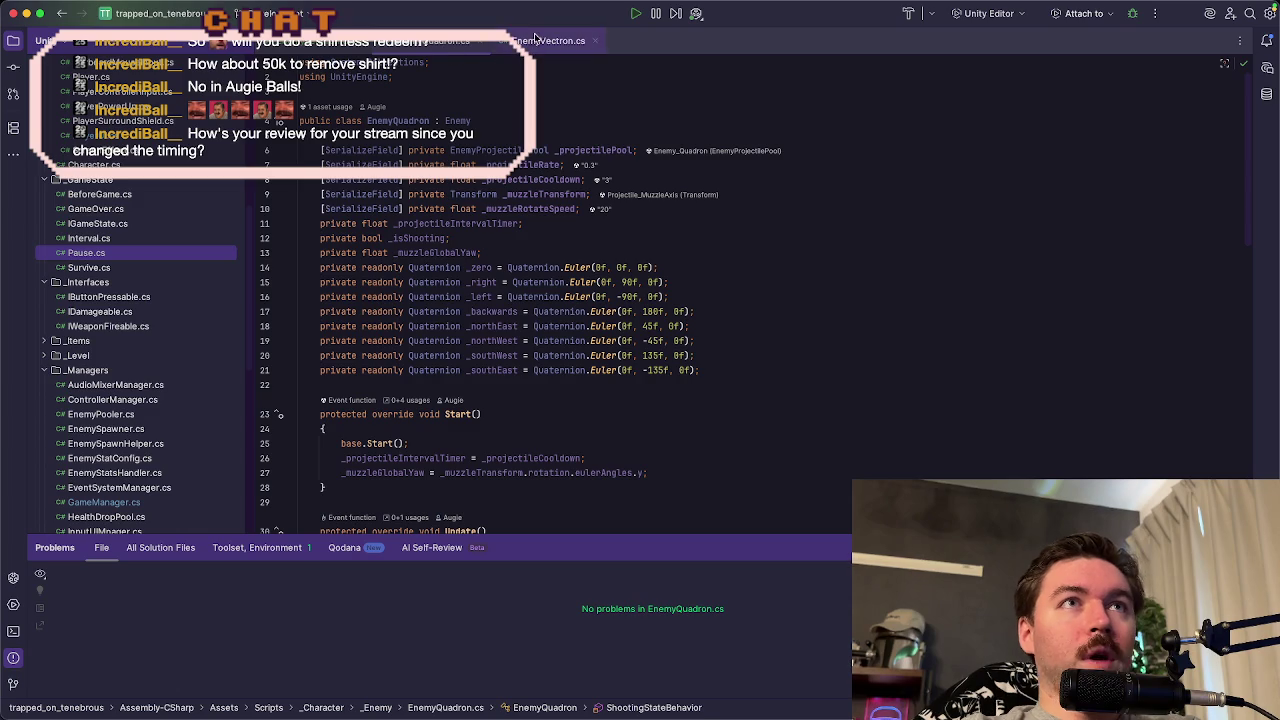
# - Inspect EnemyQuadron.cs and select its serialized projectile field declarations
pyautogui.click(625, 237)
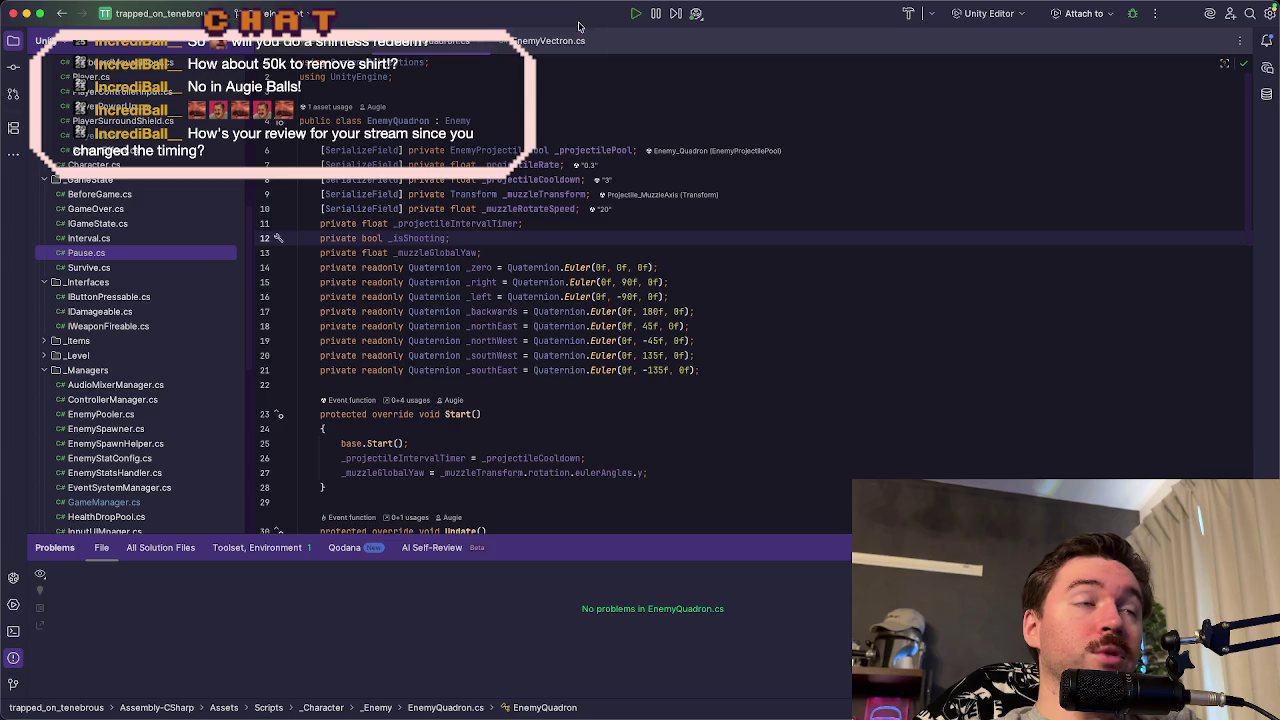
pyautogui.click(155, 270)
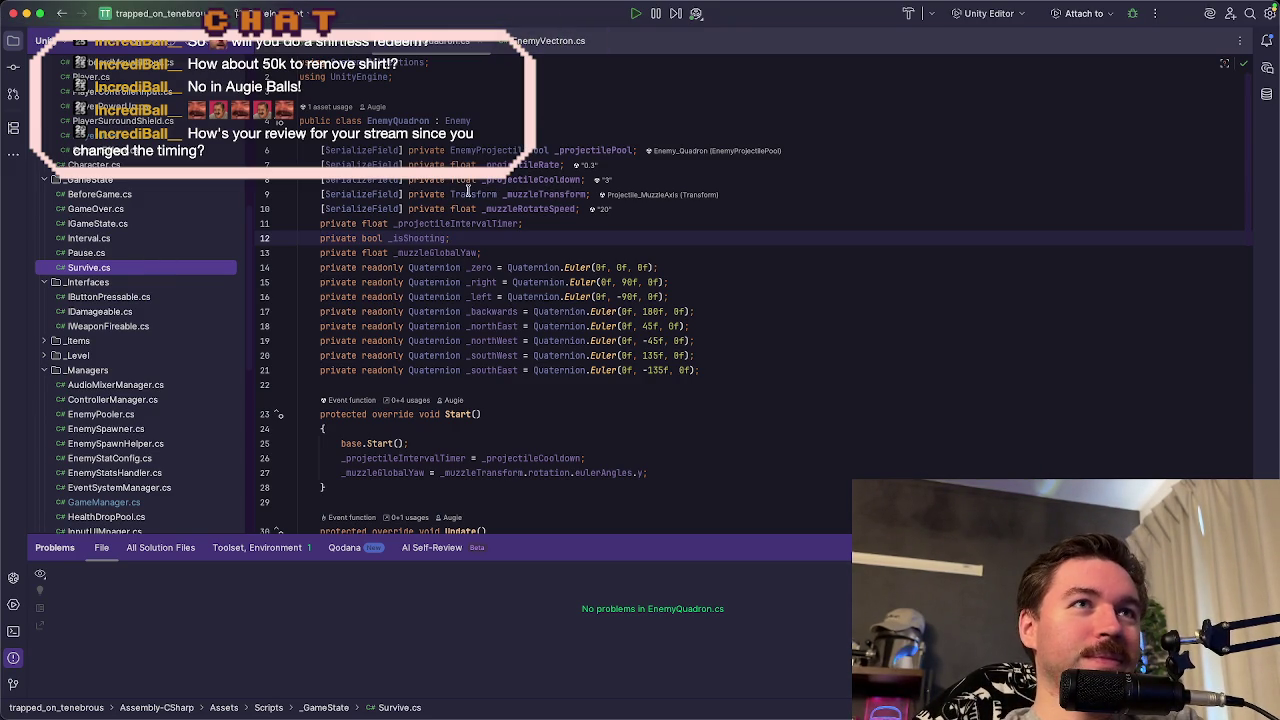
pyautogui.click(481, 120)
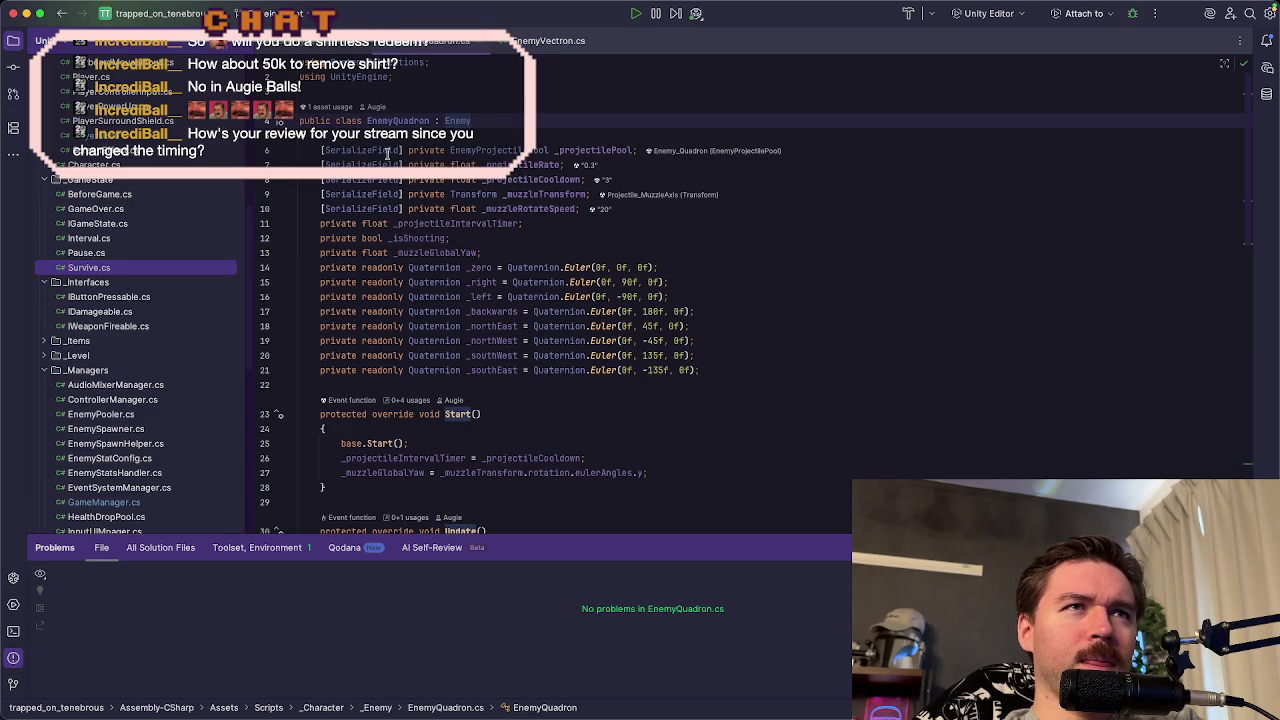
pyautogui.moveTo(318, 152)
pyautogui.mouseDown()
pyautogui.moveTo(633, 153)
pyautogui.moveTo(635, 178)
pyautogui.mouseUp()
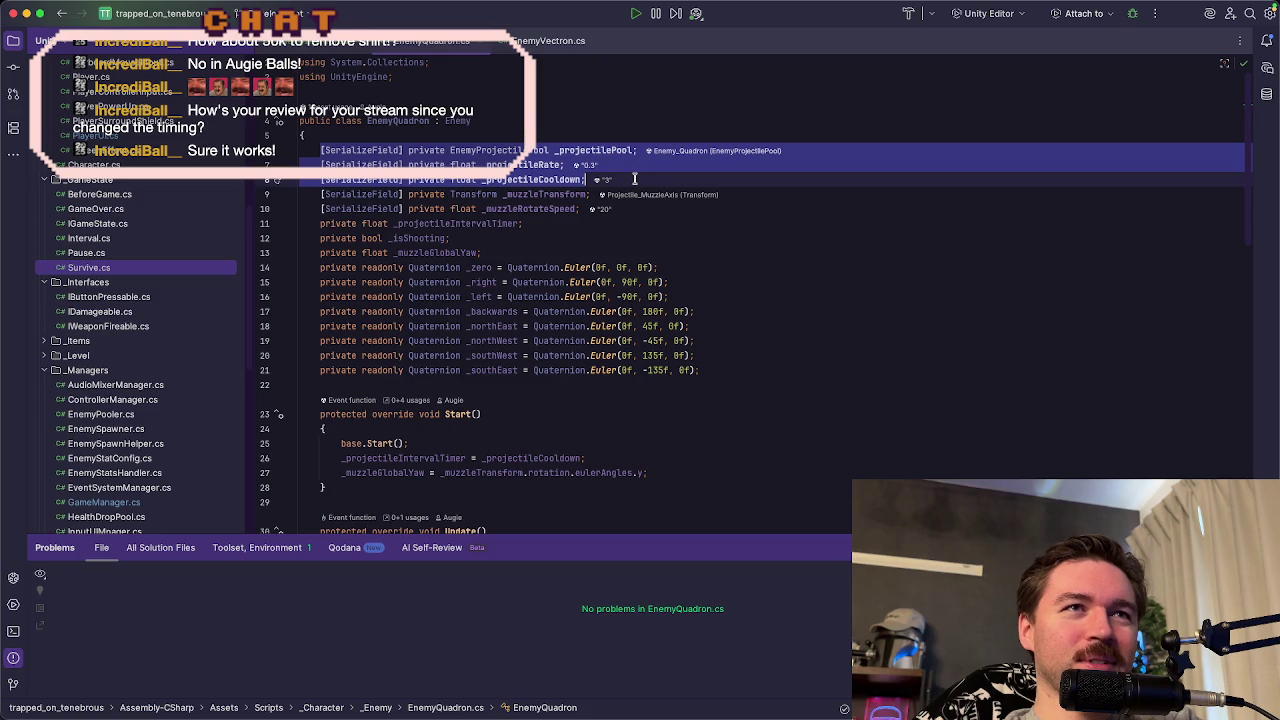
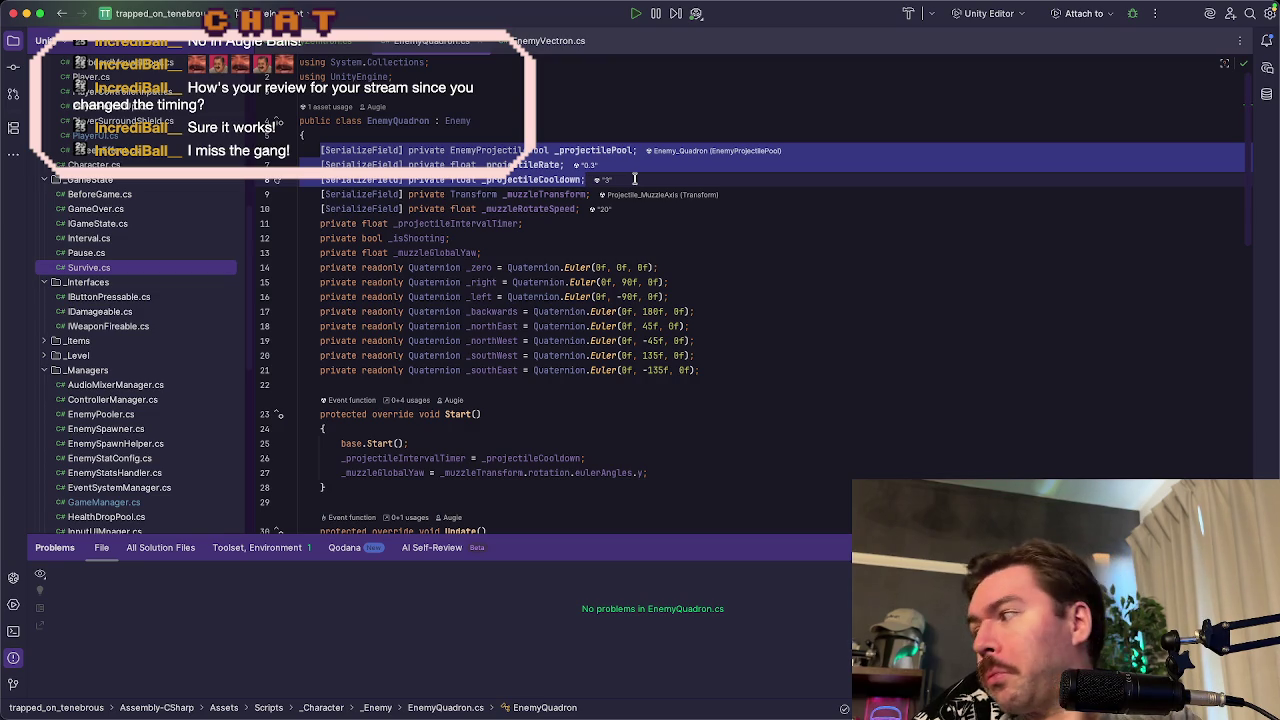
# - Copy EnemyQuadron's field declarations (lines 6–13) and paste them above _muzzlePoint in EnemyZenitron.cs
pyautogui.moveTo(634, 179); pyautogui.dragTo(635, 248)
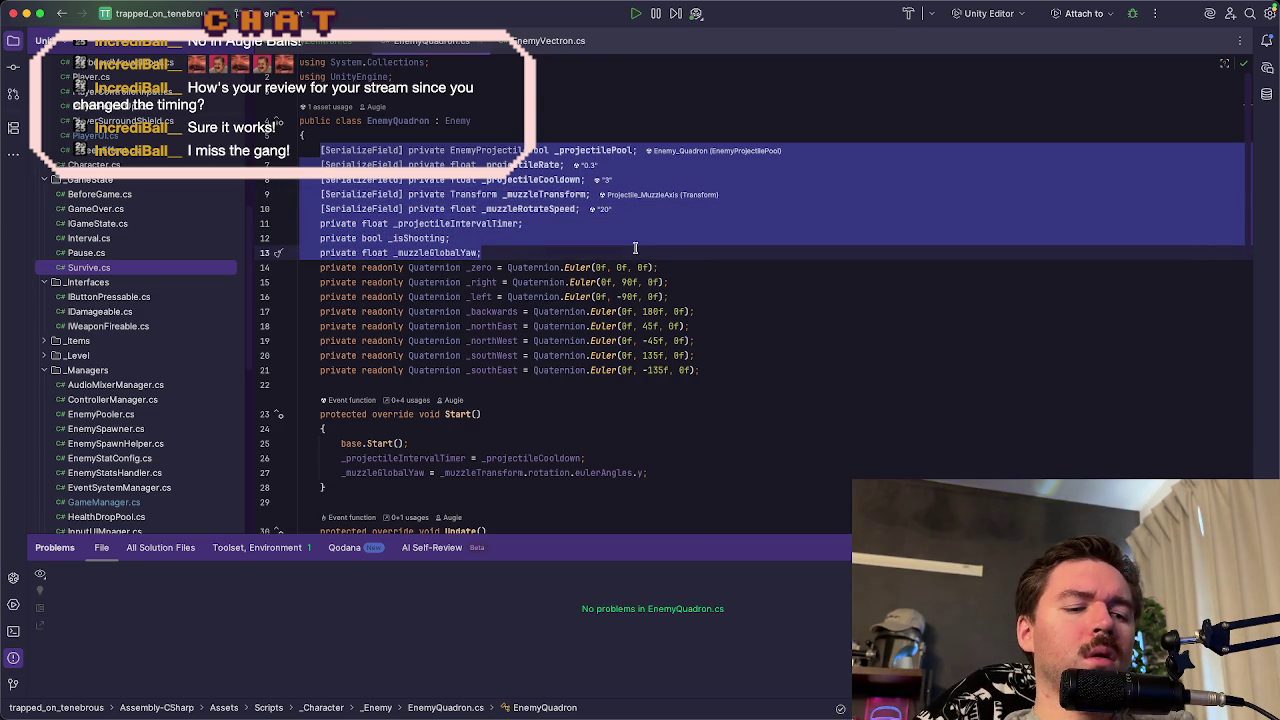
pyautogui.click(338, 44)
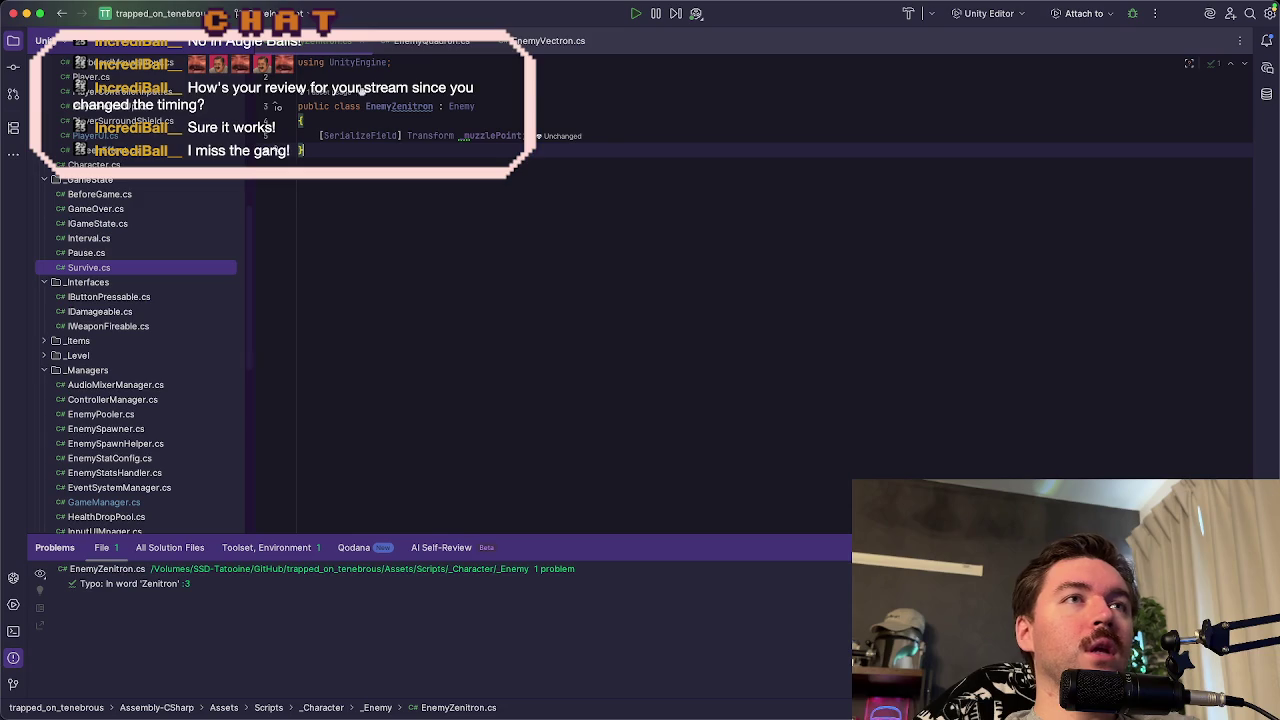
pyautogui.click(658, 135)
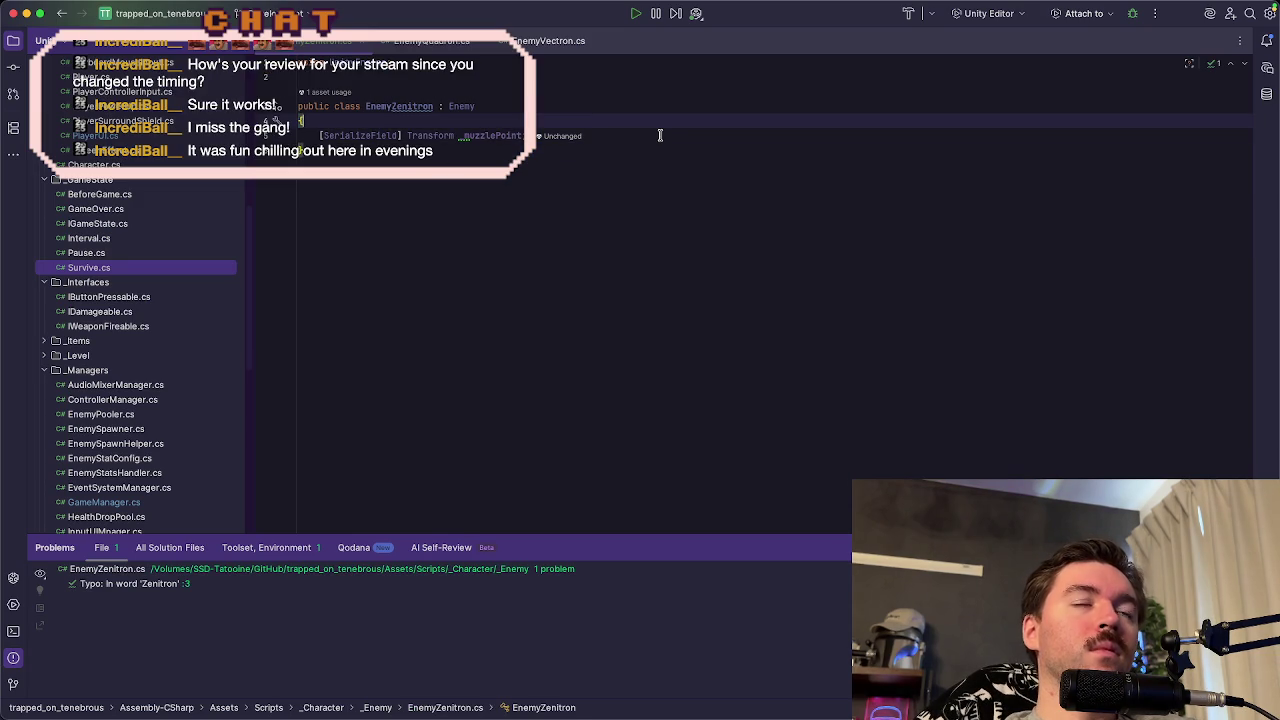
pyautogui.hotkey('ctrl', 'v')
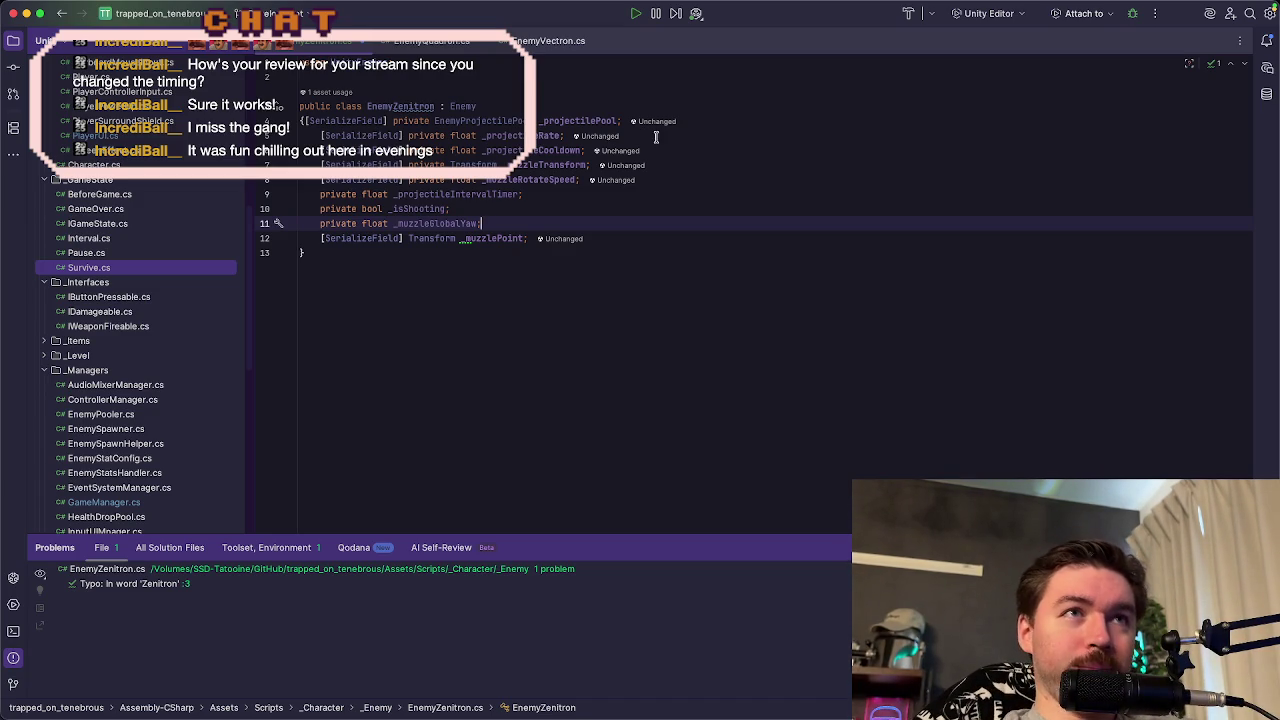
pyautogui.press('super+z')
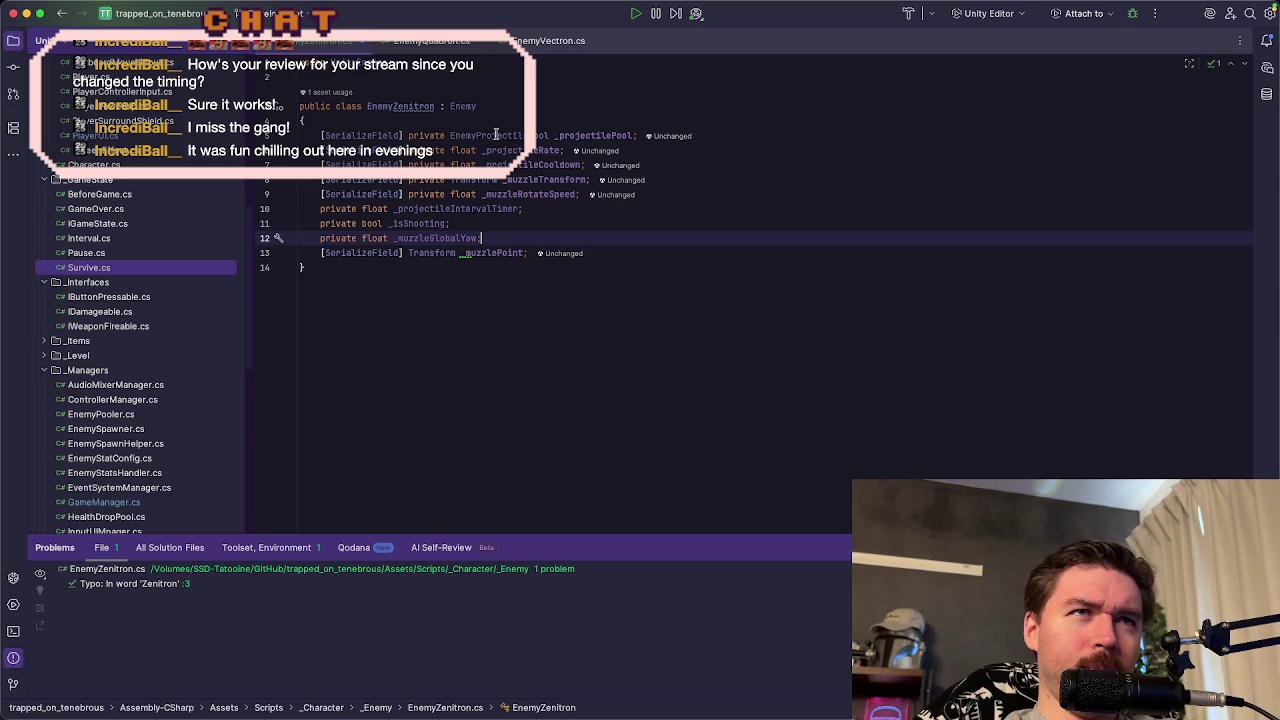
# - Review the pasted projectile pool, rate, cooldown and muzzle fields, ending on the _muzzleRotateSpeed line
pyautogui.click(578, 135)
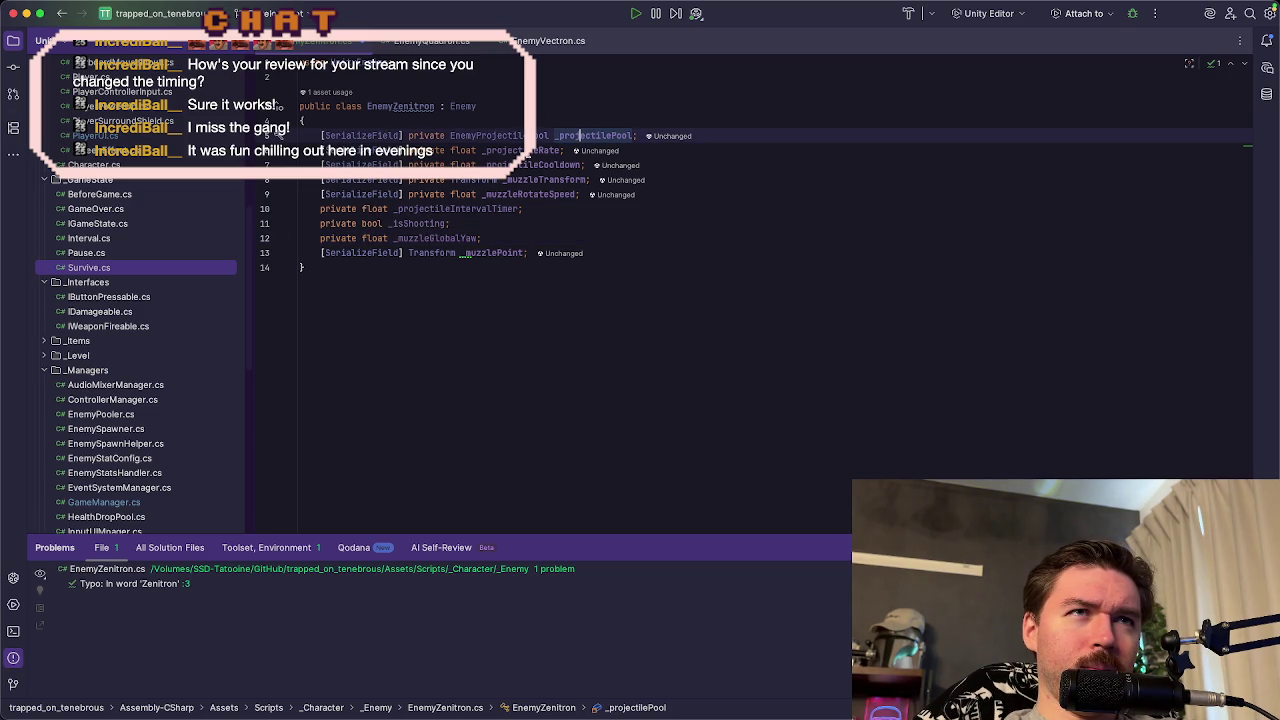
pyautogui.click(521, 150)
pyautogui.moveTo(521, 150)
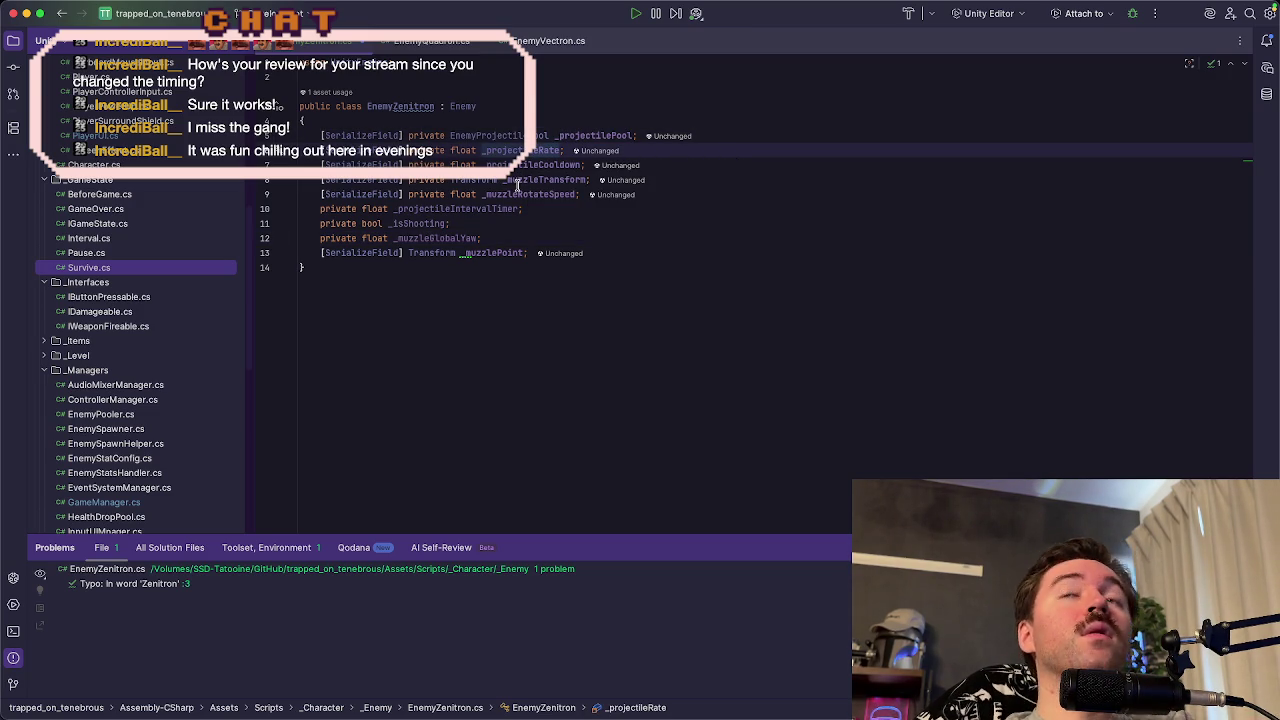
pyautogui.moveTo(515, 187)
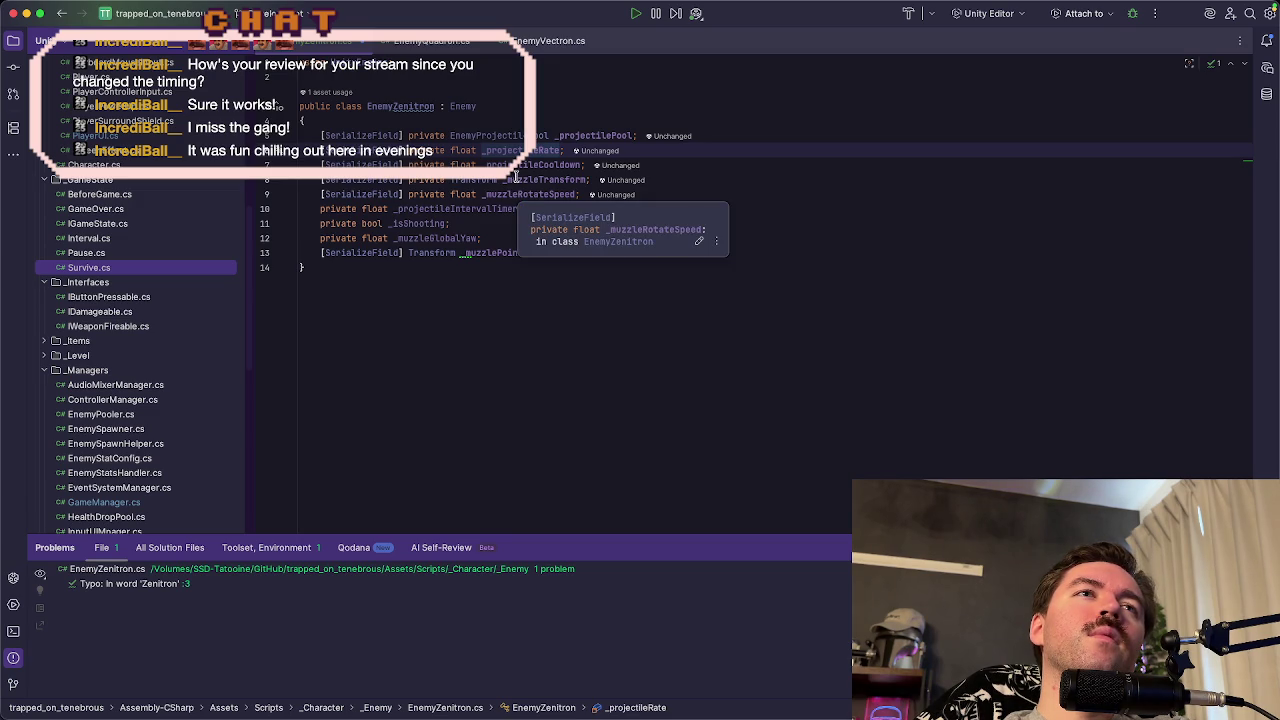
pyautogui.click(517, 166)
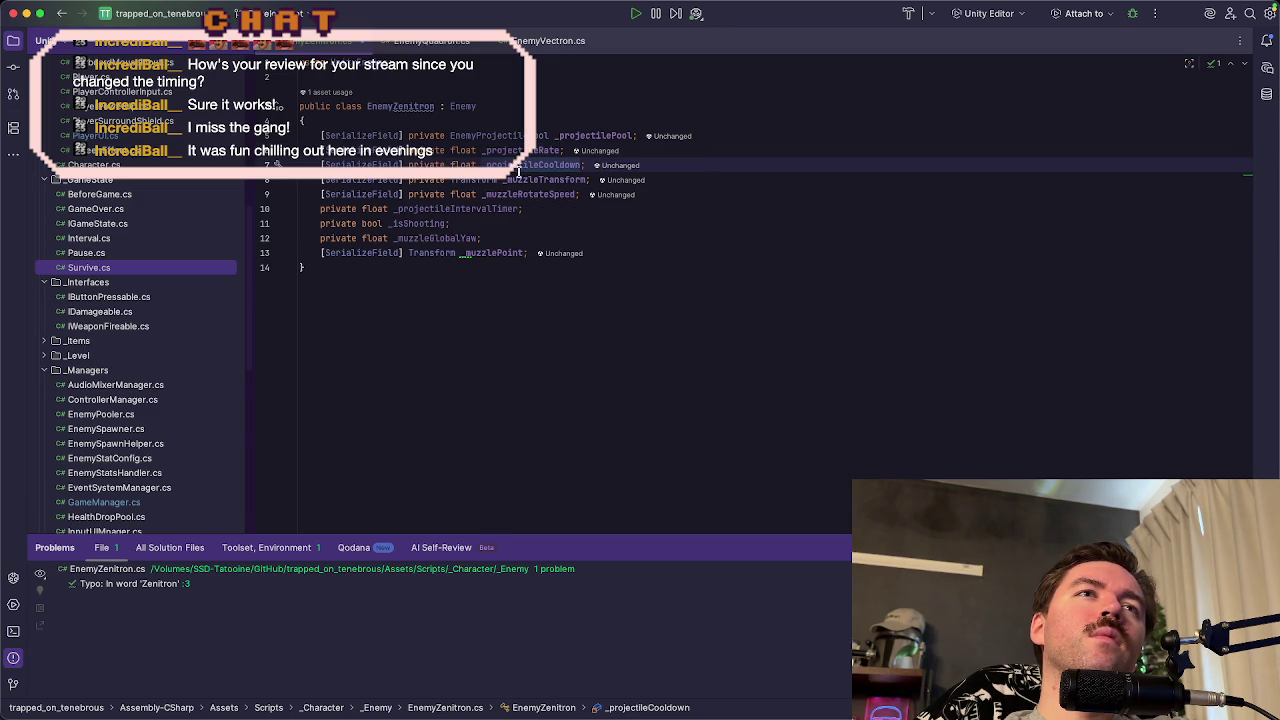
pyautogui.click(519, 180)
pyautogui.moveTo(518, 180)
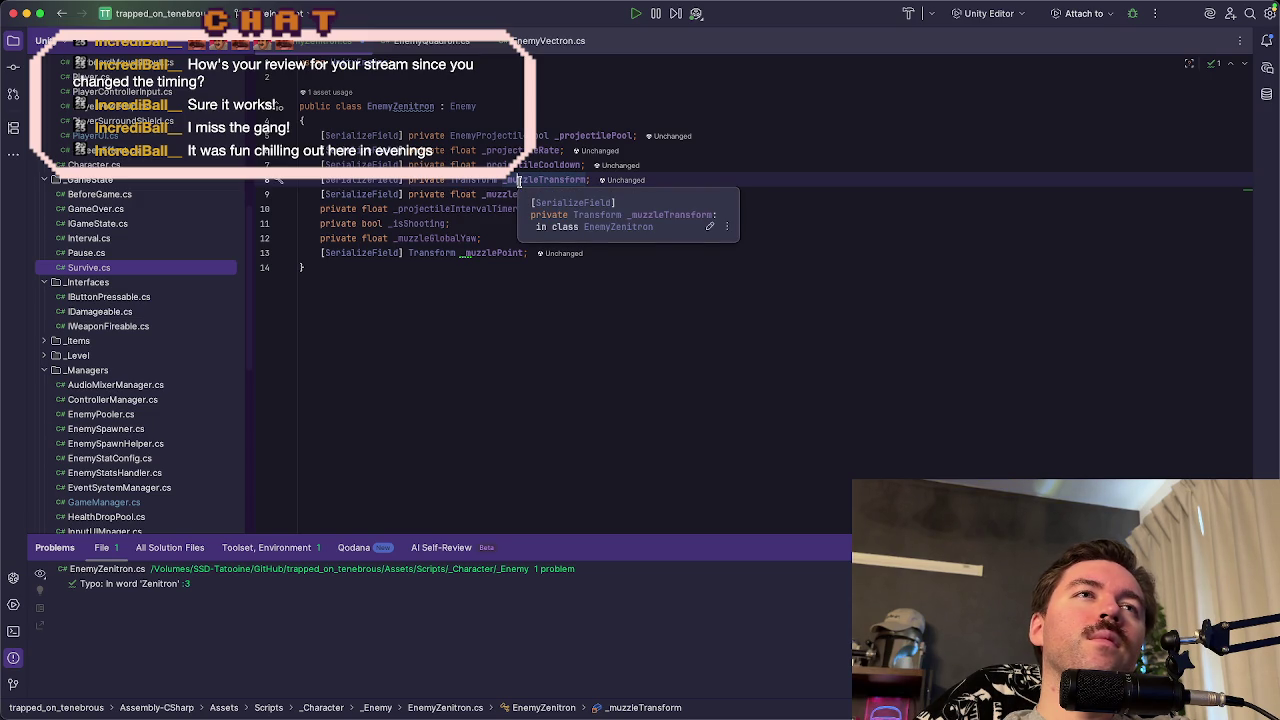
pyautogui.click(480, 223)
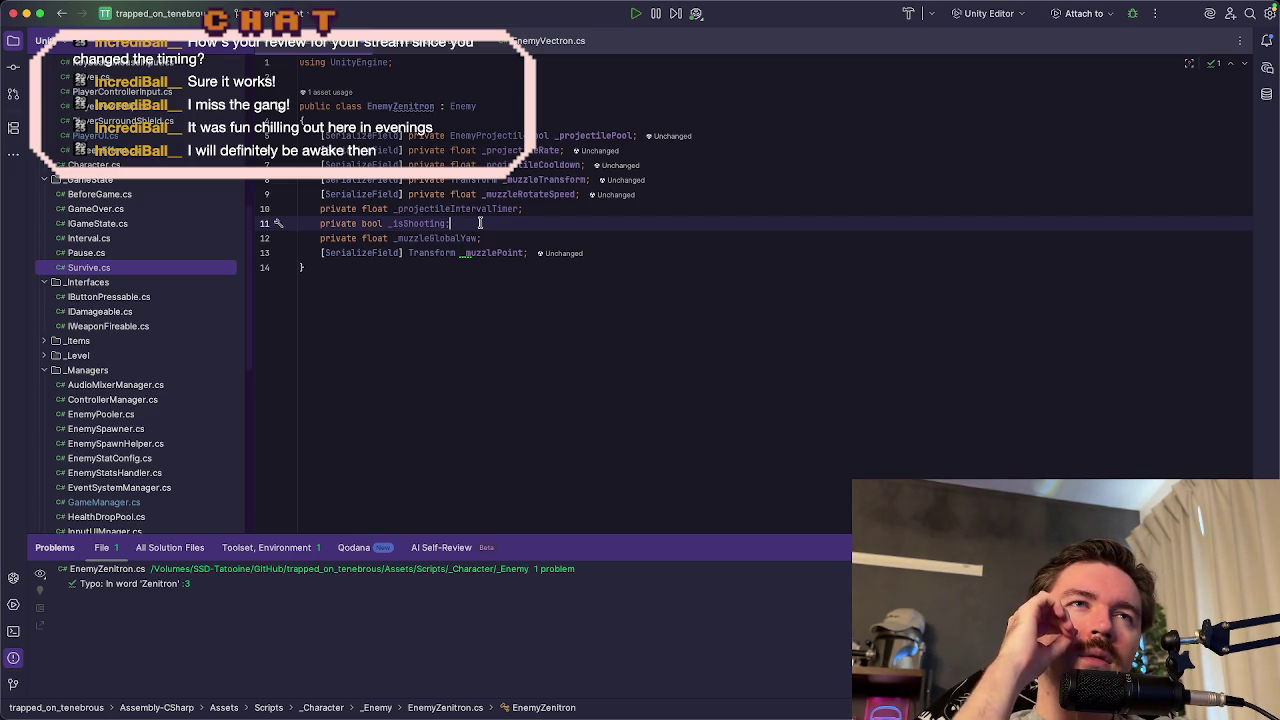
pyautogui.click(677, 192)
# - Delete the _muzzleRotateSpeed, _muzzleGlobalYaw and _muzzlePoint field lines from EnemyZenitron
pyautogui.hotkey('shift', 'Up')
pyautogui.press('BackSpace')
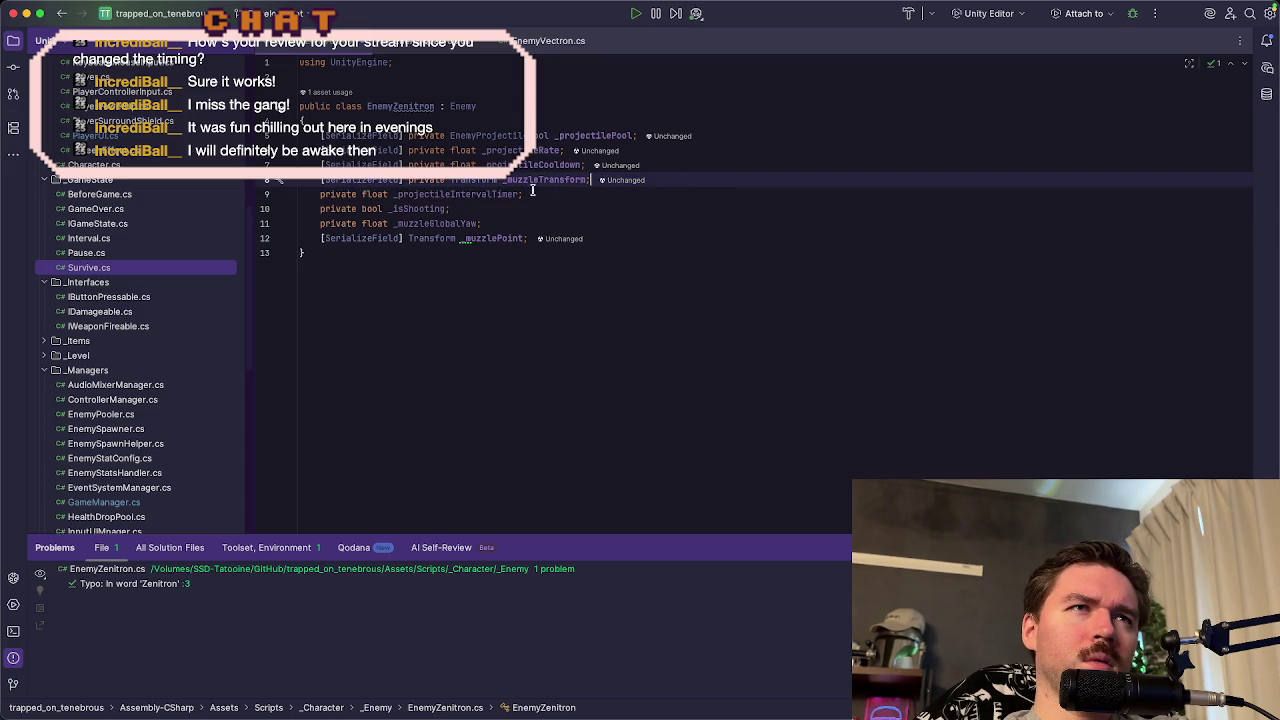
pyautogui.click(463, 194)
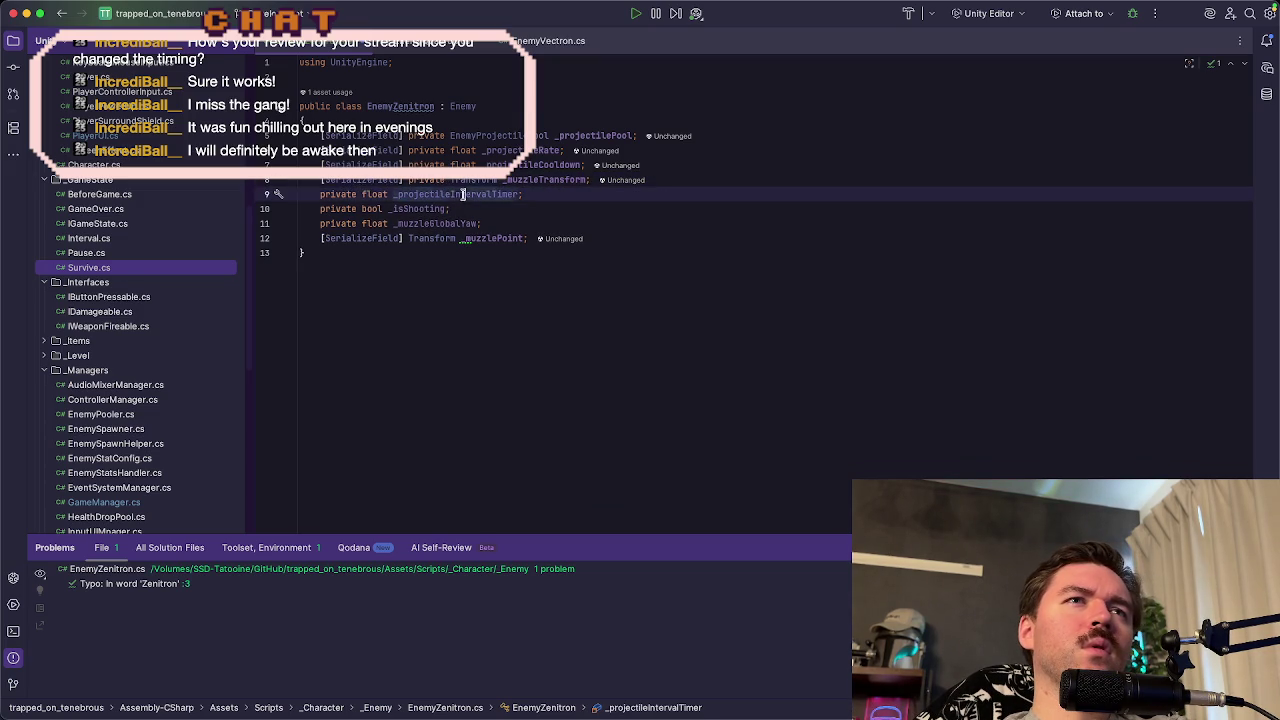
pyautogui.click(547, 196)
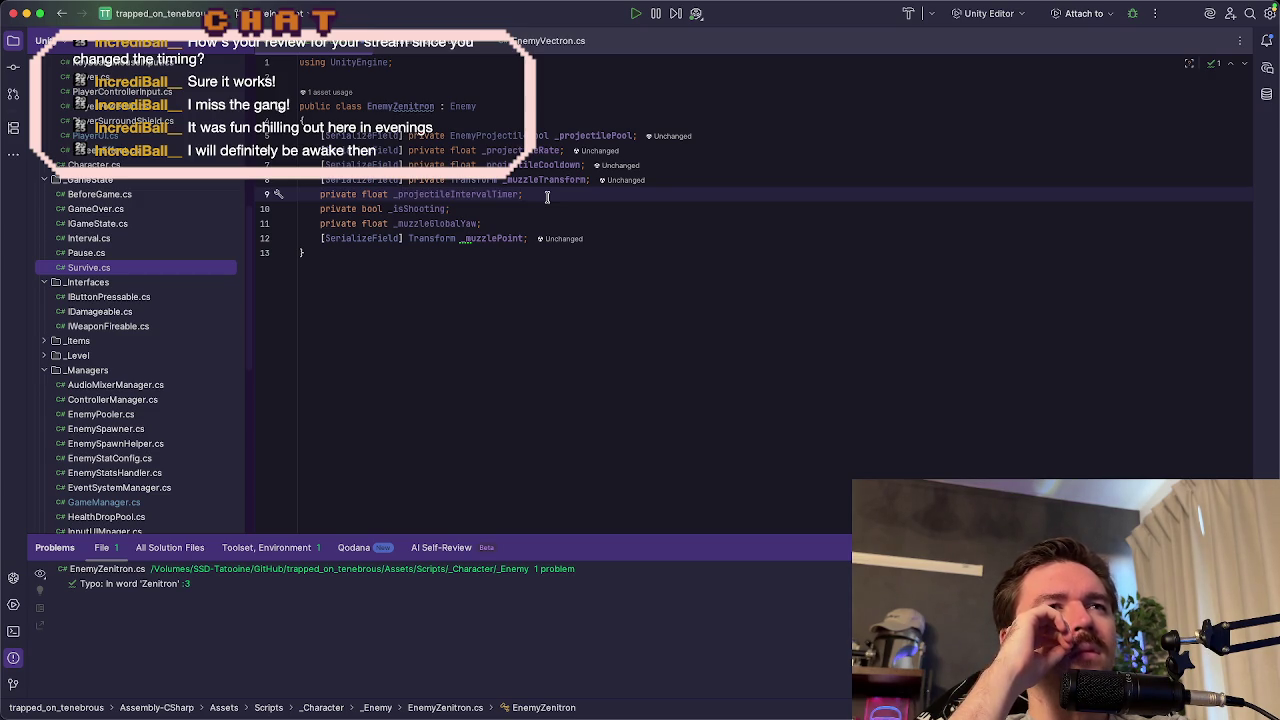
pyautogui.click(549, 223)
pyautogui.hotkey('shift', 'Up')
pyautogui.press('BackSpace')
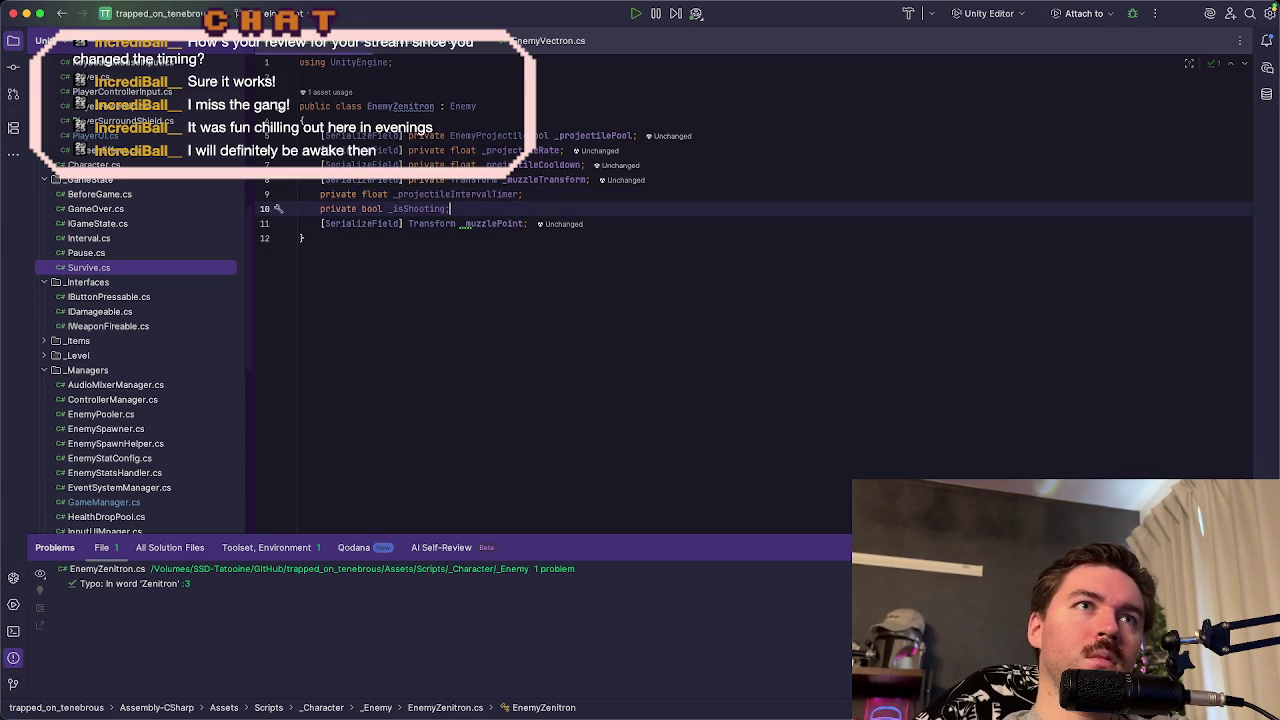
pyautogui.click(505, 223)
pyautogui.click(629, 223)
pyautogui.hotkey('shift', 'Up')
pyautogui.press('BackSpace')
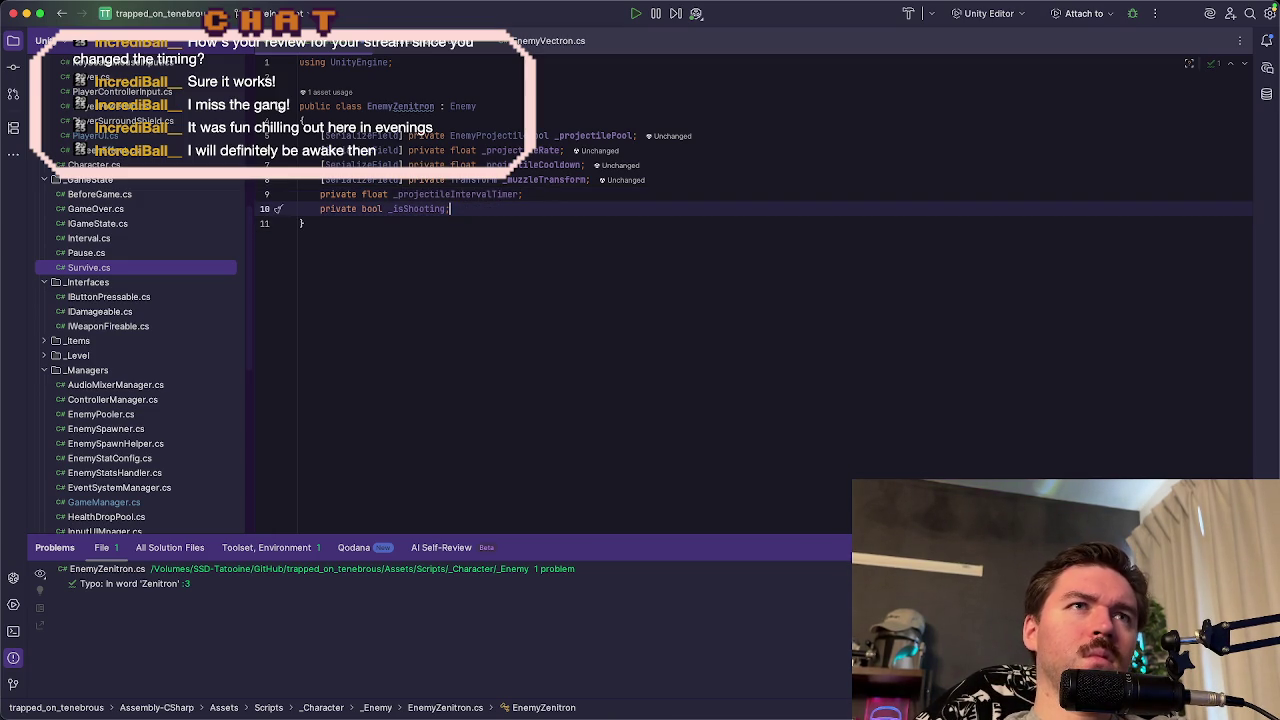
# - Move _muzzleTransform to the top of EnemyZenitron's field list
pyautogui.click(558, 180)
pyautogui.moveTo(558, 180)
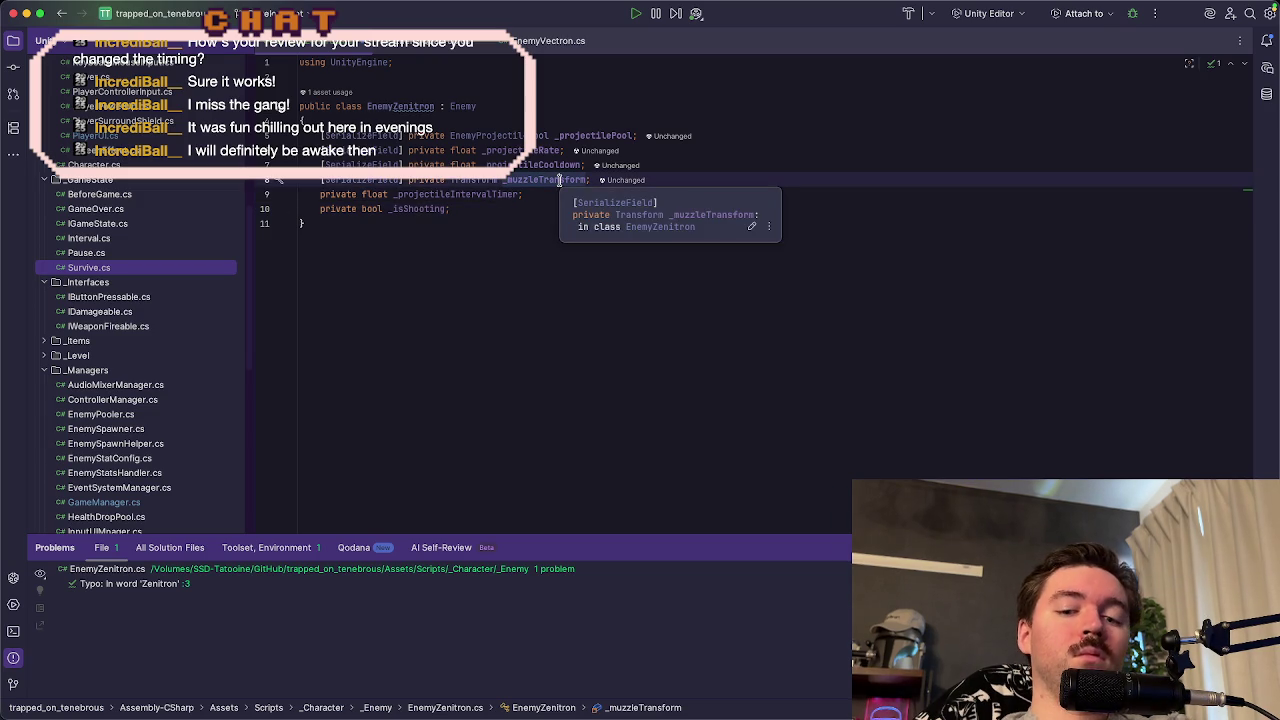
pyautogui.hotkey('alt', 'shift', 'Up')
pyautogui.hotkey('alt', 'shift', 'Up')
pyautogui.hotkey('alt', 'shift', 'Up')
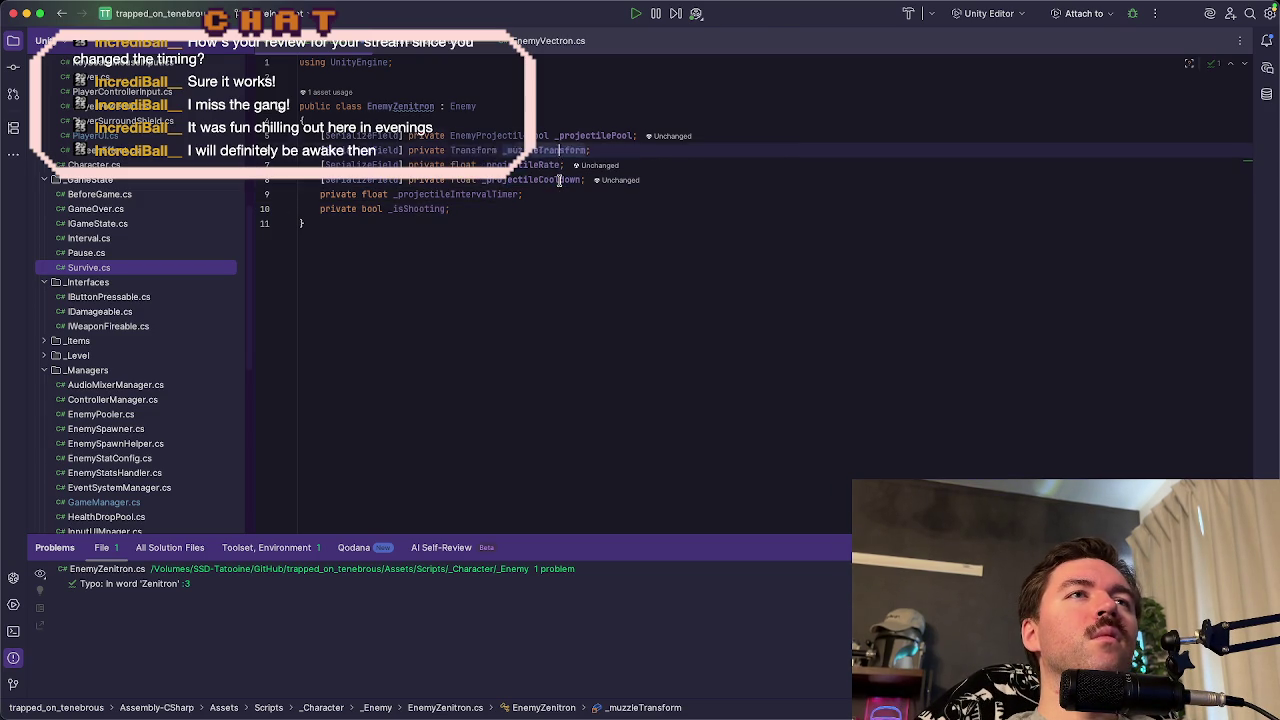
pyautogui.press('Down')
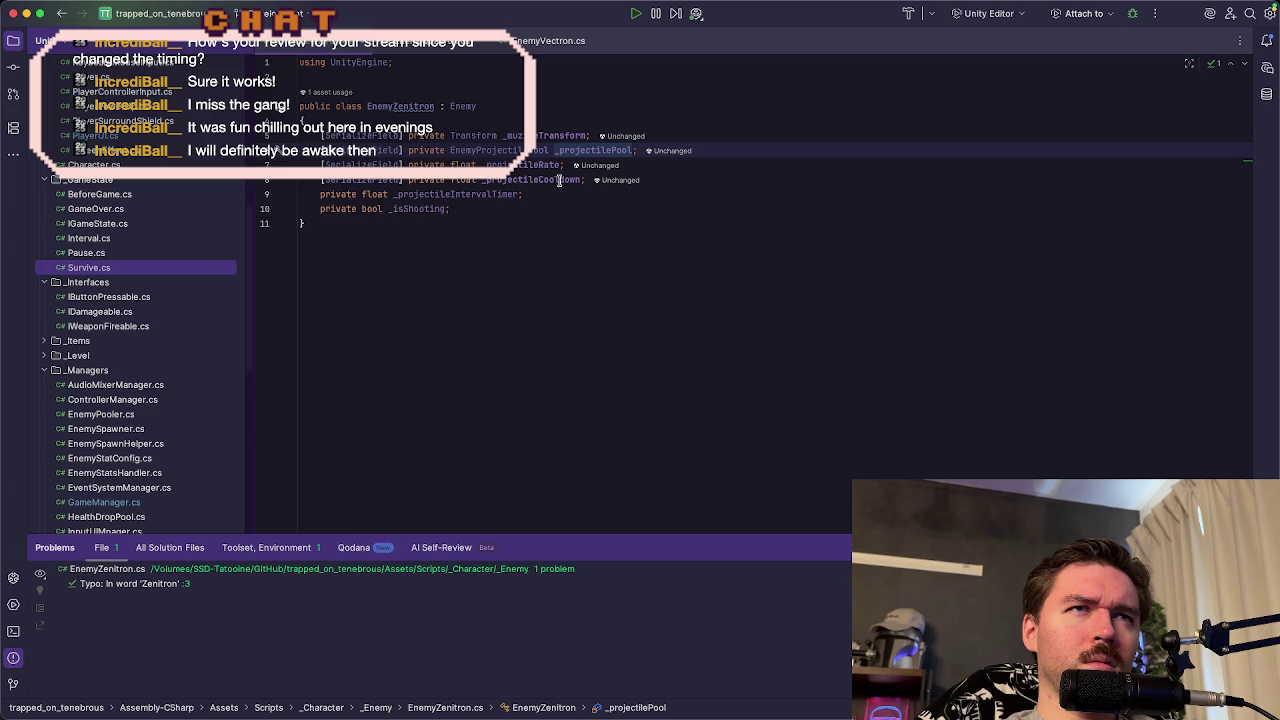
pyautogui.press('Down')
pyautogui.press('Down')
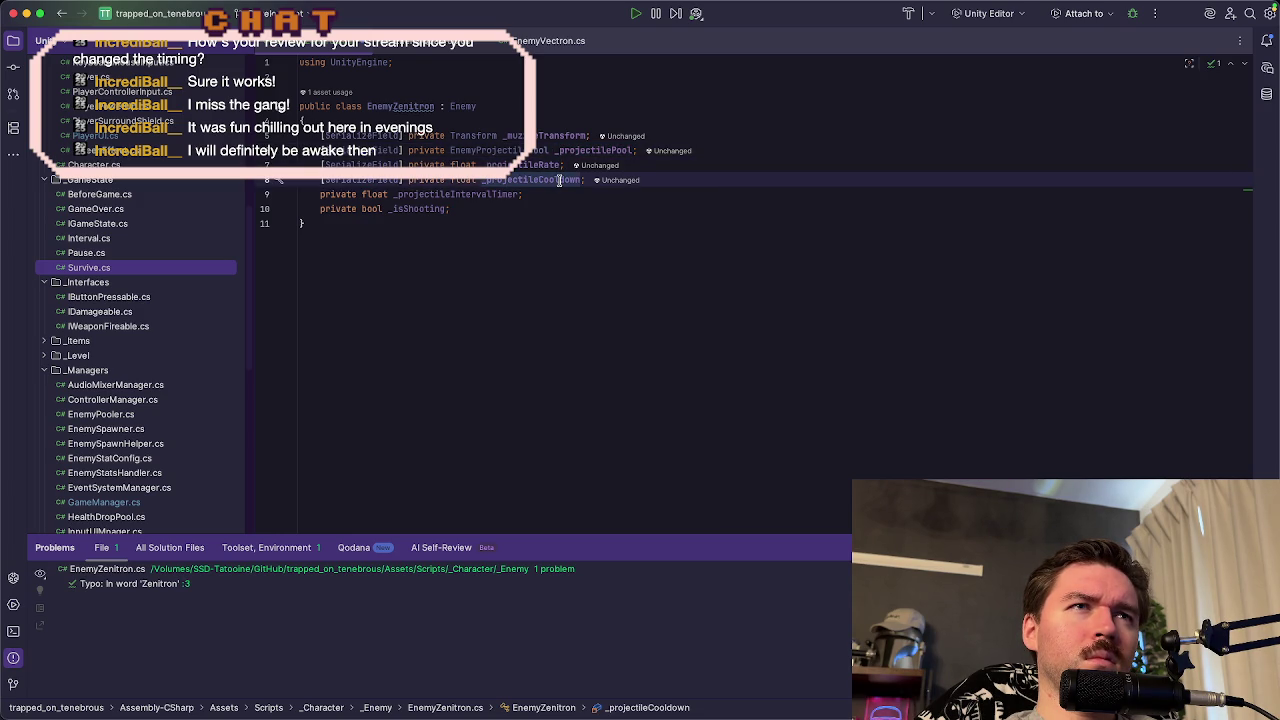
pyautogui.press('Down')
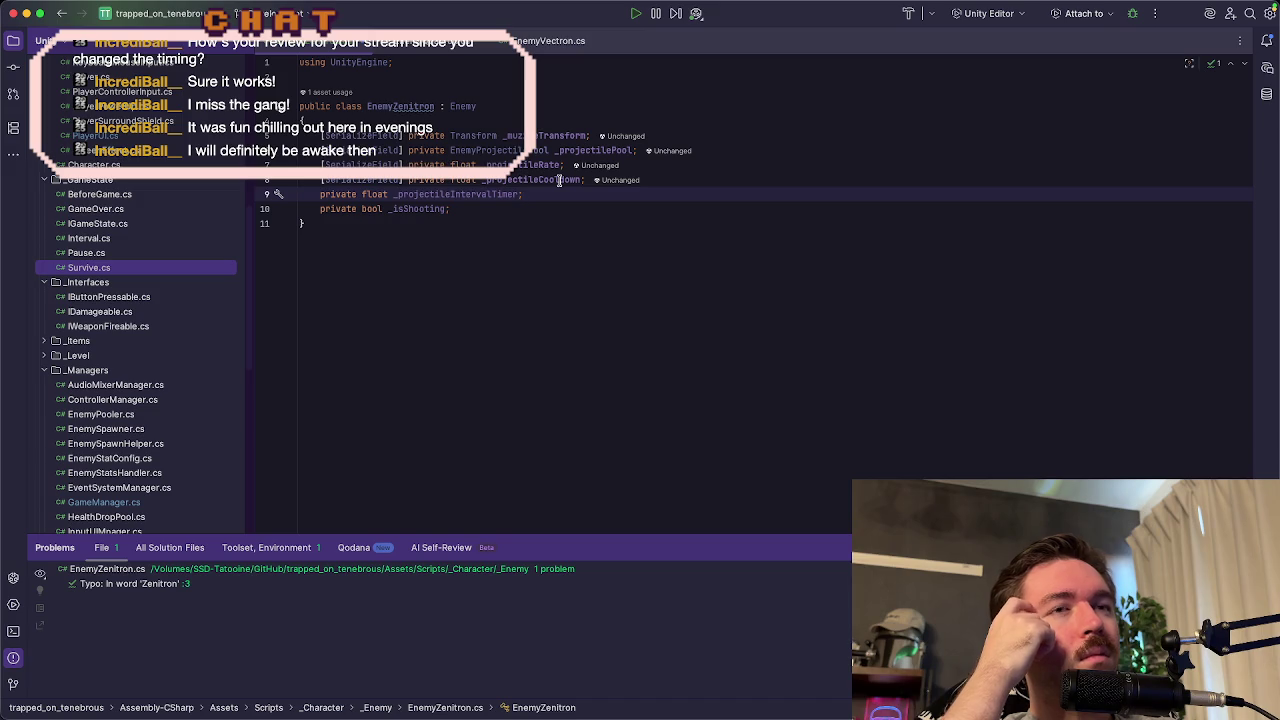
pyautogui.press('Down')
pyautogui.press('Down')
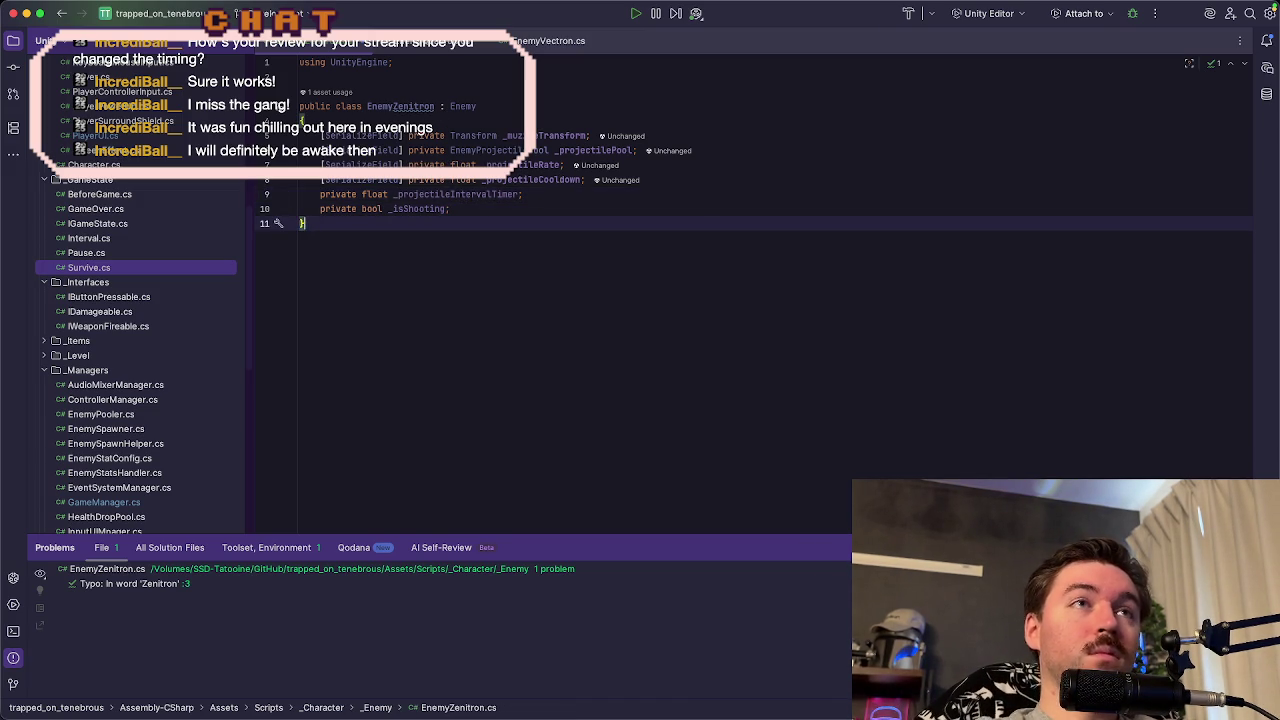
pyautogui.click(460, 42)
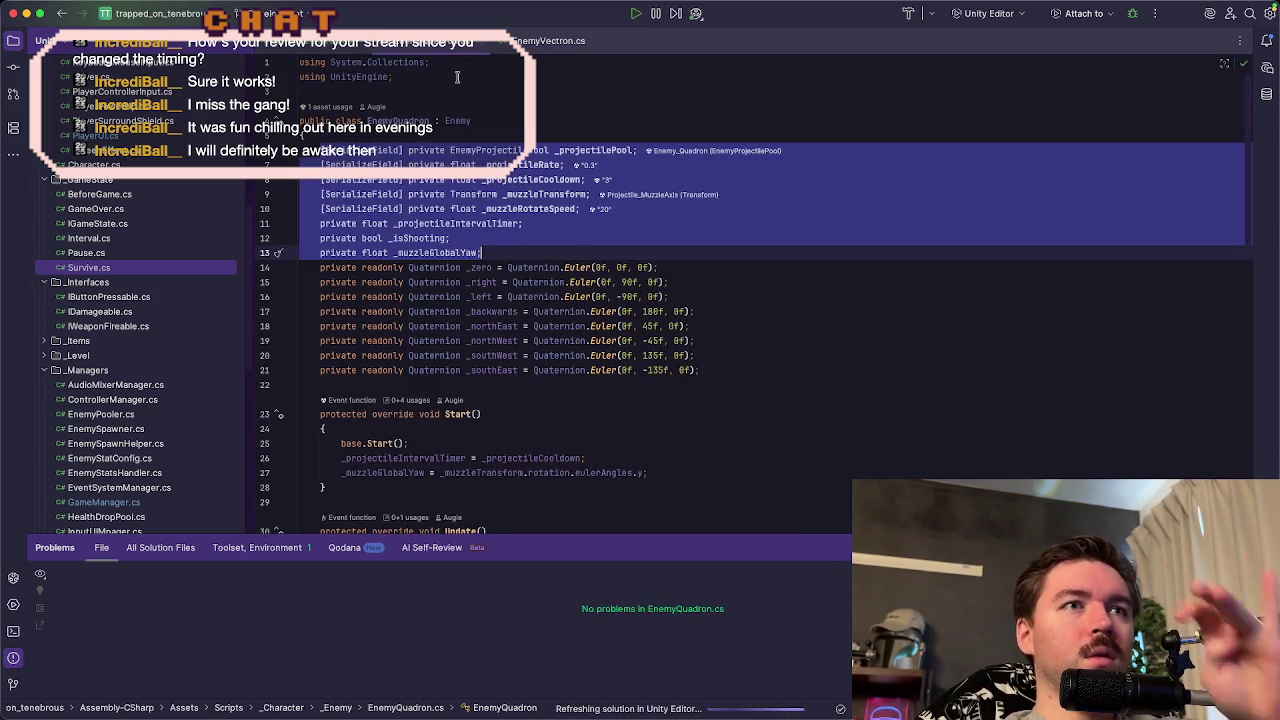
# - Copy EnemyQuadron's Start method lines, including the interval timer assignment
pyautogui.scroll(-2, 584, 318)
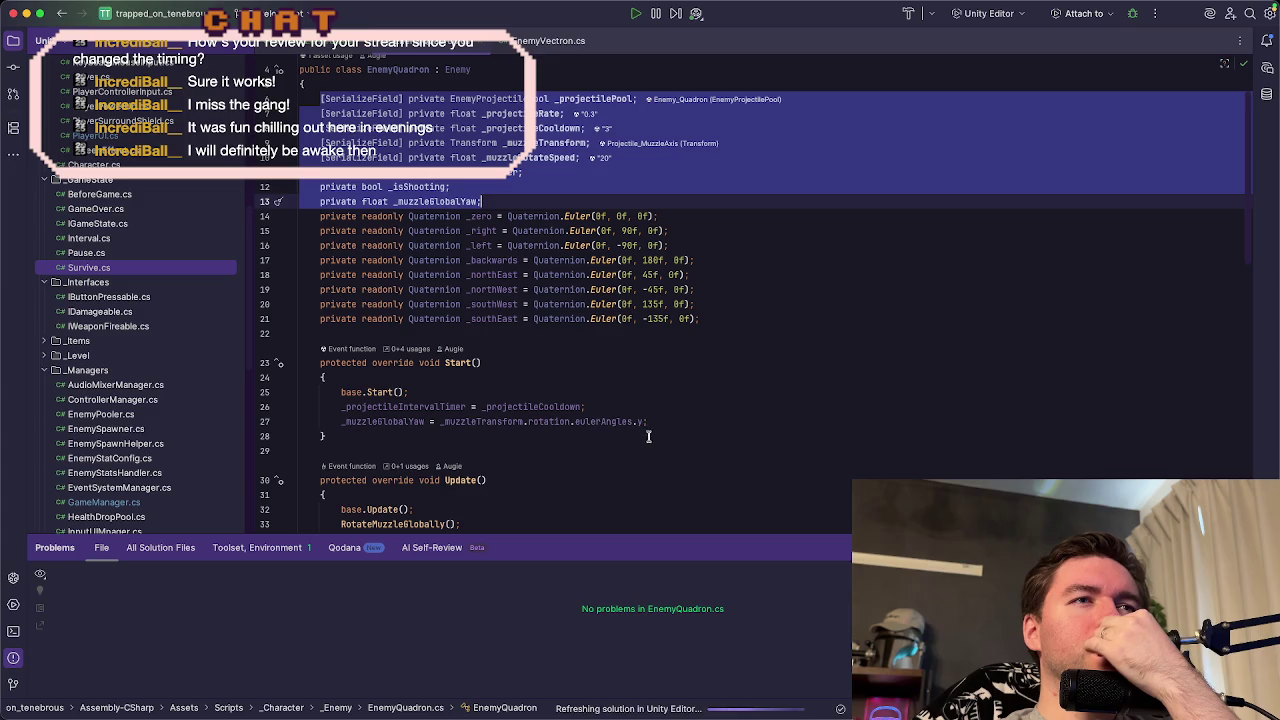
pyautogui.click(428, 393)
pyautogui.moveTo(320, 363)
pyautogui.mouseDown()
pyautogui.moveTo(517, 363)
pyautogui.moveTo(533, 391)
pyautogui.mouseUp()
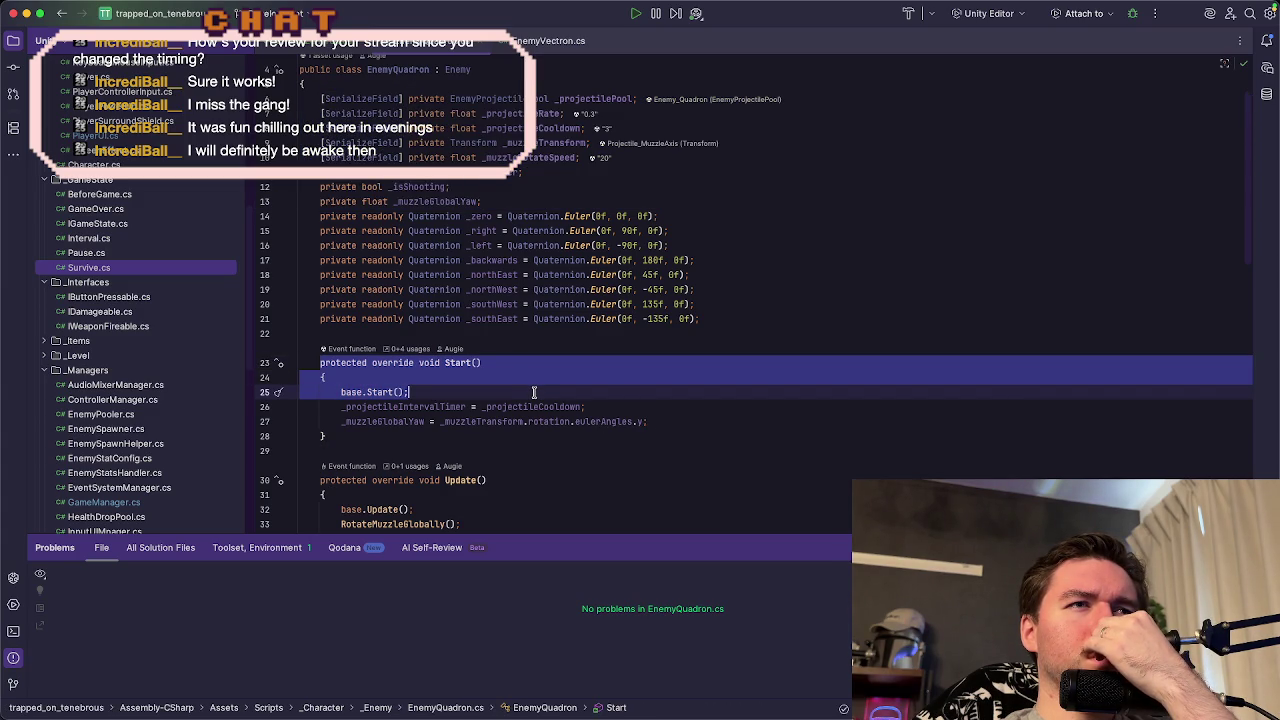
pyautogui.moveTo(568, 393); pyautogui.dragTo(634, 404)
pyautogui.hotkey('ctrl', 'c')
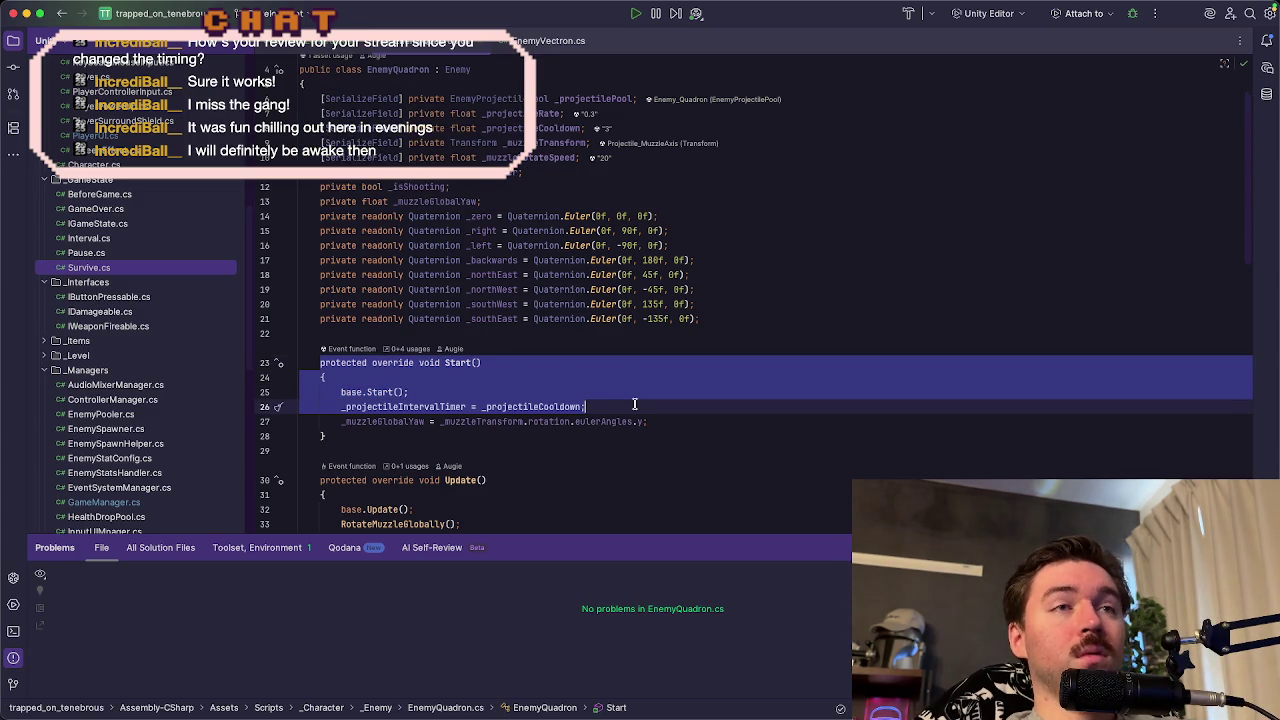
pyautogui.click(318, 45)
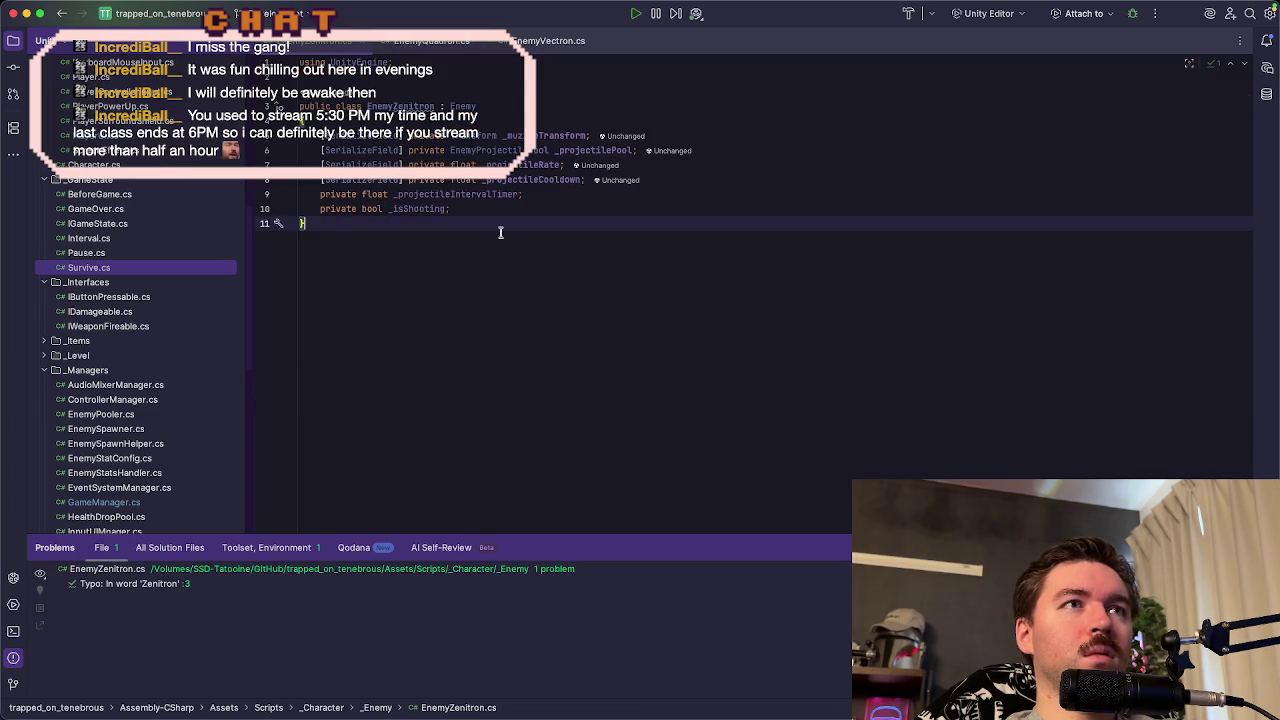
# - Add a Start() override in EnemyZenitron setting _projectileIntervalTimer = _projectileCooldown, with its closing brace
pyautogui.press('Return')
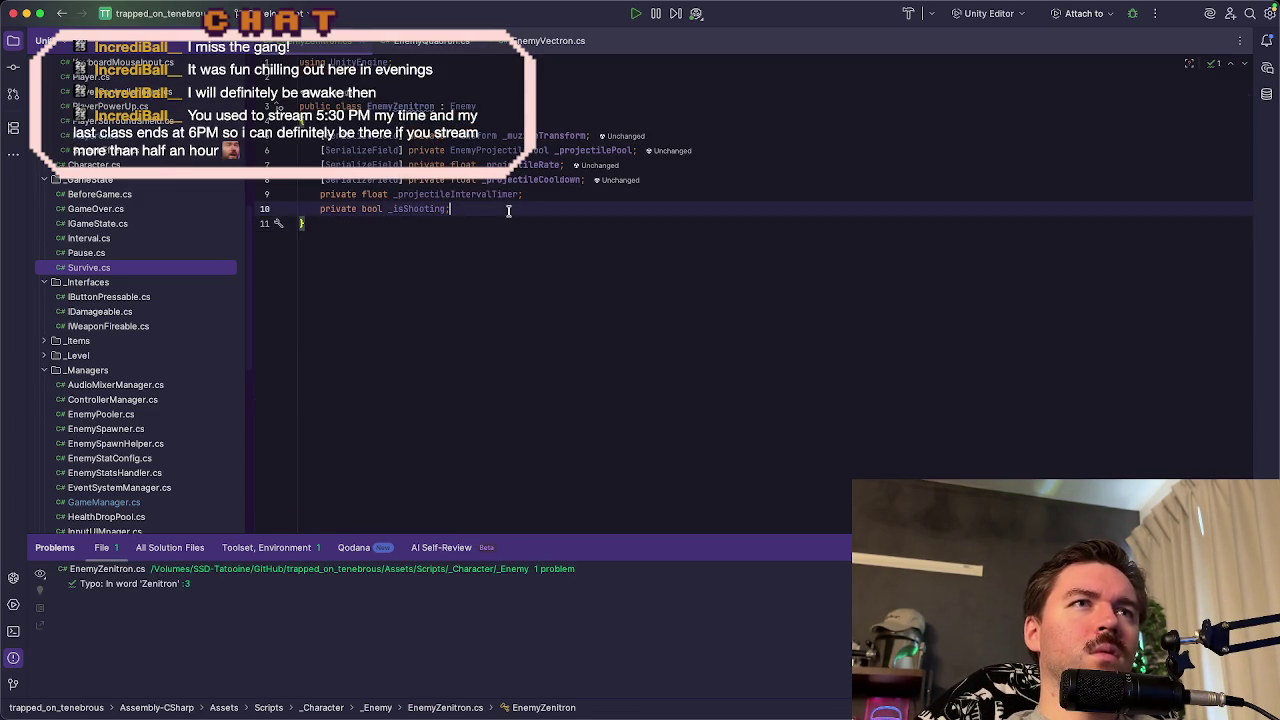
pyautogui.hotkey('ctrl', 'v')
pyautogui.press('Return')
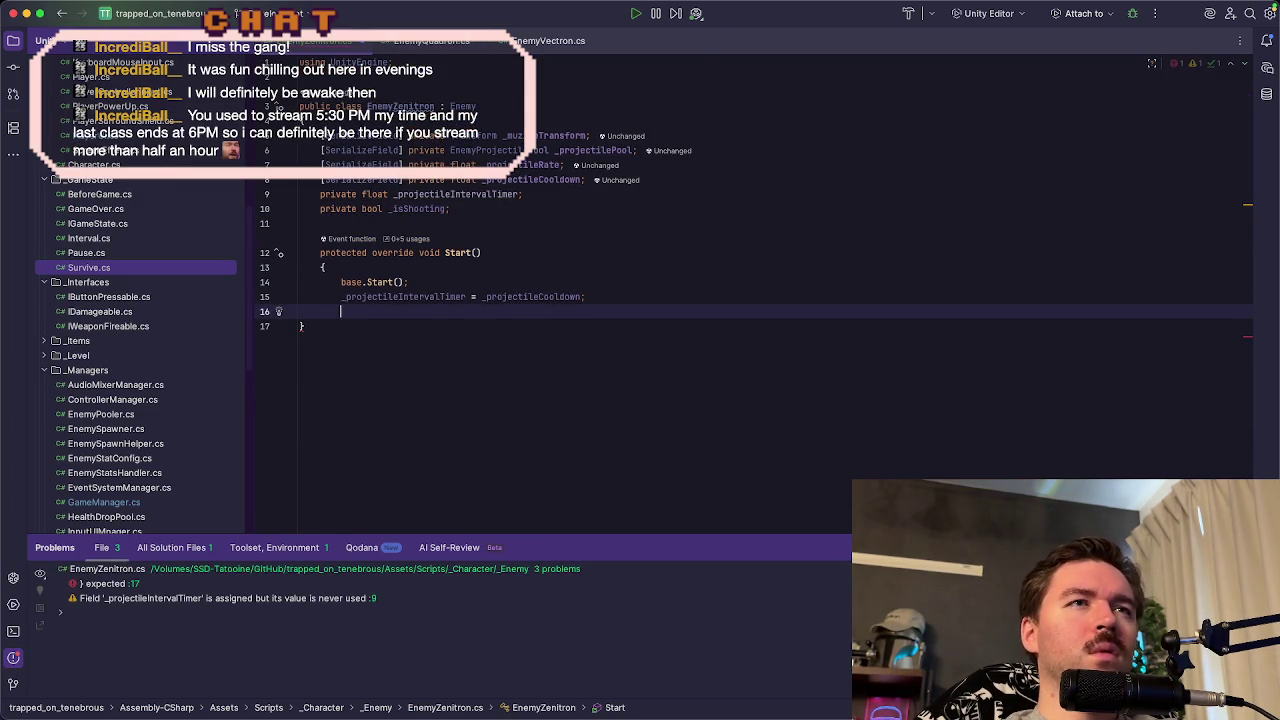
pyautogui.click(504, 195)
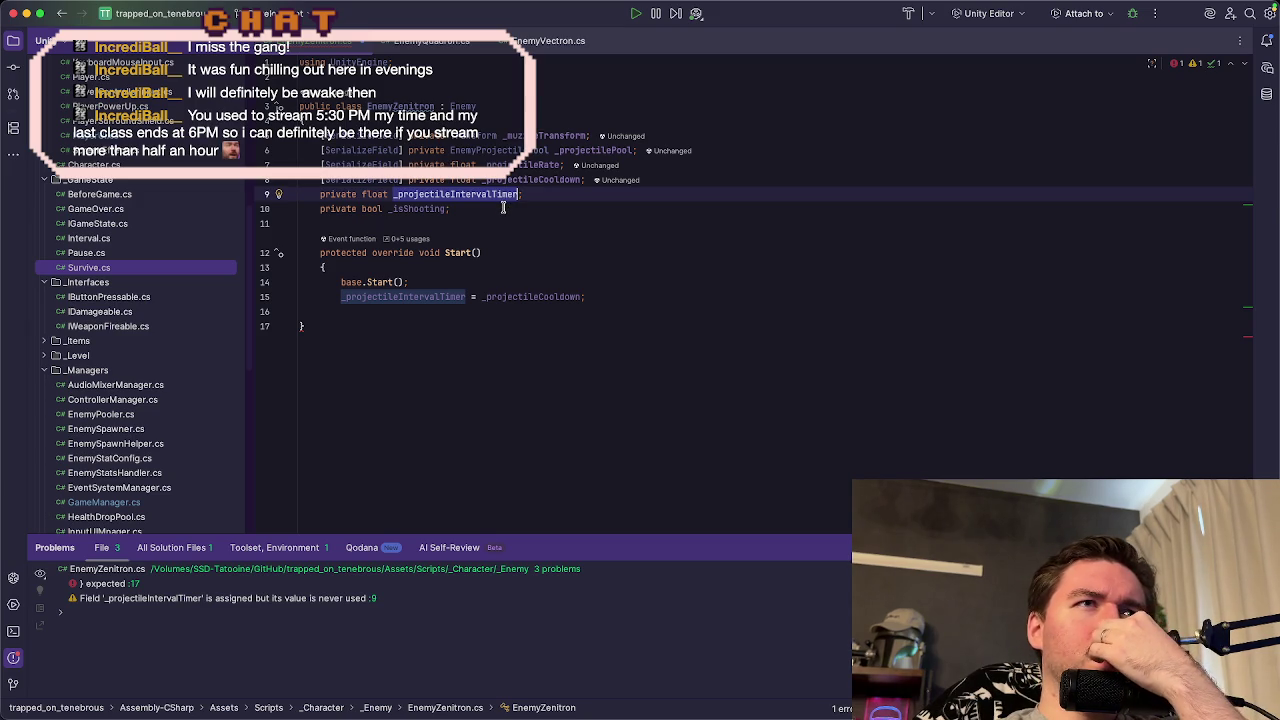
pyautogui.click(517, 296)
pyautogui.click(621, 289)
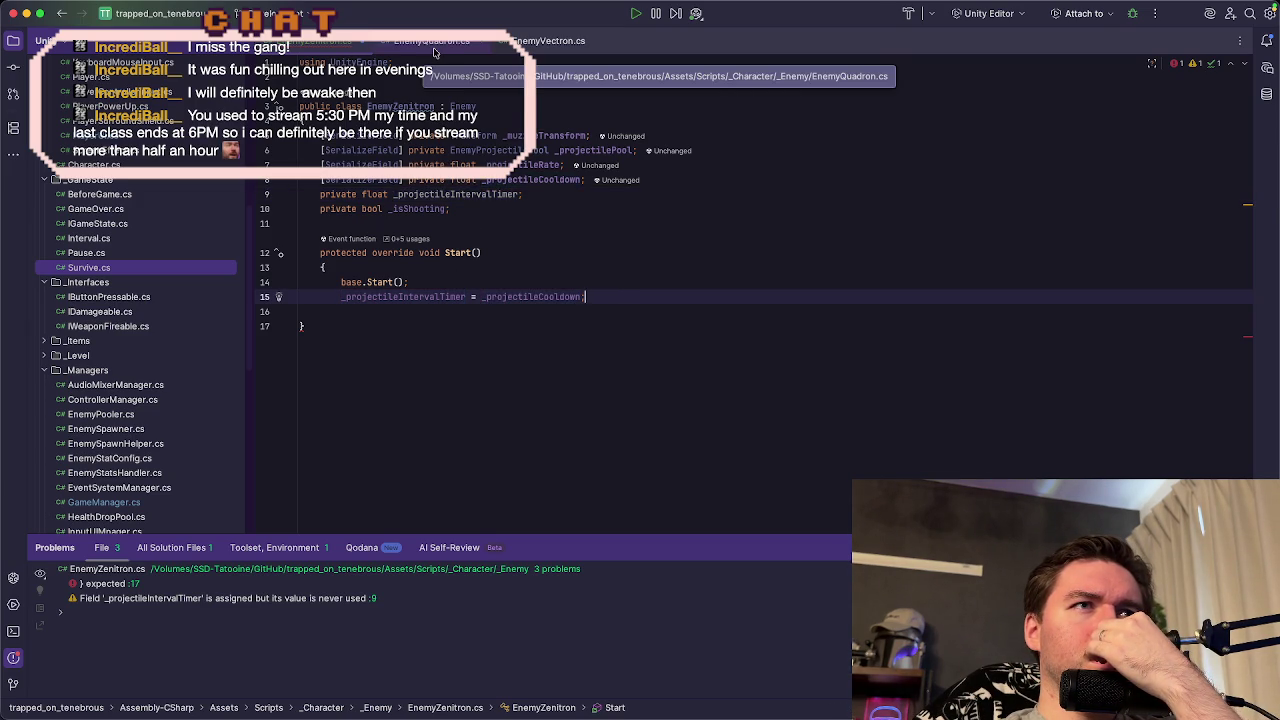
pyautogui.press('Return')
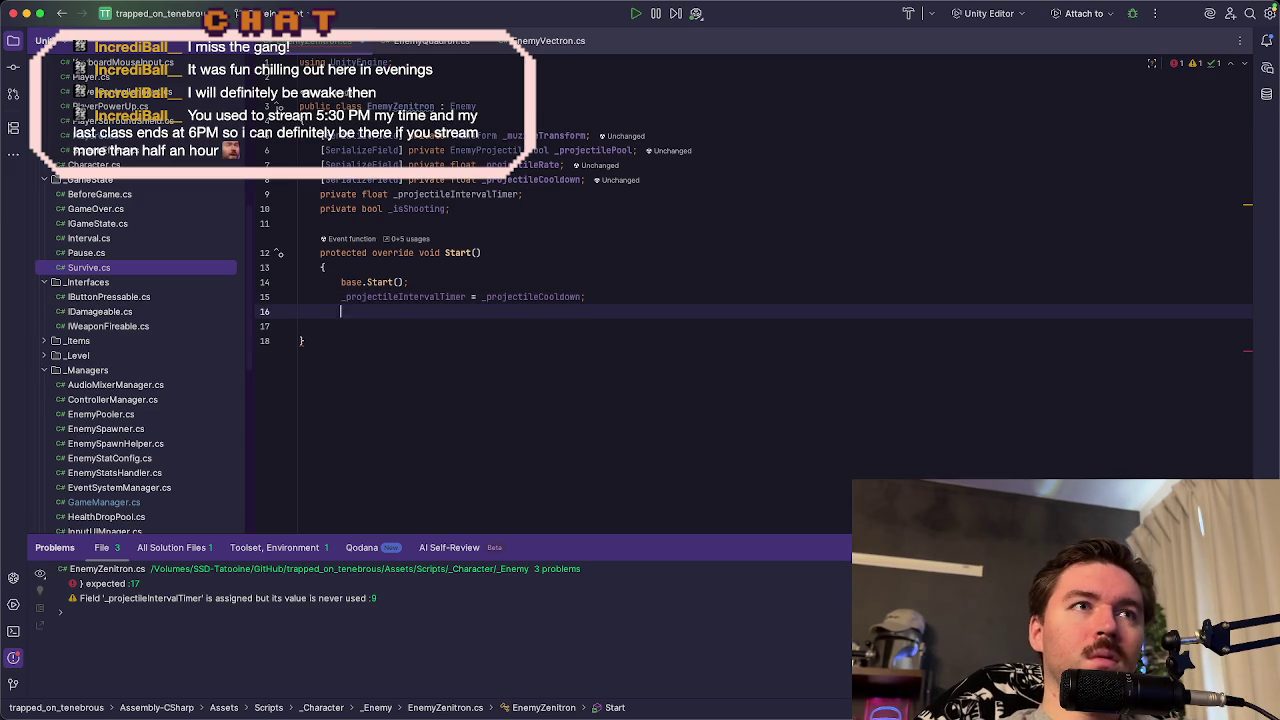
pyautogui.write('}')
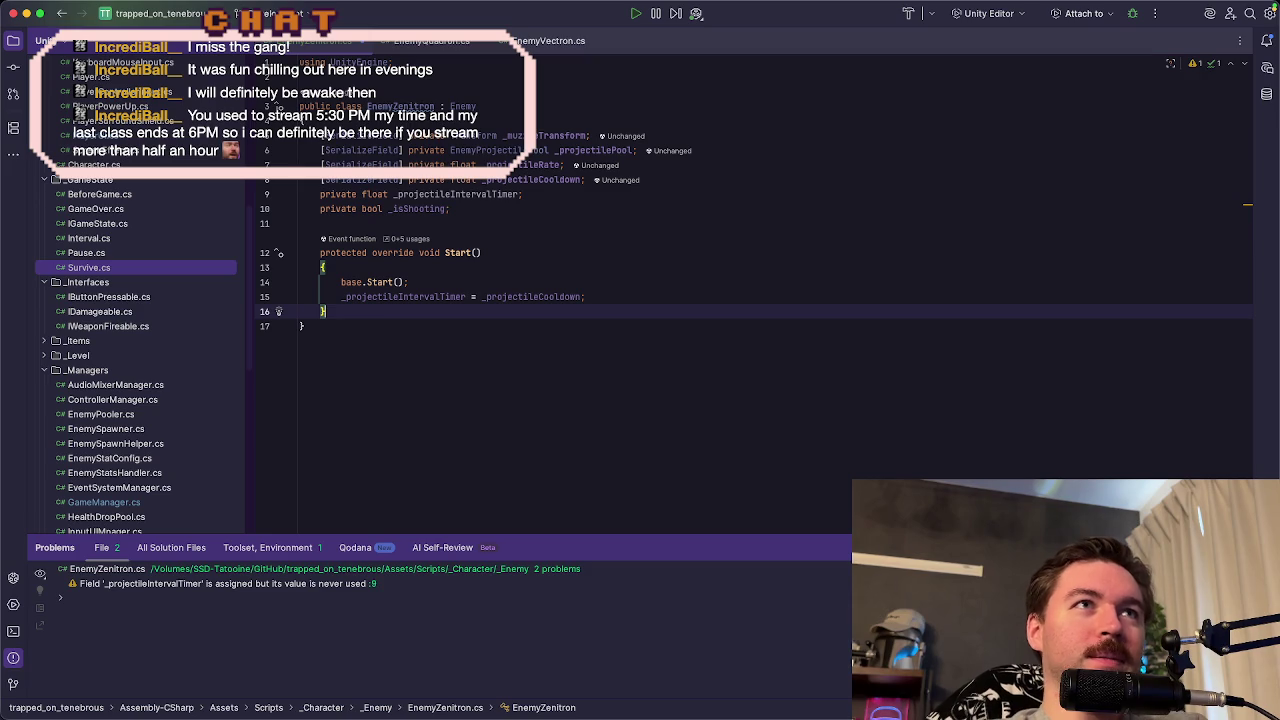
pyautogui.click(450, 42)
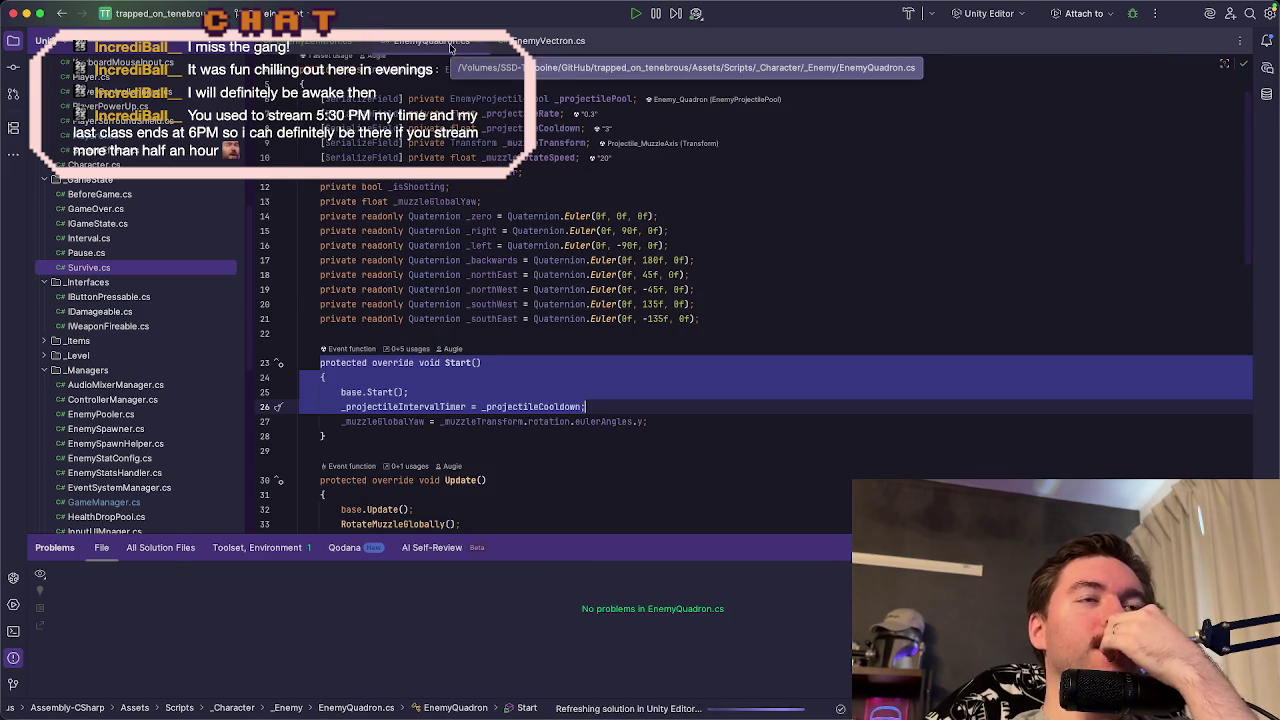
# - Copy the whole Update() method from EnemyQuadron.cs
pyautogui.scroll(-4, 568, 372)
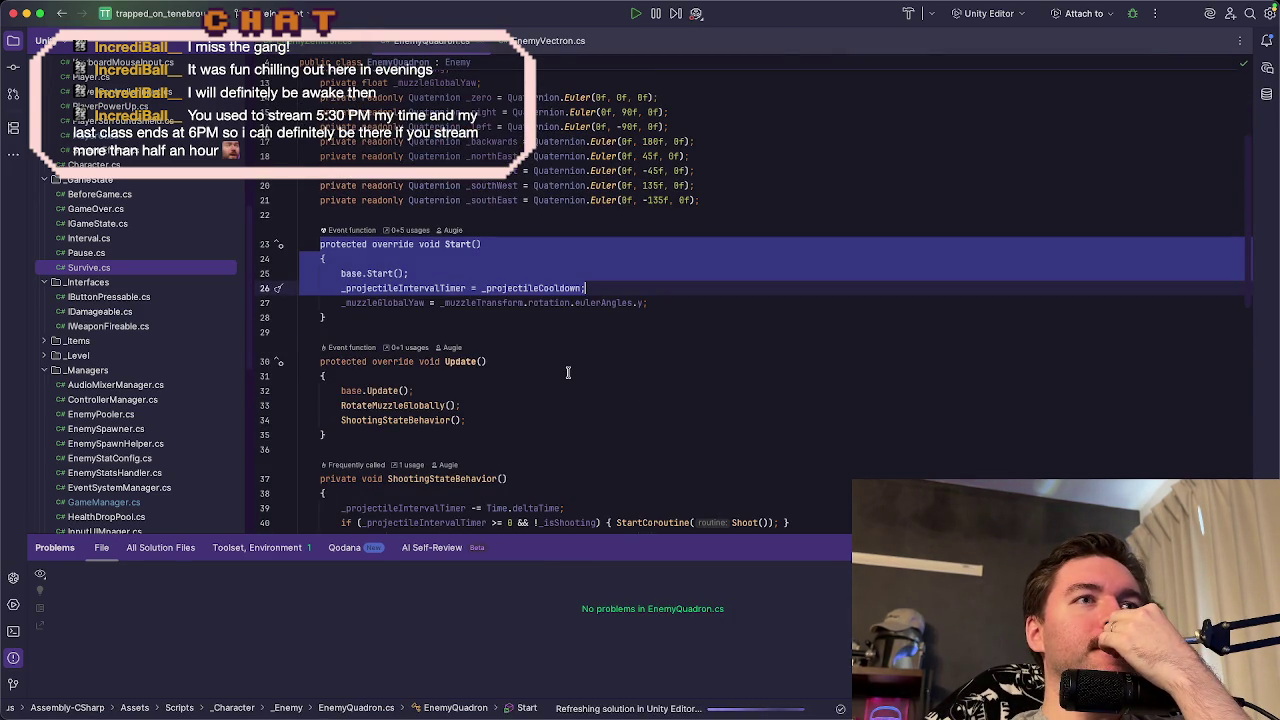
pyautogui.click(415, 405)
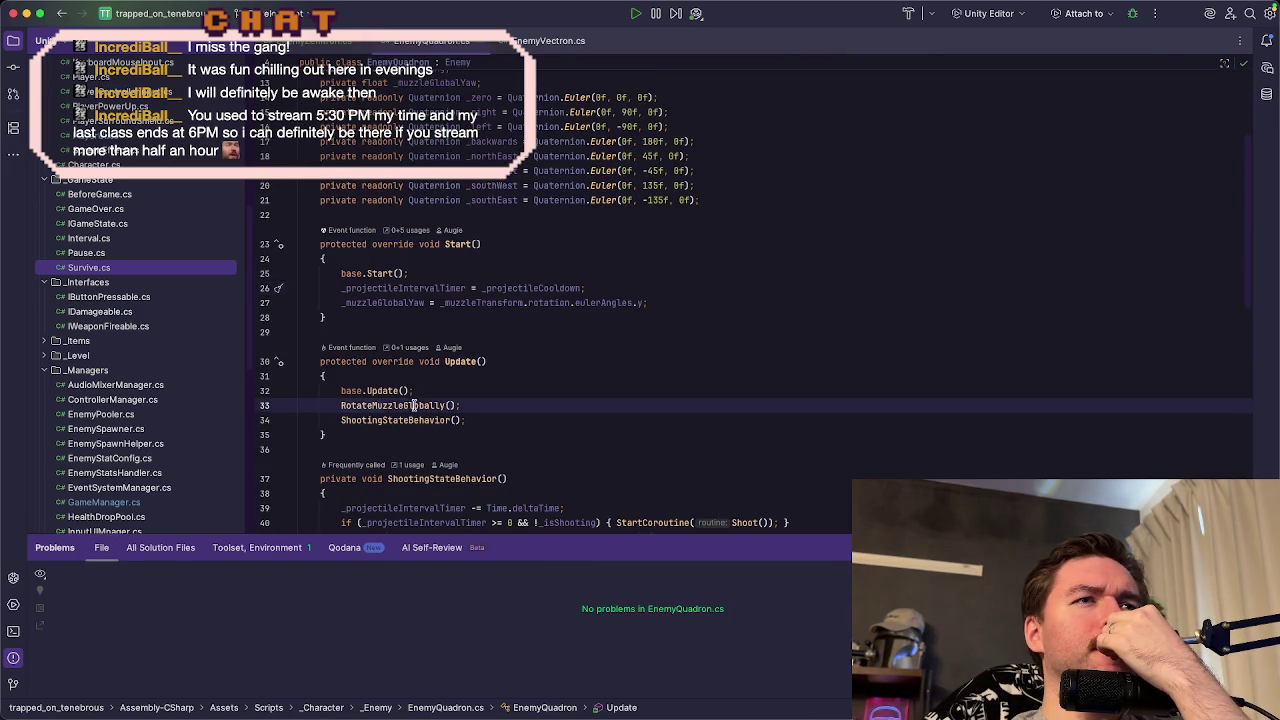
pyautogui.click(407, 420)
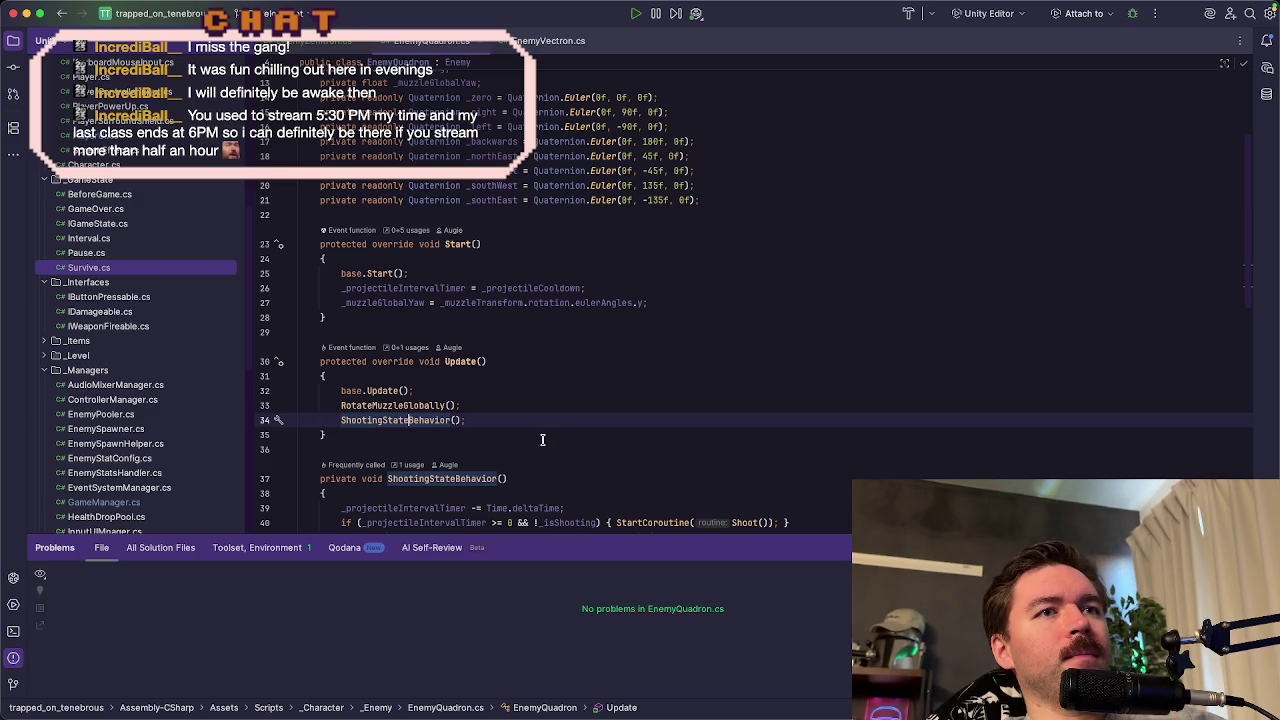
pyautogui.moveTo(320, 361); pyautogui.dragTo(373, 428)
pyautogui.hotkey('ctrl', 'c')
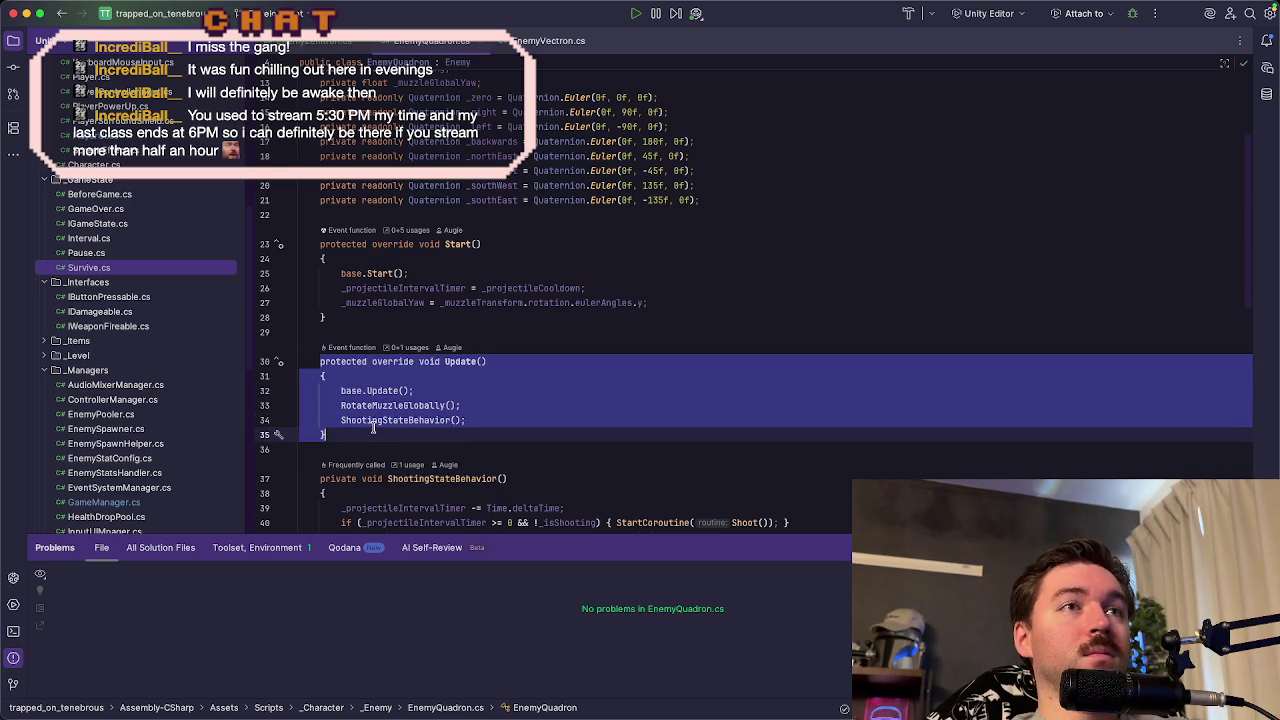
pyautogui.hotkey('ctrl', 'Tab')
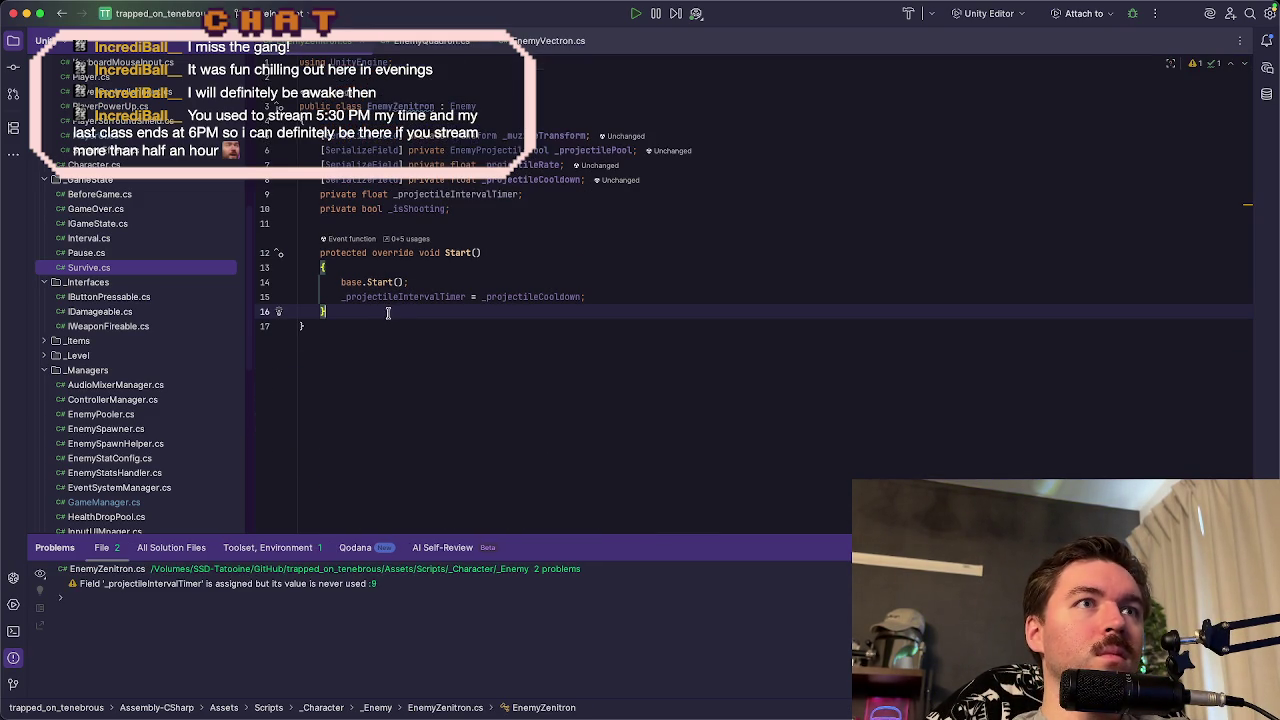
# - Paste Update() below Start() in EnemyZenitron and remove its RotateMuzzleGlobally() call
pyautogui.press('Return')
pyautogui.hotkey('ctrl', 'v')
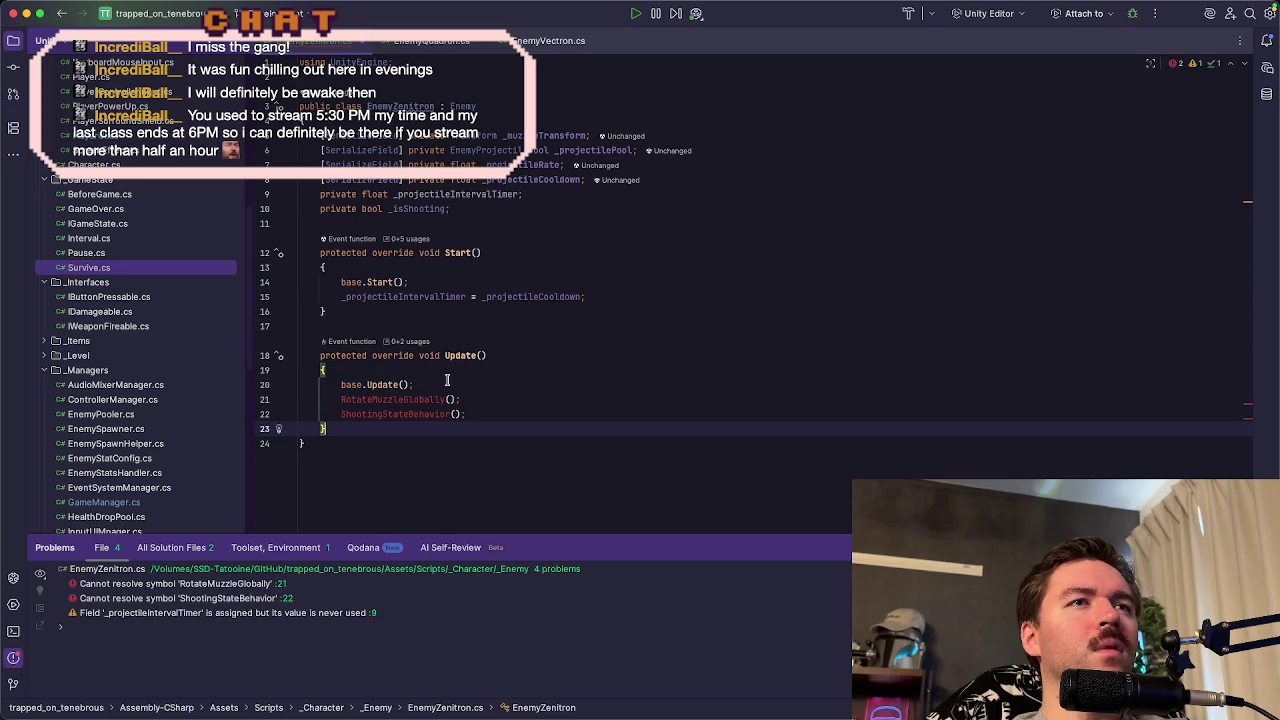
pyautogui.click(448, 384)
pyautogui.click(476, 404)
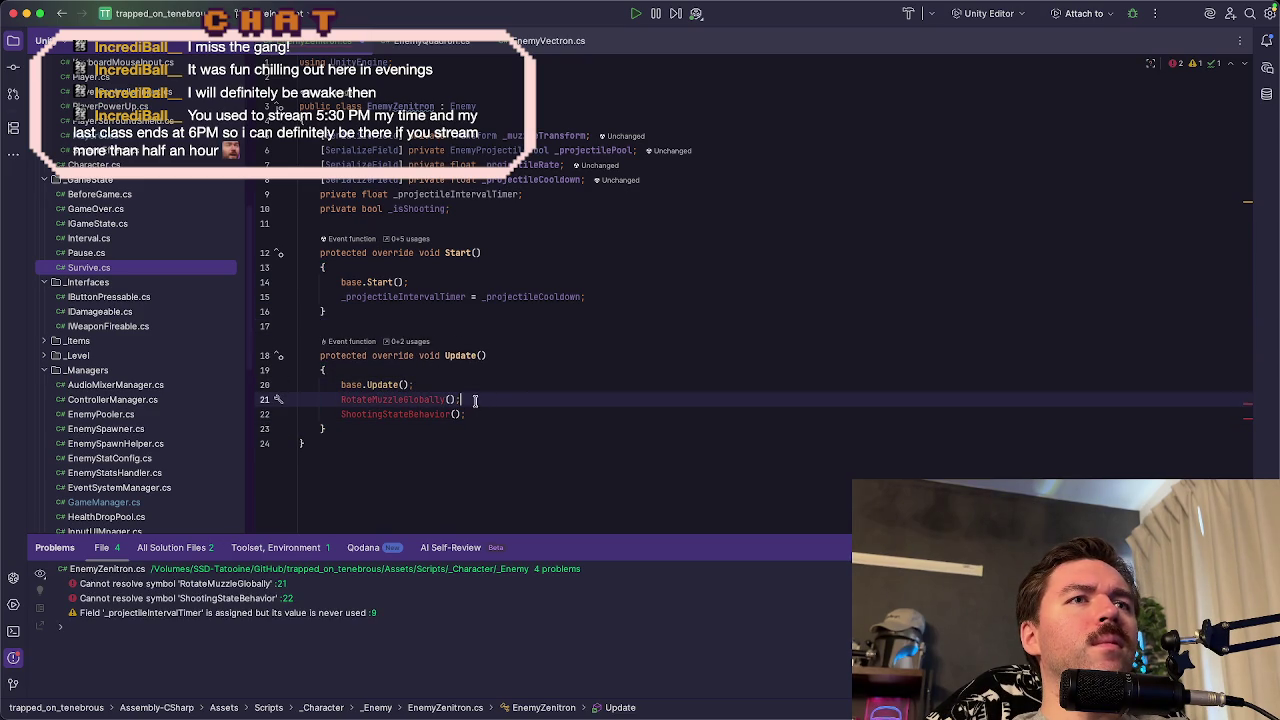
pyautogui.keyDown('shift'); pyautogui.click(474, 387); pyautogui.keyUp('shift')
pyautogui.press('BackSpace')
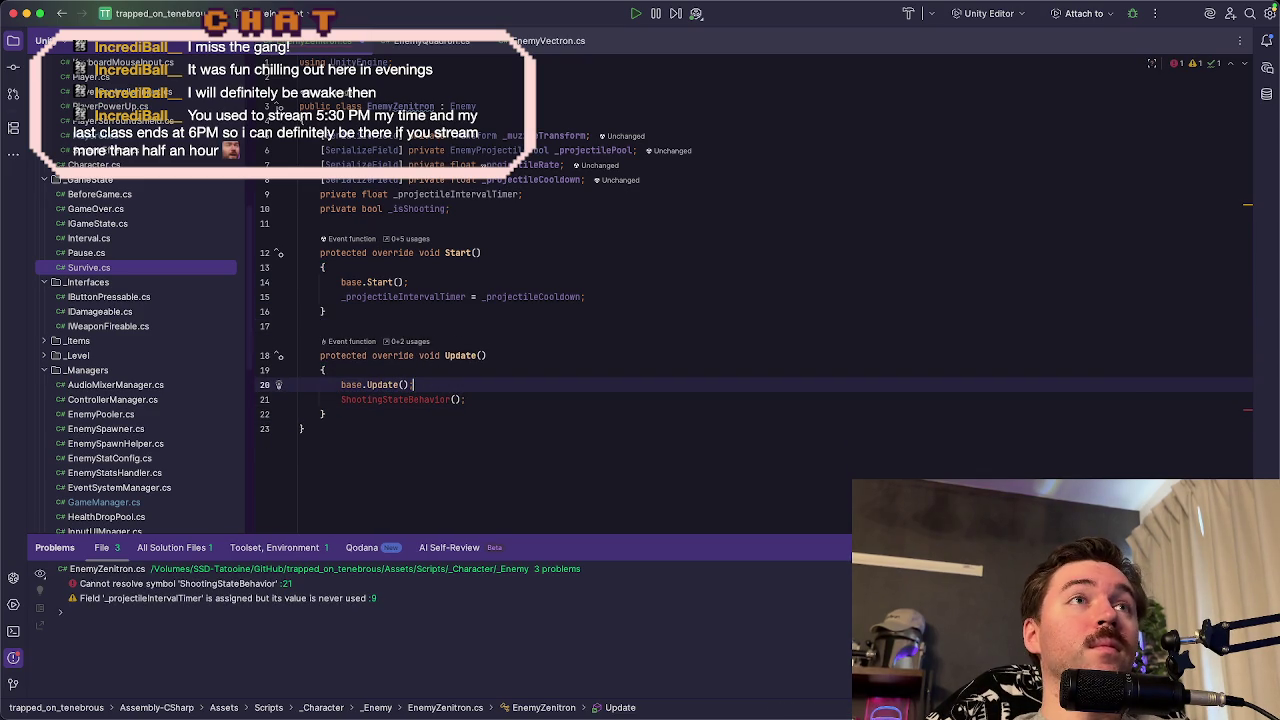
pyautogui.click(421, 44)
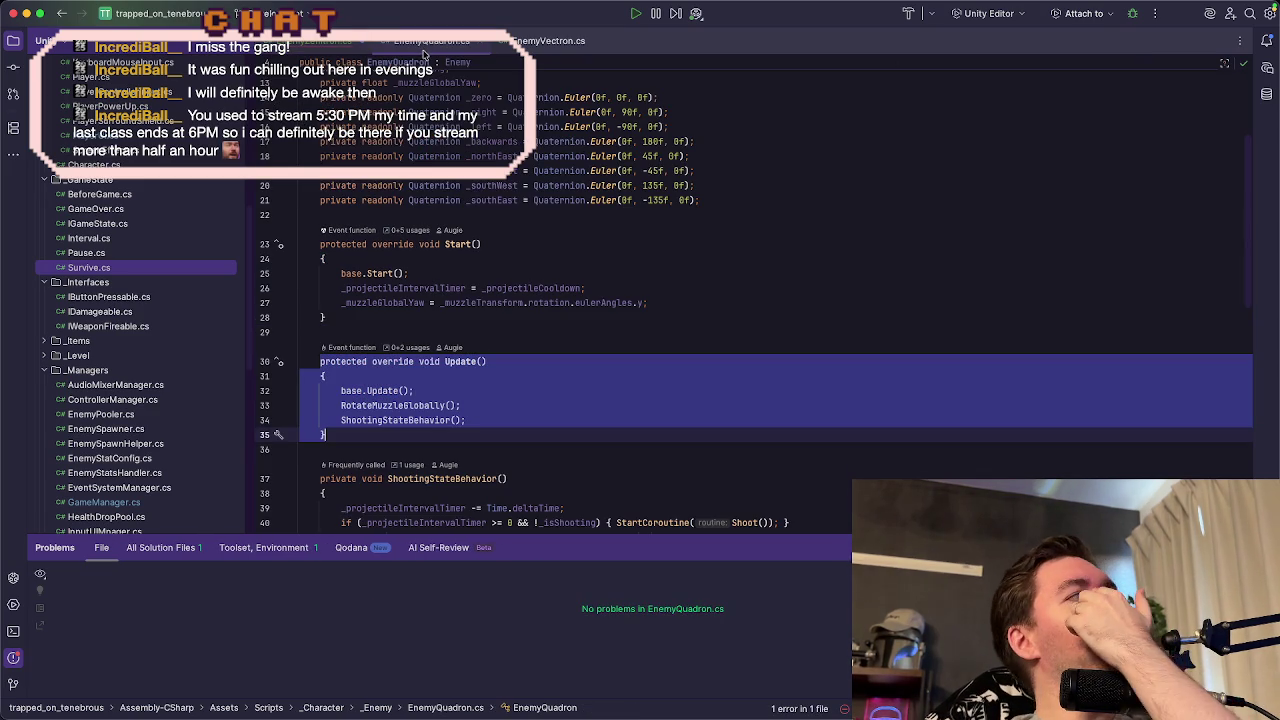
# - Copy the entire ResetStats() method from EnemyQuadron.cs
pyautogui.scroll(-5, 580, 386)
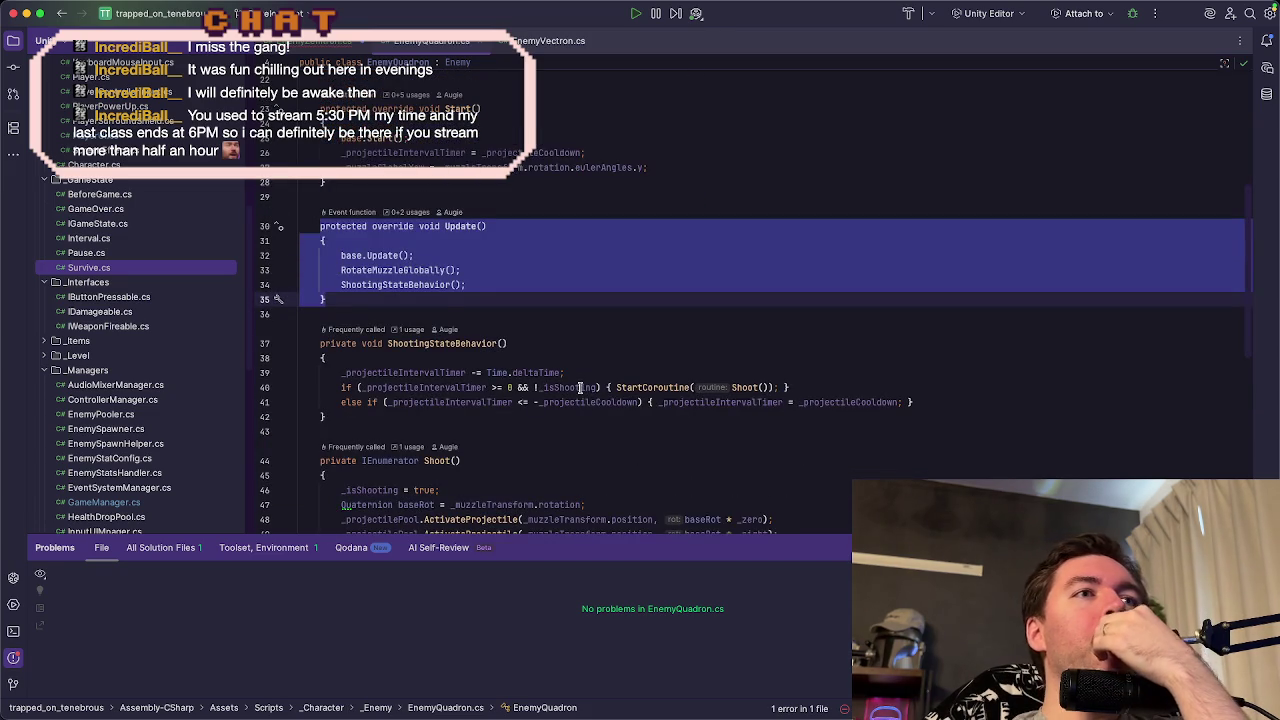
pyautogui.scroll(-10, 579, 386)
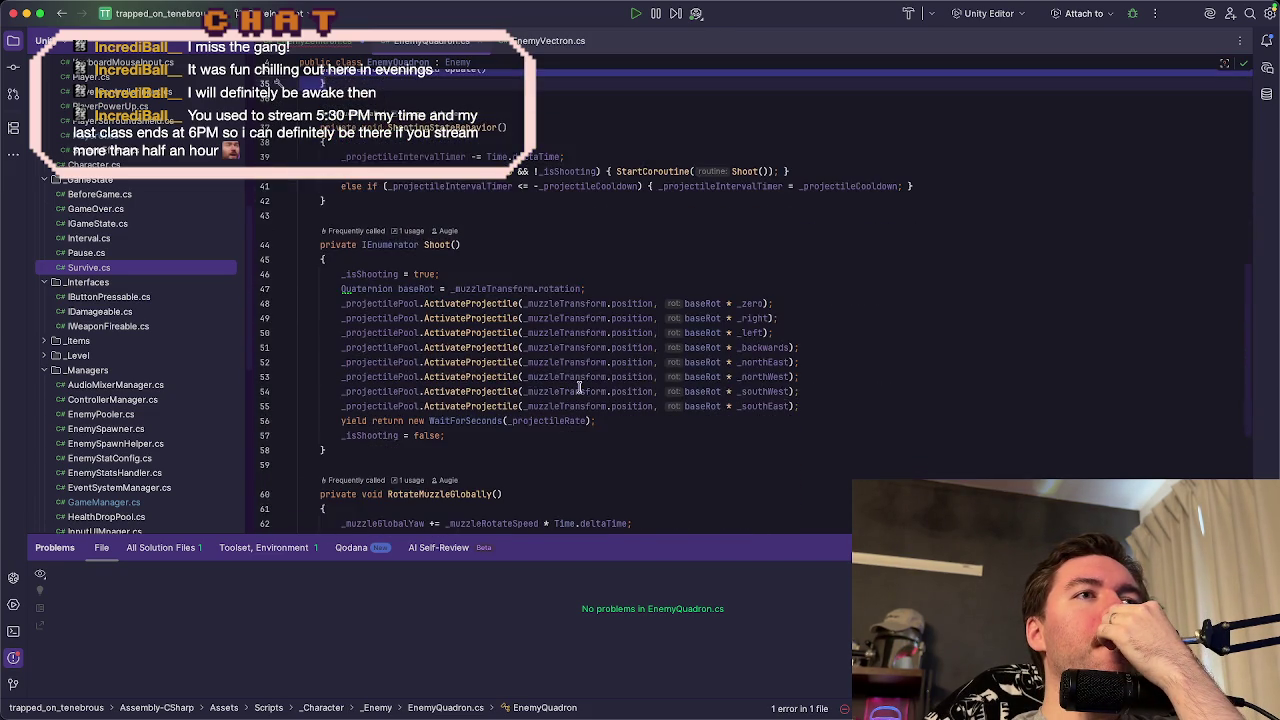
pyautogui.scroll(-4, 579, 386)
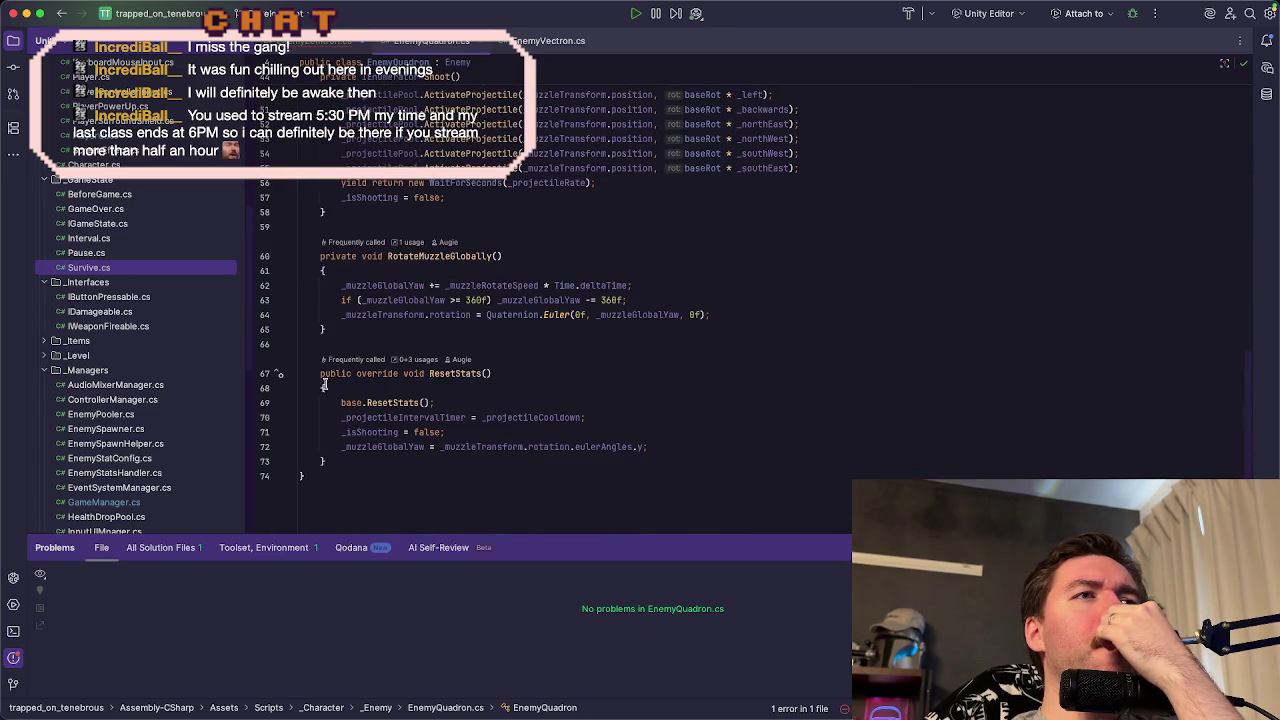
pyautogui.moveTo(320, 375); pyautogui.dragTo(518, 373)
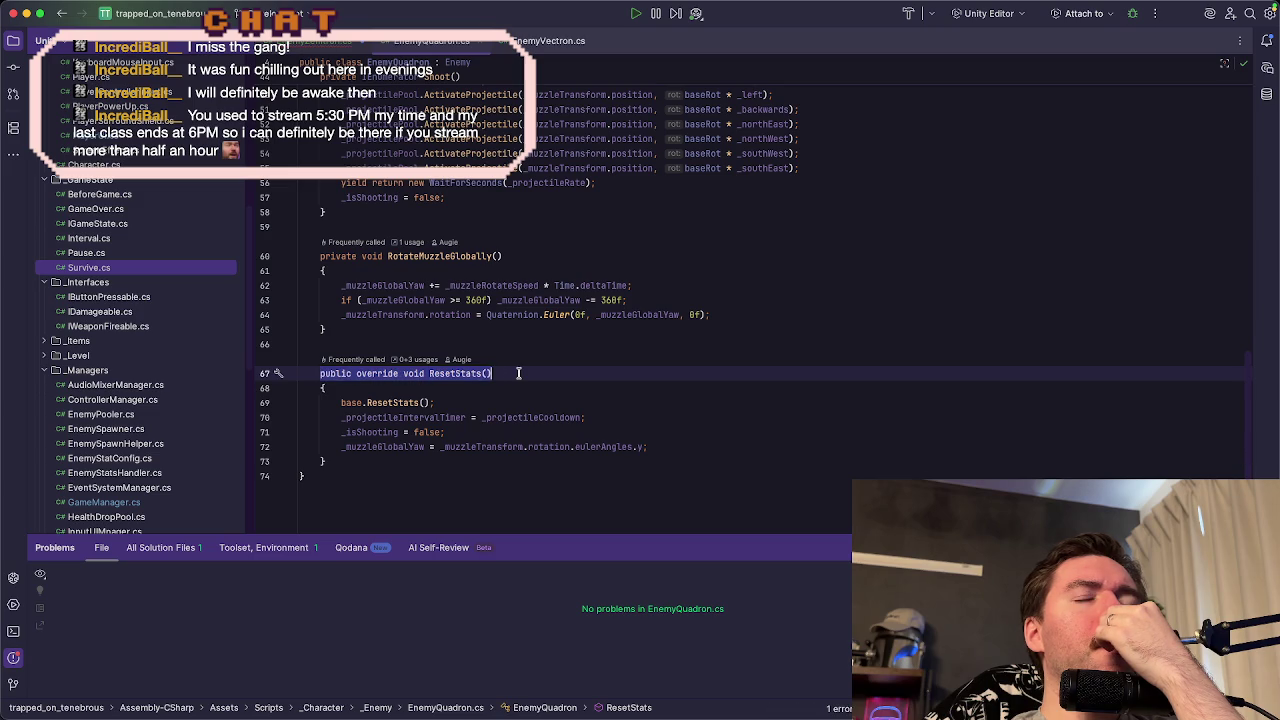
pyautogui.click(520, 373)
pyautogui.moveTo(320, 374); pyautogui.dragTo(363, 462)
pyautogui.press('super+c')
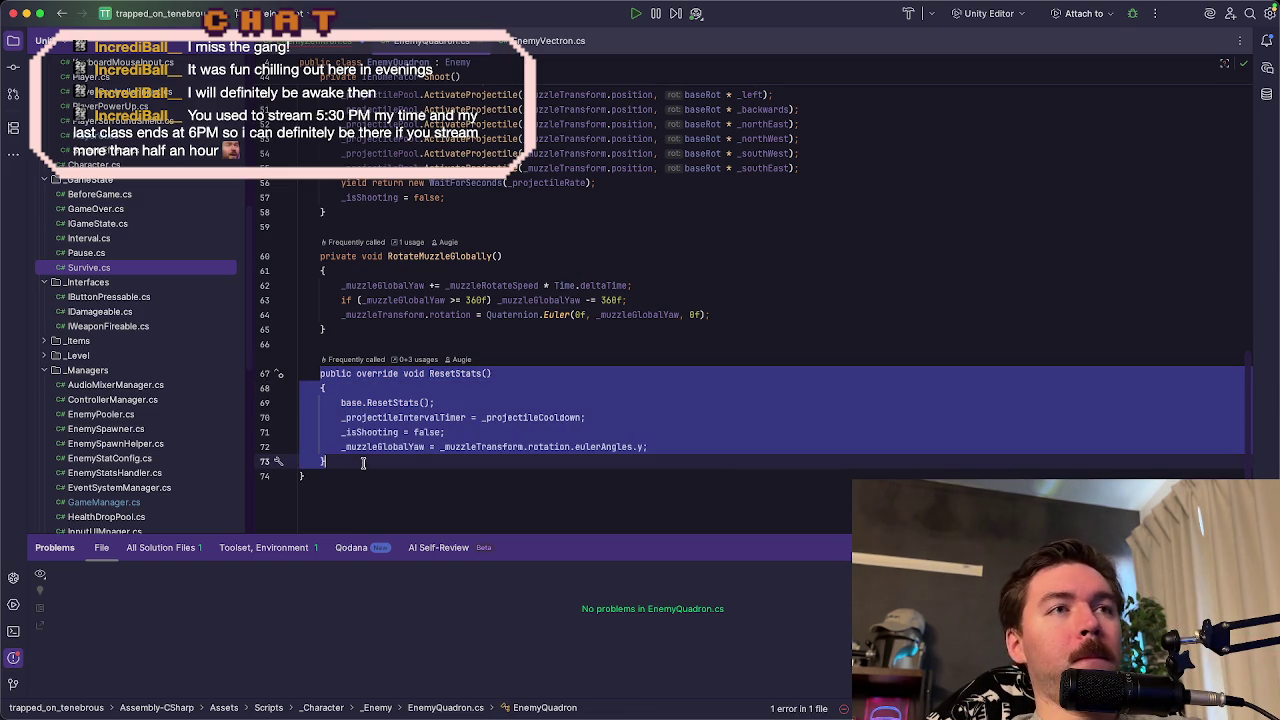
pyautogui.hotkey('ctrl', 'Tab')
# - Paste ResetStats() below Update() in EnemyZenitron and drop its _muzzleGlobalYaw reset
pyautogui.click(445, 414)
pyautogui.press('Return')
pyautogui.press('Return')
pyautogui.press('Return')
pyautogui.press('super+v')
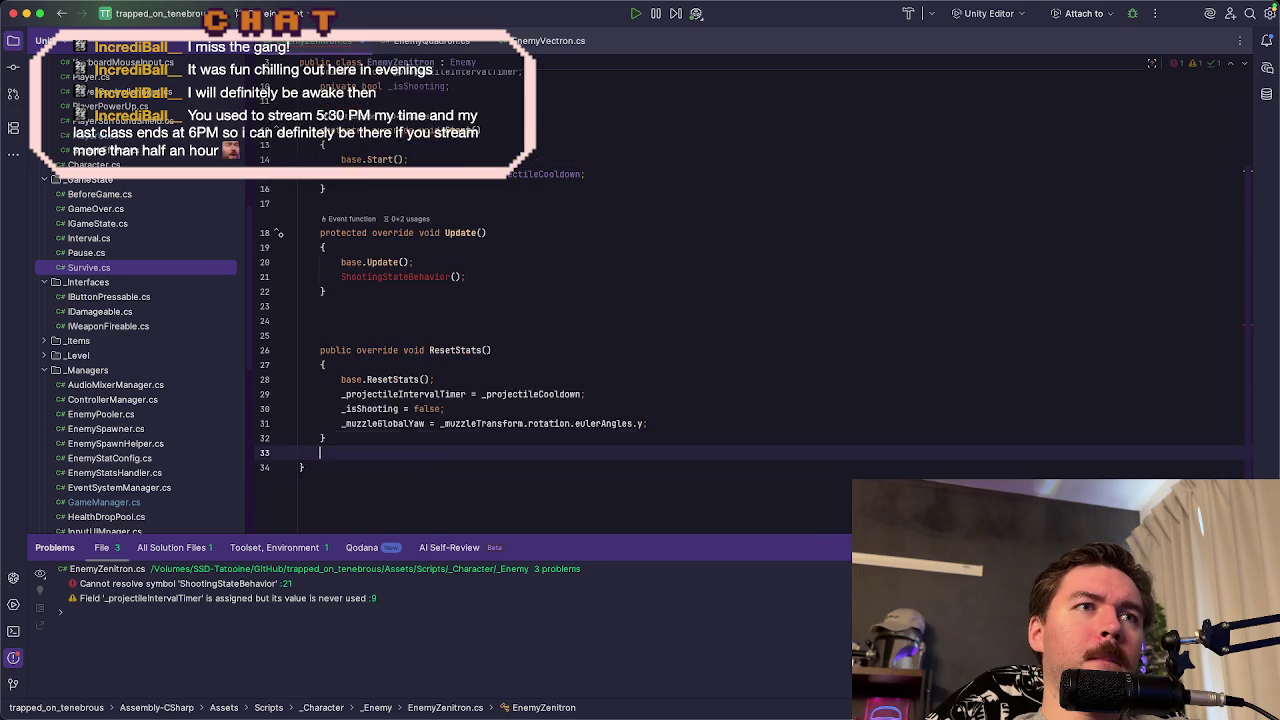
pyautogui.press('Return')
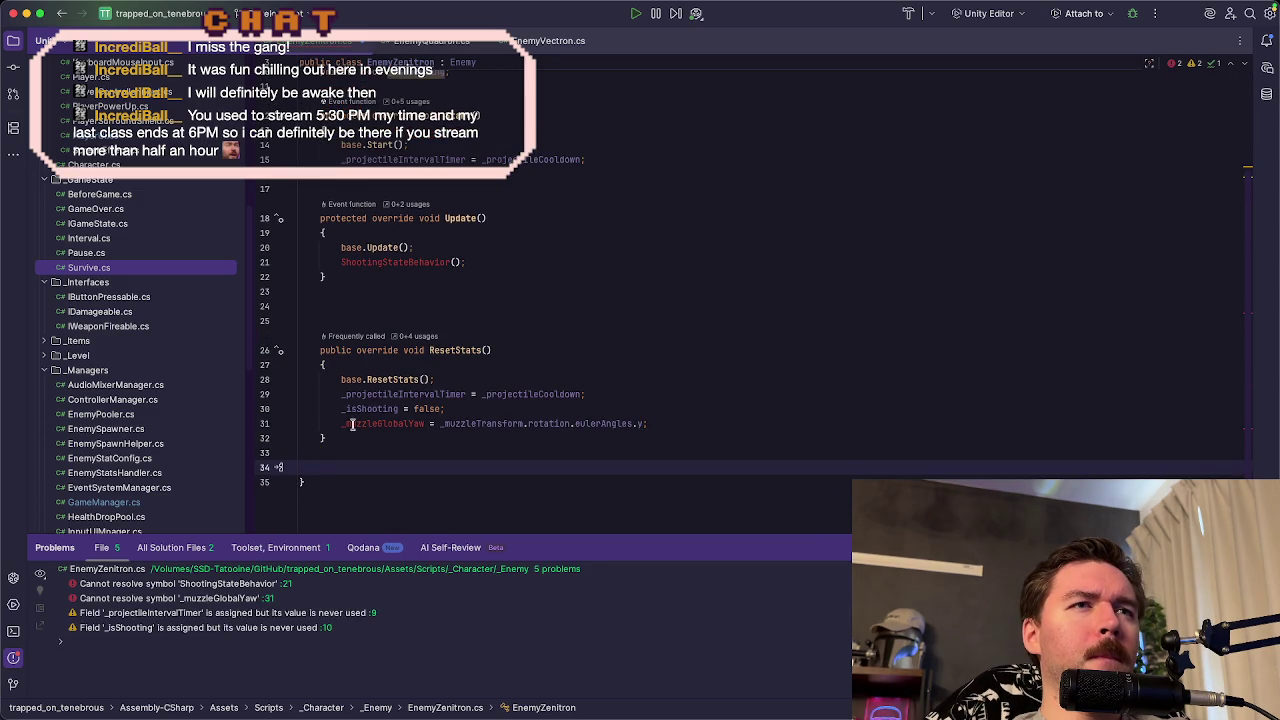
pyautogui.moveTo(341, 423); pyautogui.dragTo(653, 423)
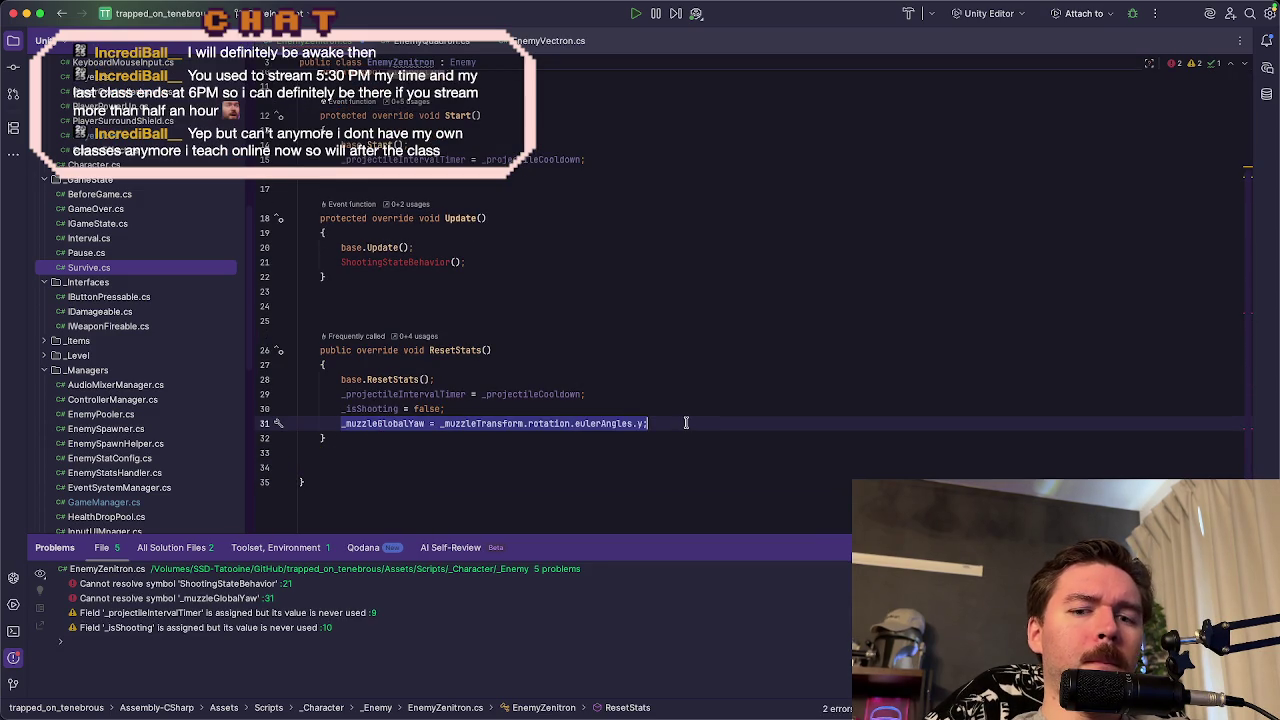
pyautogui.press('BackSpace')
pyautogui.press('BackSpace')
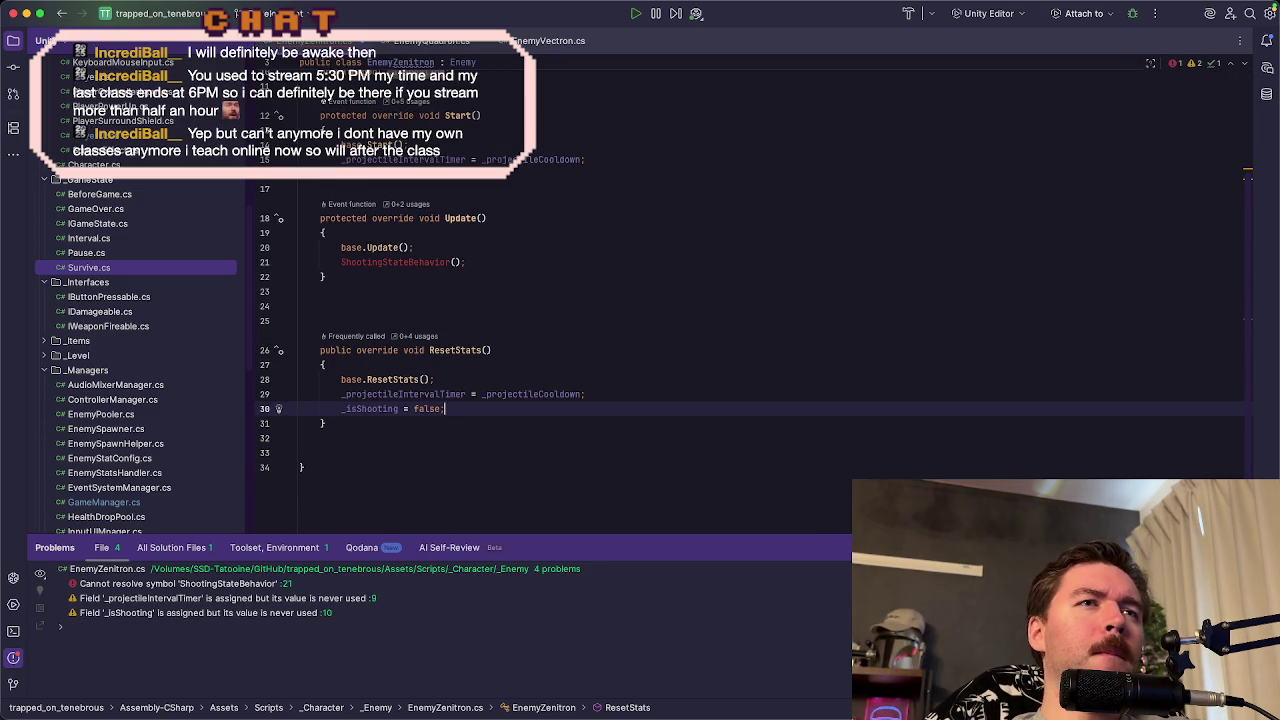
pyautogui.click(656, 395)
pyautogui.hotkey('ctrl', 'Tab')
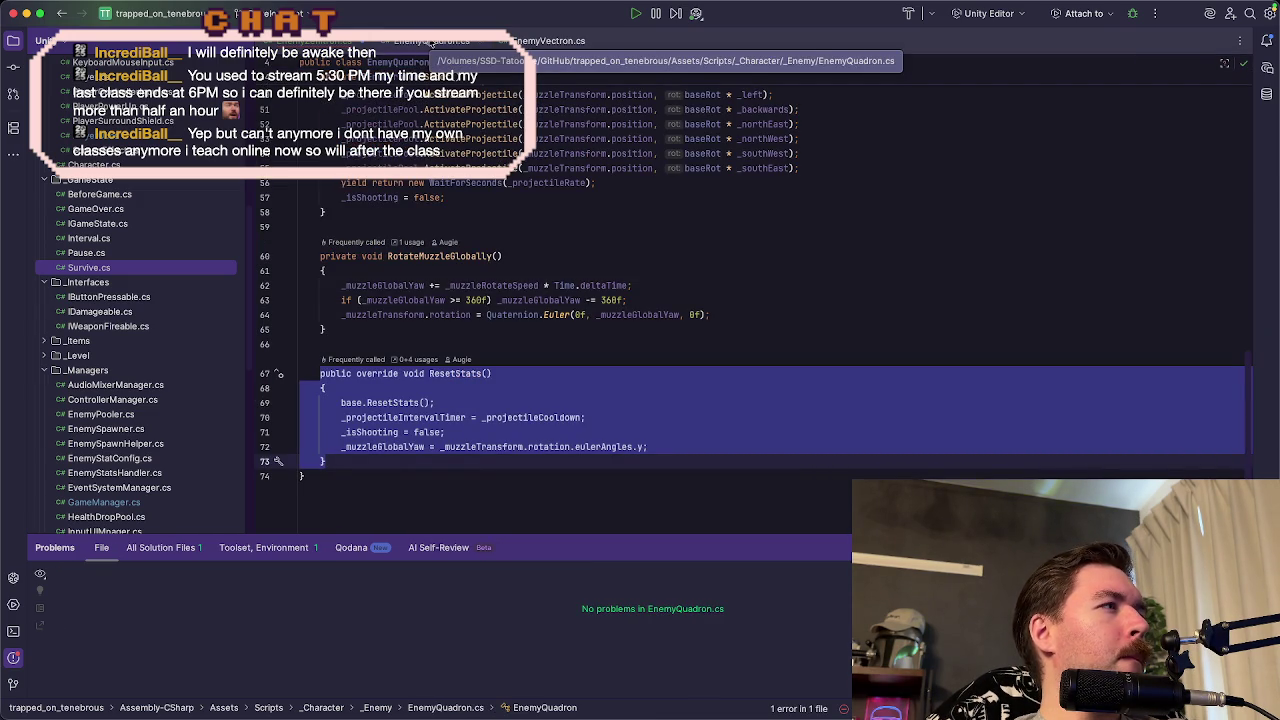
# - Copy the ShootingStateBehavior and Shoot methods from EnemyQuadron and paste them below Update in EnemyZenitron
pyautogui.click(727, 441)
pyautogui.scroll(5, 383, 362)
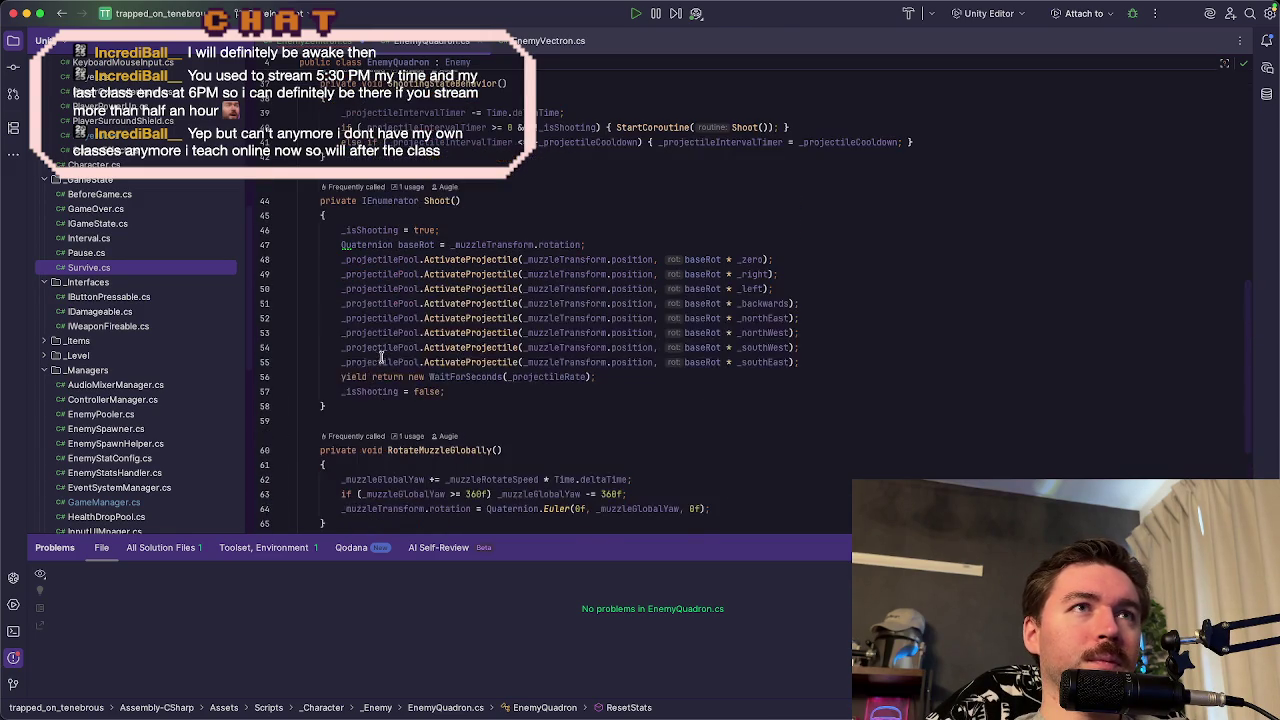
pyautogui.moveTo(320, 88); pyautogui.dragTo(325, 411)
pyautogui.hotkey('ctrl', 'Tab')
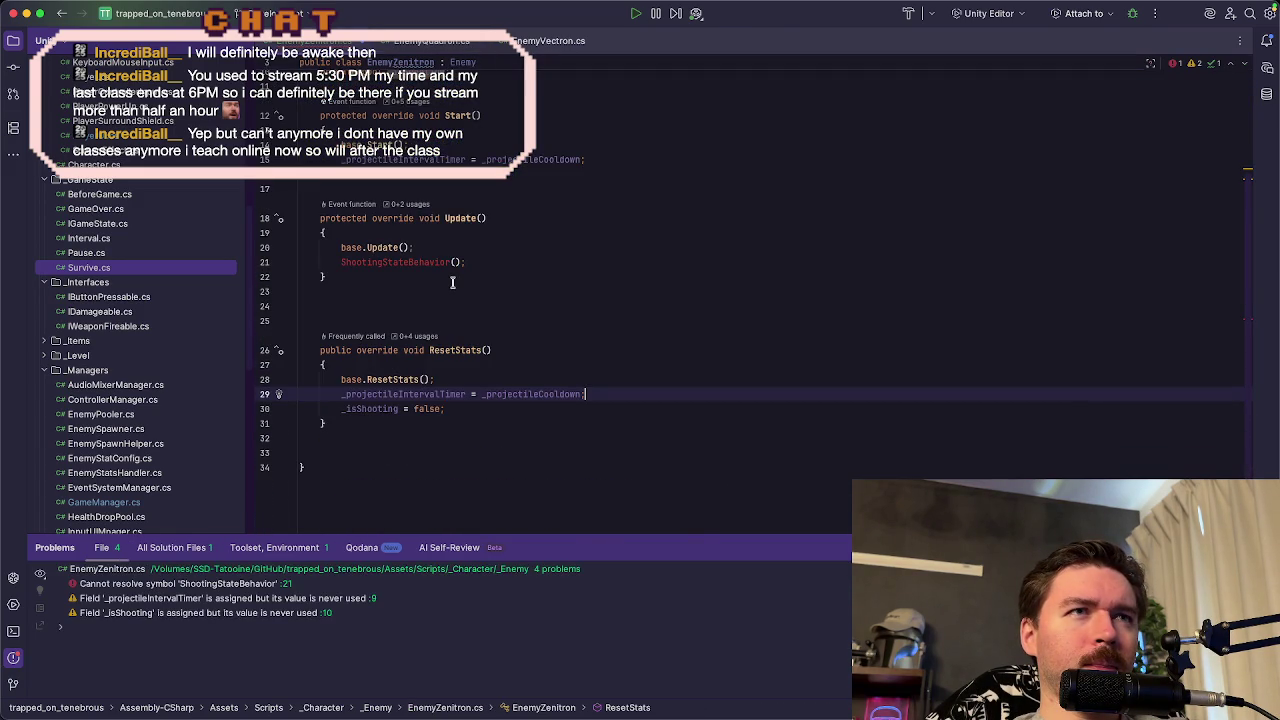
pyautogui.click(454, 292)
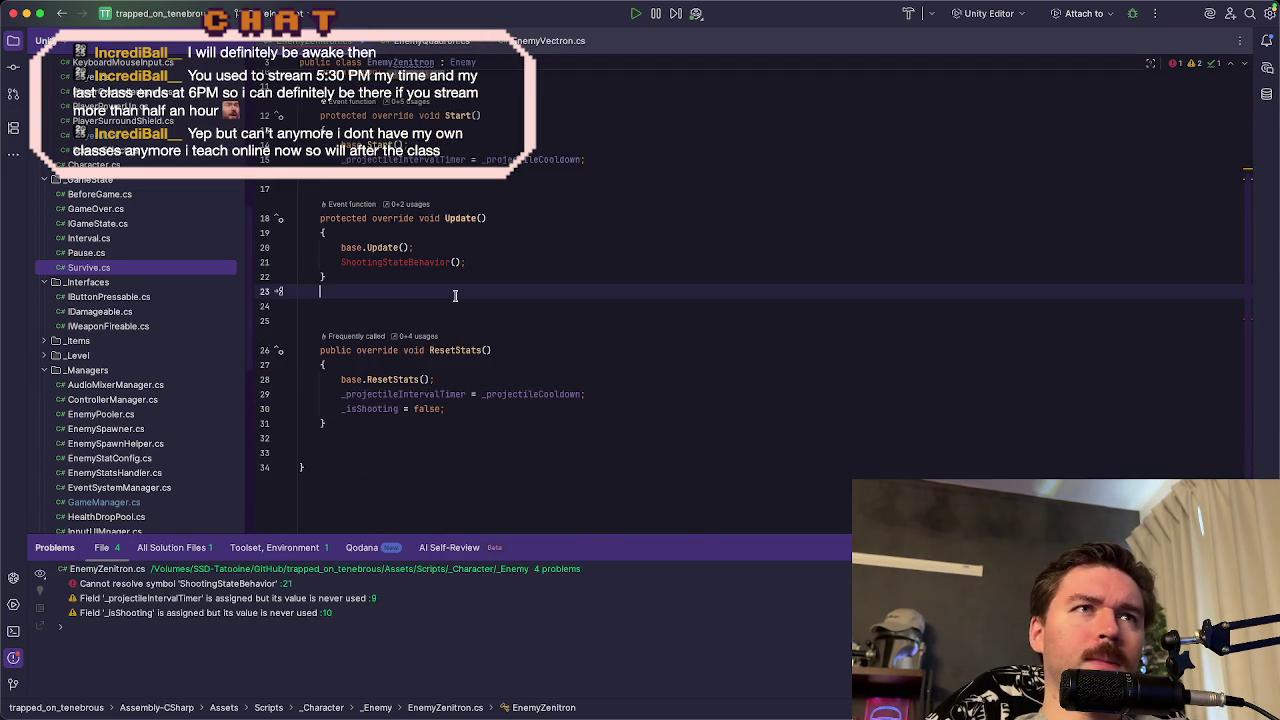
pyautogui.press('Return')
pyautogui.press('super+v')
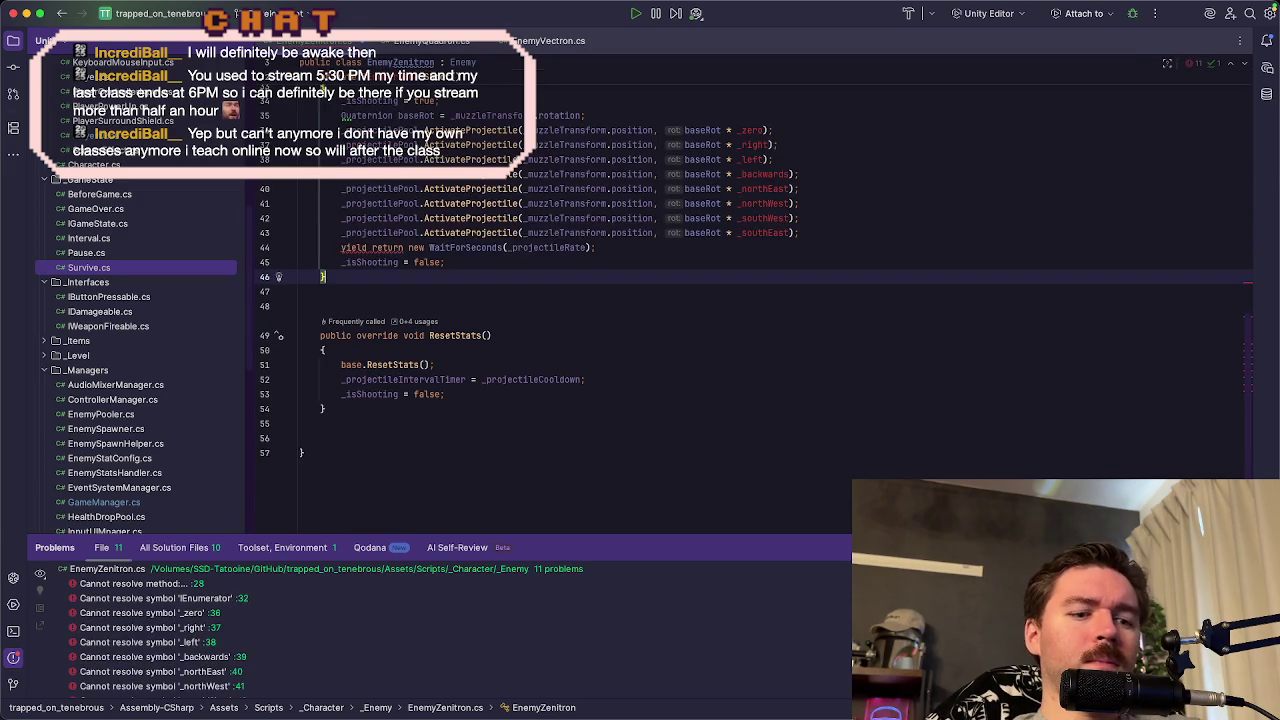
# - Import System.Collections to resolve the non-generic IEnumerator
pyautogui.scroll(5, 405, 339)
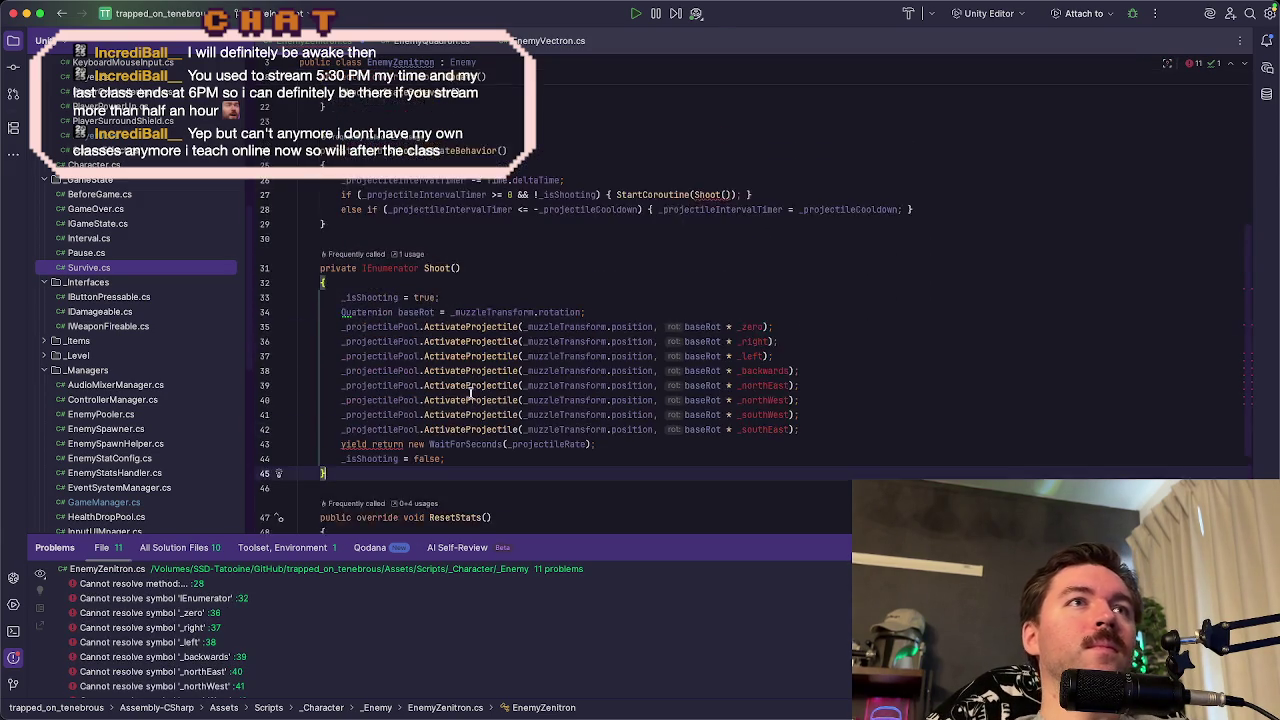
pyautogui.click(397, 300)
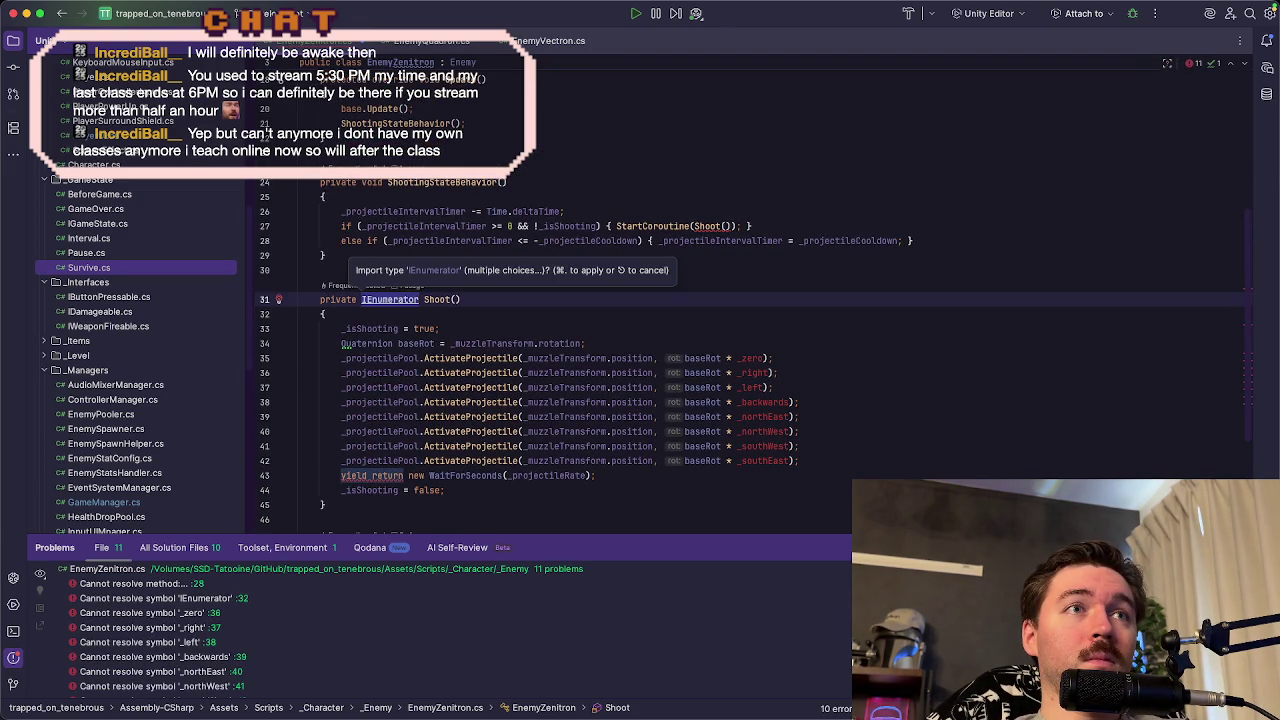
pyautogui.hotkey('alt', 'Return')
pyautogui.press('Down')
pyautogui.press('Return')
pyautogui.scroll(2, 427, 297)
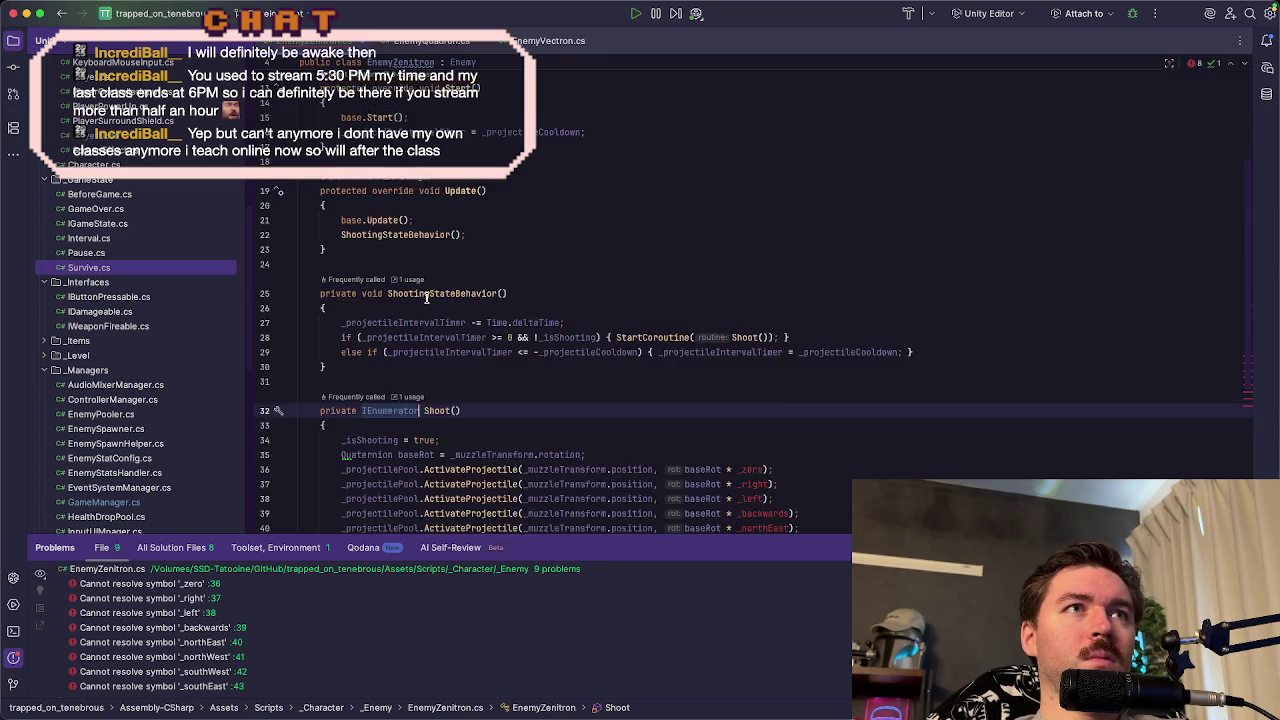
pyautogui.scroll(2, 549, 289)
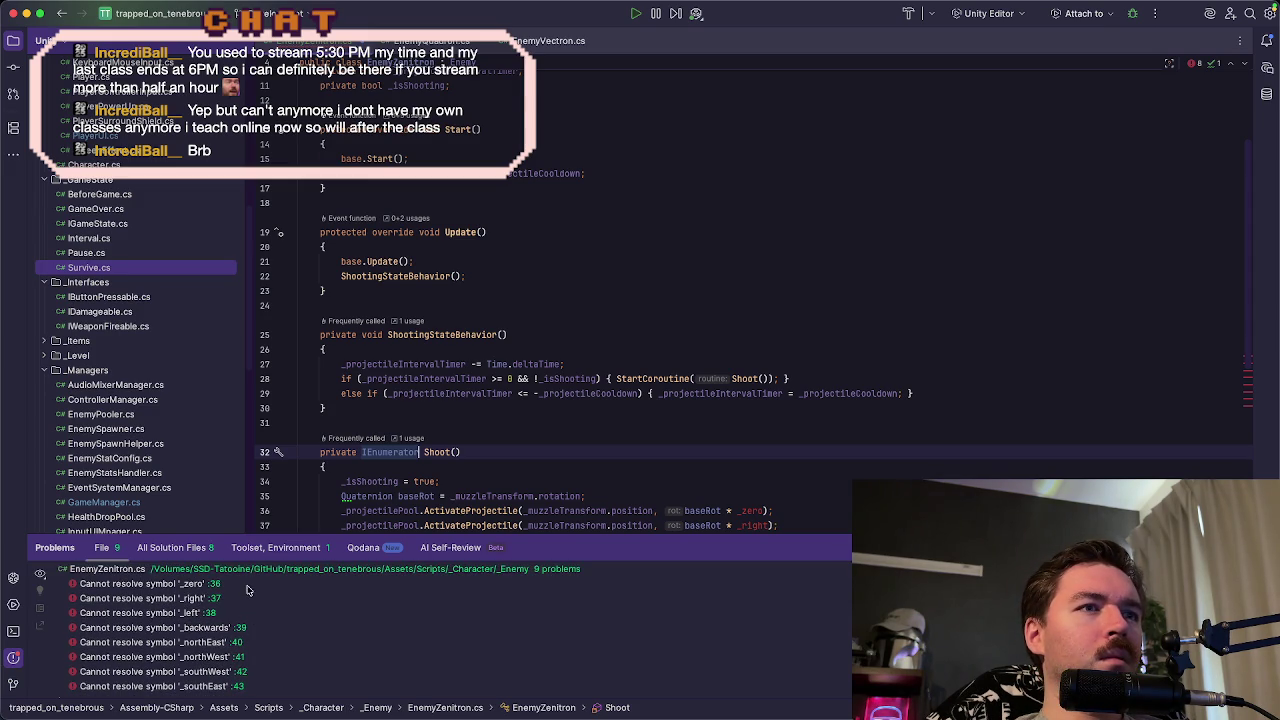
pyautogui.click(248, 585)
pyautogui.doubleClick(250, 586)
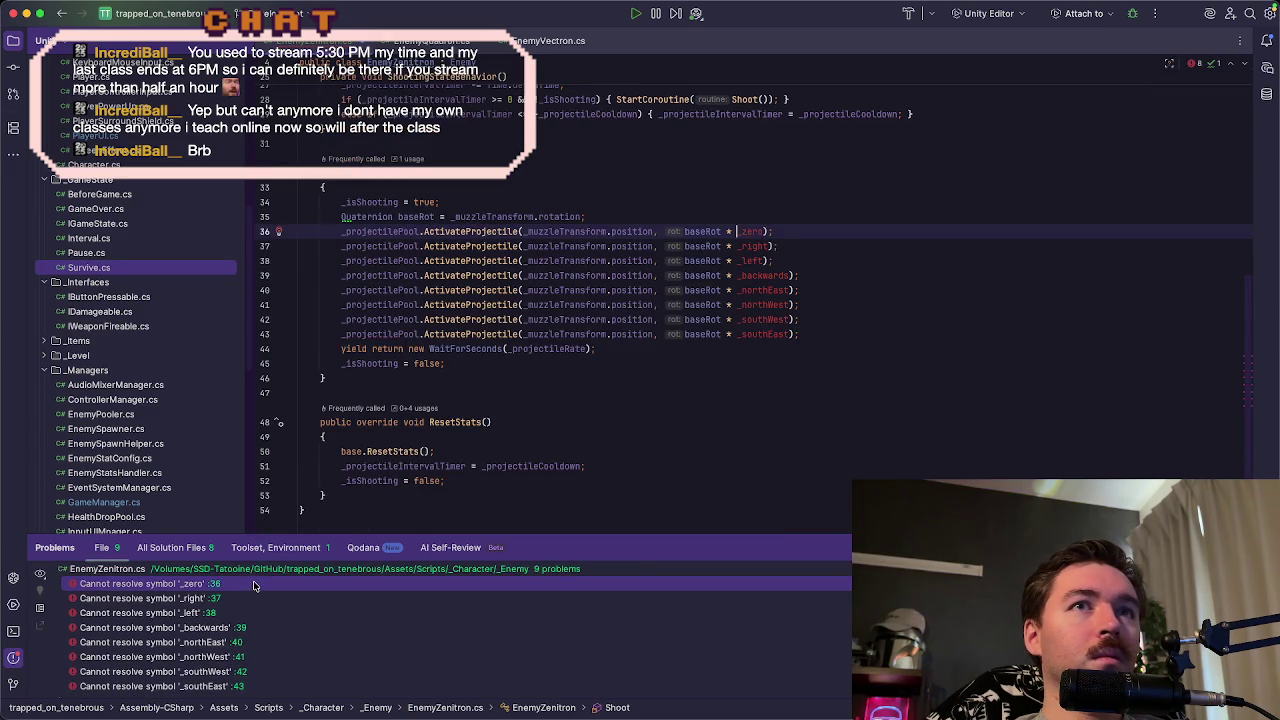
pyautogui.scroll(1, 336, 270)
pyautogui.moveTo(340, 256)
pyautogui.mouseDown()
pyautogui.moveTo(584, 270)
pyautogui.moveTo(800, 328)
pyautogui.moveTo(829, 357)
pyautogui.mouseUp()
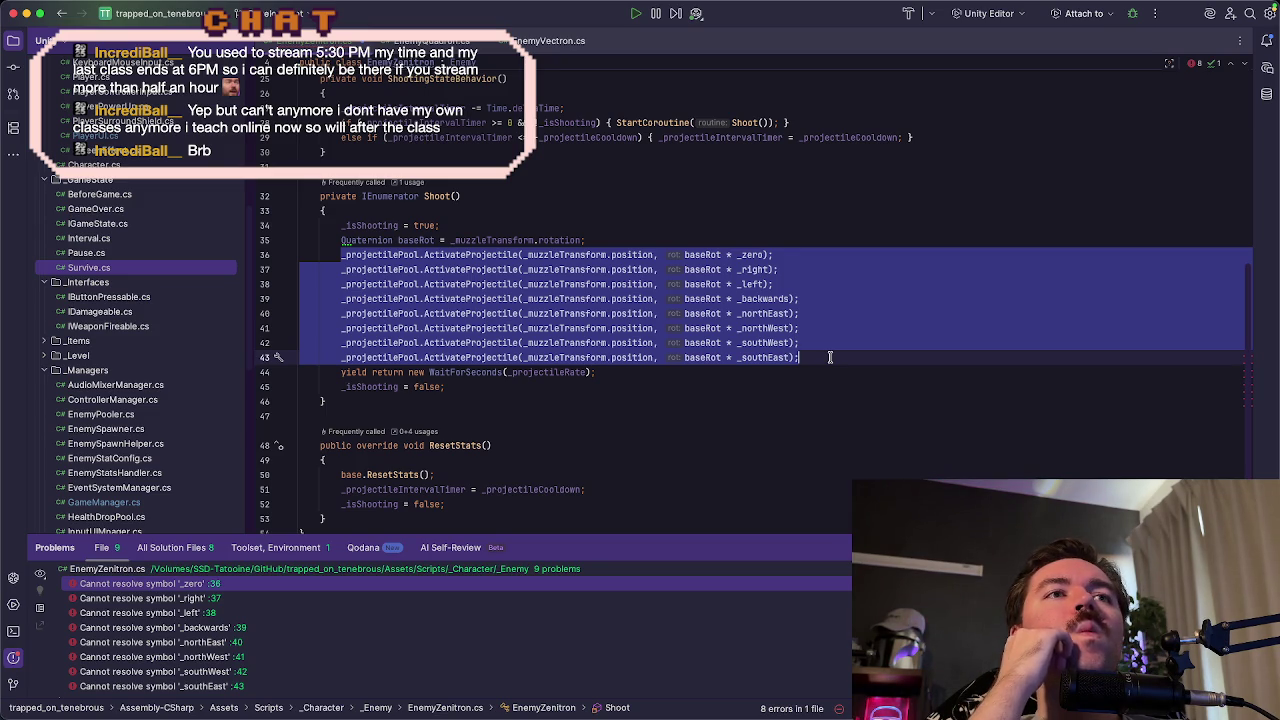
pyautogui.click(641, 231)
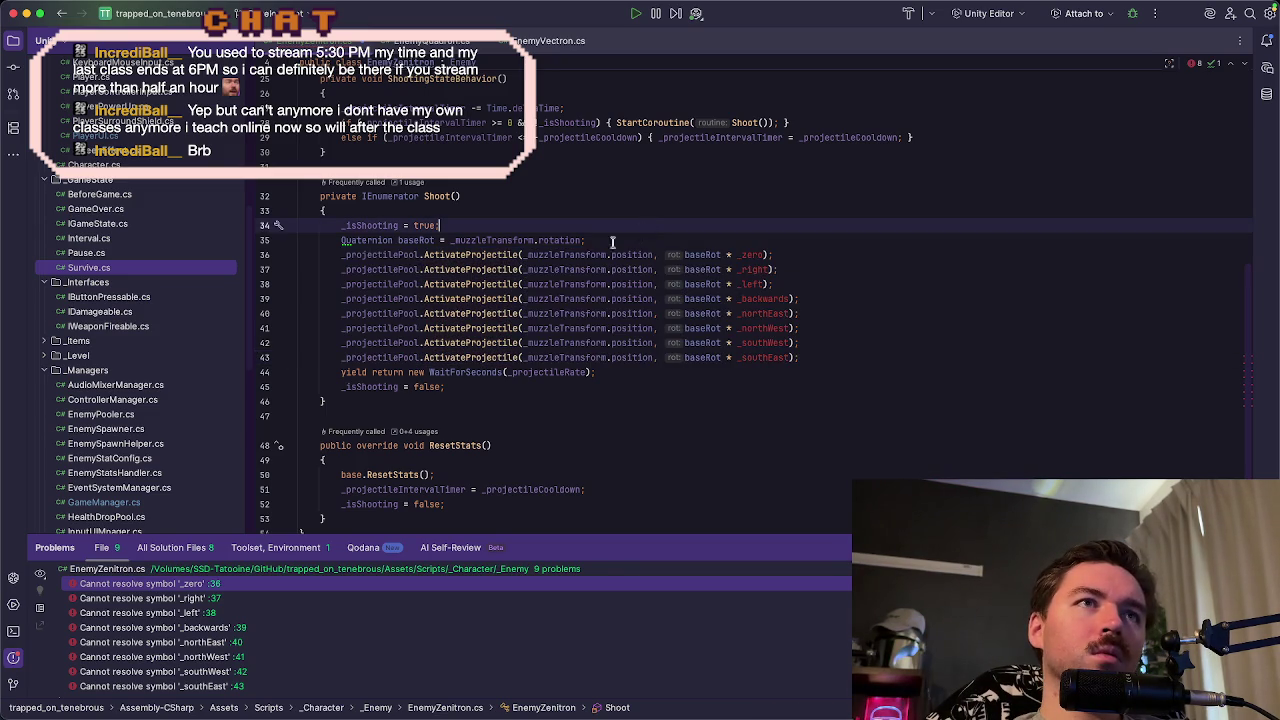
pyautogui.click(407, 254)
pyautogui.scroll(9, 553, 453)
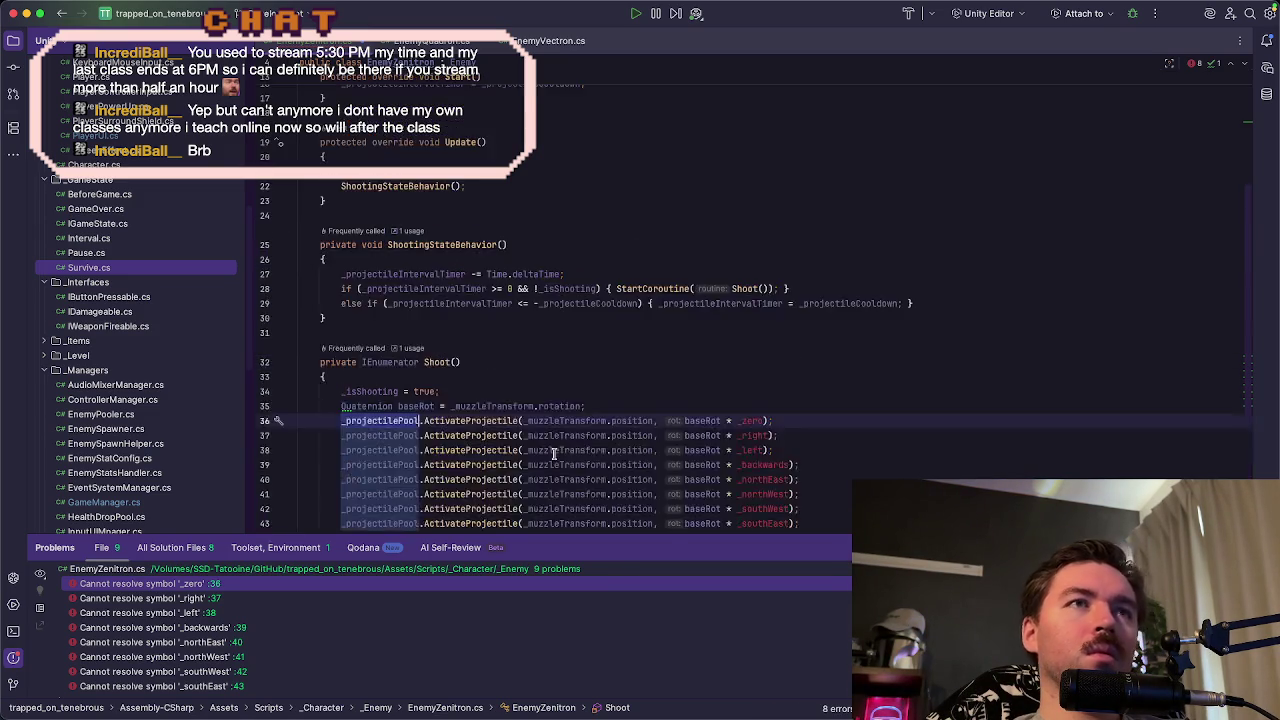
pyautogui.scroll(-5, 553, 453)
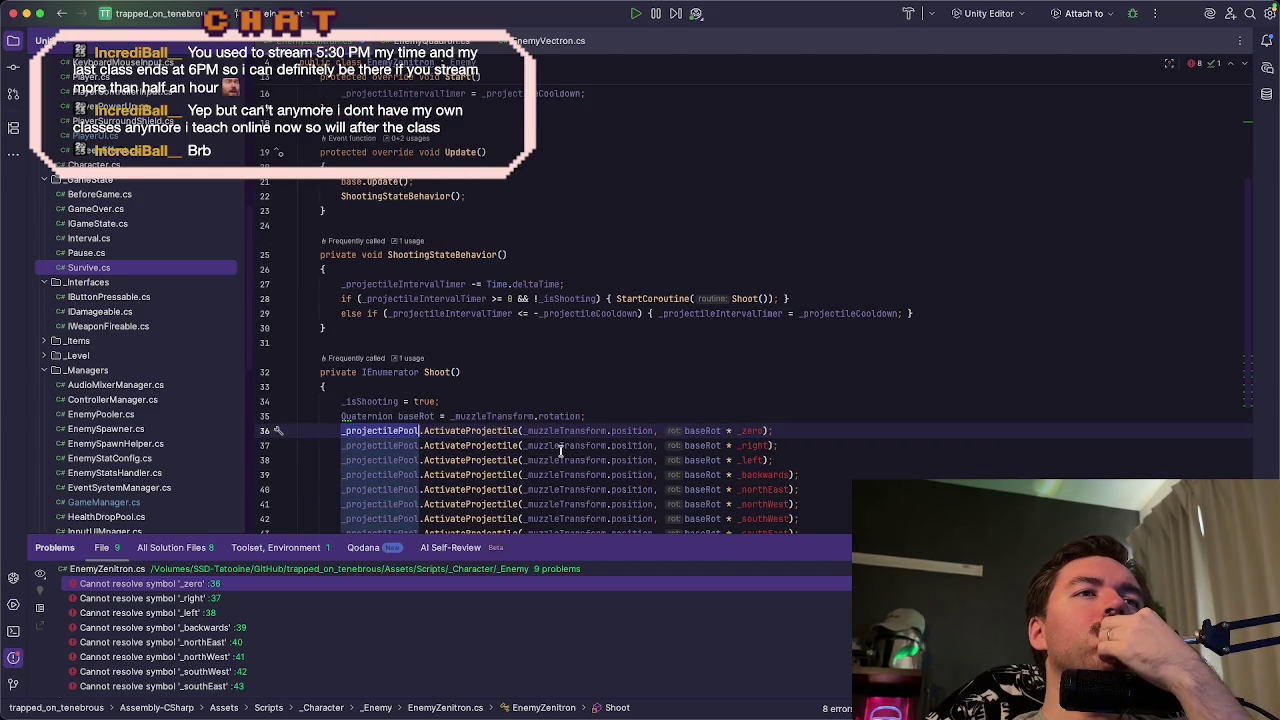
pyautogui.moveTo(560, 450)
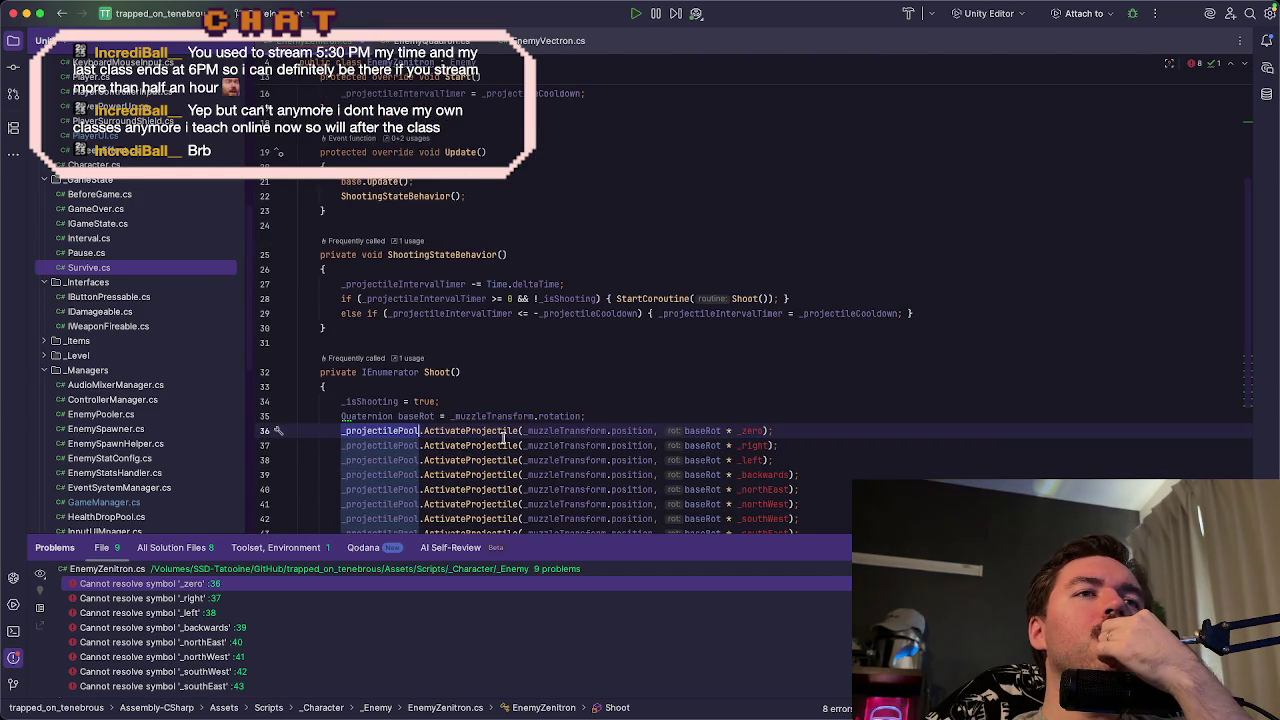
pyautogui.moveTo(486, 430)
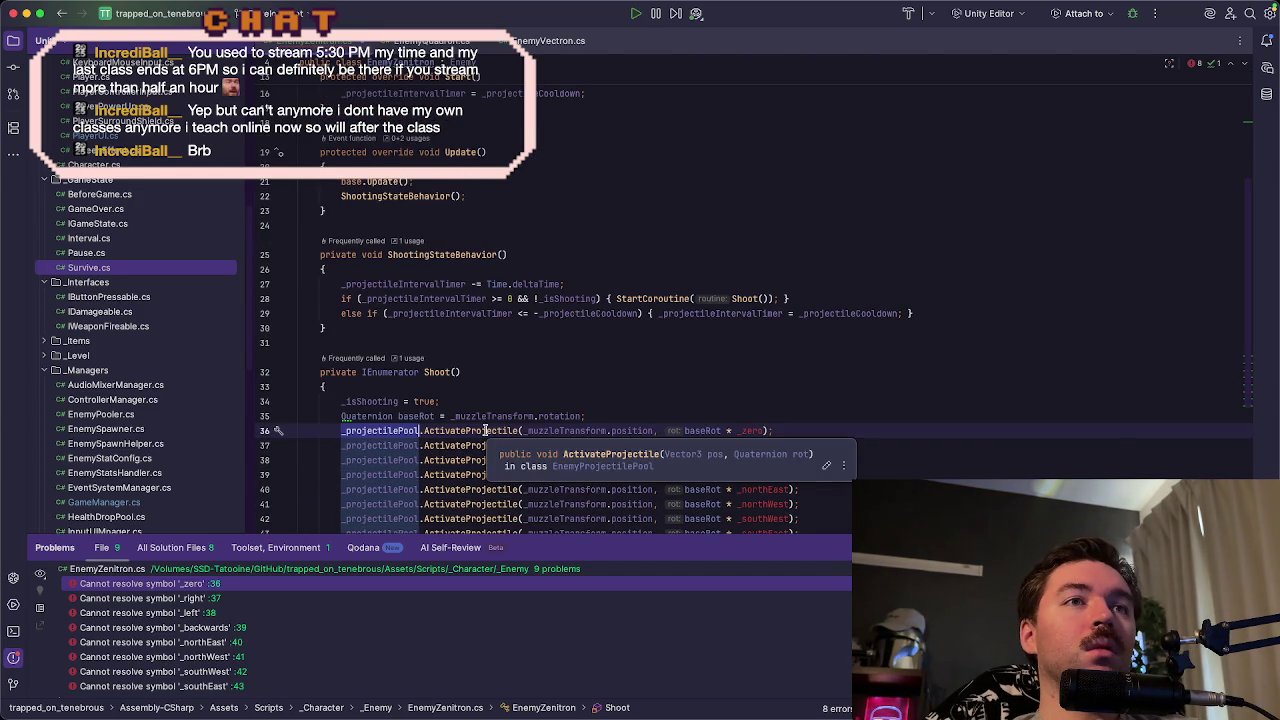
pyautogui.keyDown('super'); pyautogui.click(486, 430); pyautogui.keyUp('super')
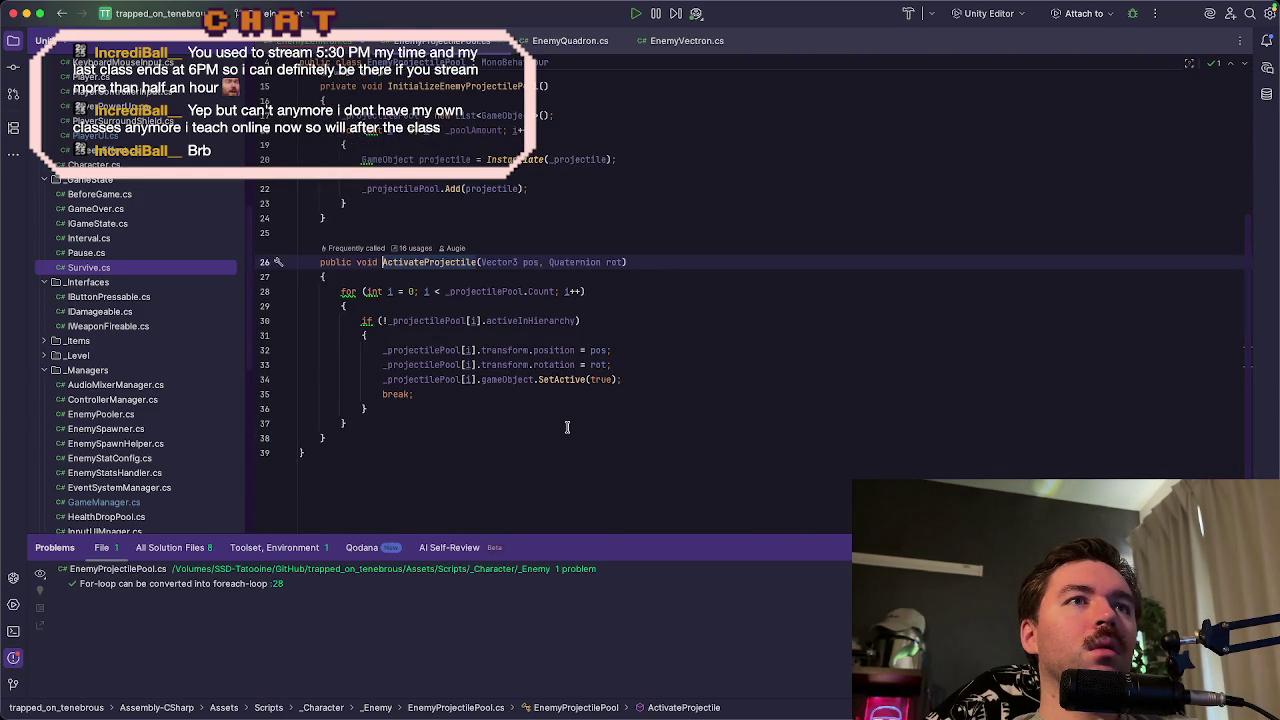
pyautogui.scroll(2, 567, 427)
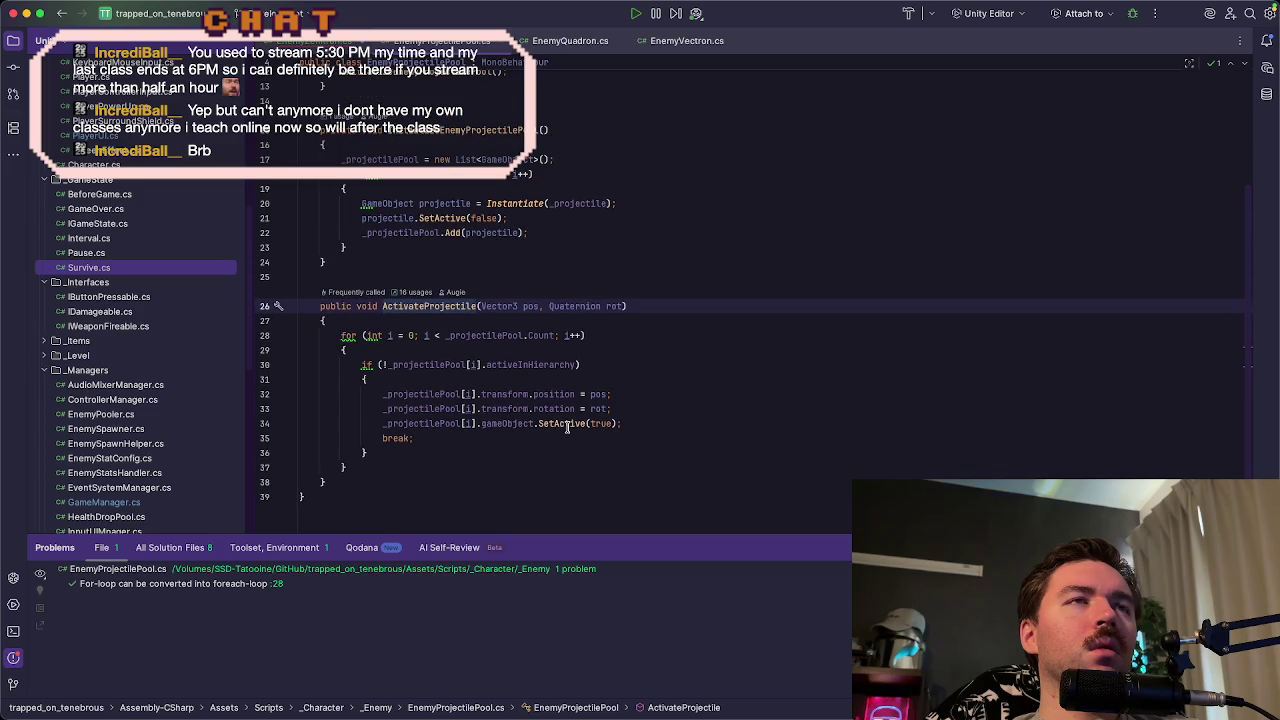
pyautogui.press('super+bracketleft')
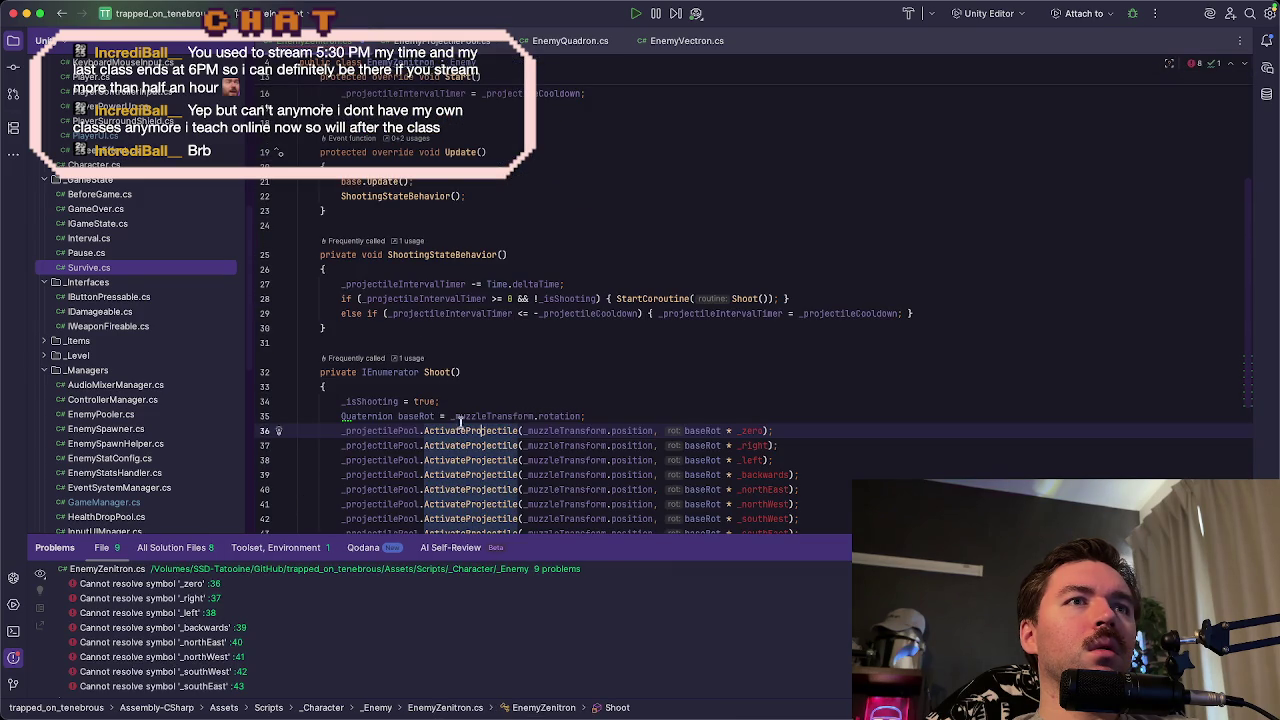
pyautogui.keyDown('super'); pyautogui.click(463, 431); pyautogui.keyUp('super')
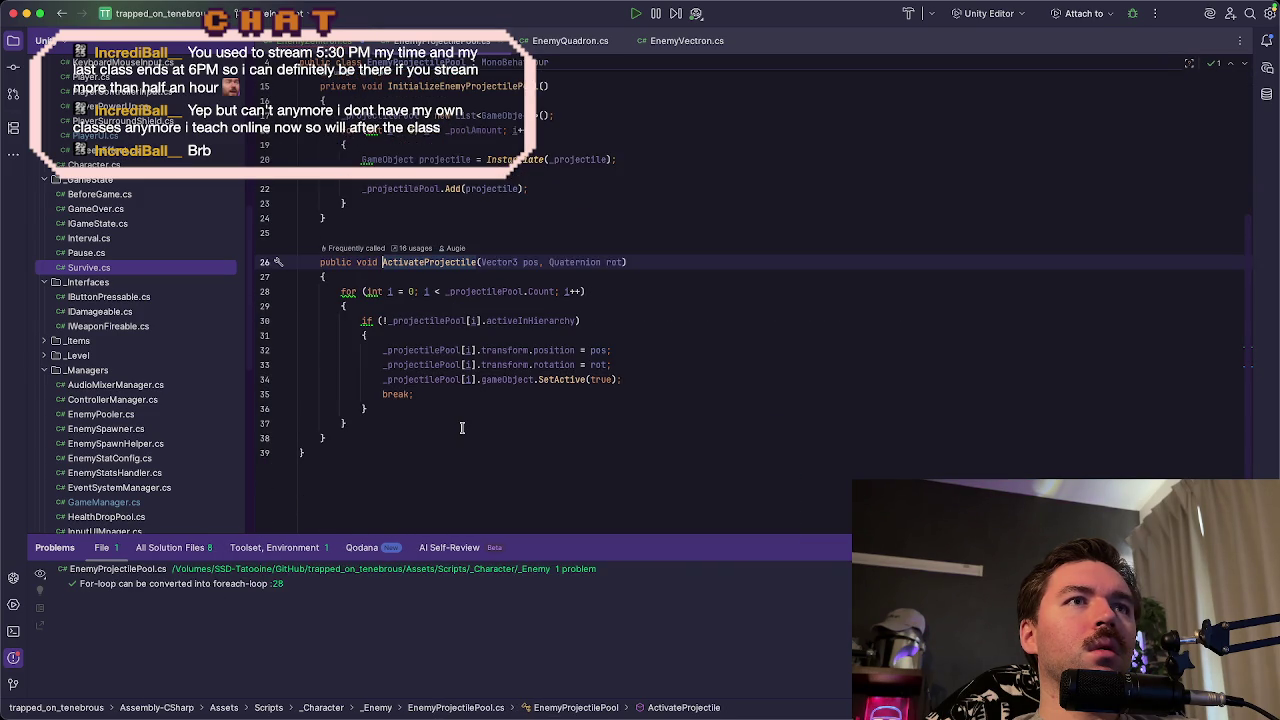
pyautogui.scroll(3, 462, 428)
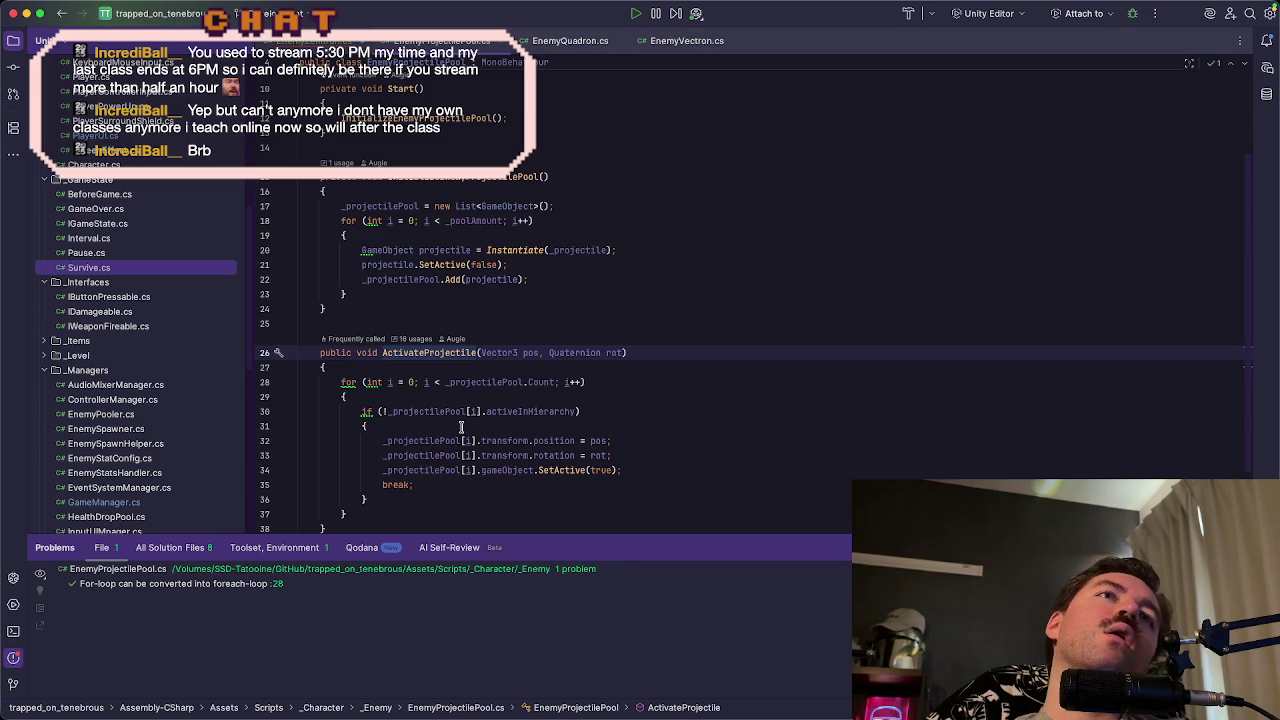
pyautogui.scroll(4, 461, 427)
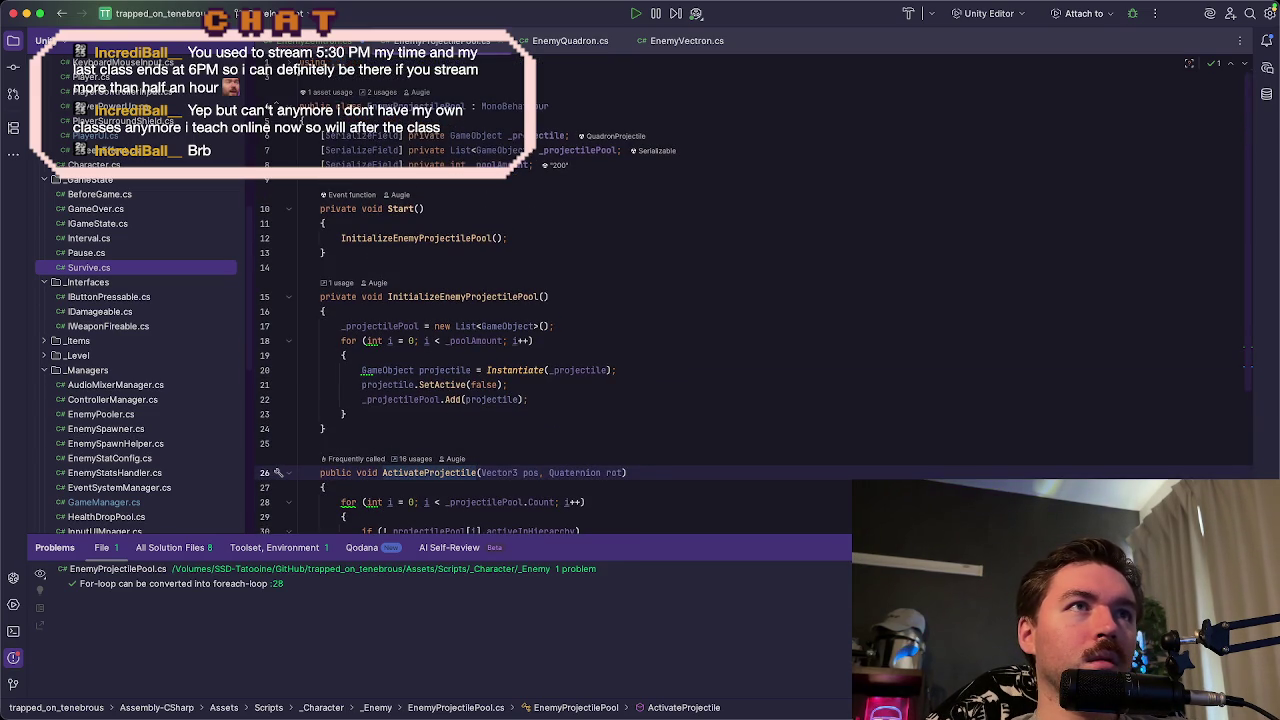
pyautogui.scroll(1, 289, 71)
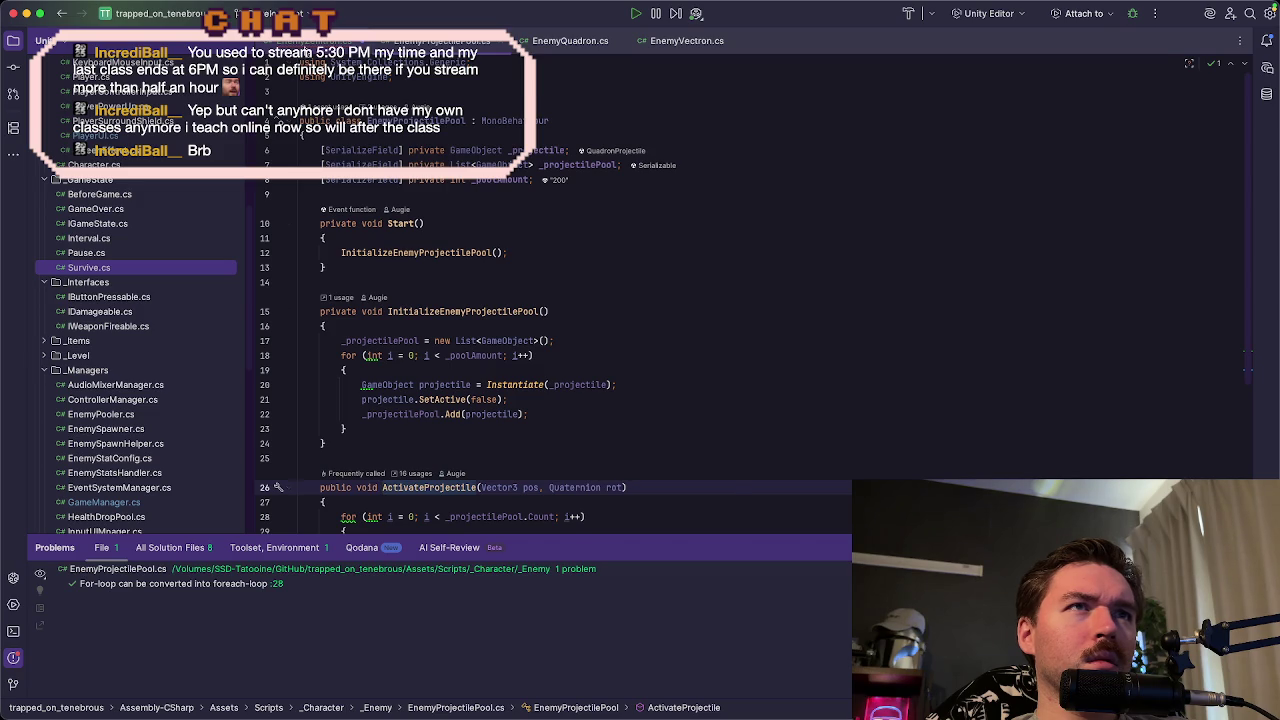
pyautogui.press('super+bracketleft')
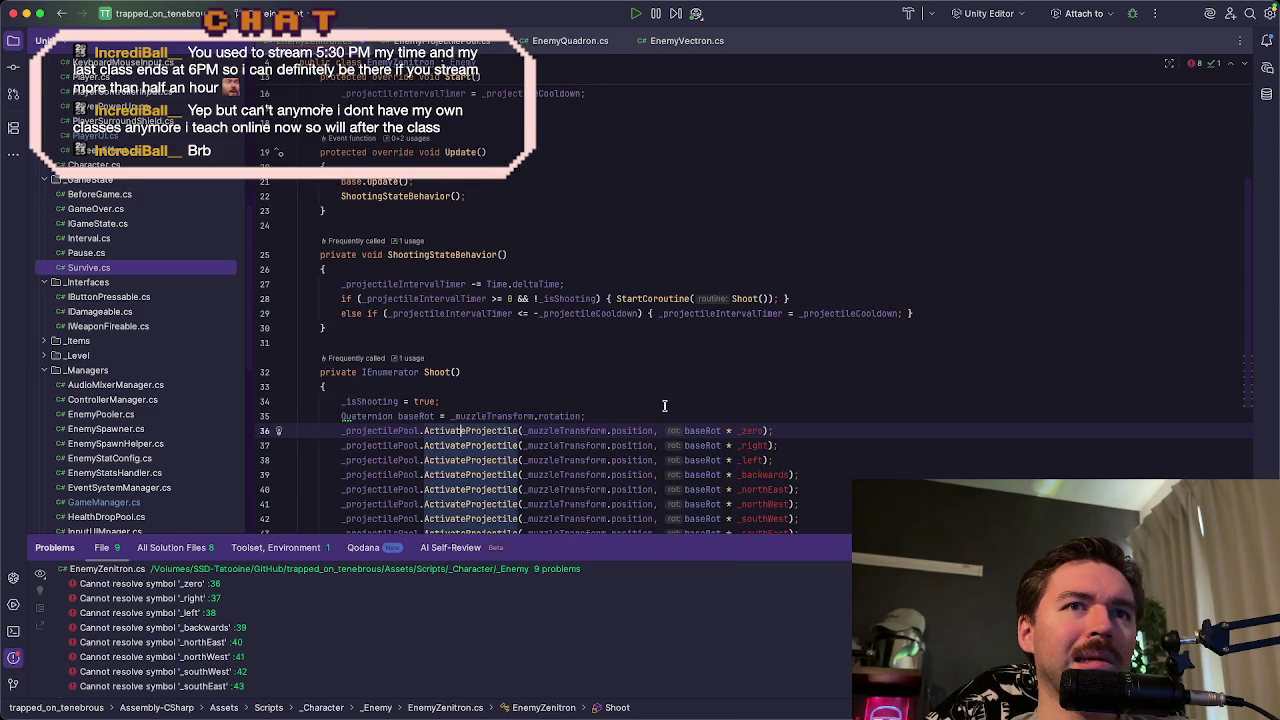
# - Let Unity recompile, then return to Rider's EnemyZenitron Shoot() coroutine showing 9 errors
pyautogui.moveTo(700, 715)
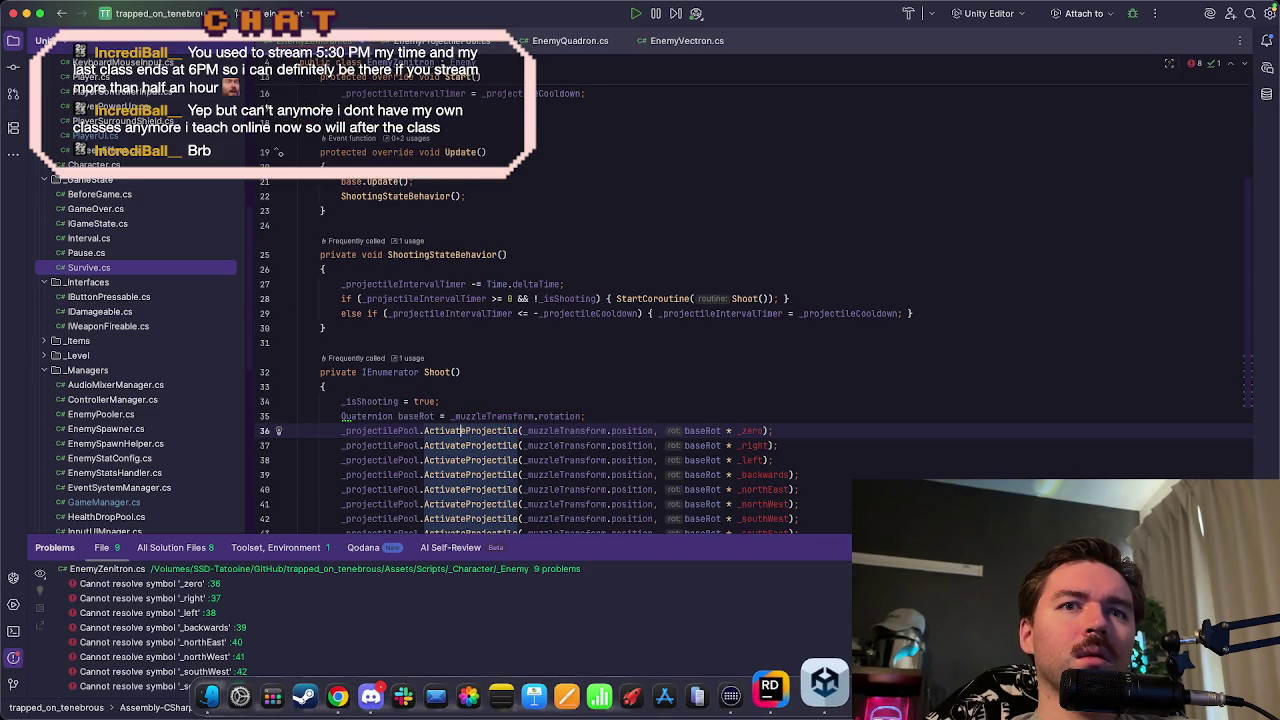
pyautogui.click(828, 685)
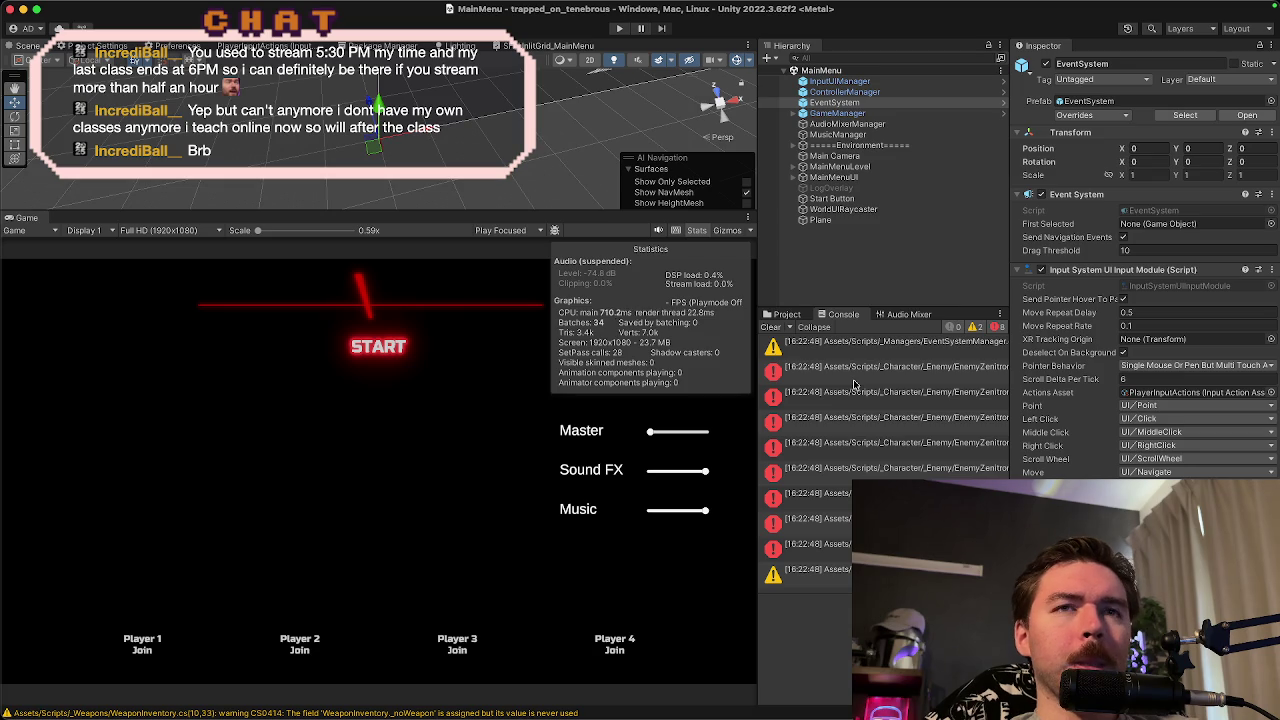
pyautogui.press('super+Tab')
pyautogui.press('Left')
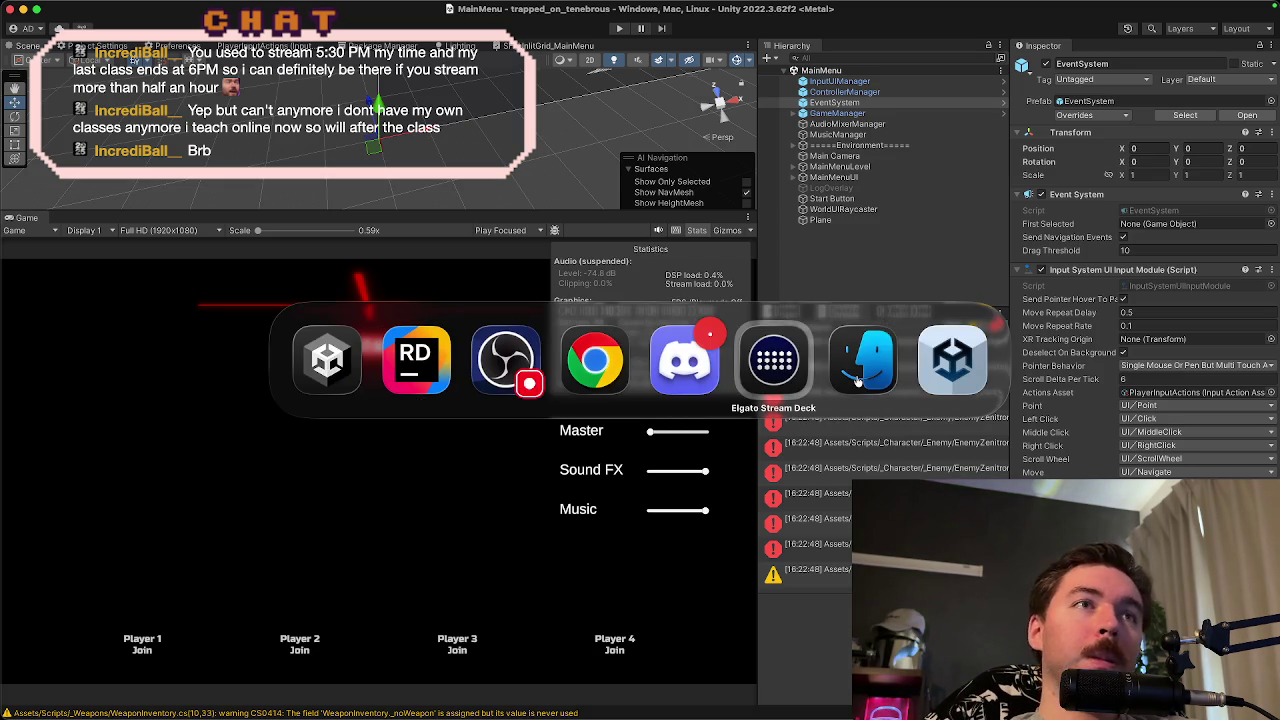
pyautogui.press('Left')
pyautogui.press('Left')
pyautogui.press('Left')
pyautogui.press('Left')
pyautogui.press('Left')
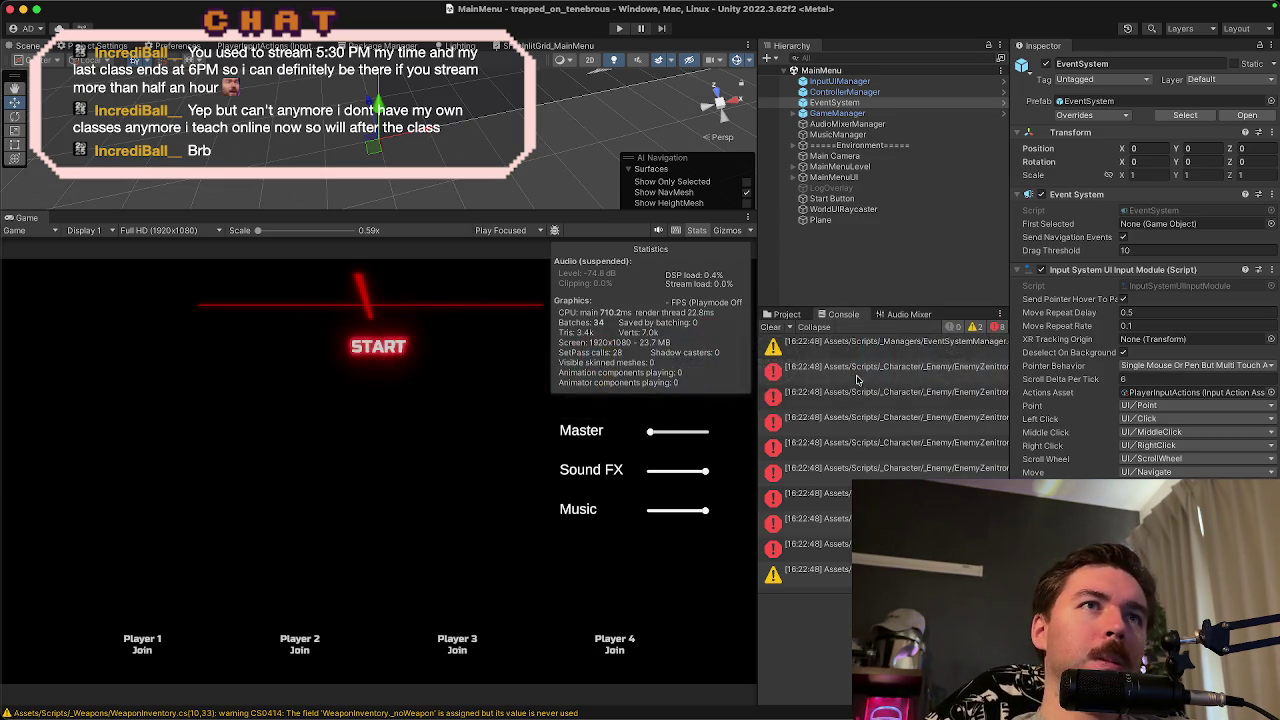
pyautogui.press('super+Tab')
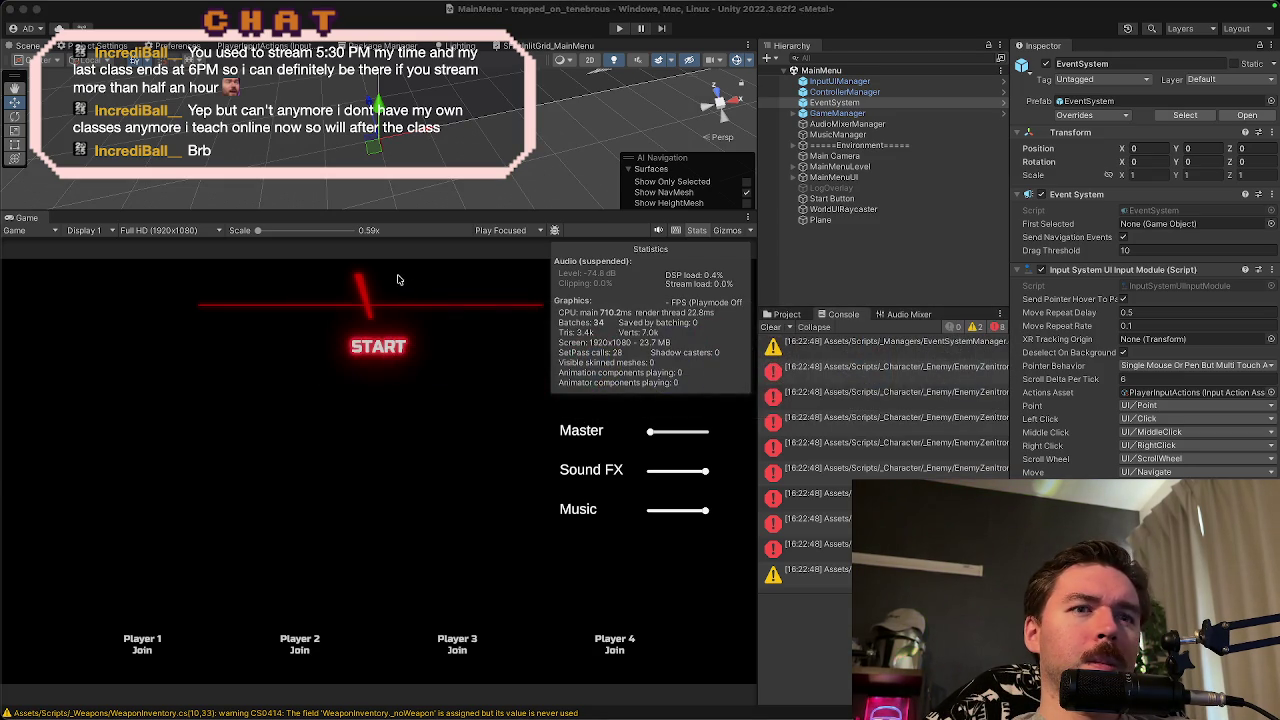
pyautogui.press('super+Tab')
pyautogui.press('super+Tab')
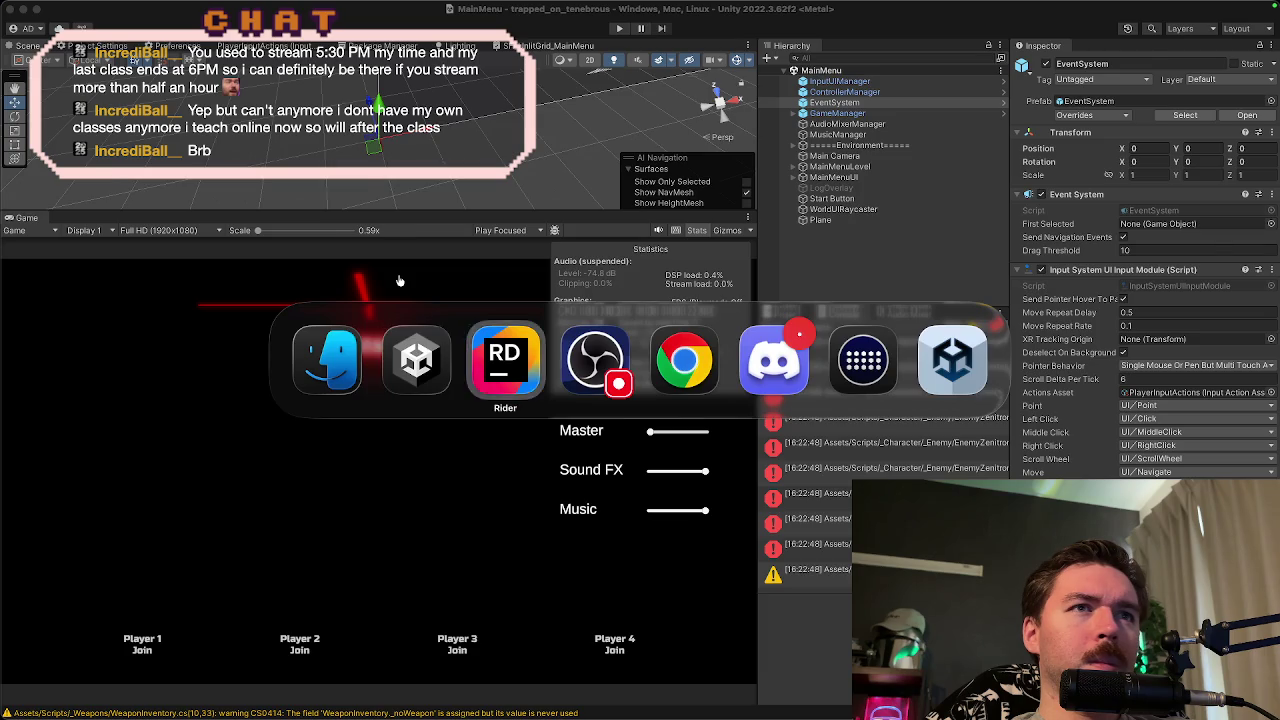
pyautogui.scroll(-3, 528, 353)
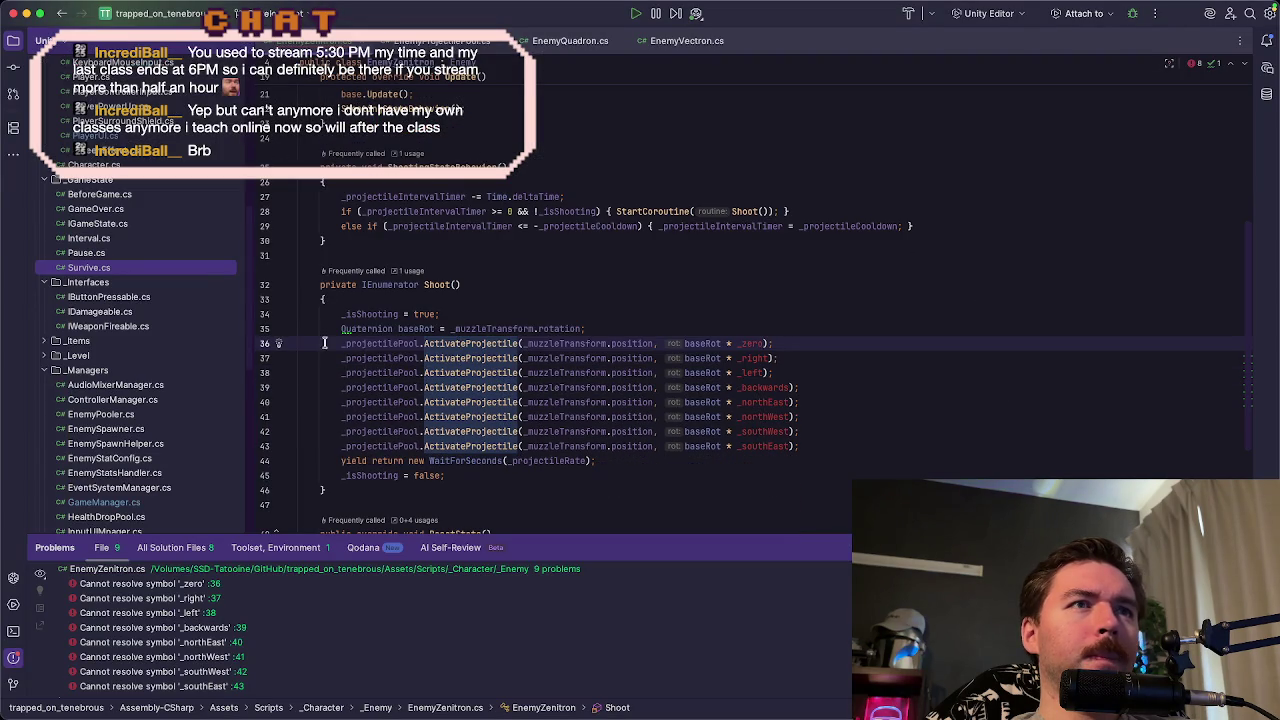
# - Comment out the eight ActivateProjectile calls (lines 36–43) in Shoot() and return to Unity
pyautogui.moveTo(341, 344)
pyautogui.mouseDown()
pyautogui.moveTo(698, 387)
pyautogui.moveTo(836, 443)
pyautogui.mouseUp()
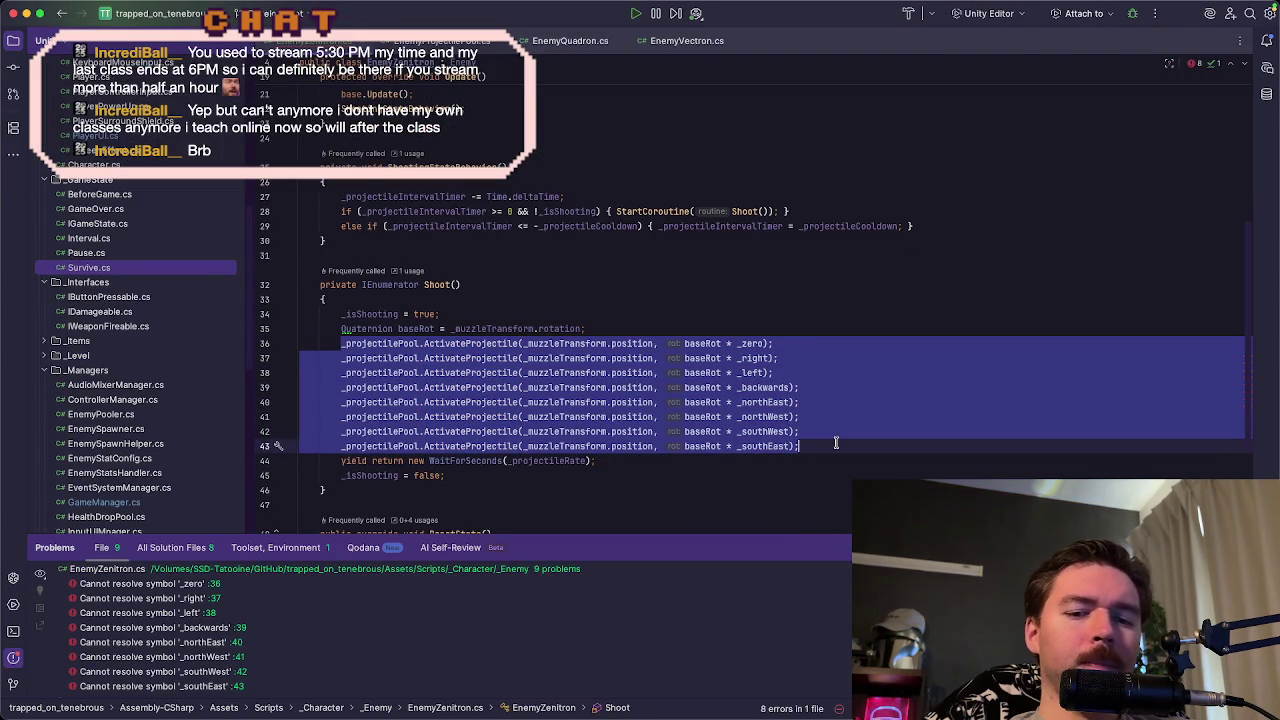
pyautogui.press('super+slash')
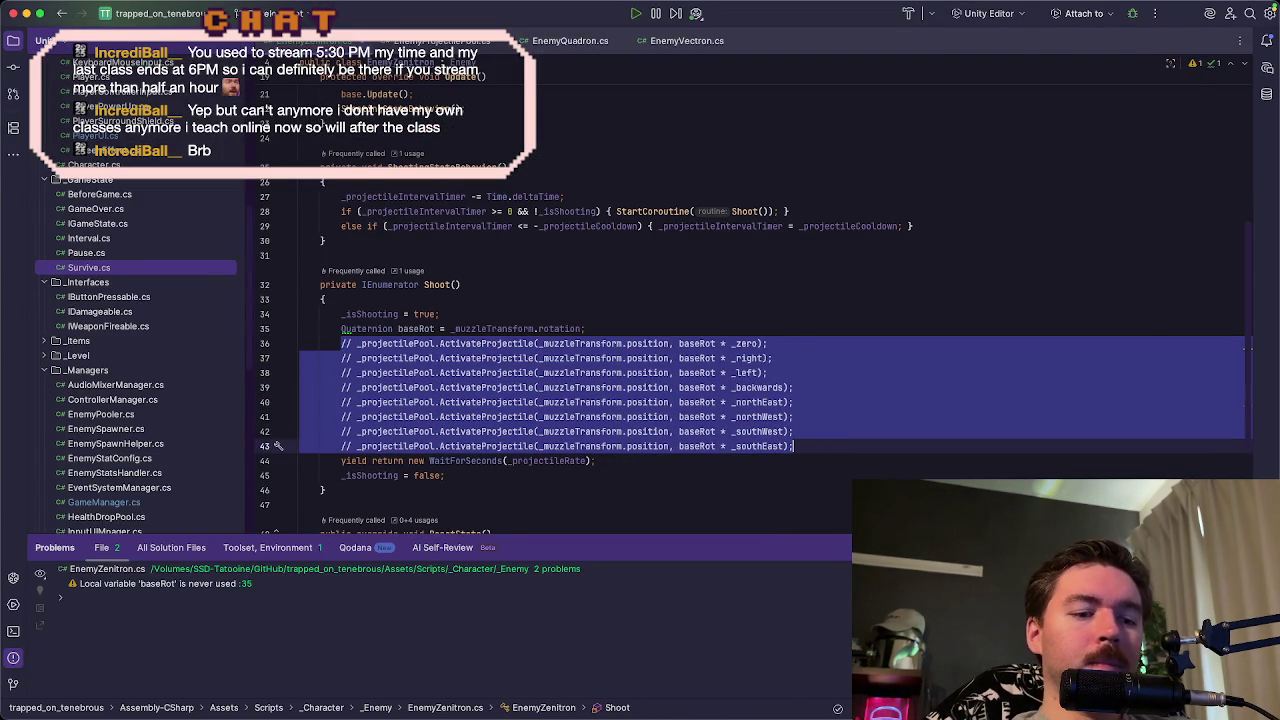
pyautogui.press('super+Tab')
pyautogui.press('super+Tab')
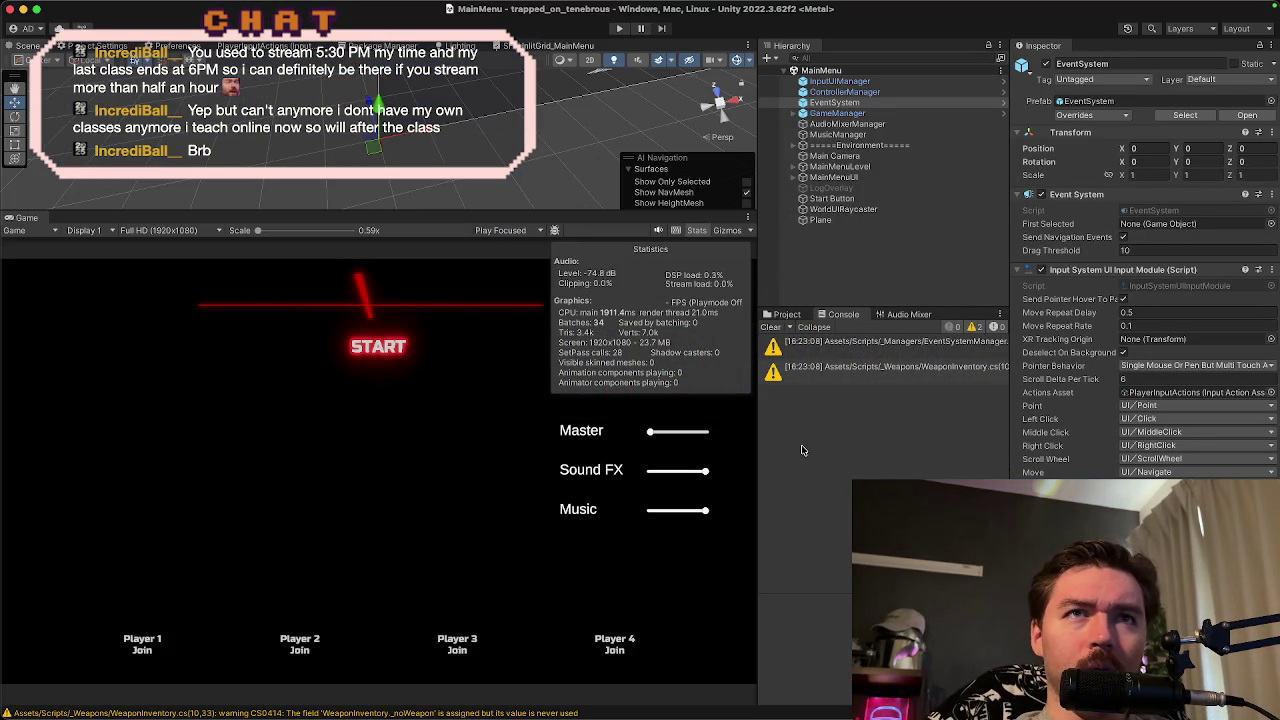
# - Clear the Unity console and open Enemy_Quadron from Prefabs > _Enemy in prefab mode, then return to Rider
pyautogui.click(771, 328)
pyautogui.click(777, 316)
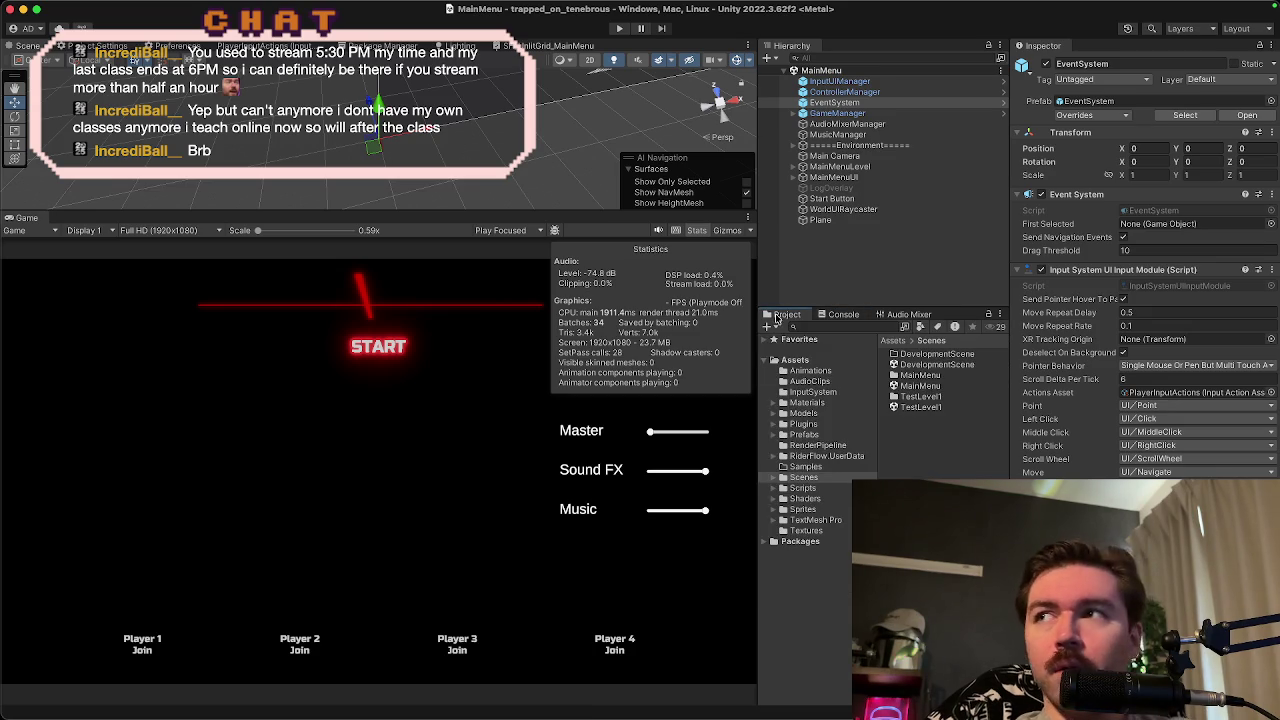
pyautogui.click(808, 434)
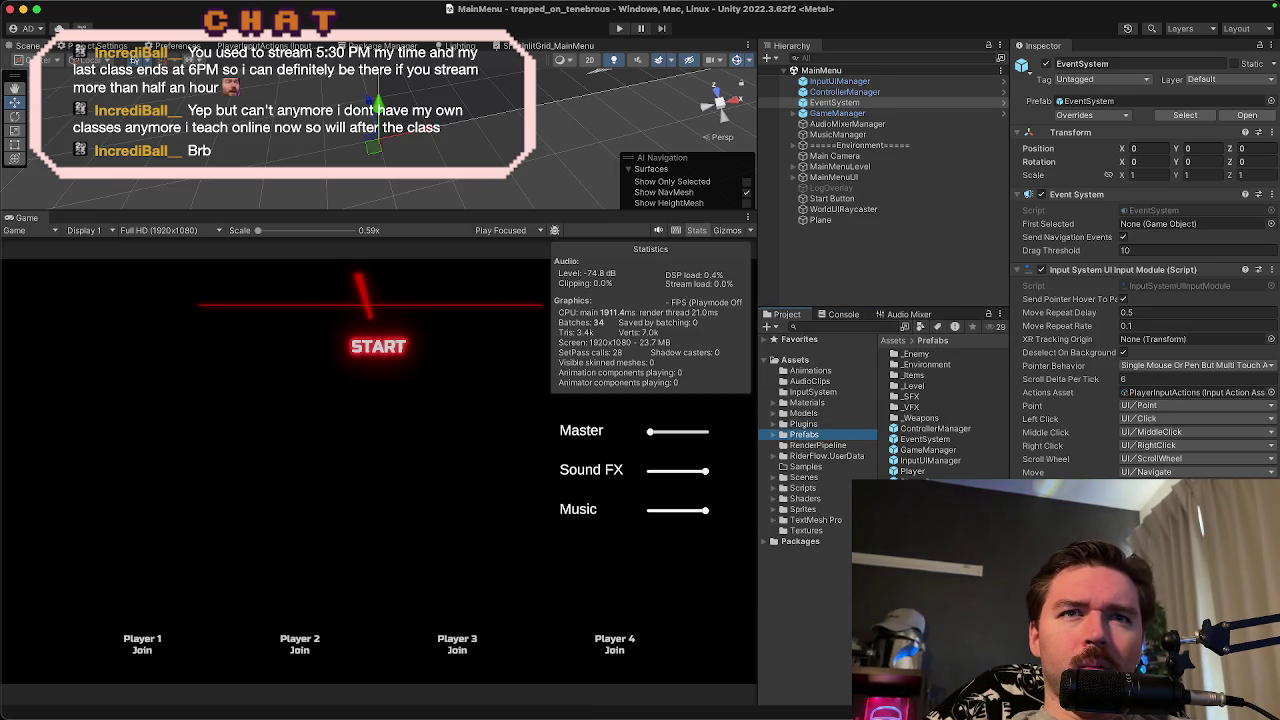
pyautogui.doubleClick(930, 354)
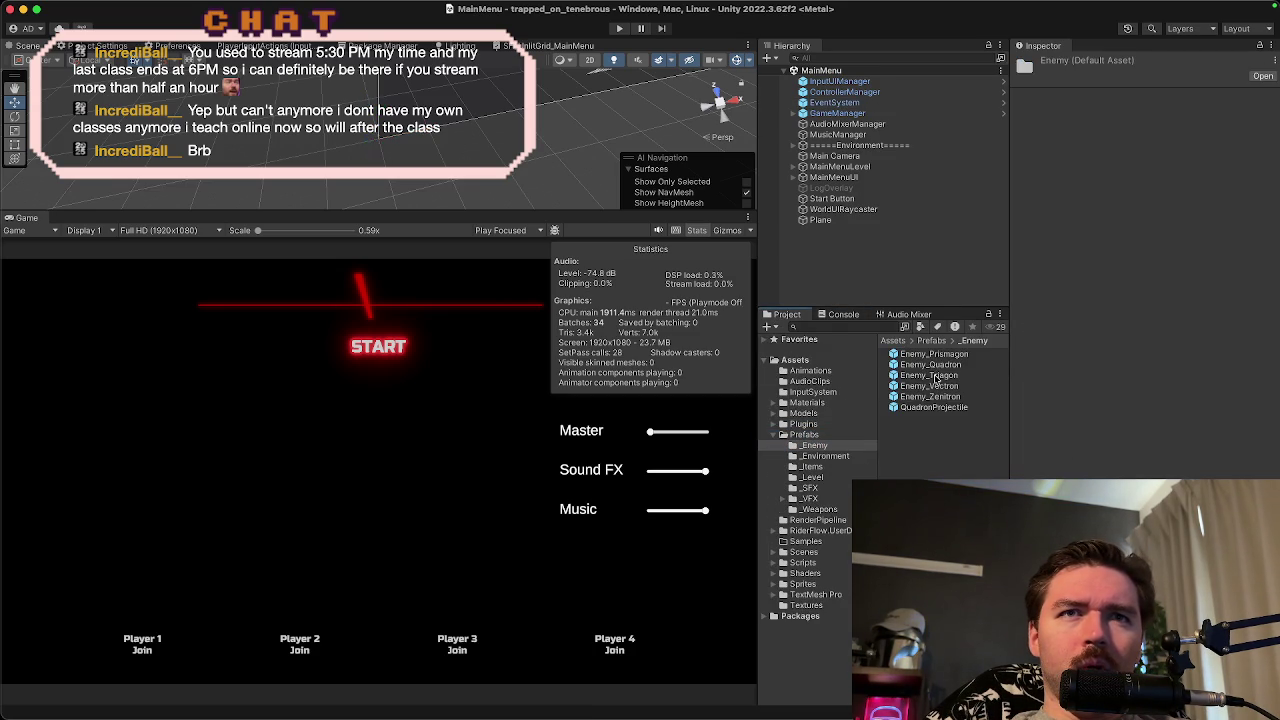
pyautogui.click(935, 375)
pyautogui.doubleClick(930, 364)
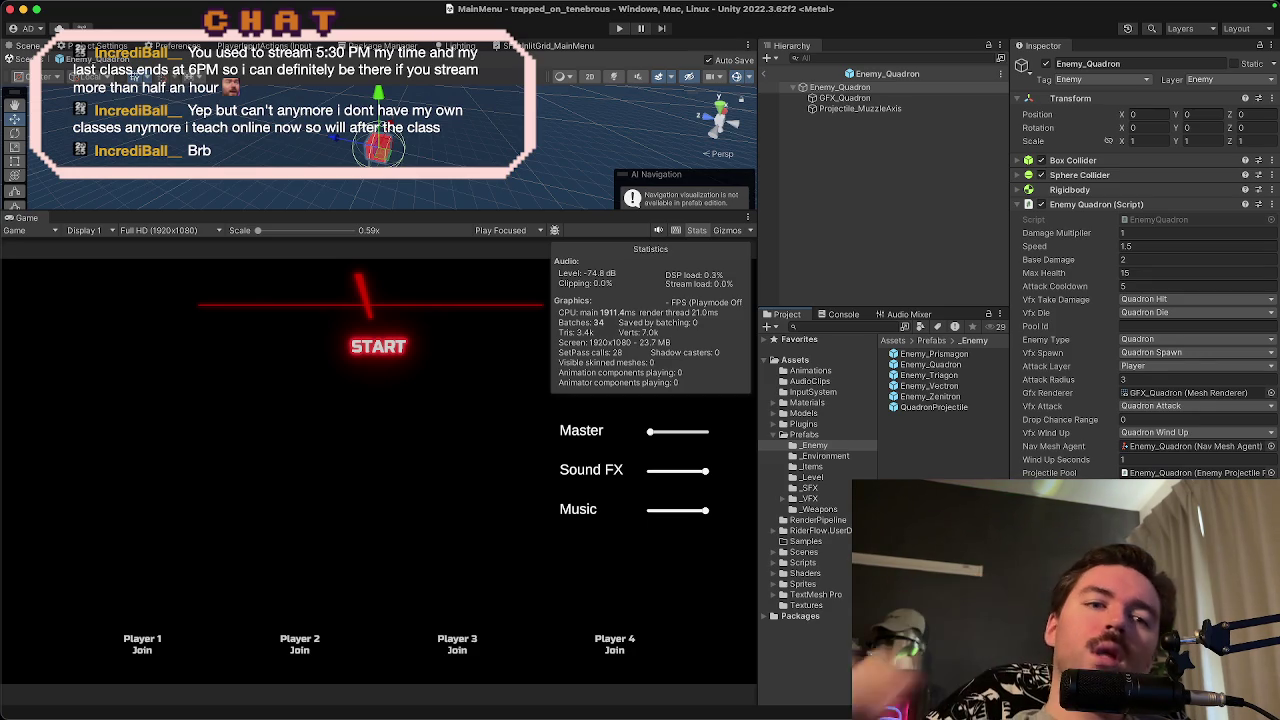
pyautogui.press('super+Tab')
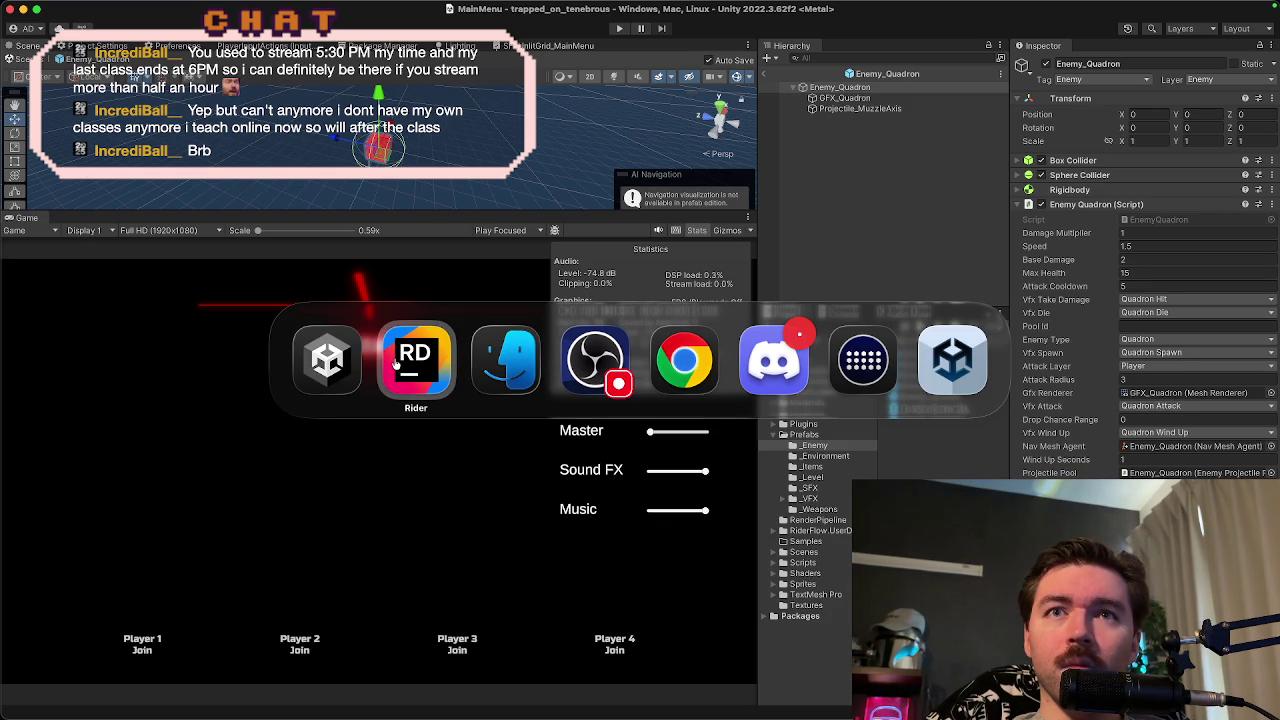
pyautogui.click(330, 360)
pyautogui.press('super+Tab')
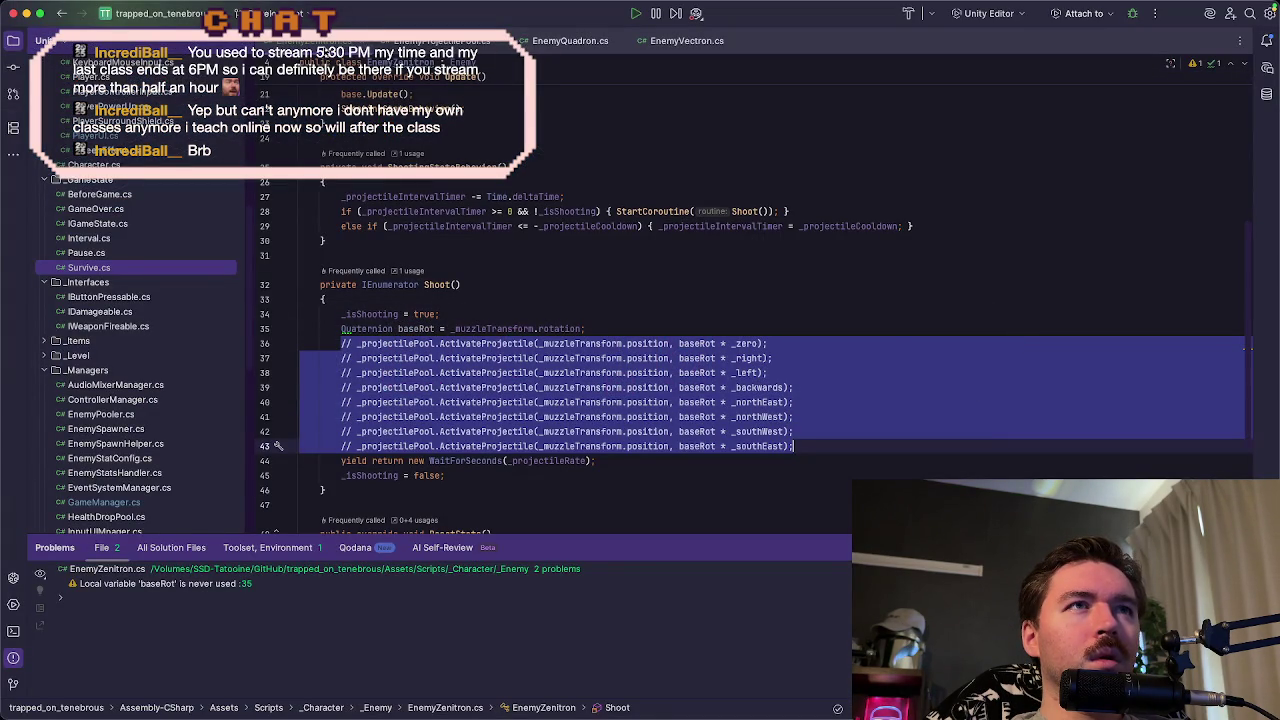
# - Switch from Rider back to Unity, leaving the EnemyZenitron code unchanged
pyautogui.press('super+Tab')
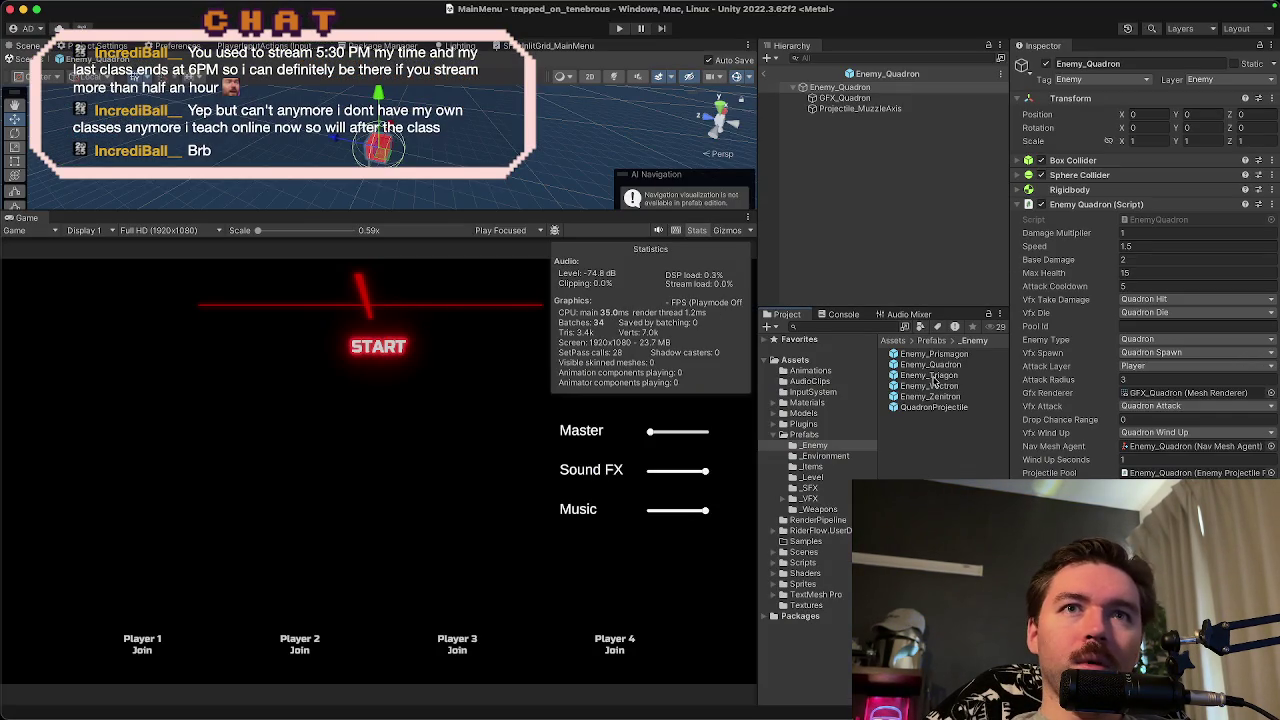
# - Open the Enemy_Zenitron prefab in prefab mode, then return to Rider showing EnemyZenitron.cs
pyautogui.doubleClick(938, 397)
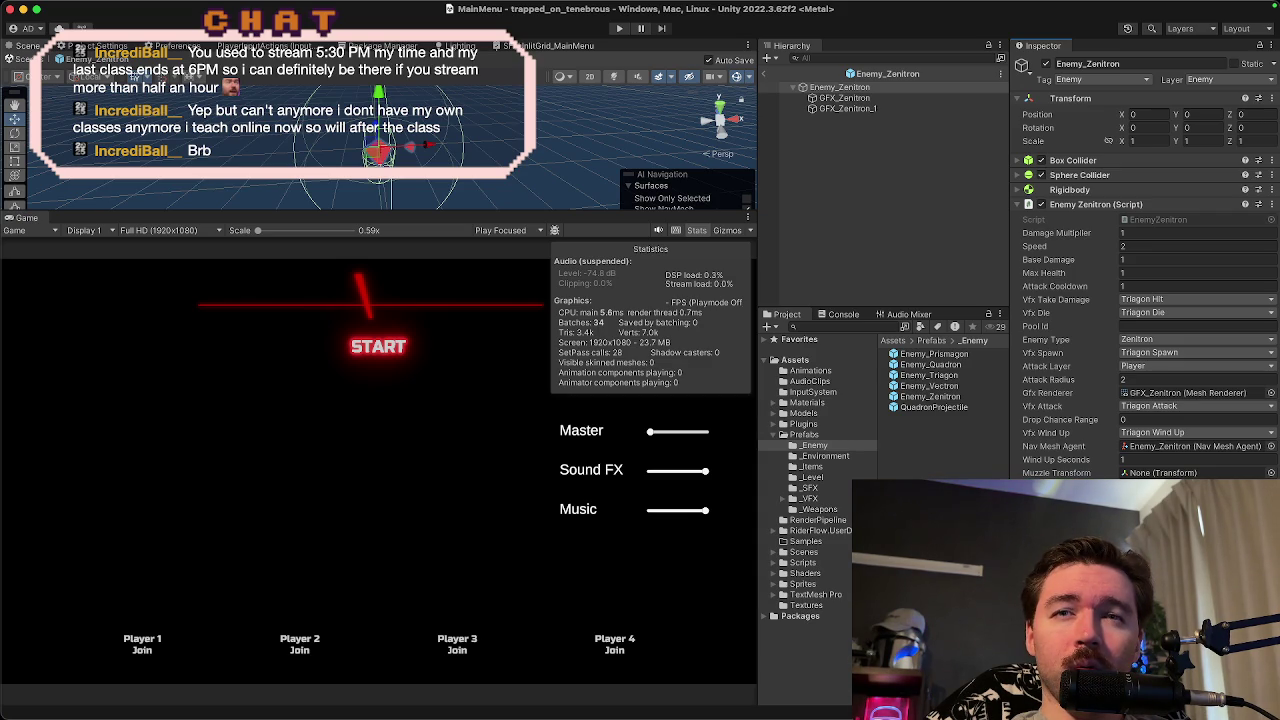
pyautogui.press('super+Tab')
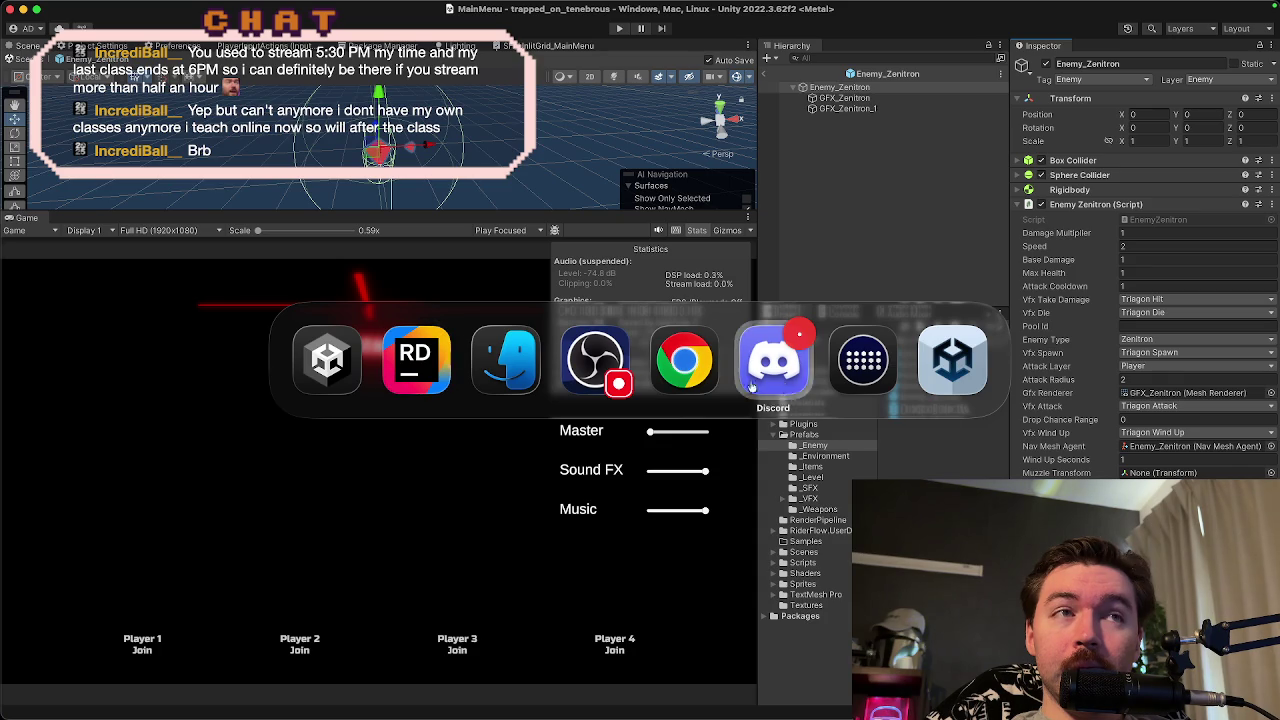
pyautogui.click(404, 370)
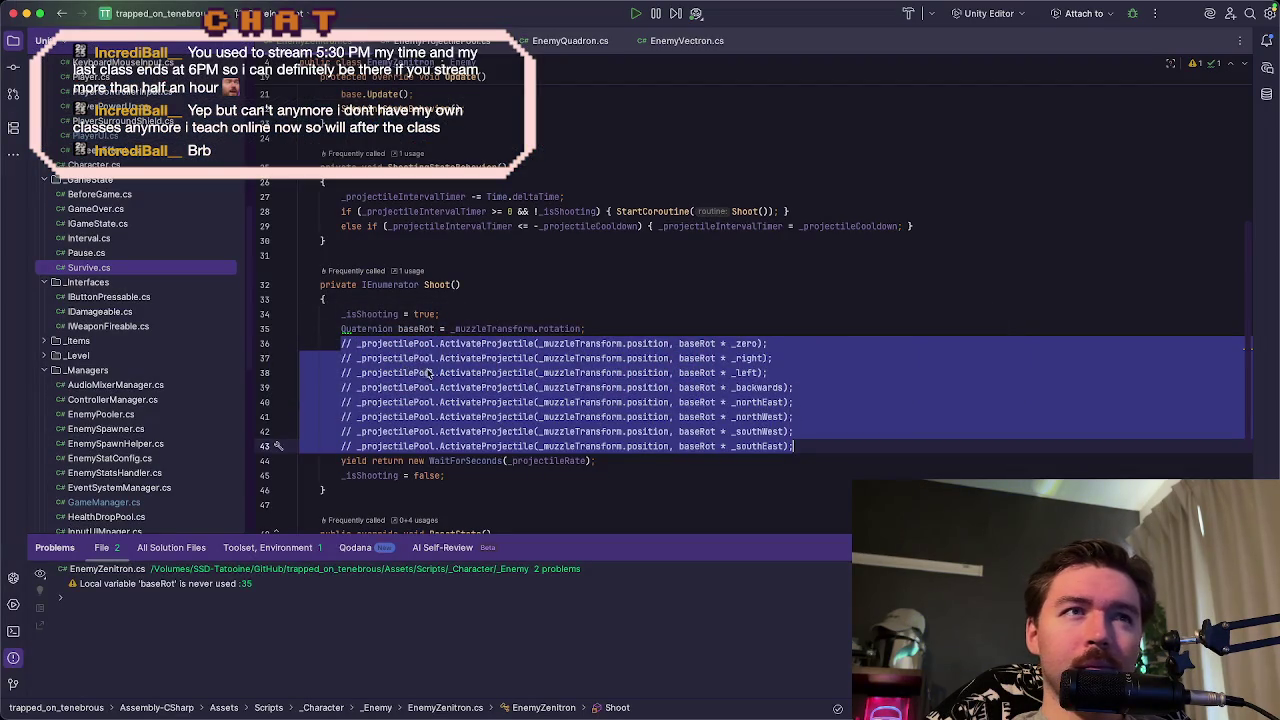
pyautogui.click(494, 314)
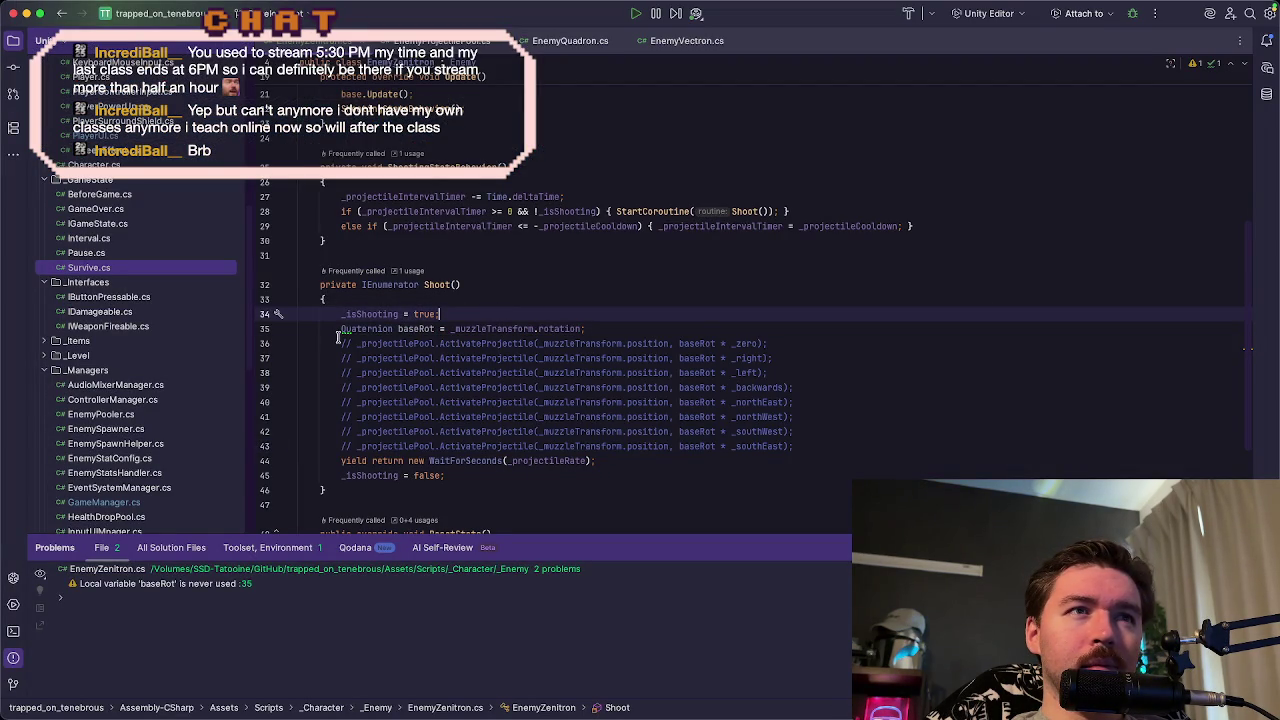
pyautogui.press('super+b')
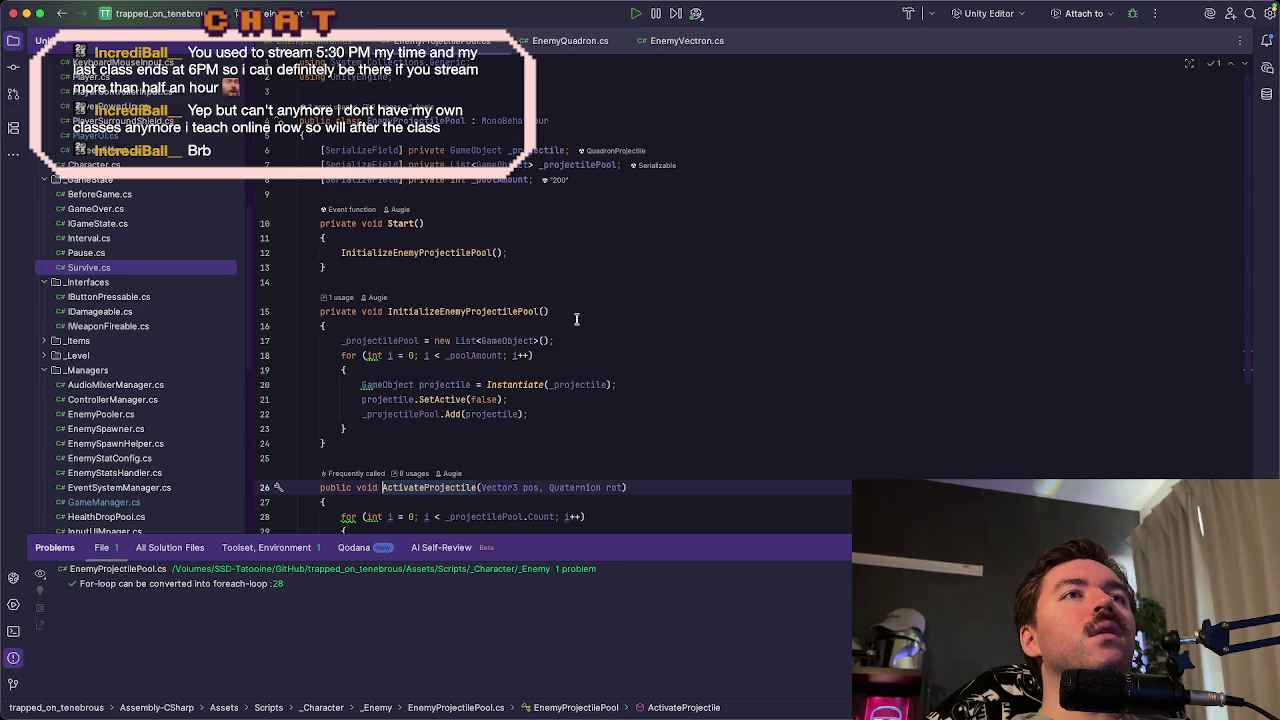
pyautogui.click(565, 40)
pyautogui.scroll(10, 530, 174)
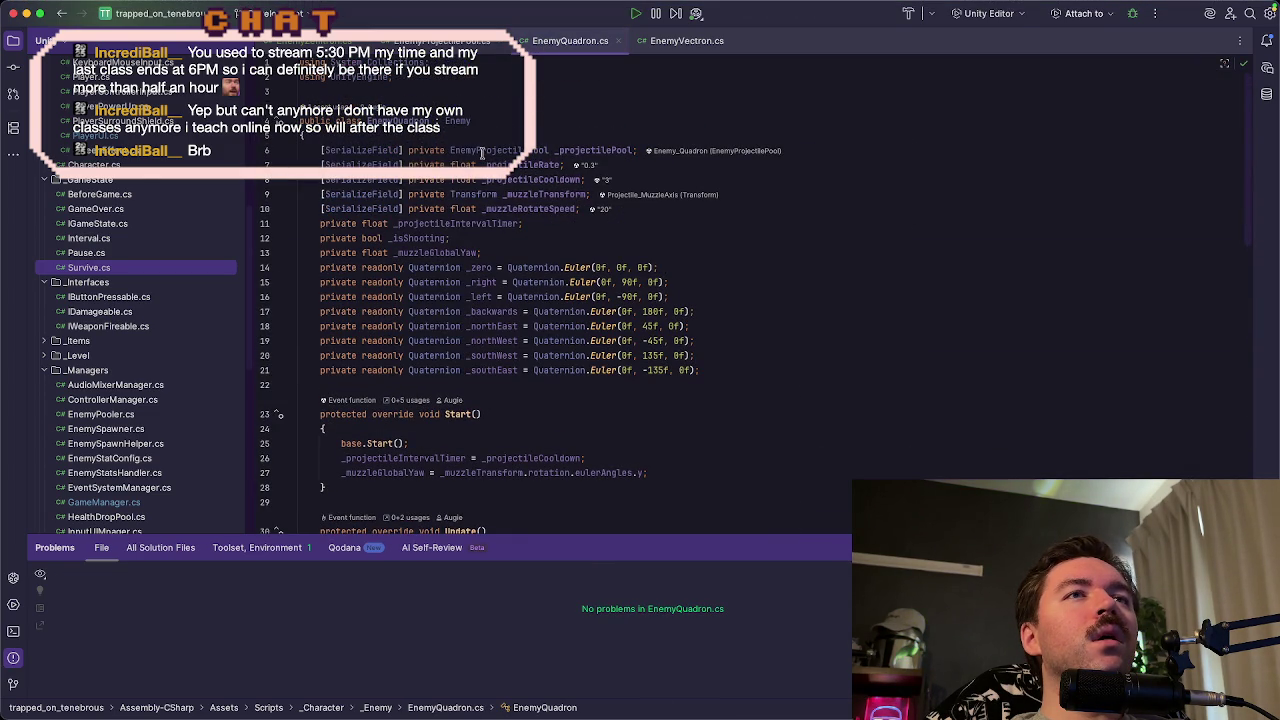
pyautogui.click(482, 153)
pyautogui.press('super+shift+bracketleft')
pyautogui.scroll(10, 399, 232)
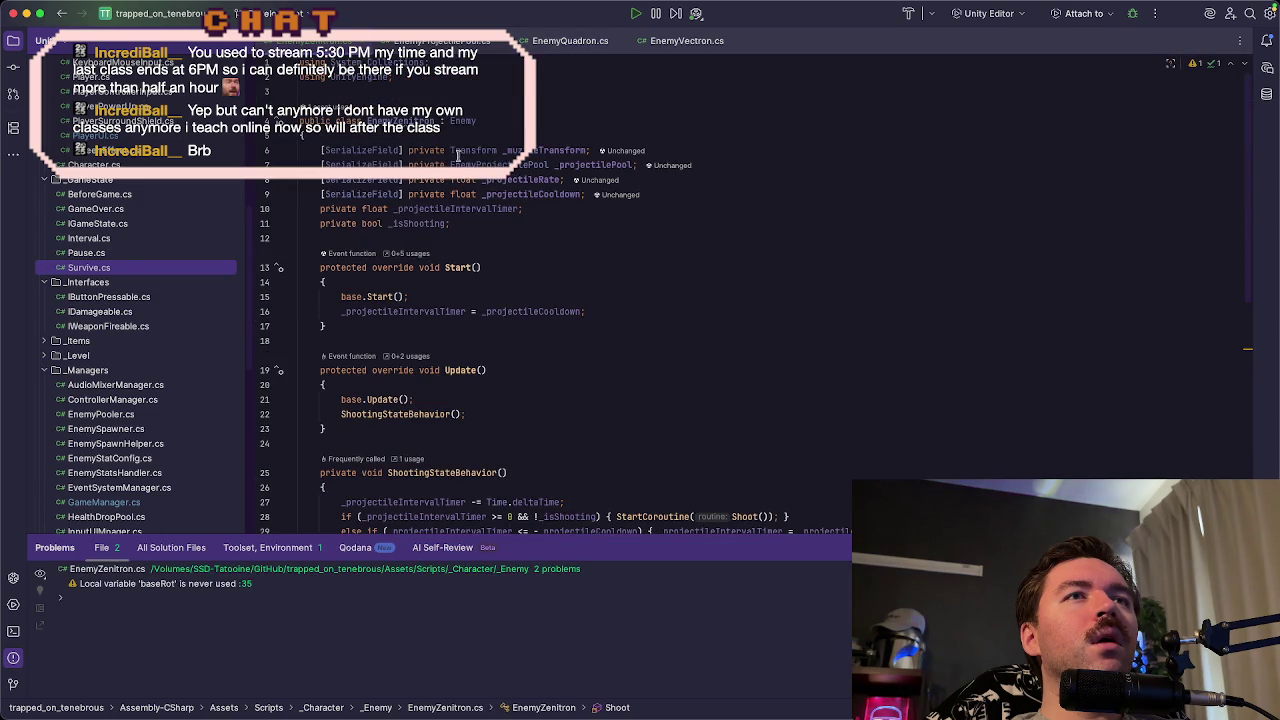
pyautogui.click(572, 165)
pyautogui.scroll(-6, 620, 239)
pyautogui.click(628, 315)
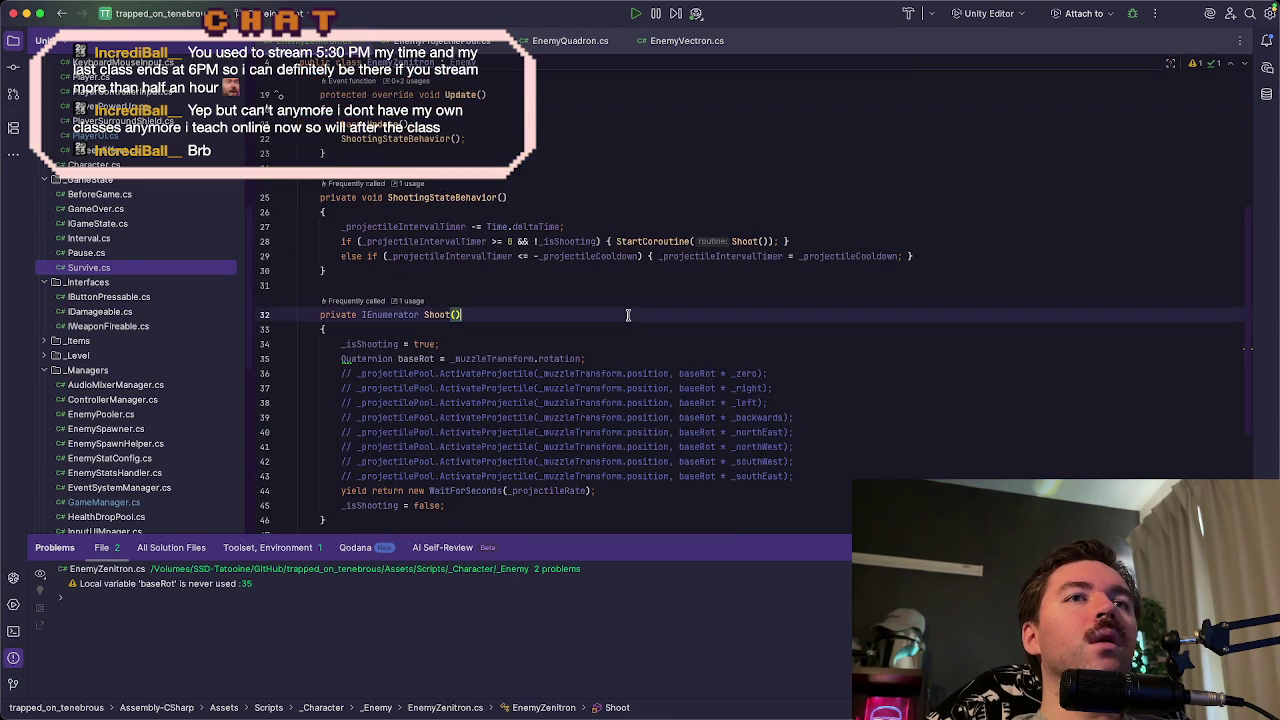
pyautogui.press('super+Tab')
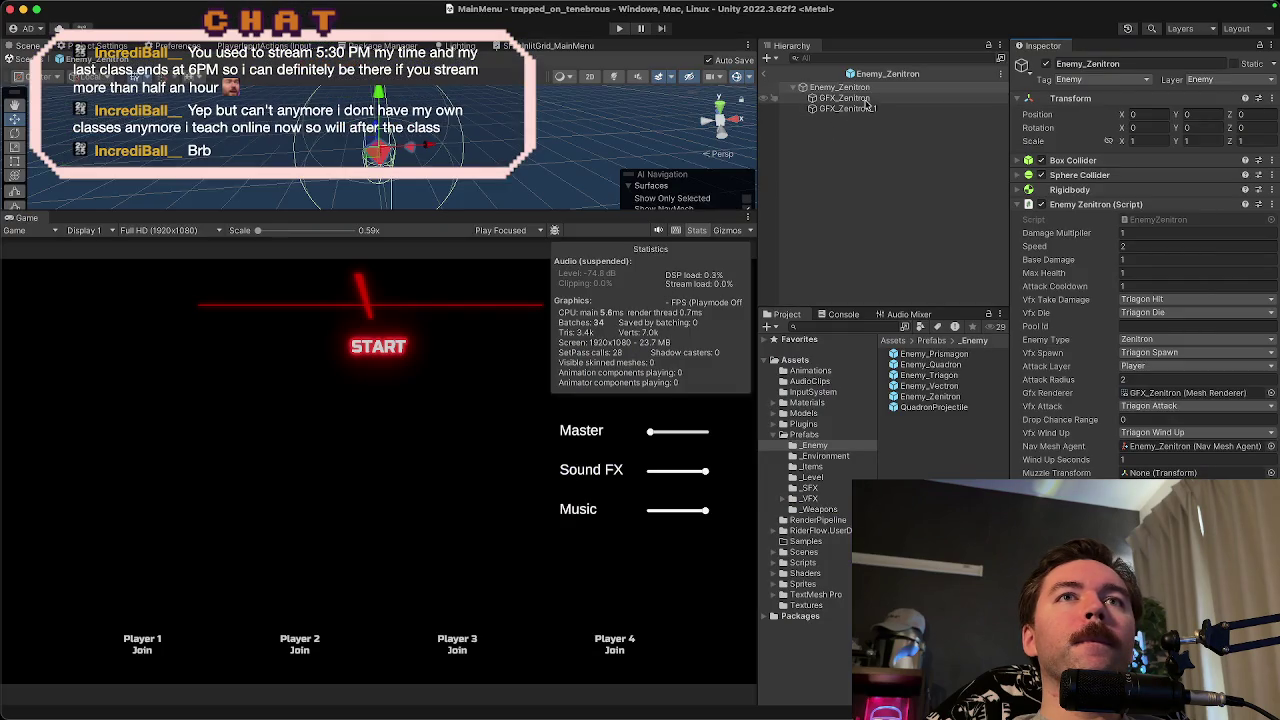
pyautogui.click(866, 99)
pyautogui.click(866, 88)
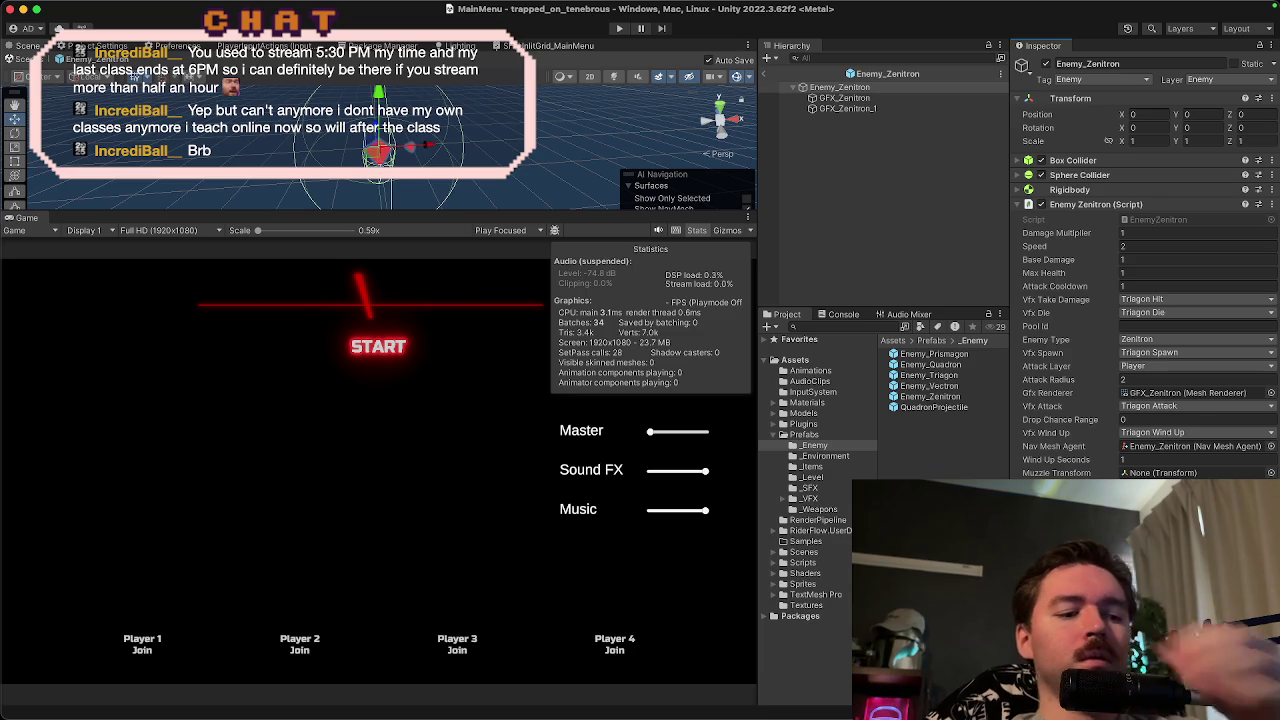
pyautogui.press('super+Tab')
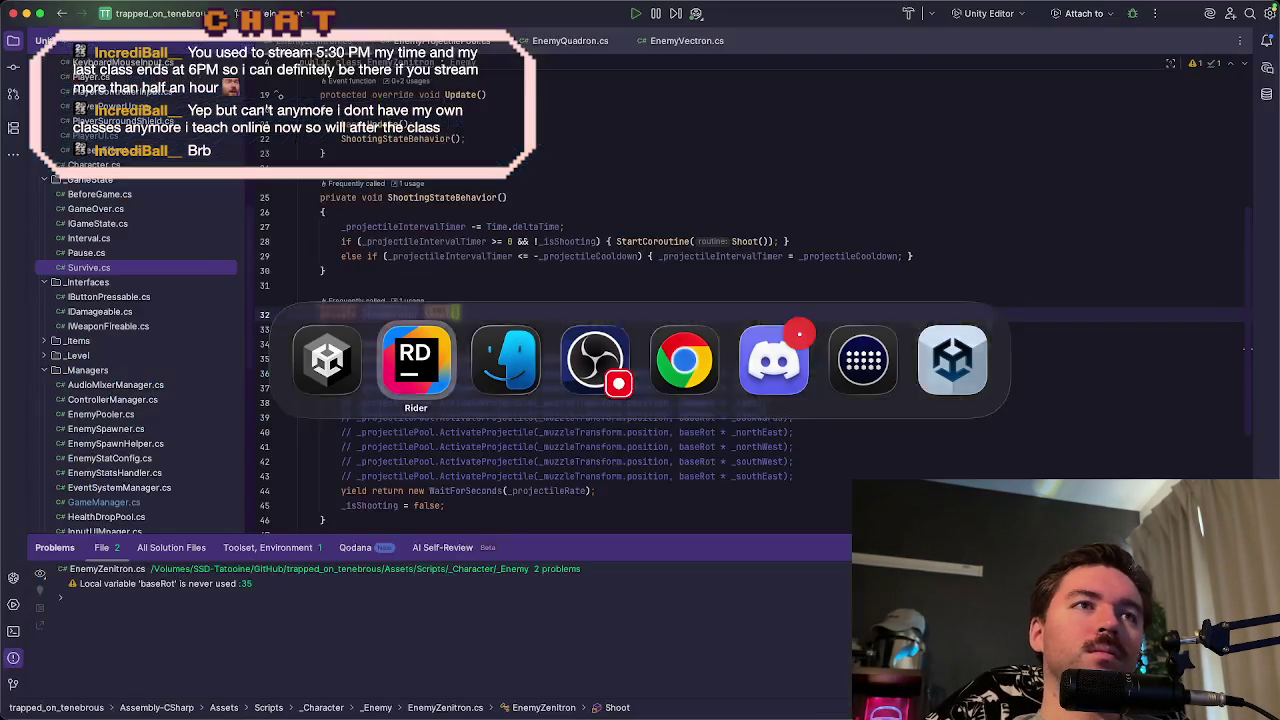
pyautogui.scroll(5, 585, 285)
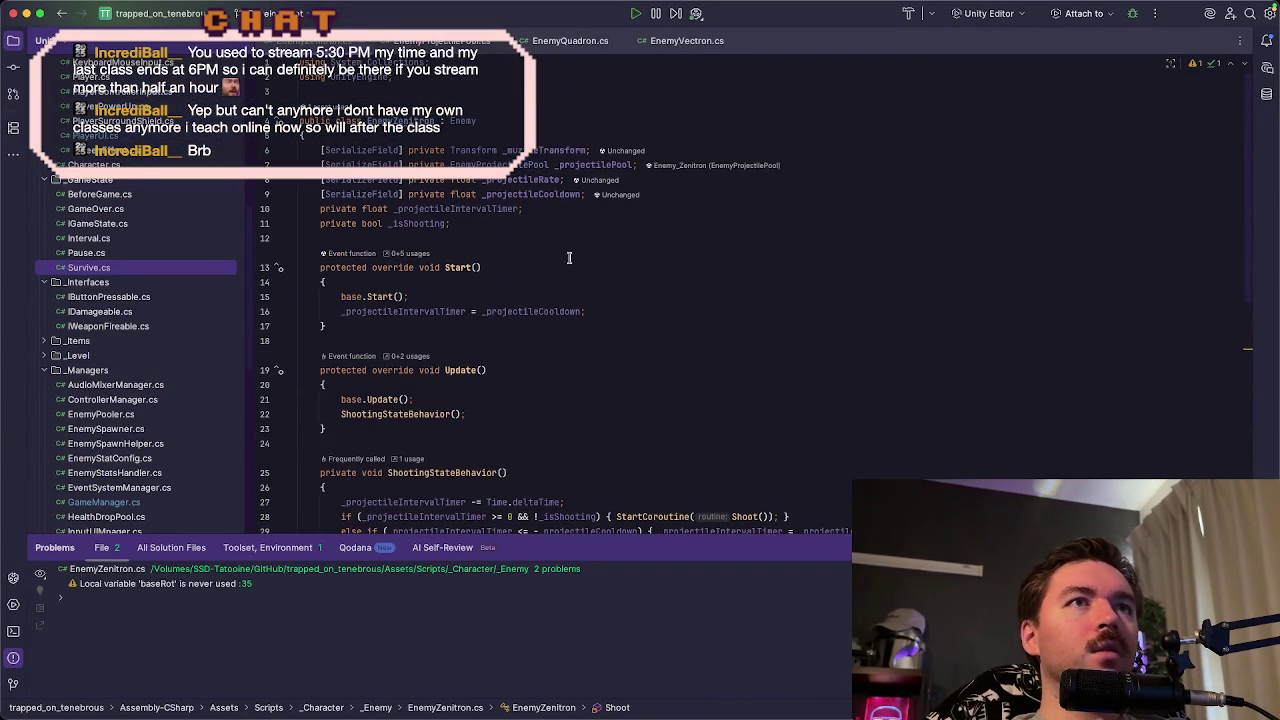
# - Add a Header("=====Zenitron=====") attribute above the serialized fields
pyautogui.click(587, 135)
pyautogui.press('Return')
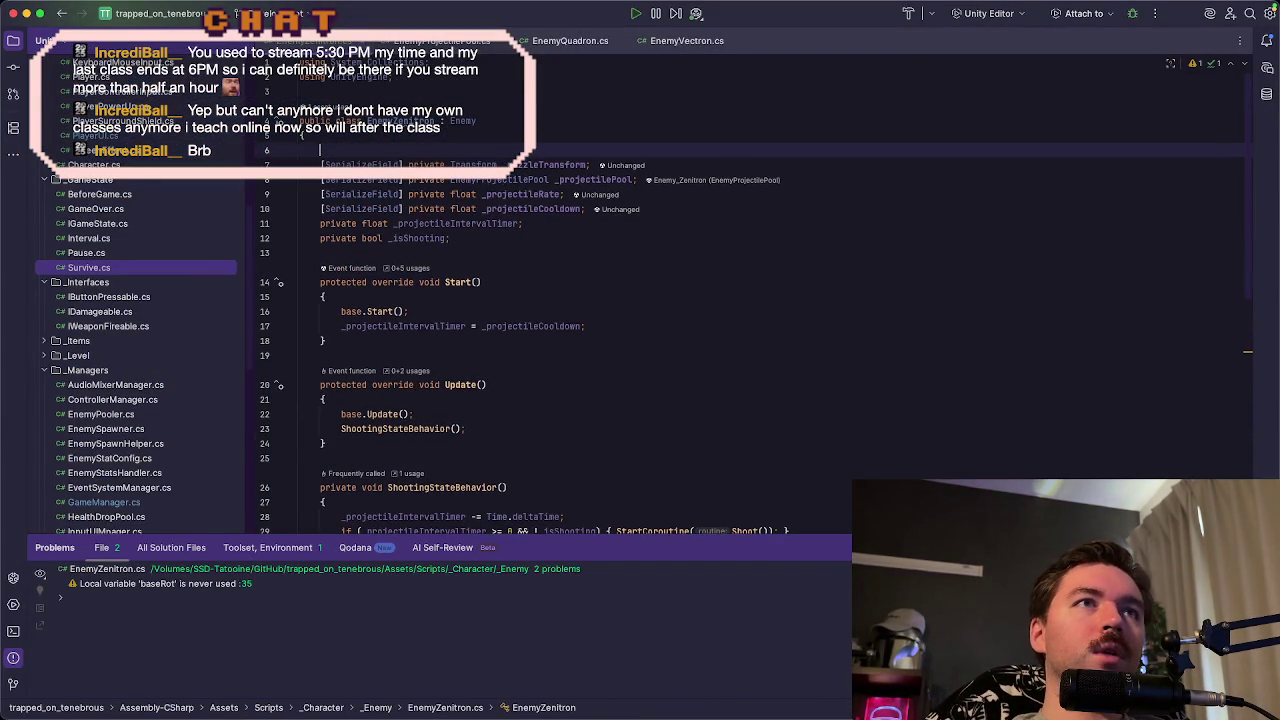
pyautogui.write('[')
pyautogui.write('Header(')
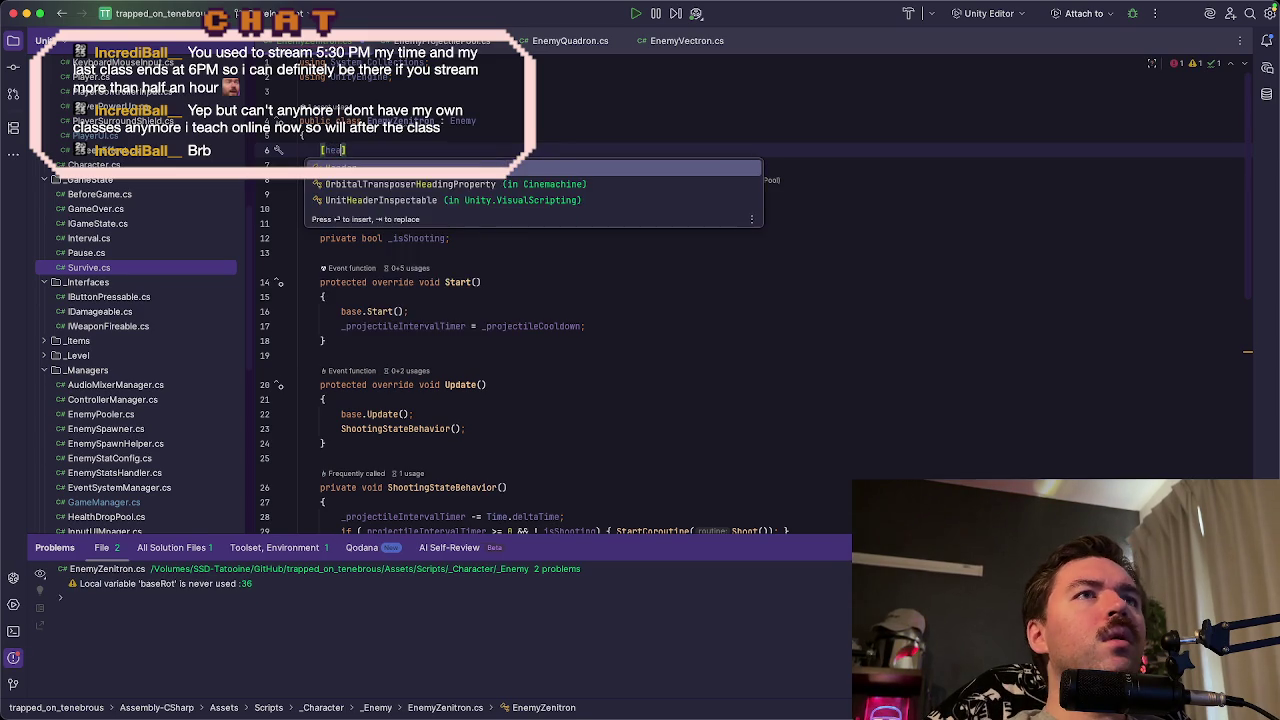
pyautogui.write('"')
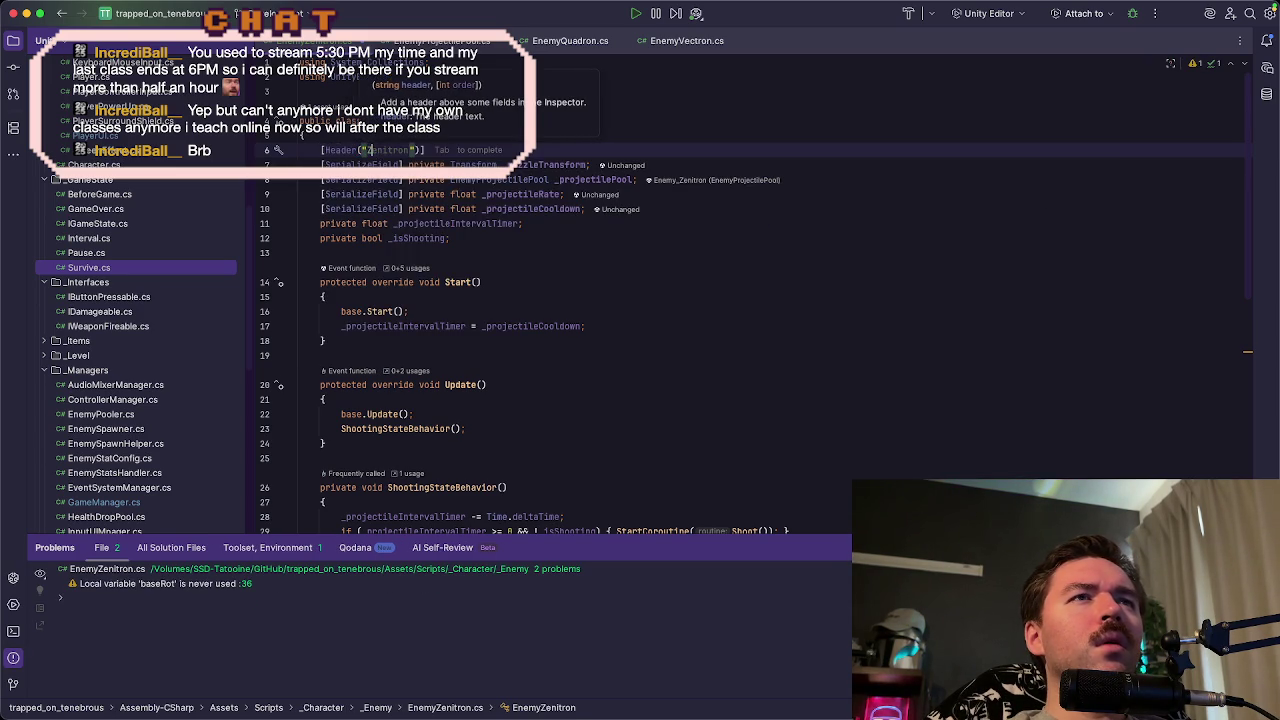
pyautogui.press('Tab')
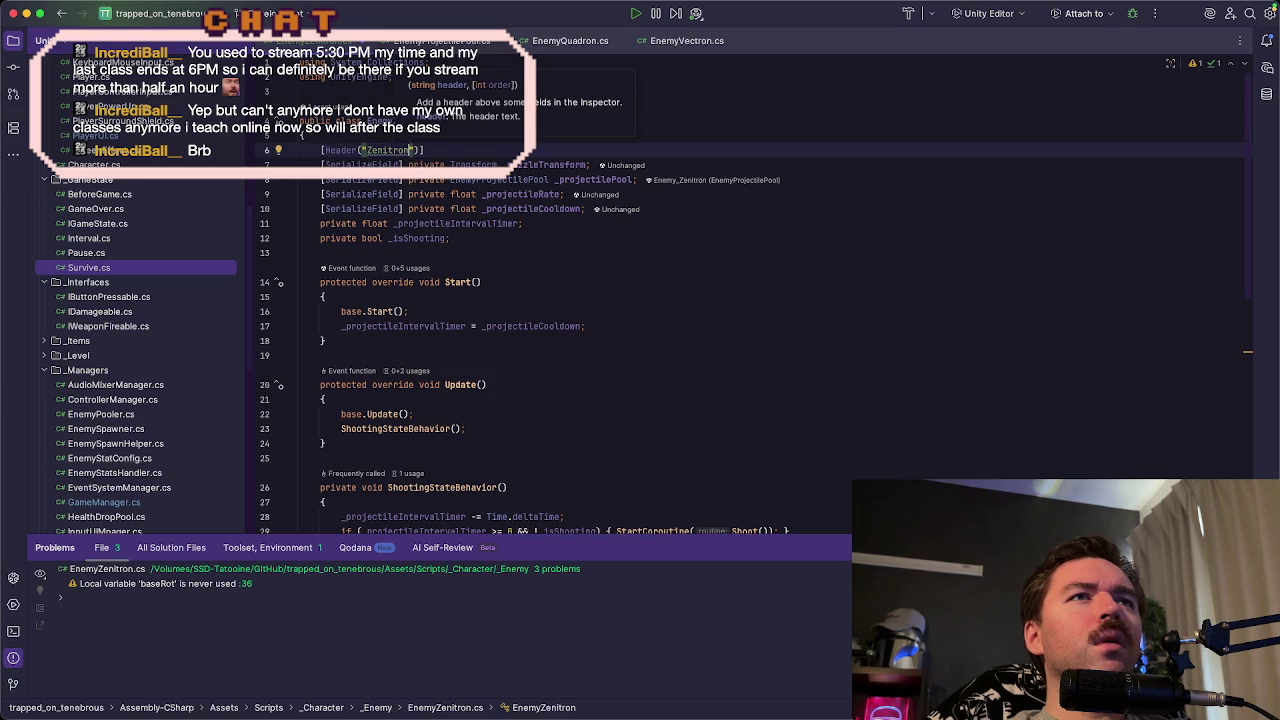
pyautogui.press('Left')
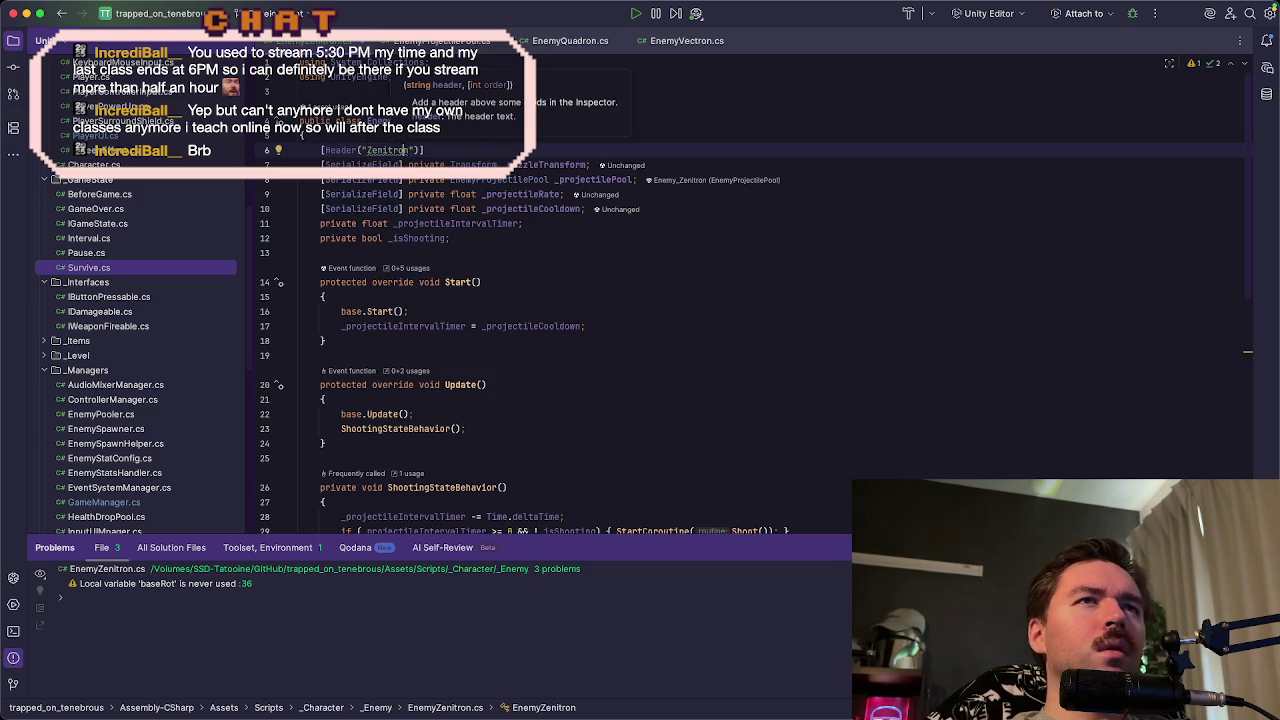
pyautogui.write('====')
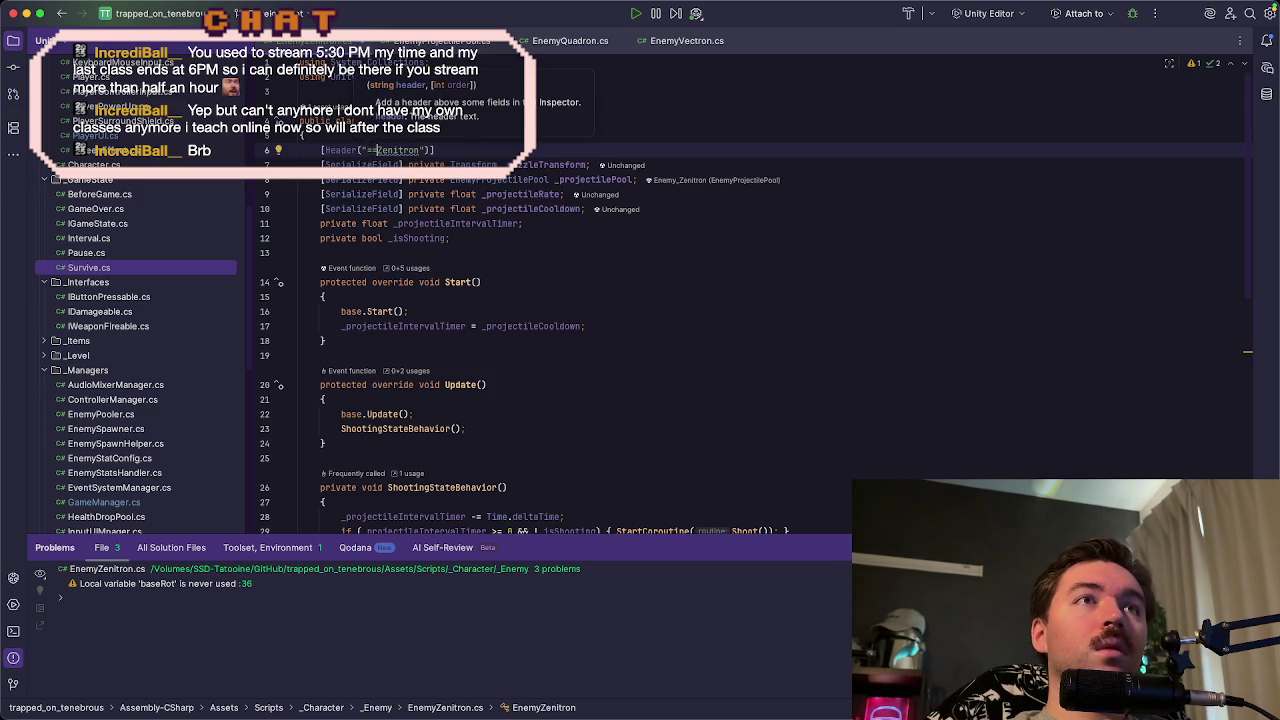
pyautogui.write('=')
pyautogui.press('Right')
pyautogui.press('Right')
pyautogui.press('Right')
pyautogui.write('=====')
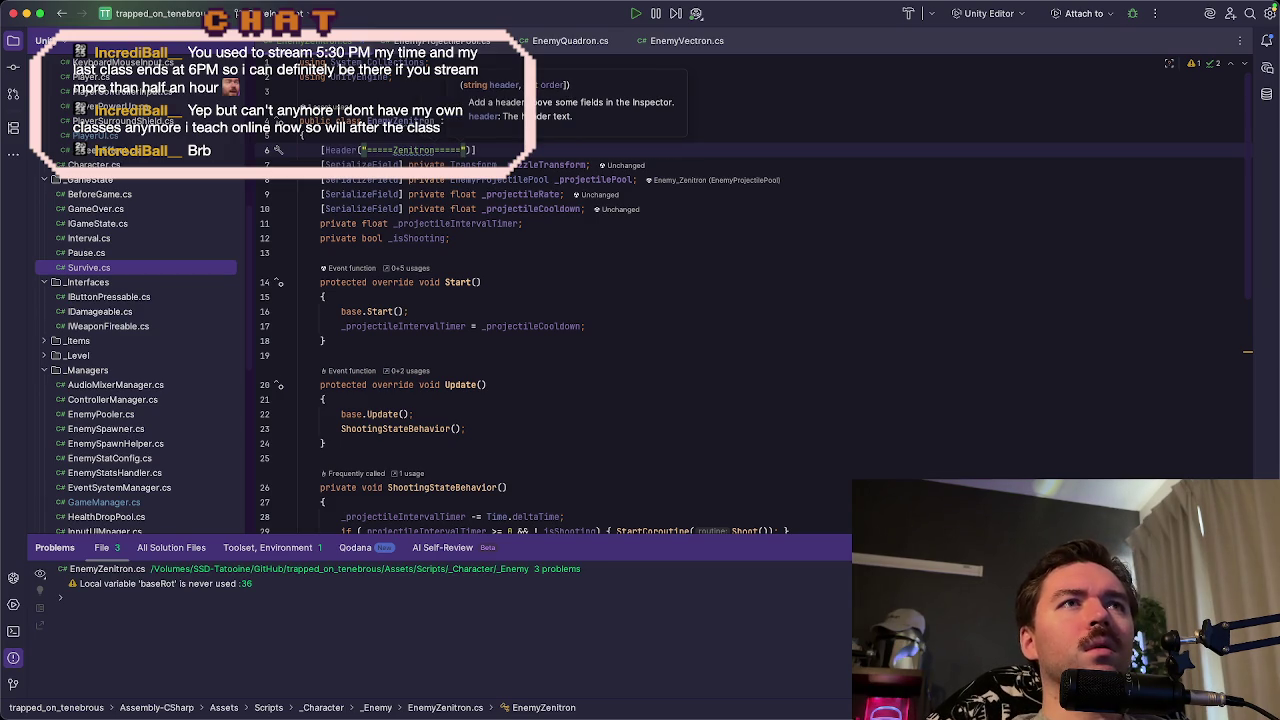
# - Switch to Unity and select the Enemy_Zenitron root object in the prefab
pyautogui.press('super+Tab')
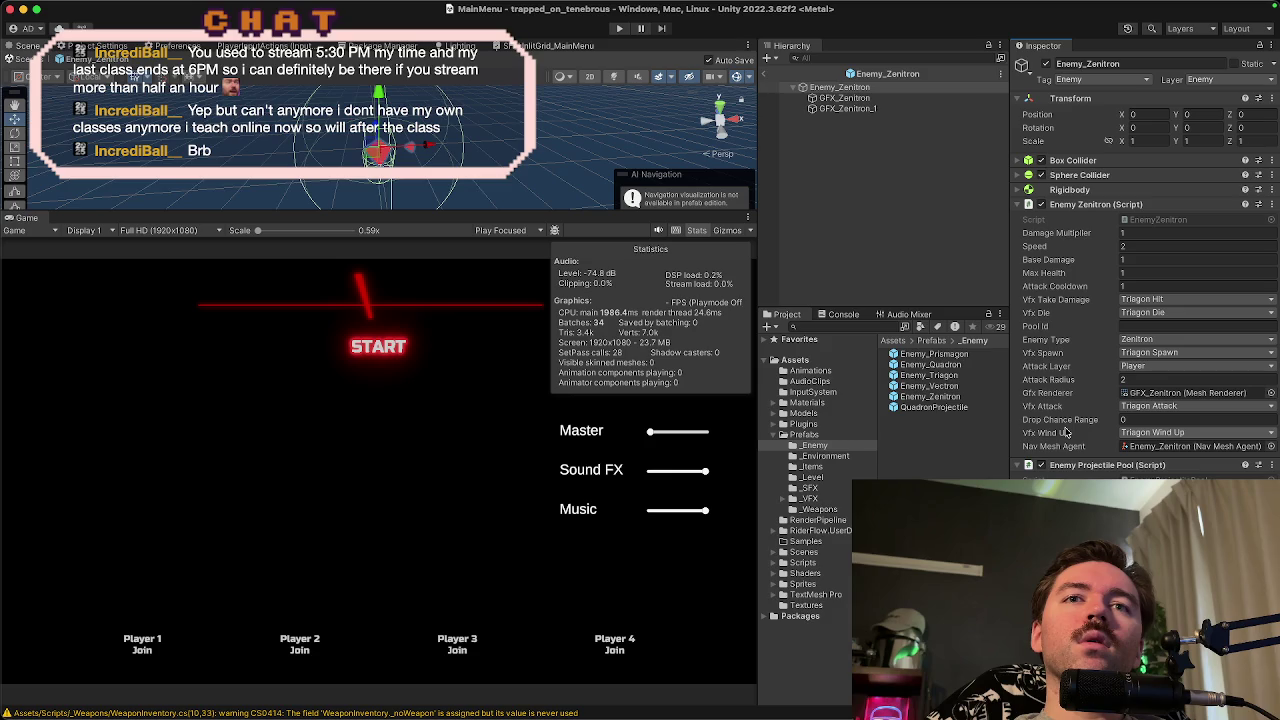
pyautogui.click(848, 98)
pyautogui.click(851, 88)
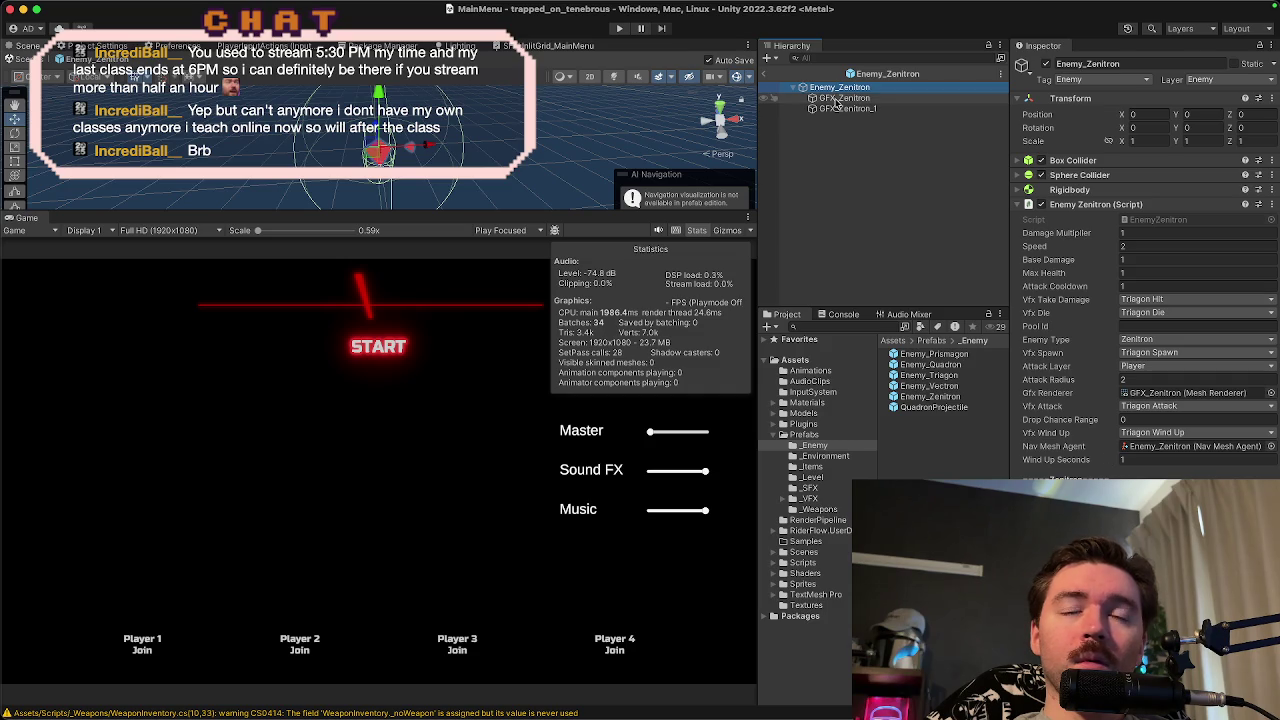
# - Create an empty child under Enemy_Zenitron named Enemy_Zenitron_Muzzle
pyautogui.rightClick(868, 139)
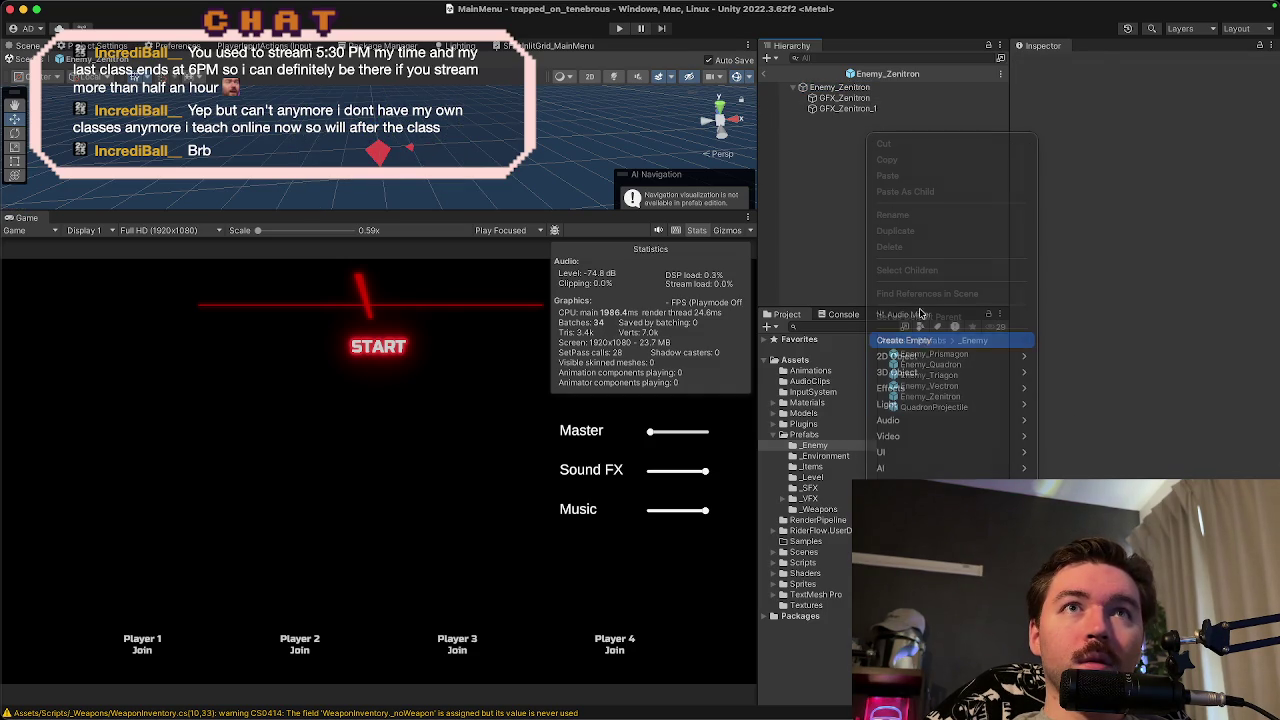
pyautogui.click(927, 340)
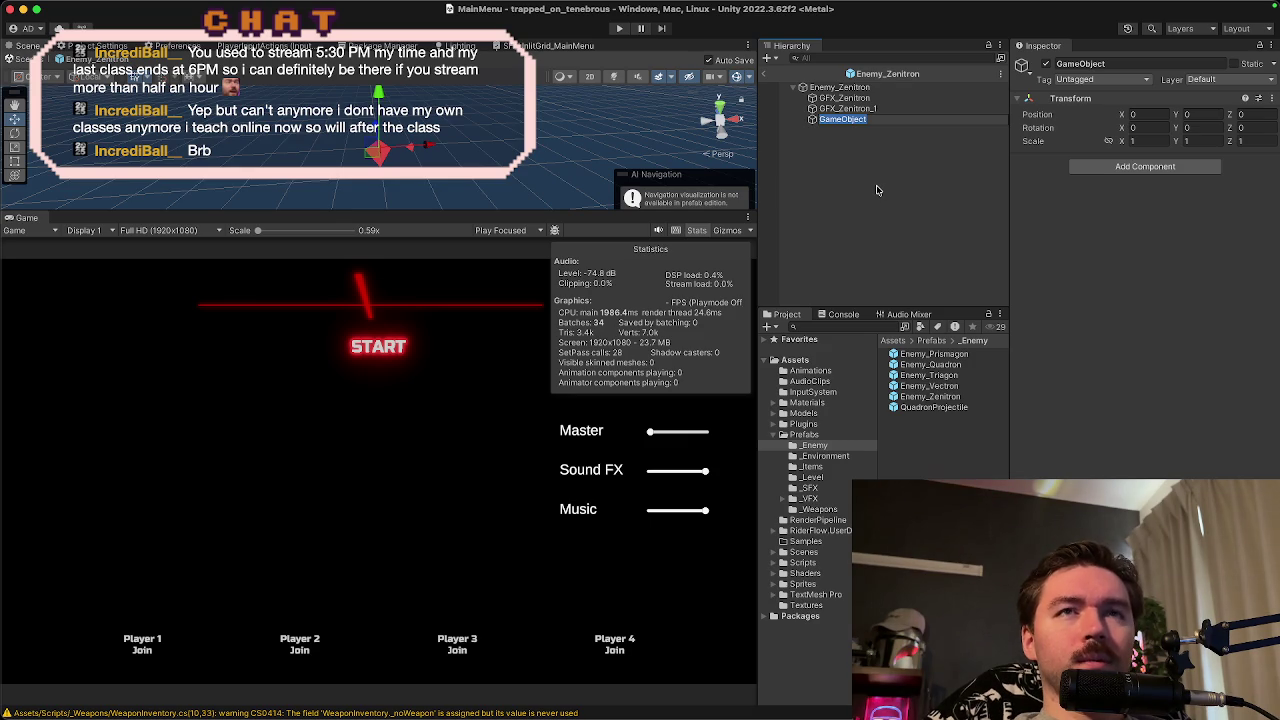
pyautogui.write('Enemy_Zenitron_Muzzle')
pyautogui.click(860, 87)
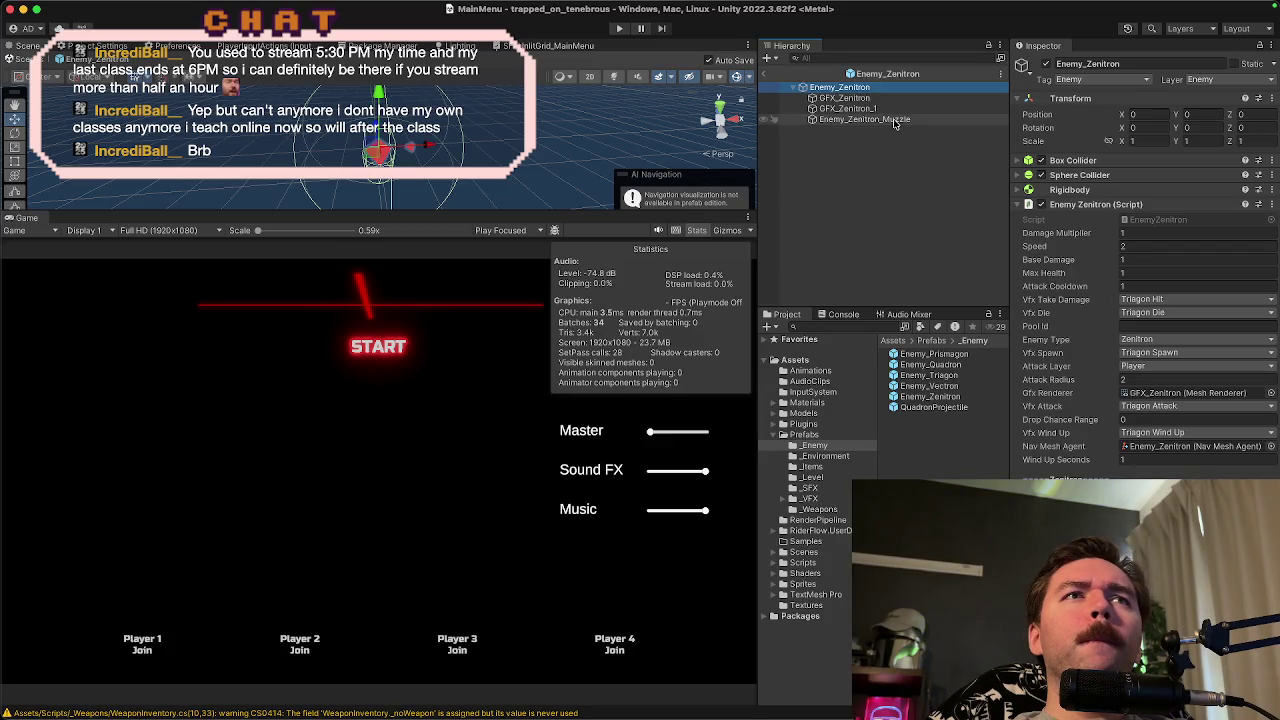
# - Set Enemy_Zenitron_Muzzle's Transform Position Y to 0.6
pyautogui.click(896, 120)
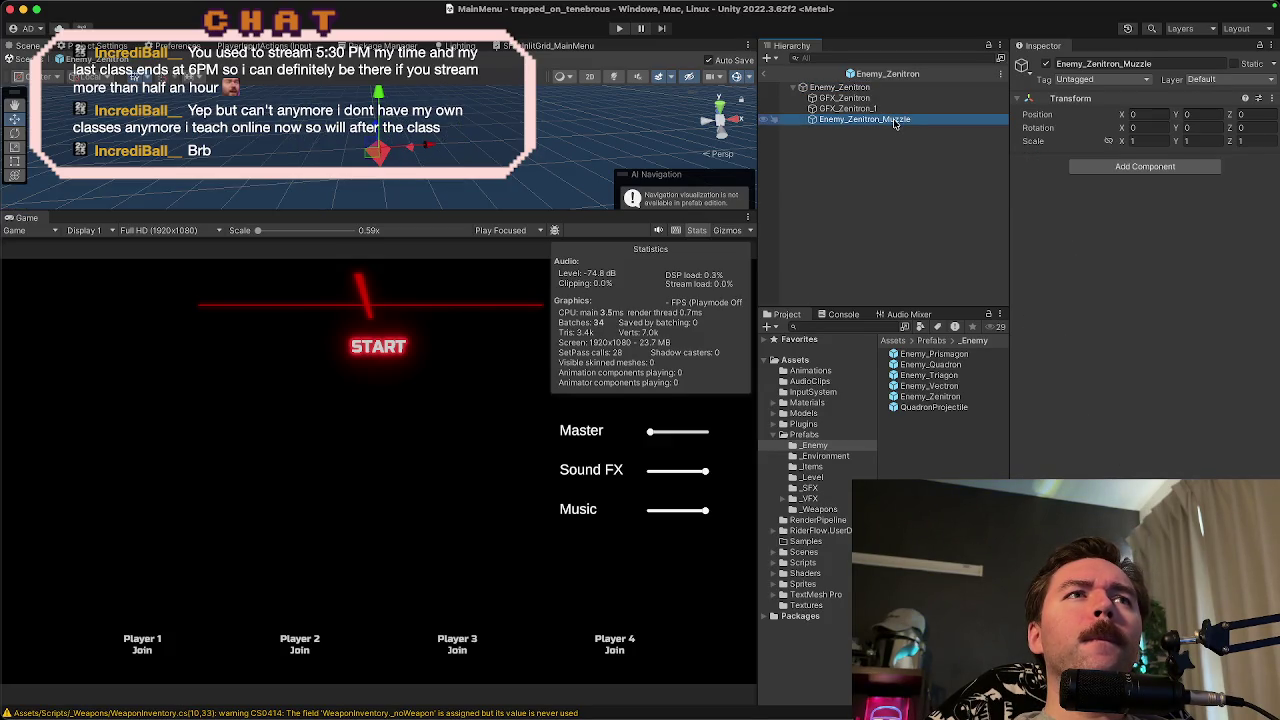
pyautogui.click(1190, 115)
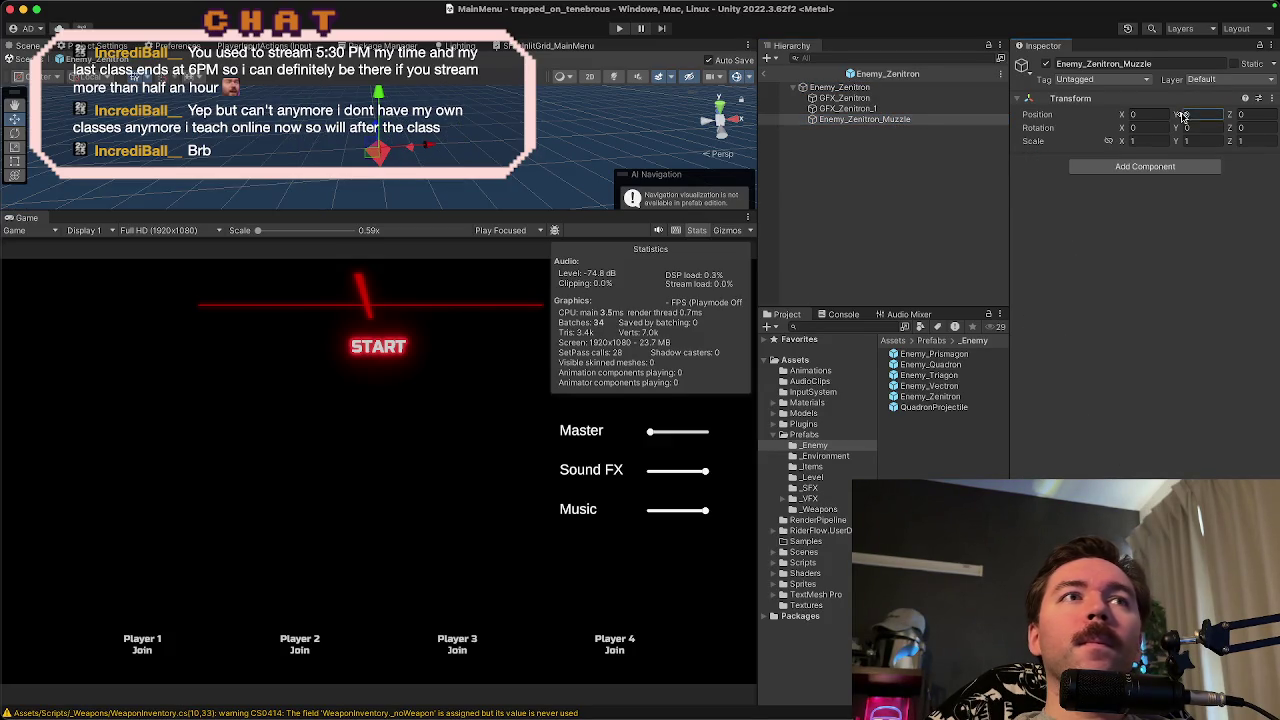
pyautogui.write('.15')
pyautogui.press('Return')
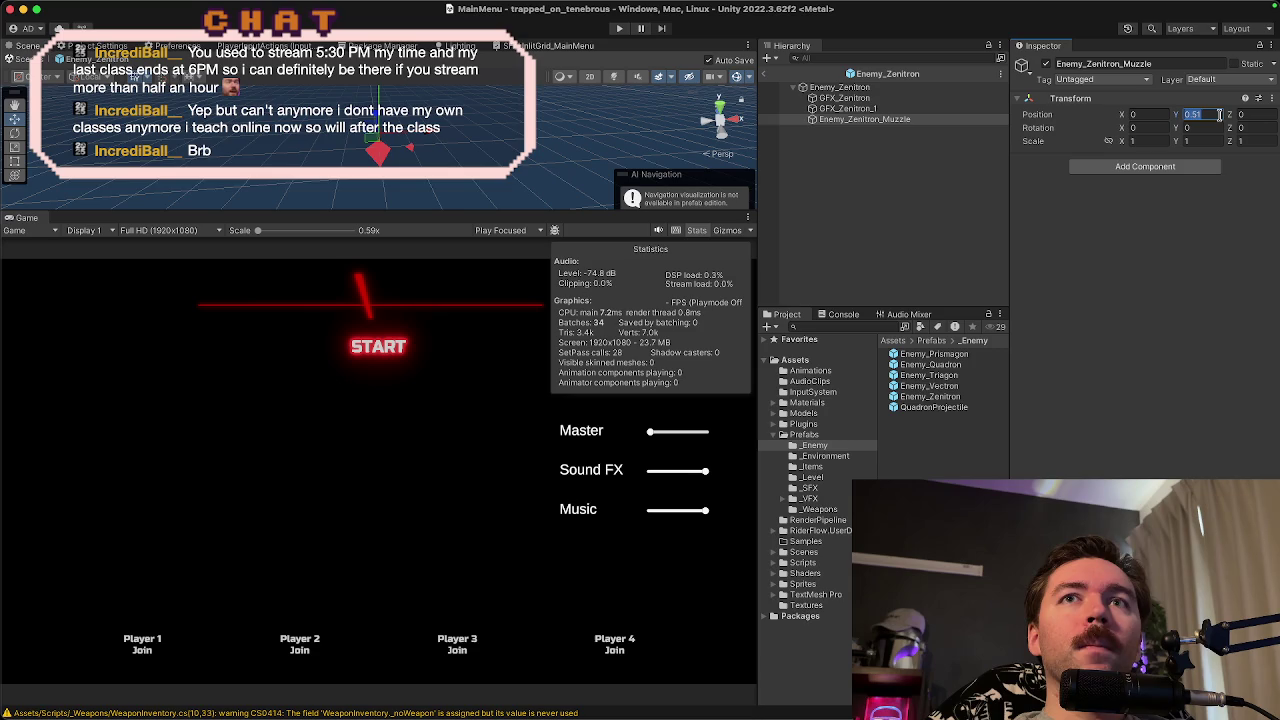
pyautogui.write('0.6')
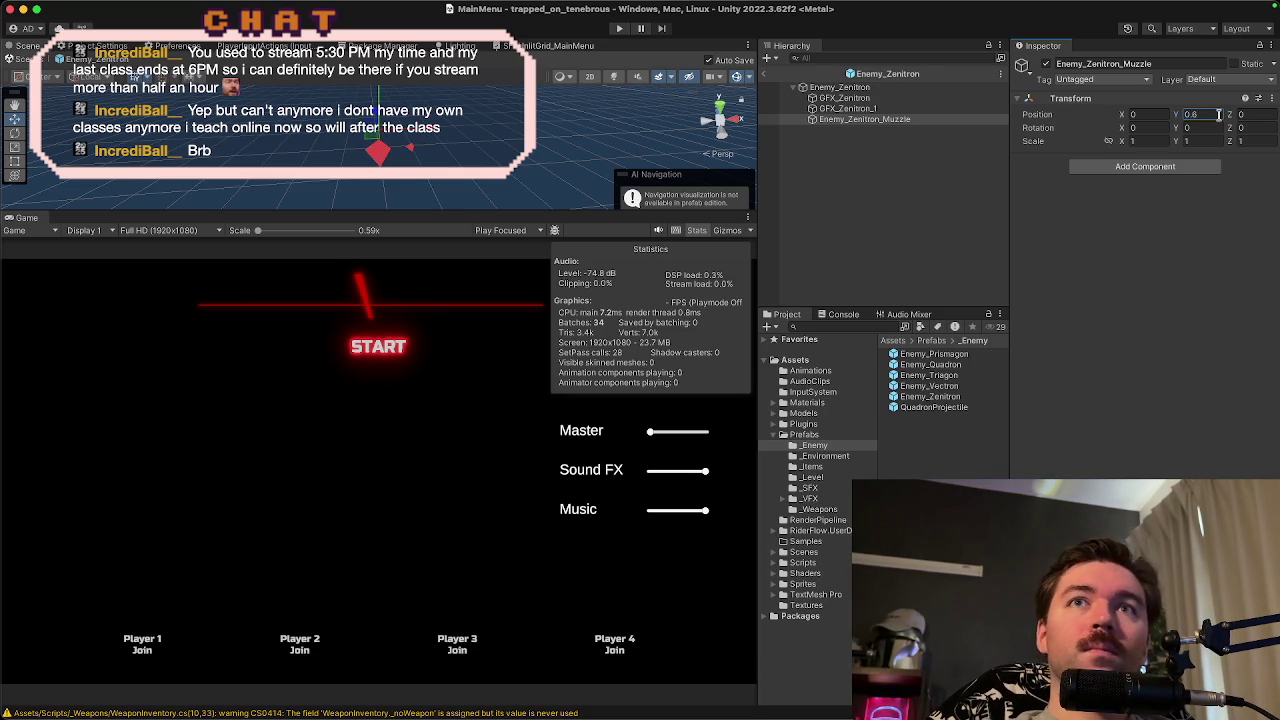
pyautogui.click(918, 89)
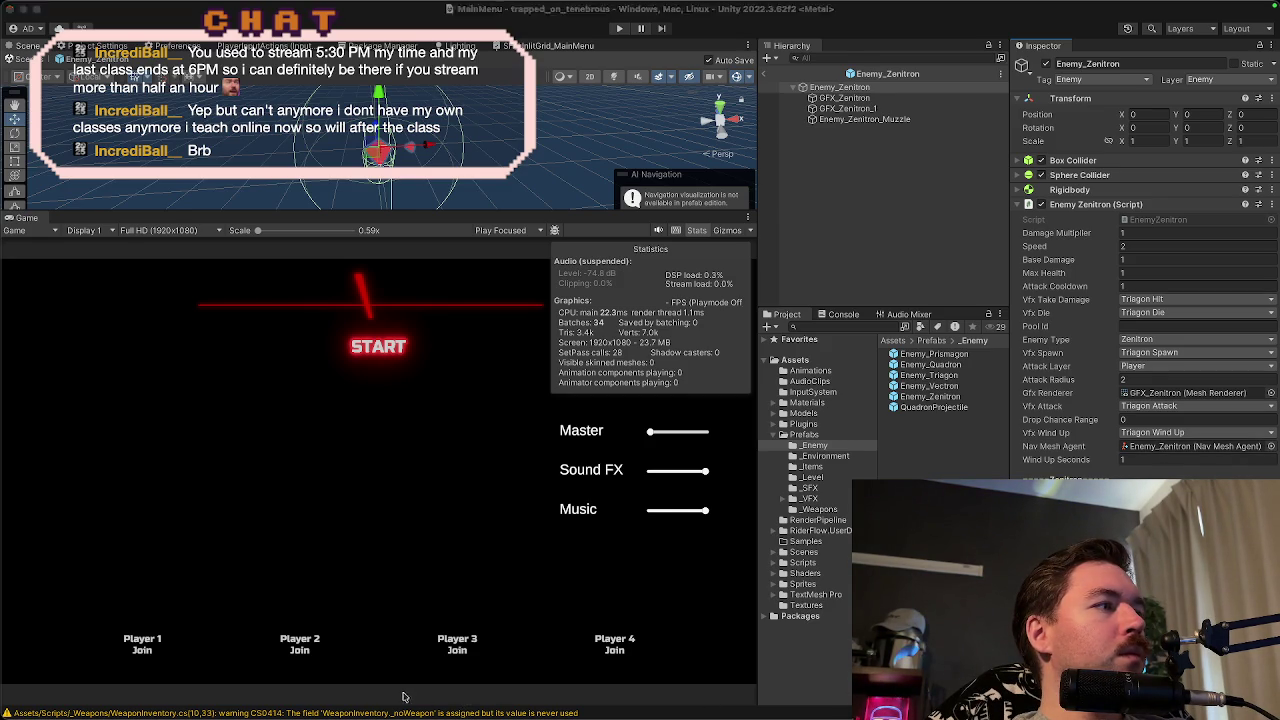
# - Switch from Unity to the Google Slides design deck in Chrome
pyautogui.press('super+Tab')
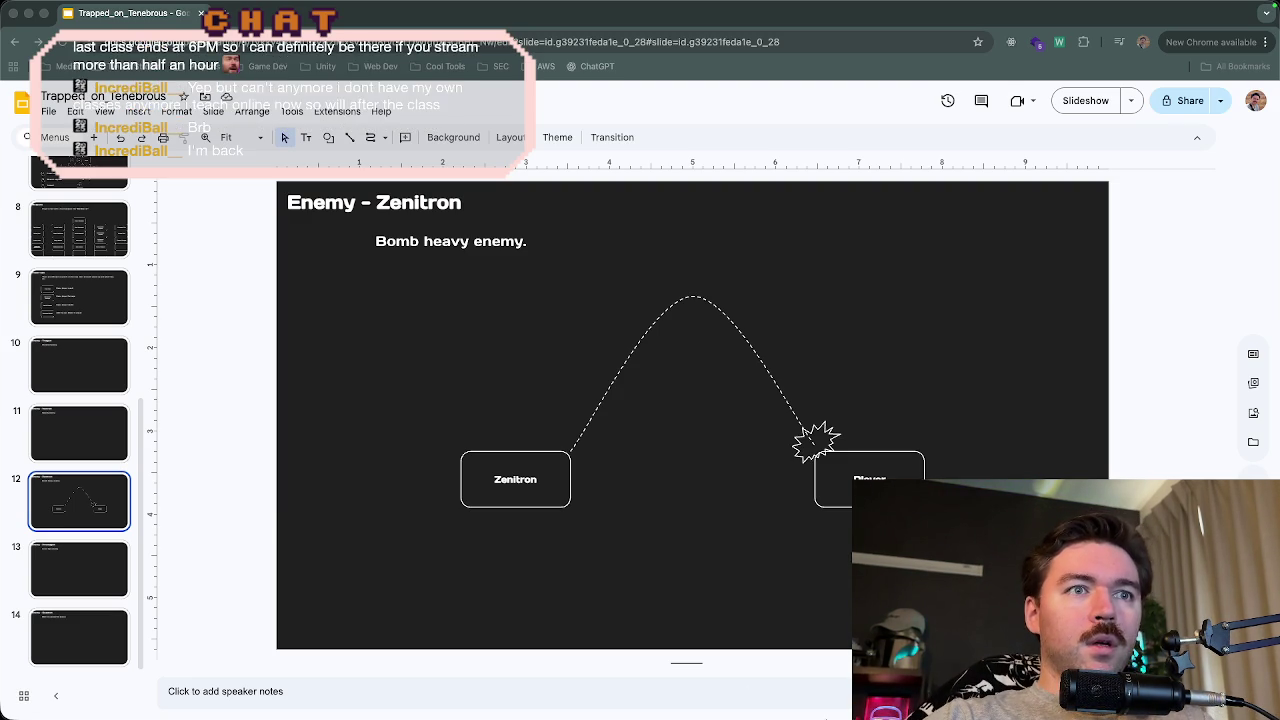
# - Return from the Slides deck to the Unity editor via the dock
pyautogui.moveTo(830, 700)
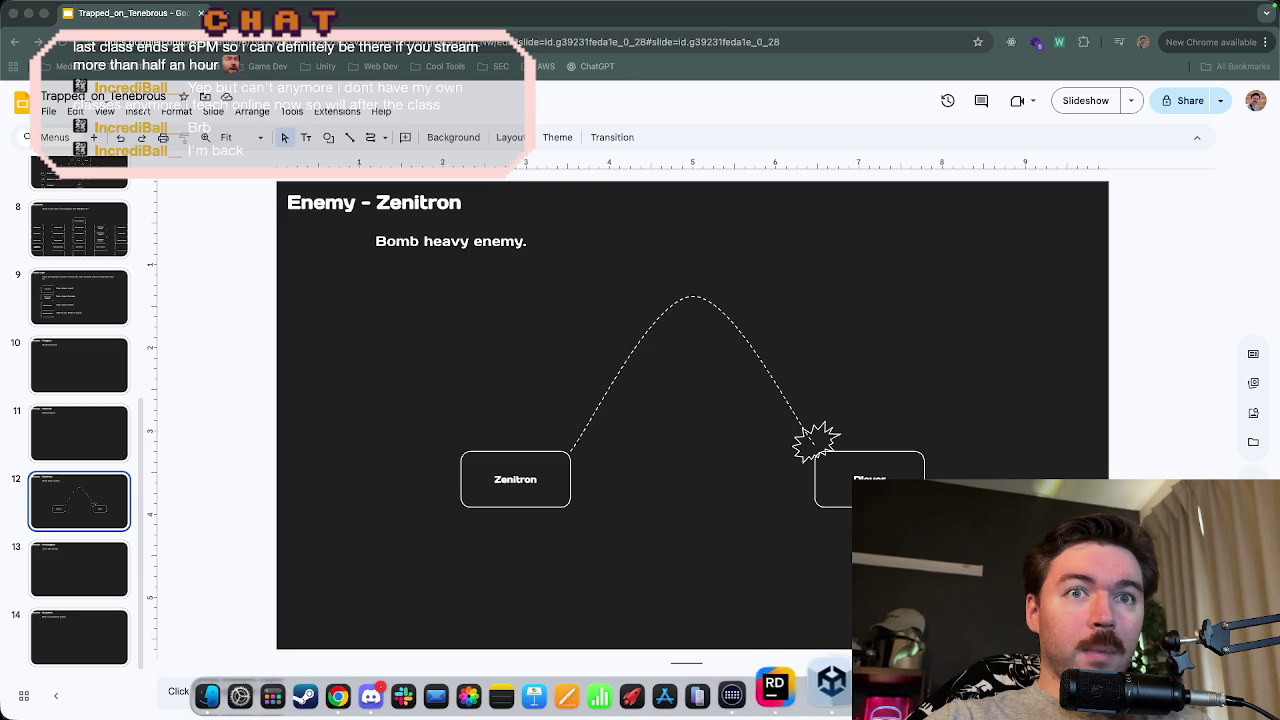
pyautogui.click(827, 683)
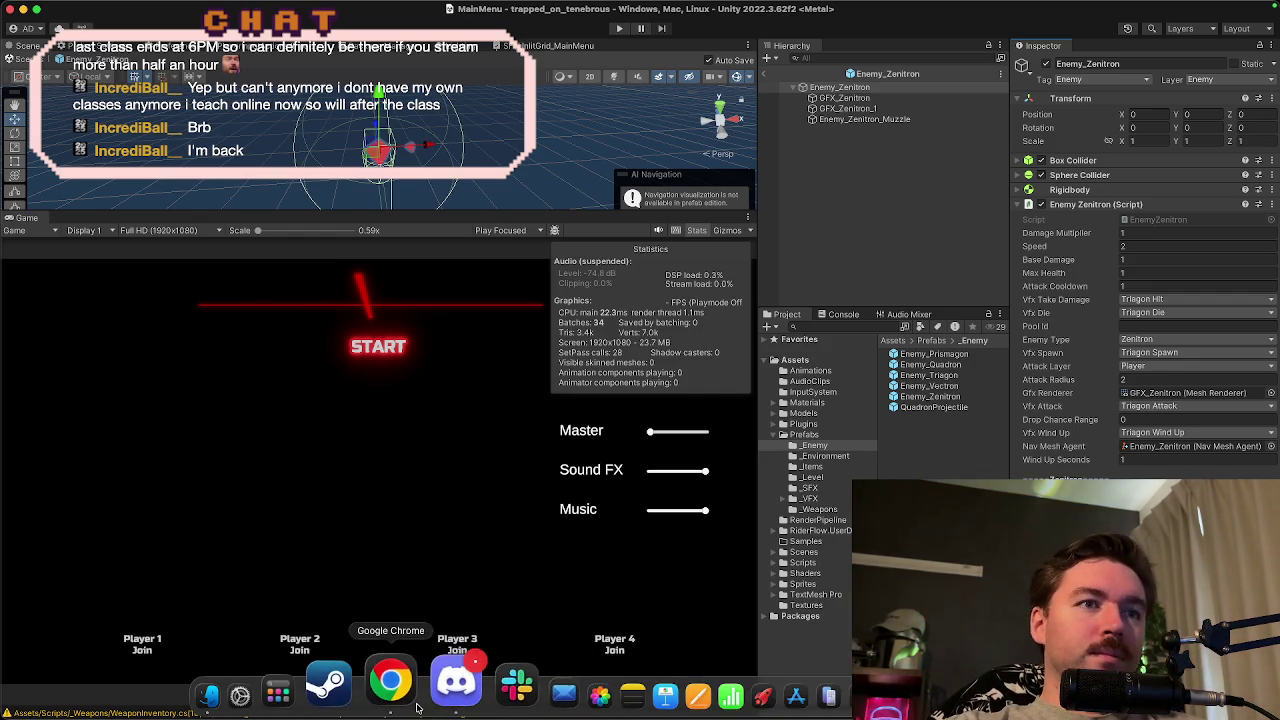
# - Switch to Chrome to view the Enemy - Zenitron slide again
pyautogui.click(391, 688)
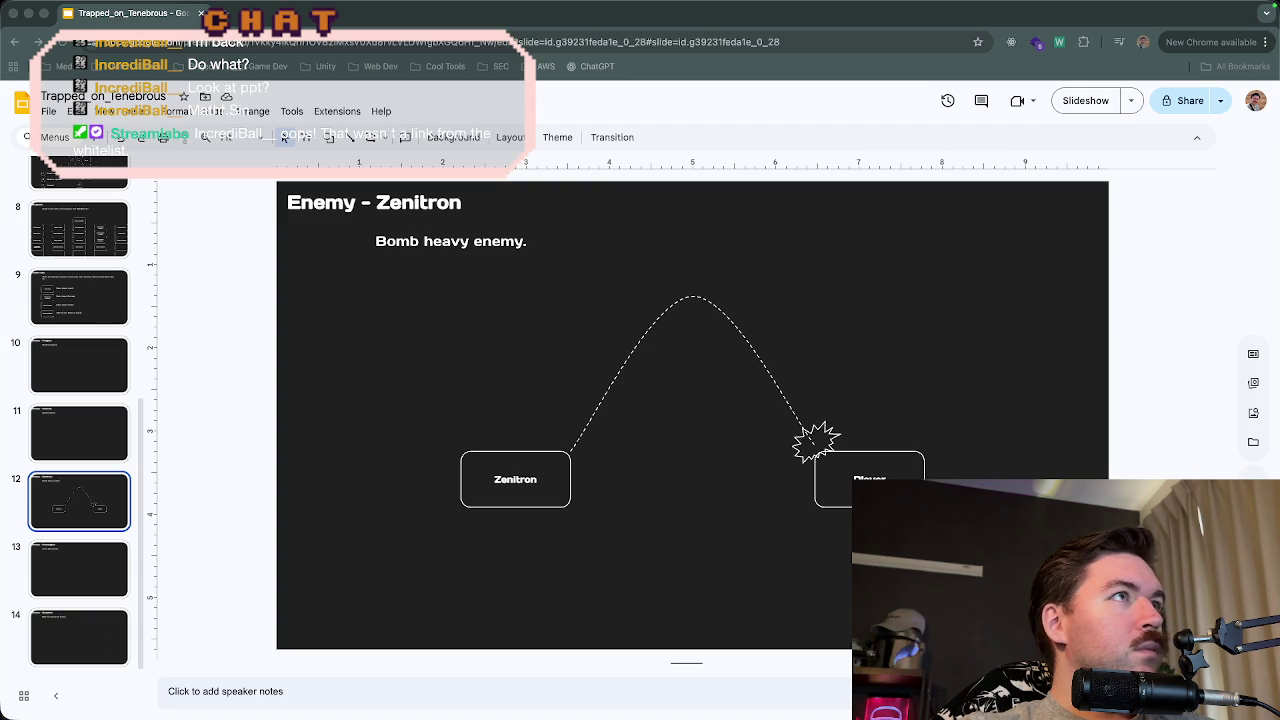
# - Move to the YouTube tab with the 'SHOOTING with BULLETS + CUSTOM PROJECTILES' tutorial
pyautogui.hotkey('ctrl', 'Tab')
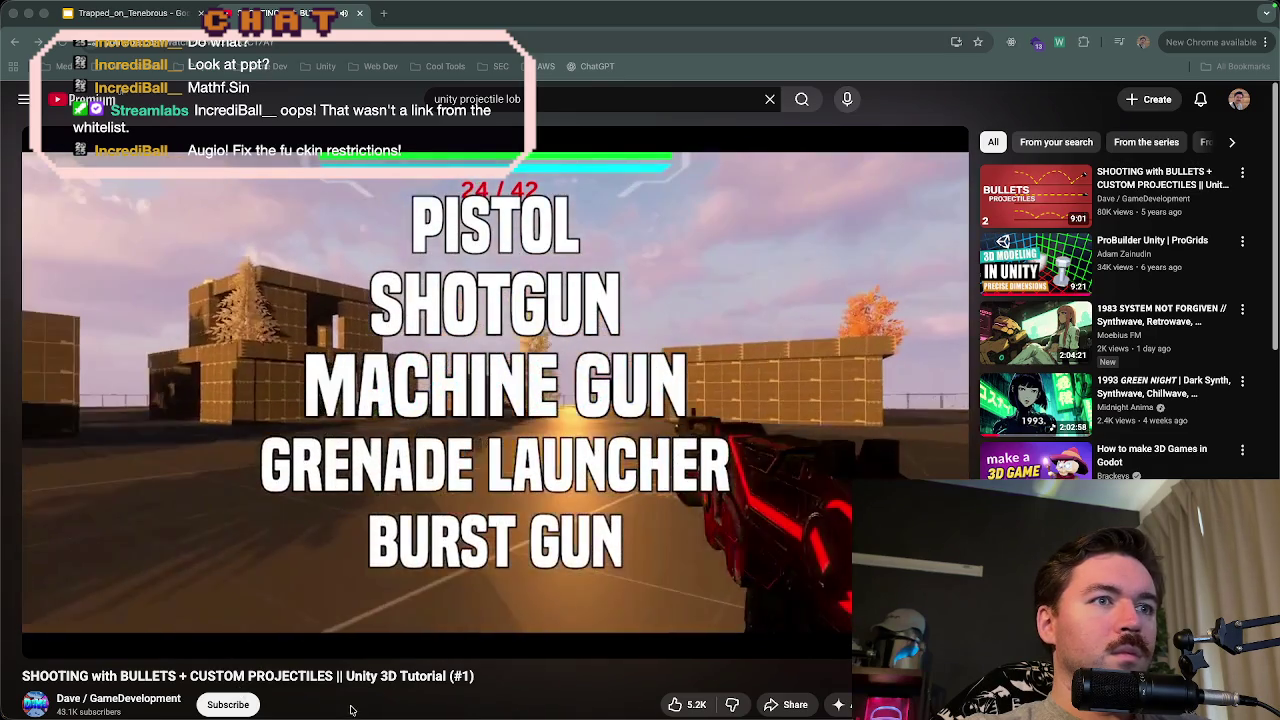
# - Skim the projectile tutorial from about 3:08 through the shooting and ammo display code to the Unity setup
pyautogui.moveTo(120, 643)
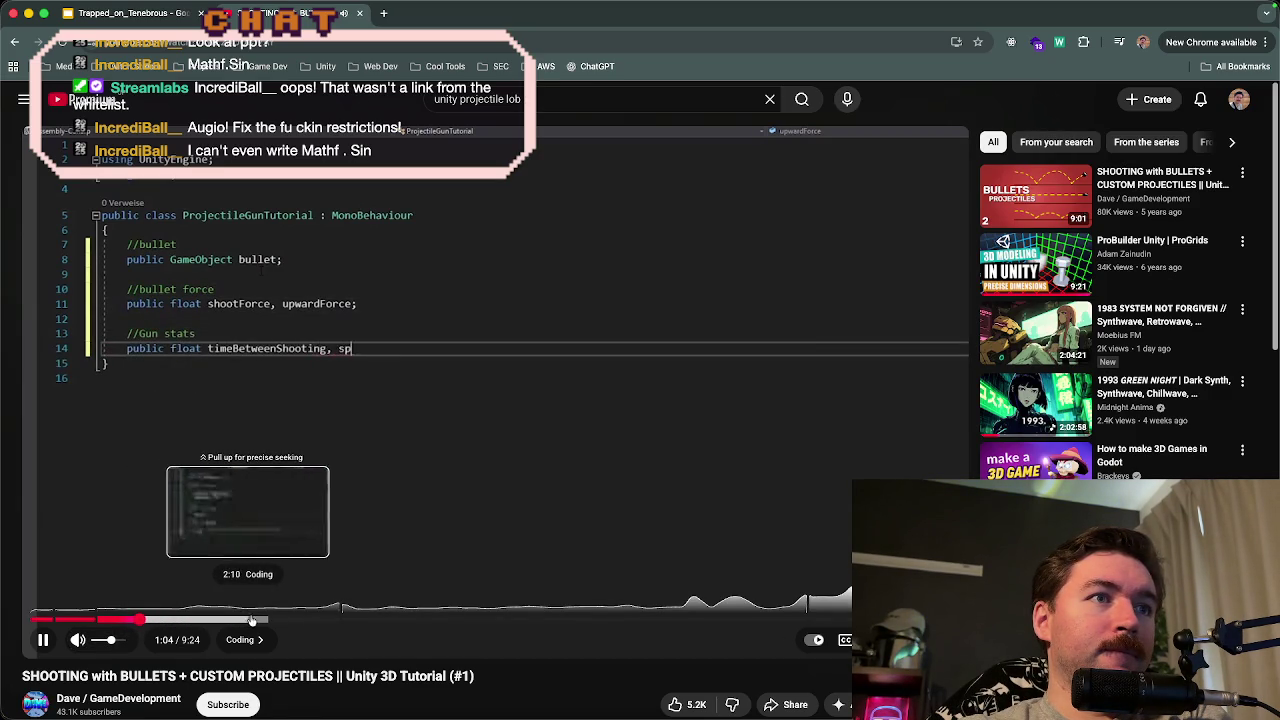
pyautogui.click(345, 621)
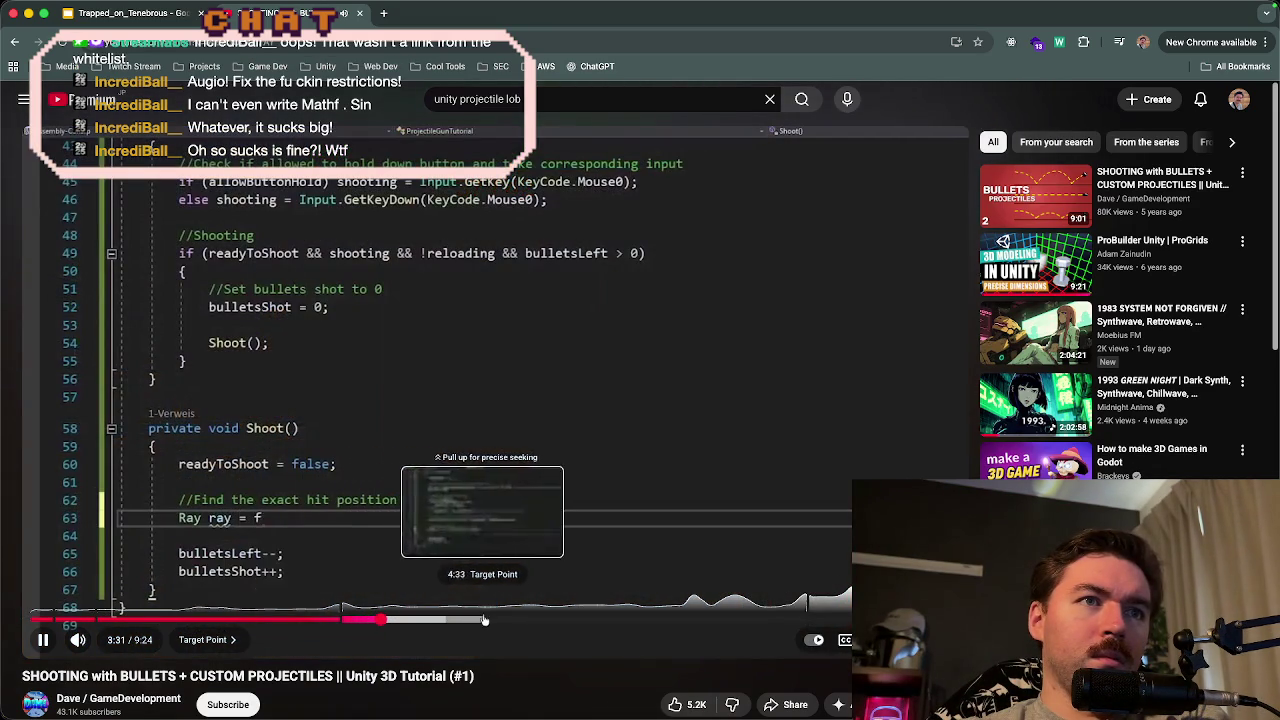
pyautogui.click(768, 620)
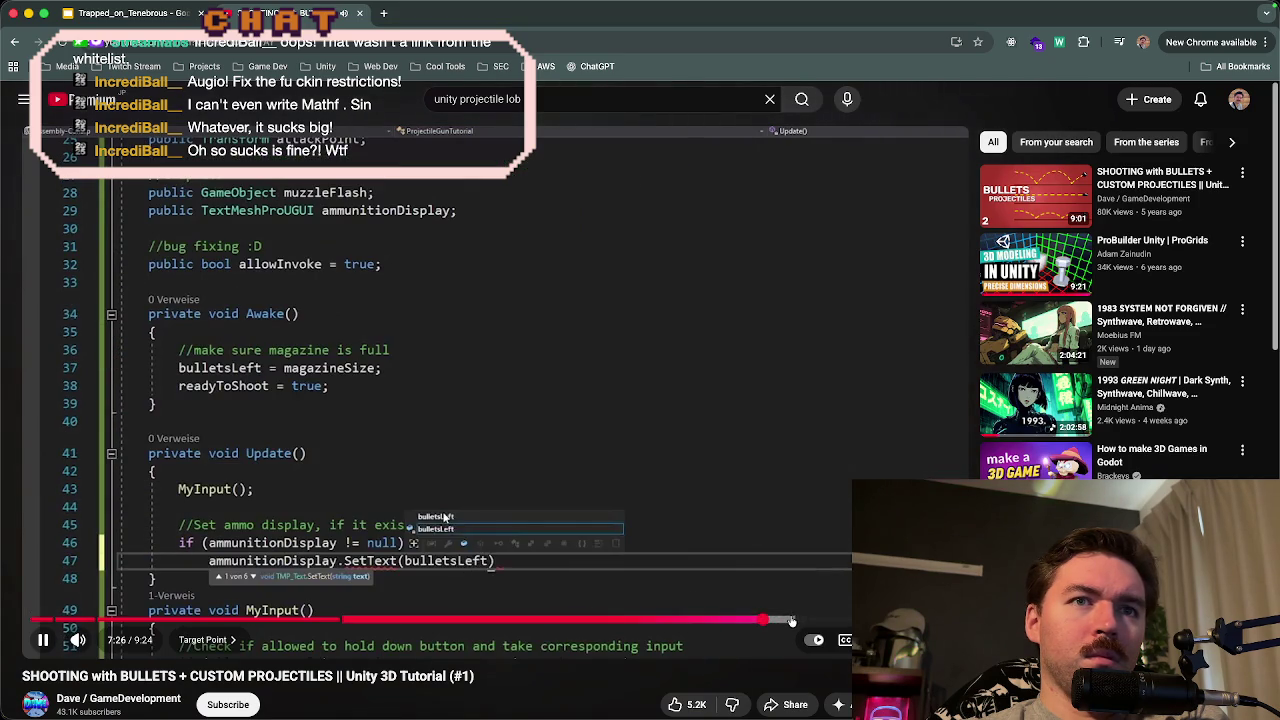
pyautogui.click(790, 620)
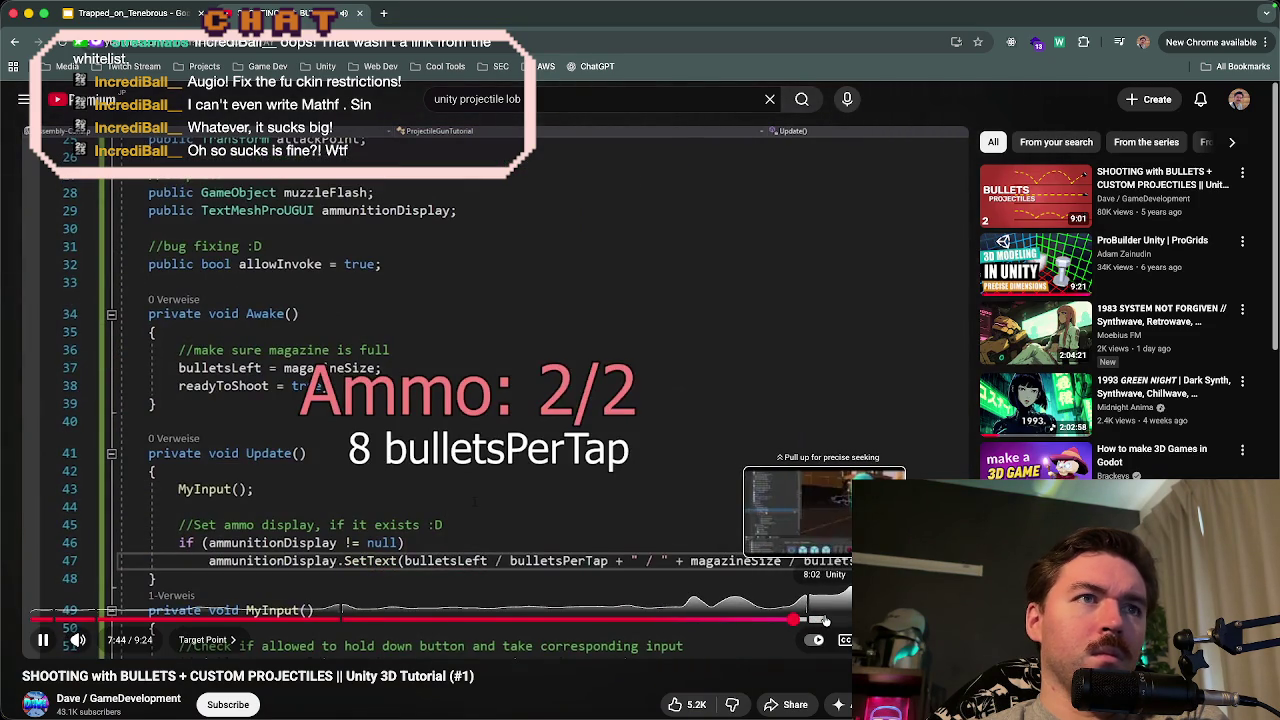
pyautogui.click(822, 620)
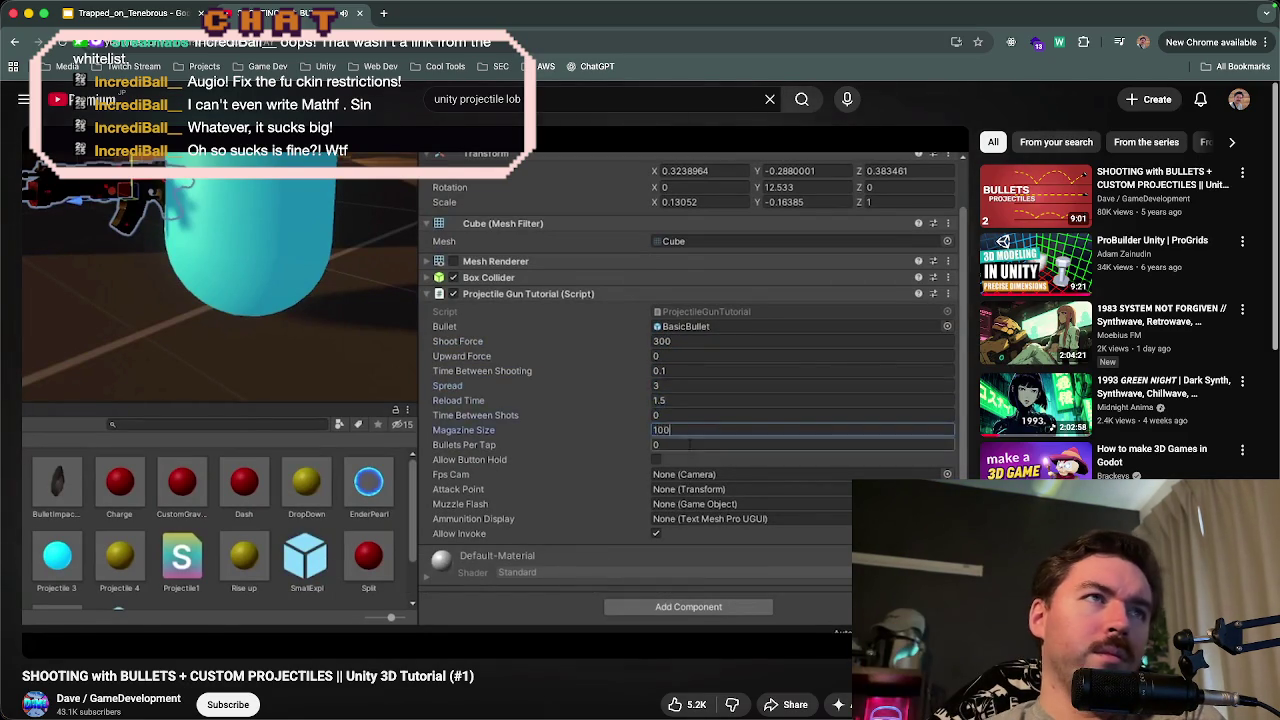
pyautogui.click(14, 41)
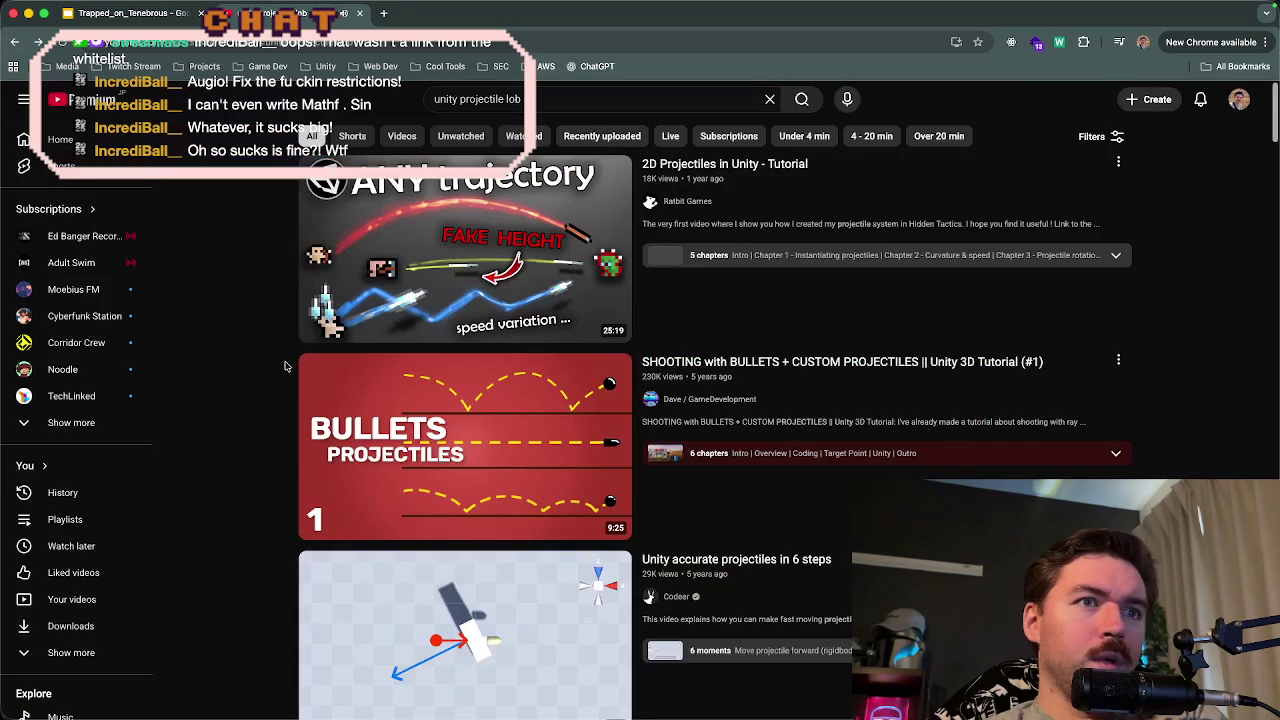
pyautogui.scroll(-3, 284, 370)
pyautogui.scroll(-4, 284, 370)
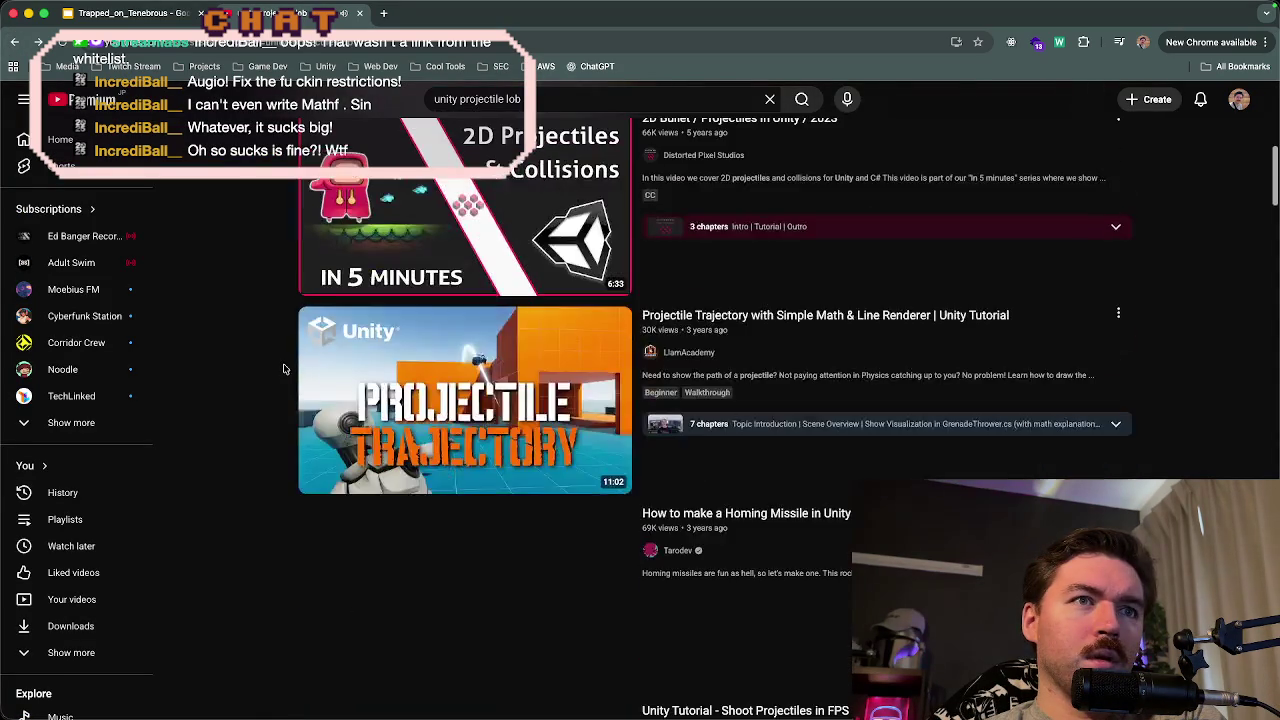
pyautogui.scroll(-3, 284, 370)
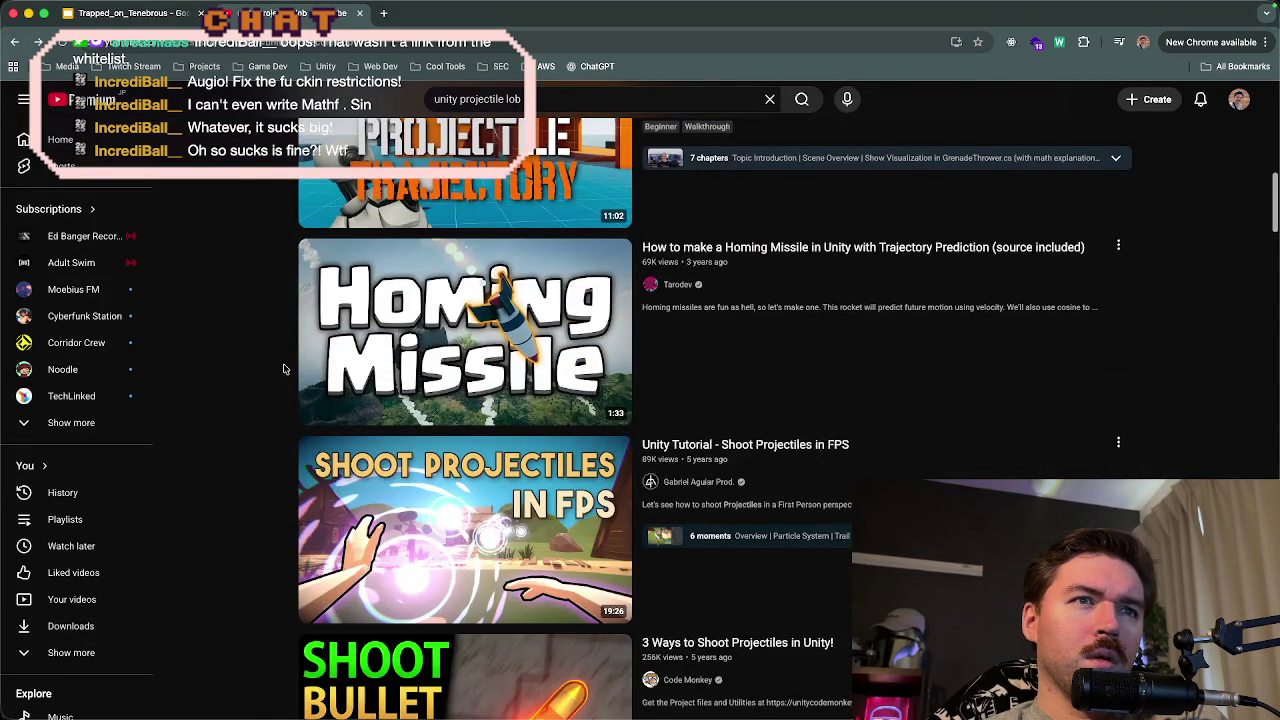
pyautogui.scroll(-3, 283, 369)
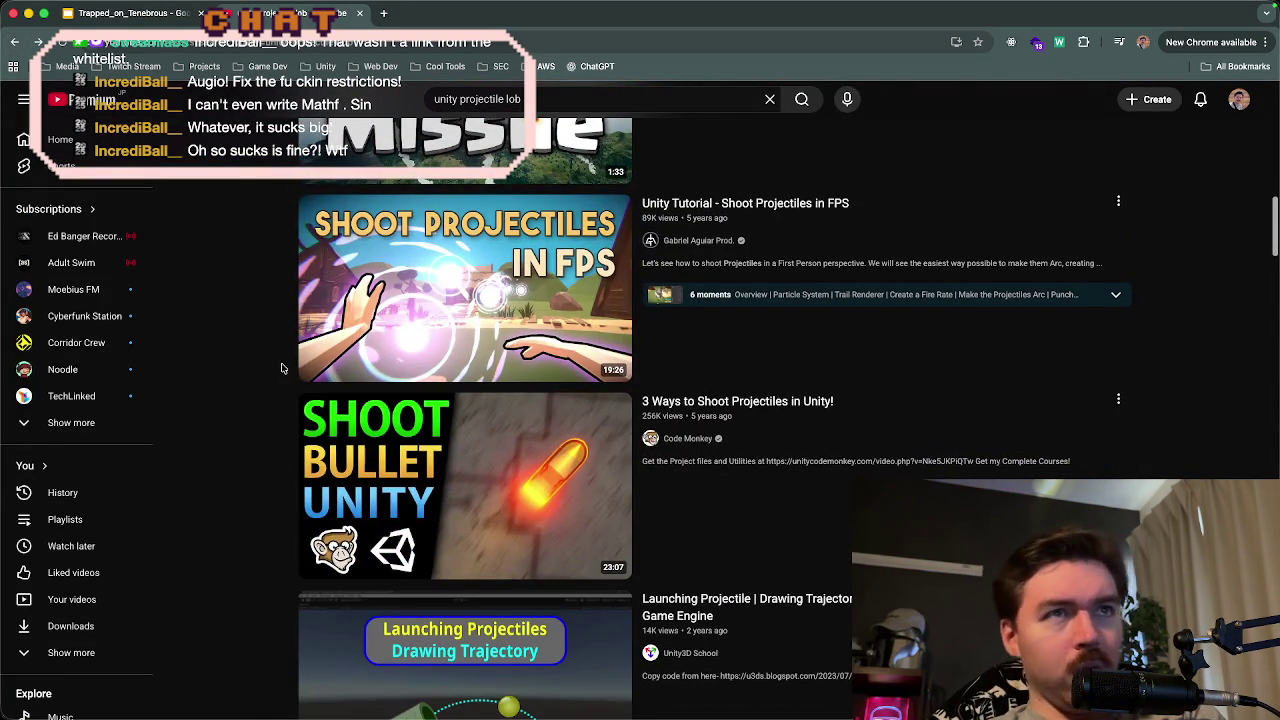
pyautogui.scroll(-3, 283, 368)
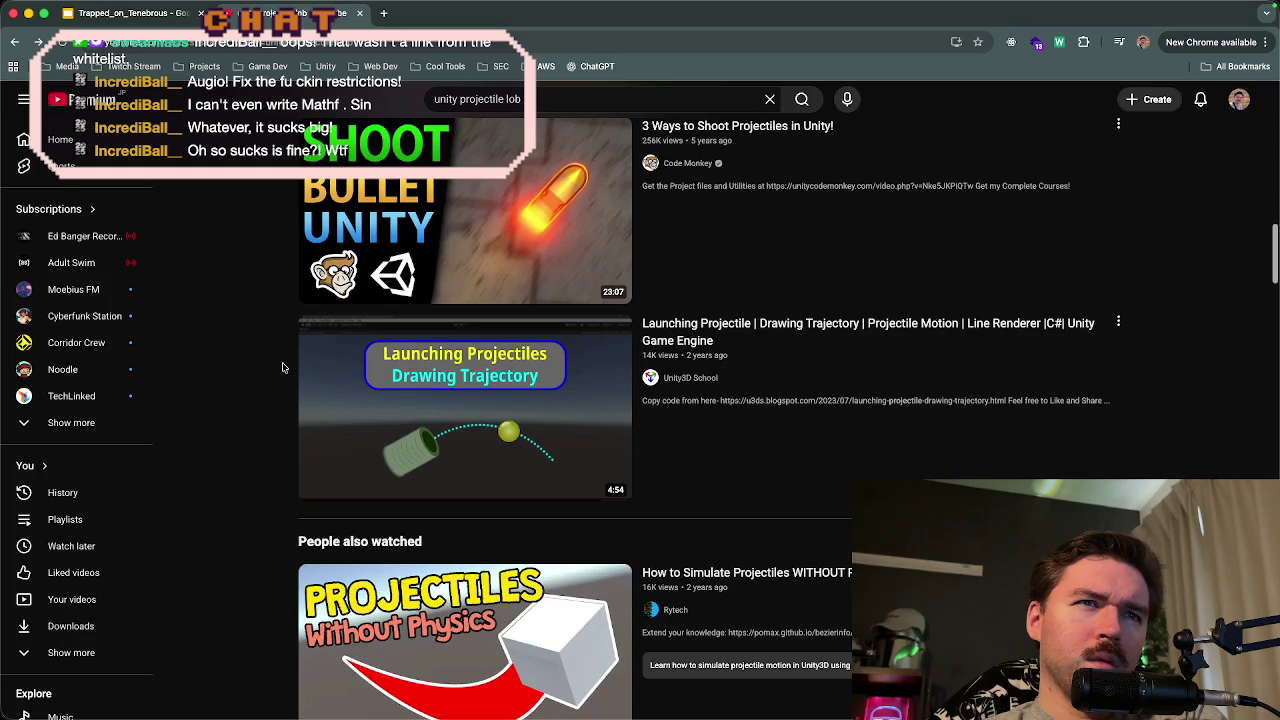
pyautogui.scroll(-2, 283, 368)
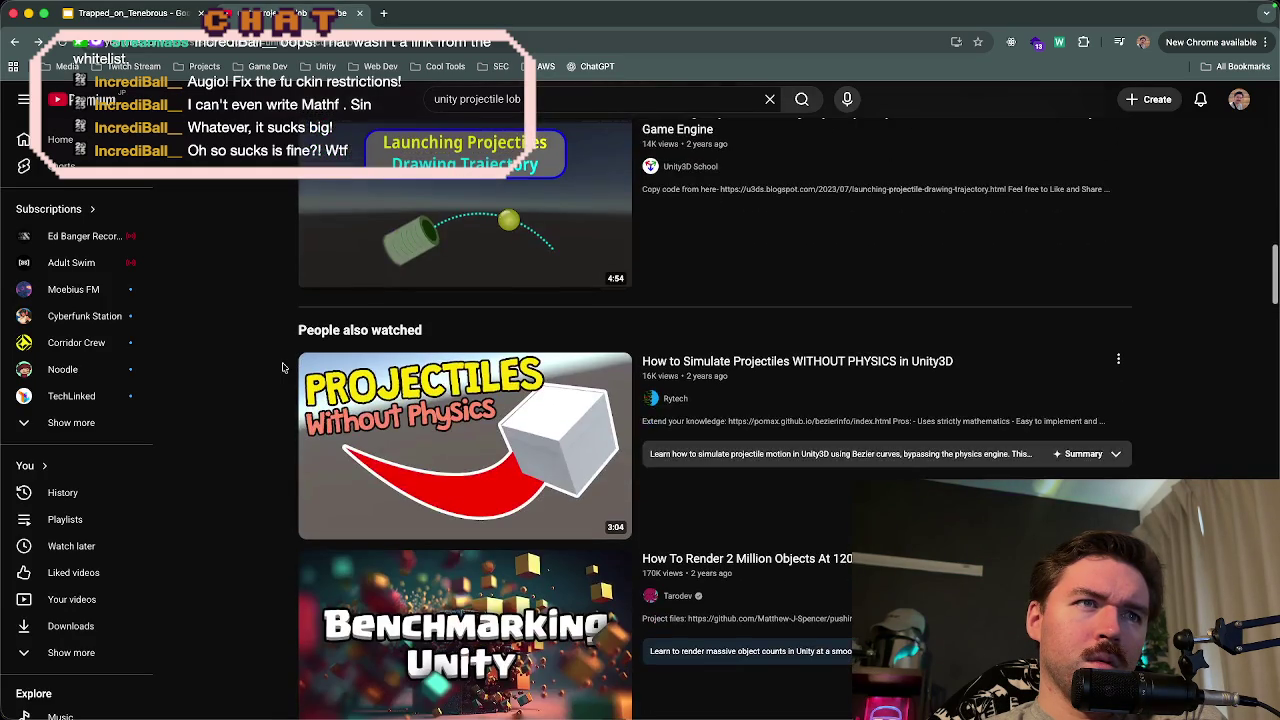
pyautogui.scroll(2, 283, 368)
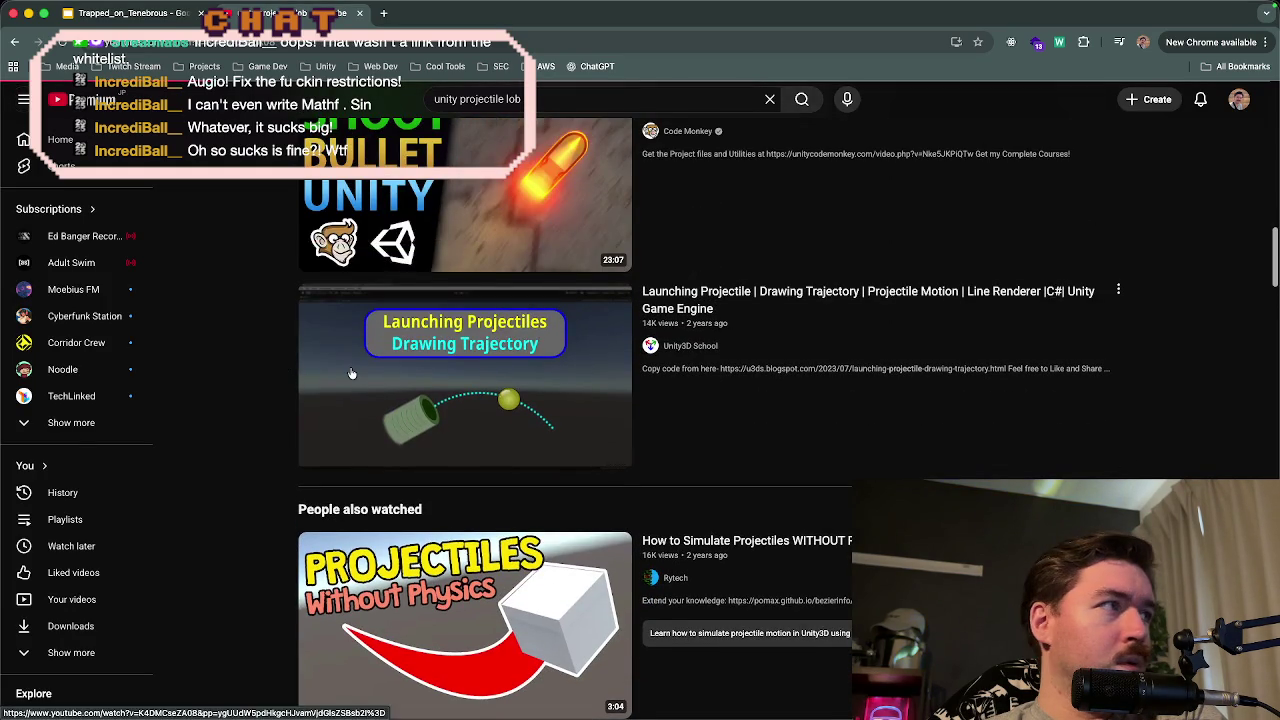
# - Play the 'Launching Projectile | Drawing Trajectory' tutorial and lower its volume
pyautogui.click(335, 373)
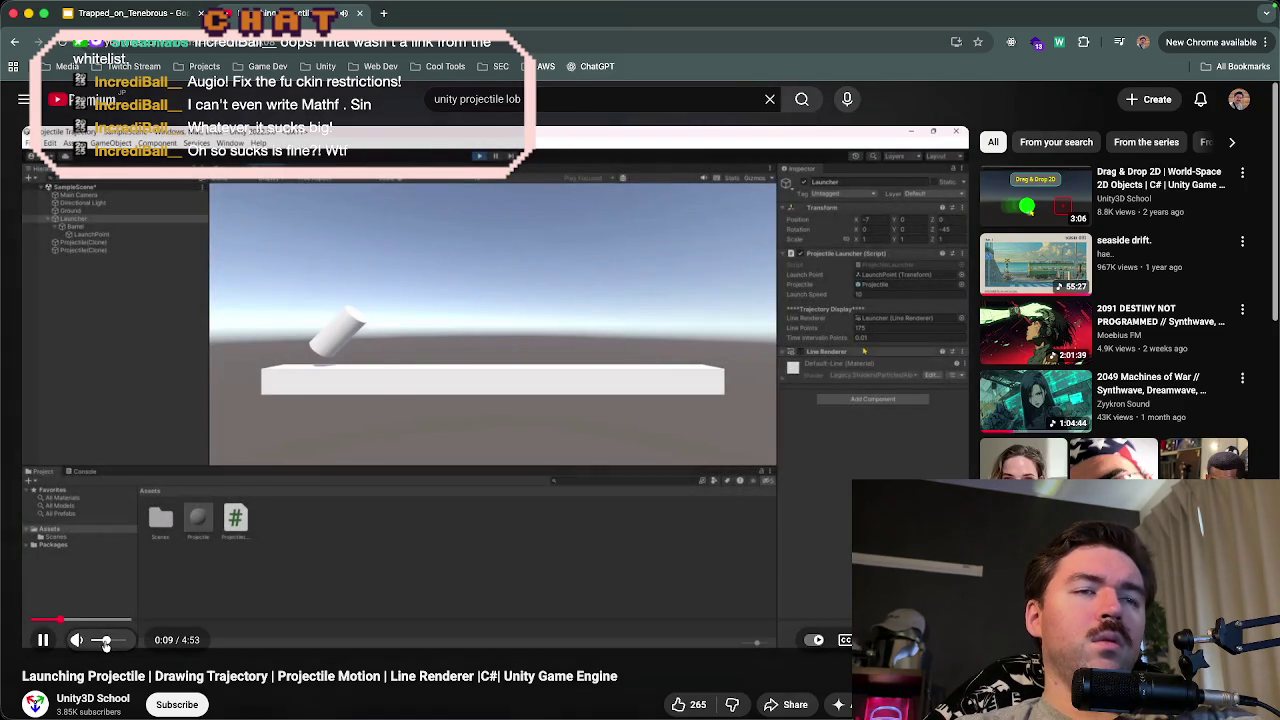
pyautogui.press('XF86AudioLowerVolume')
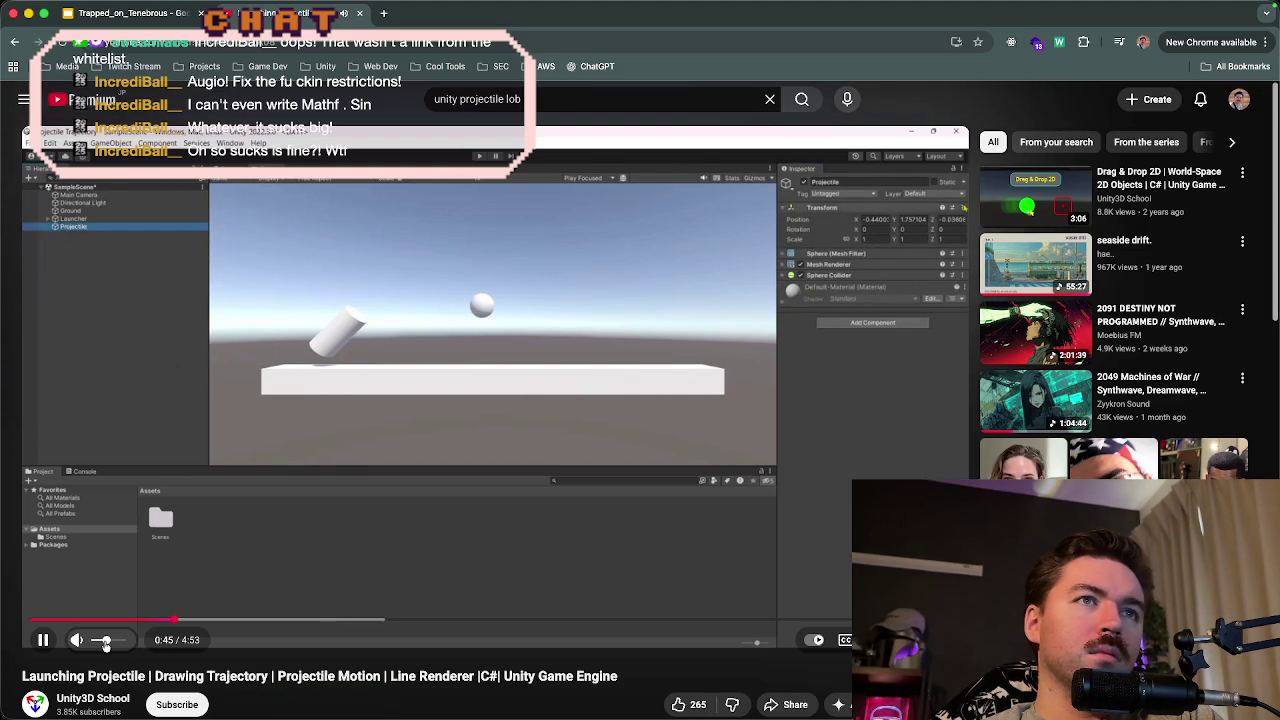
pyautogui.click(106, 640)
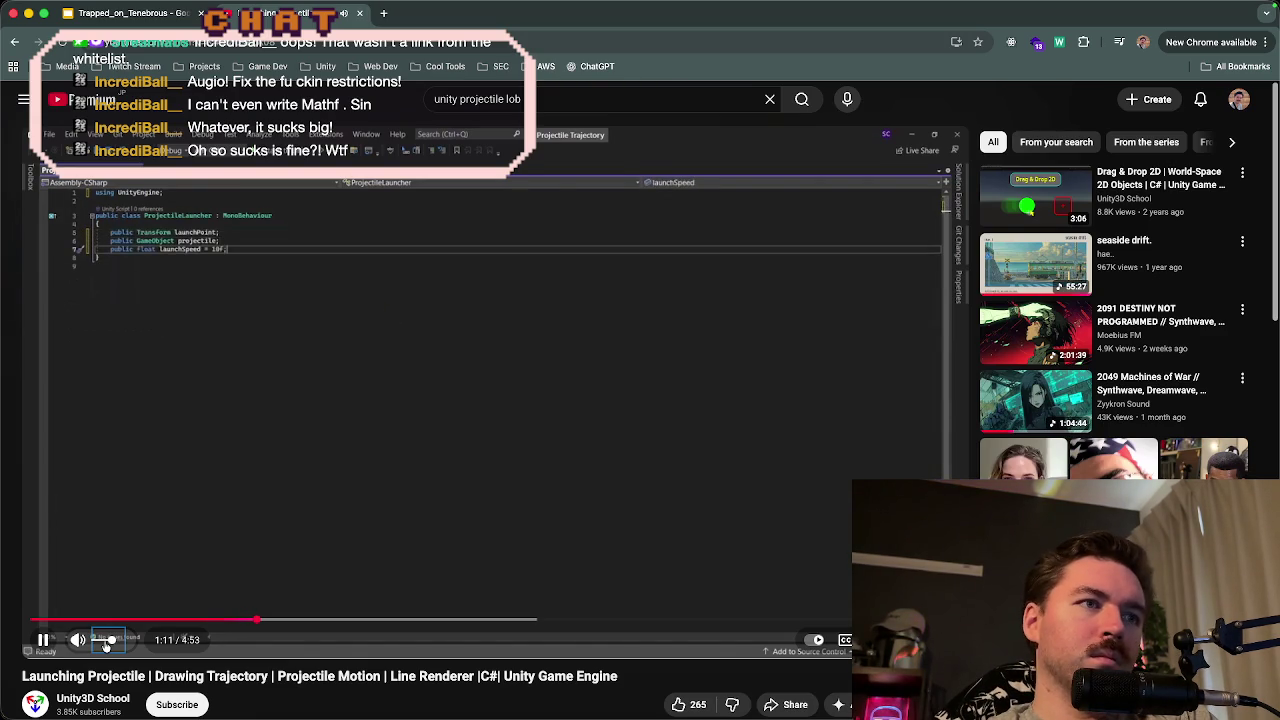
# - Skip the trajectory tutorial ahead and pause on the DrawTrajectory code
pyautogui.click(151, 556)
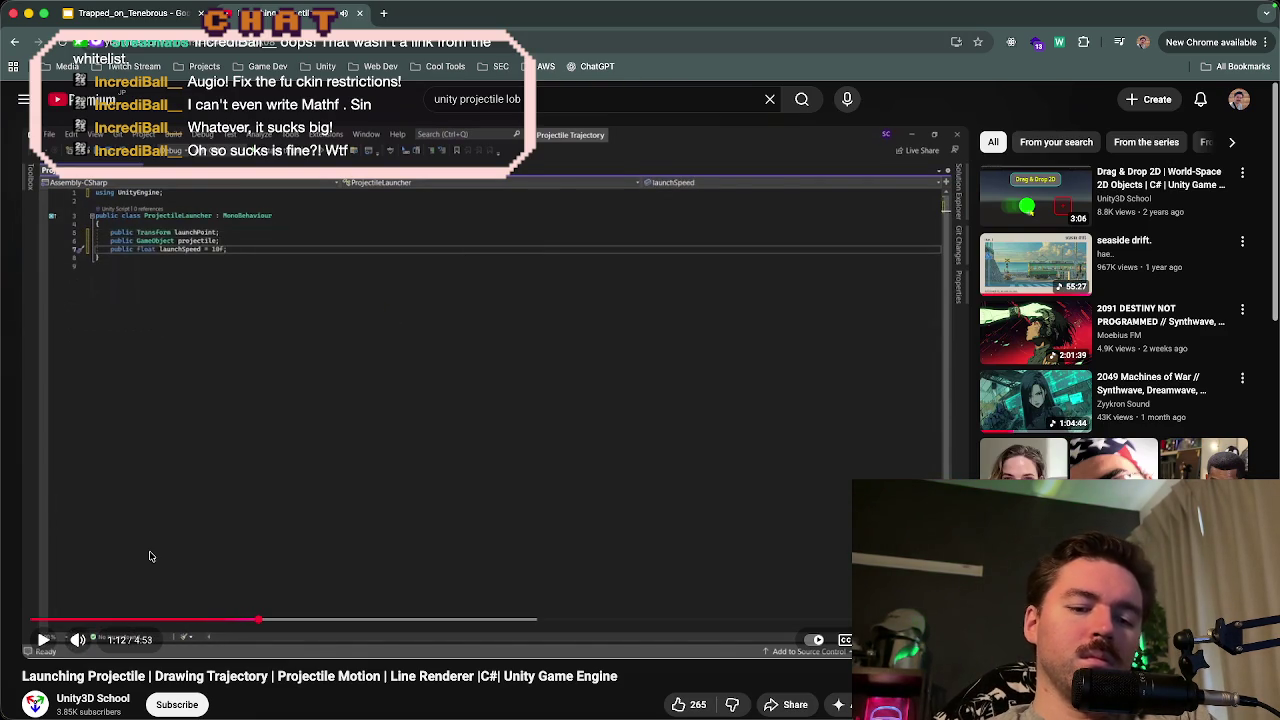
pyautogui.click(151, 556)
pyautogui.press('Right')
pyautogui.press('Right')
pyautogui.press('Right')
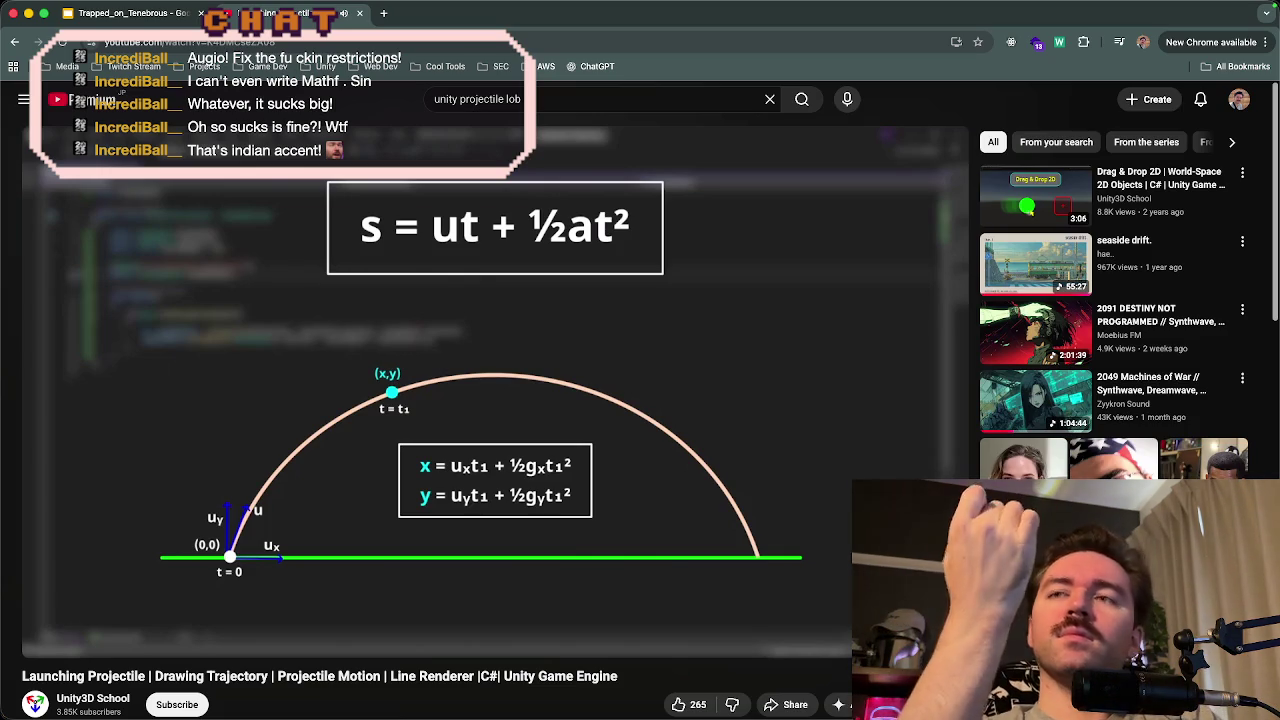
pyautogui.press('Right')
pyautogui.press('Right')
pyautogui.press('Right')
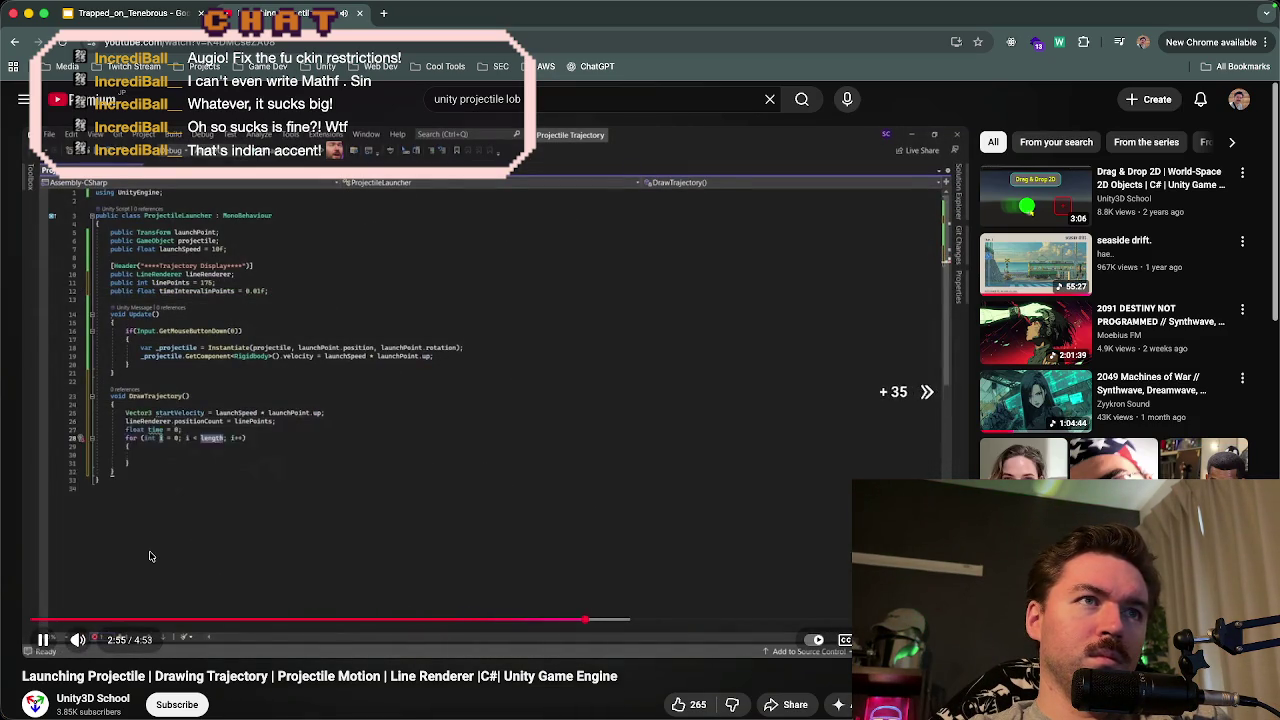
pyautogui.press('Right')
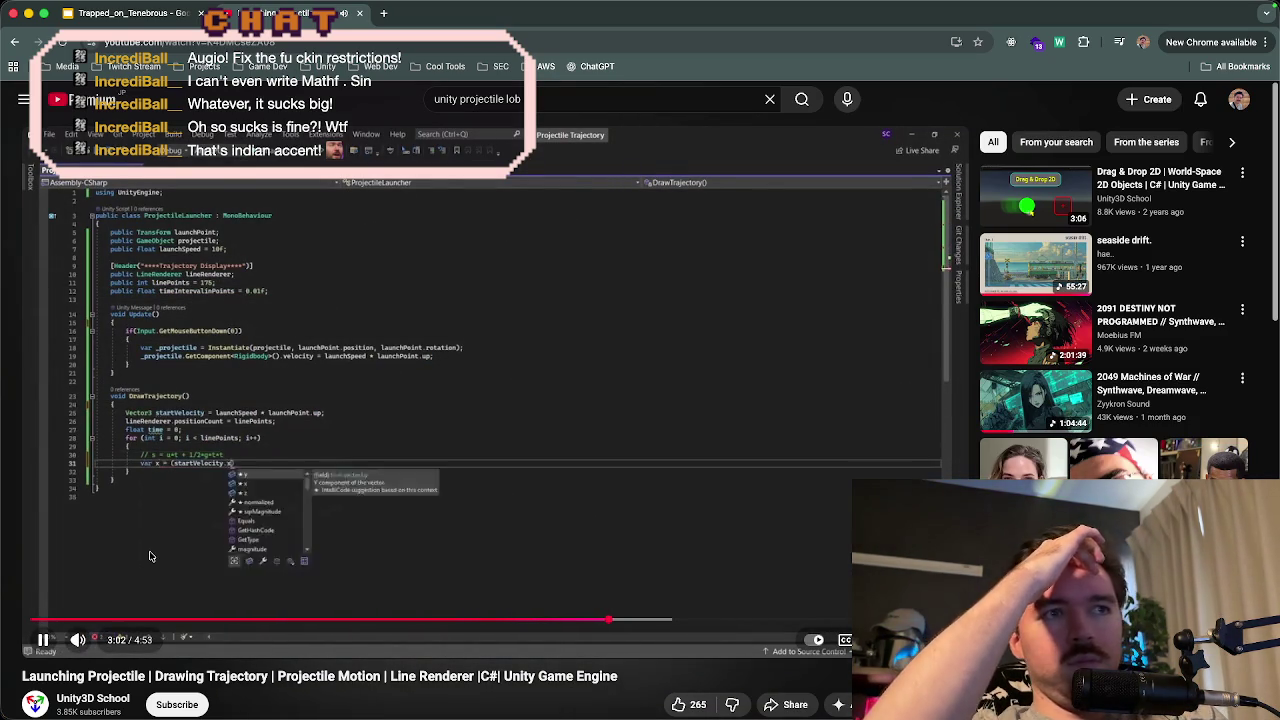
pyautogui.click(220, 467)
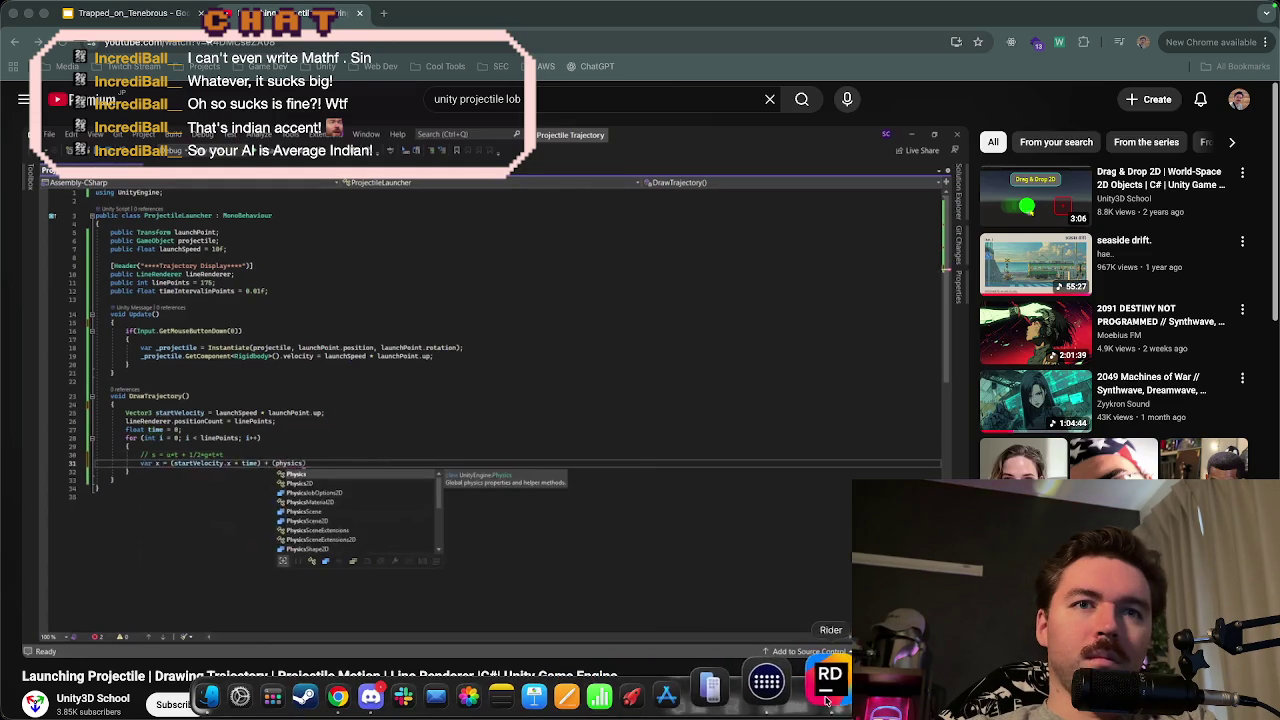
# - Bring Rider forward, move the EnemyProjectilePool.cs tab after EnemyQuadron.cs, and review EnemyQuadron.cs's shooting code
pyautogui.click(828, 688)
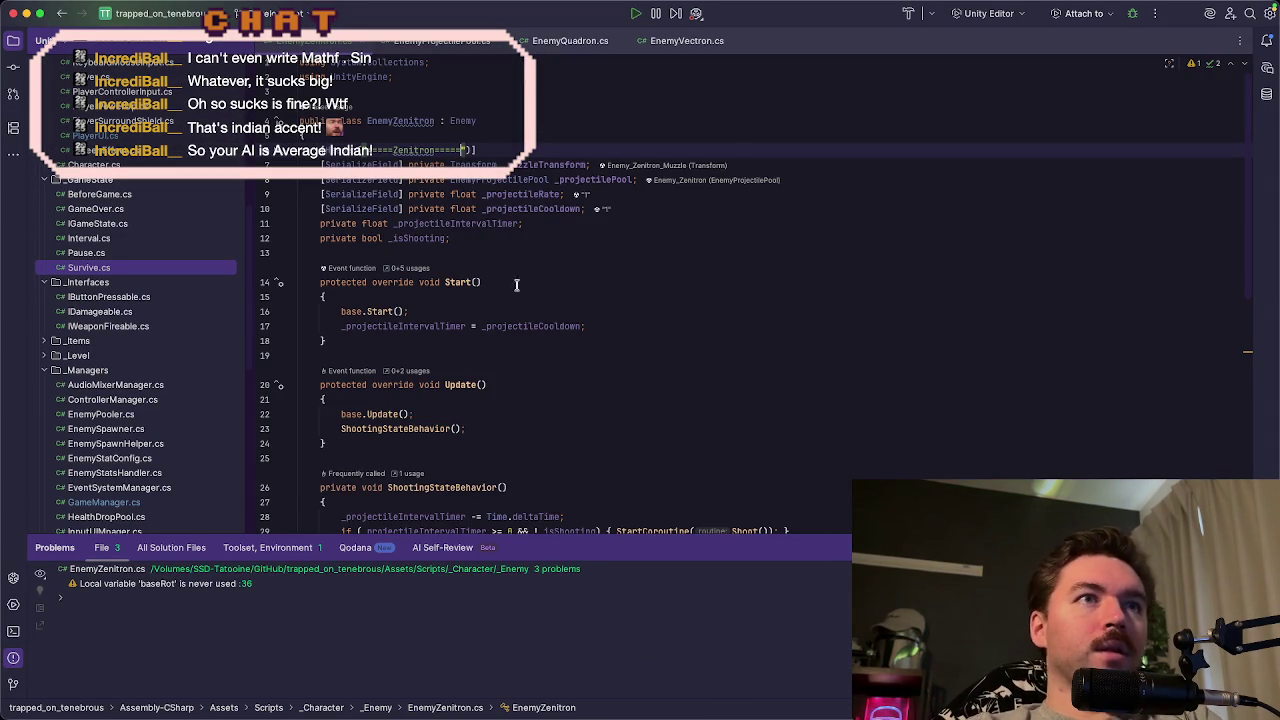
pyautogui.click(450, 45)
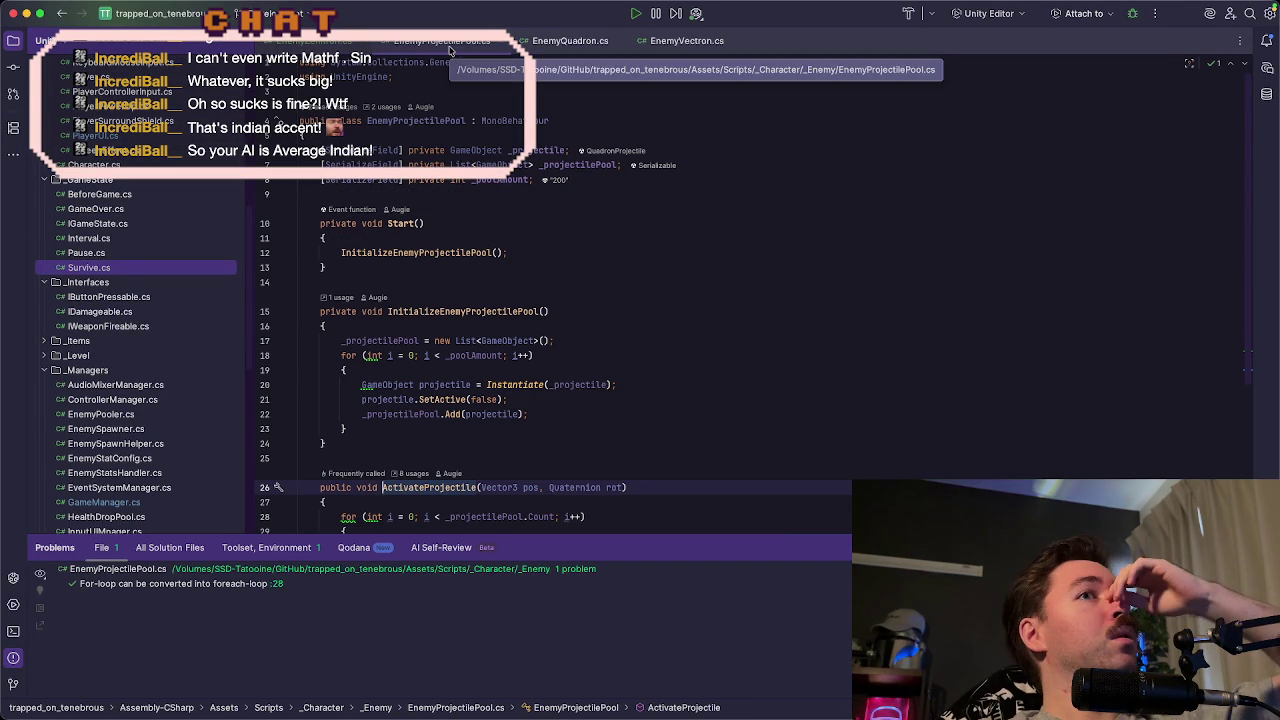
pyautogui.scroll(-1, 618, 381)
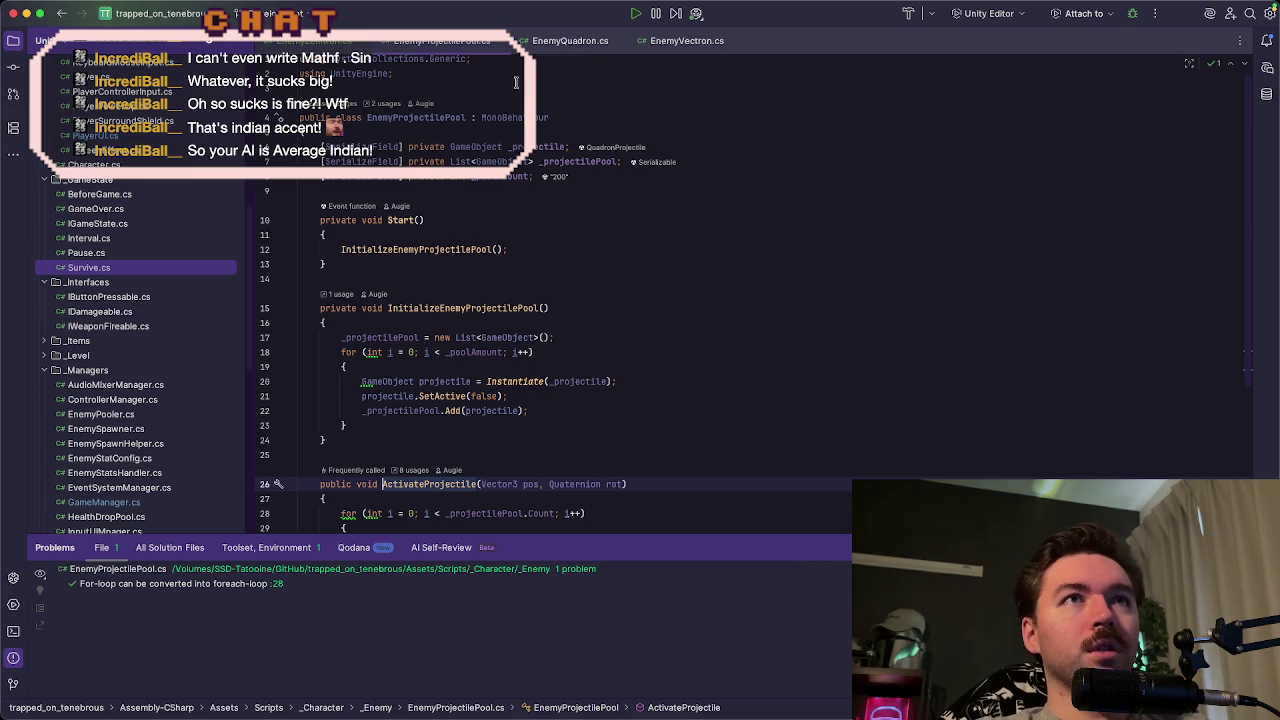
pyautogui.moveTo(441, 51)
pyautogui.mouseDown()
pyautogui.moveTo(600, 40)
pyautogui.moveTo(484, 48)
pyautogui.mouseUp()
pyautogui.click(484, 48)
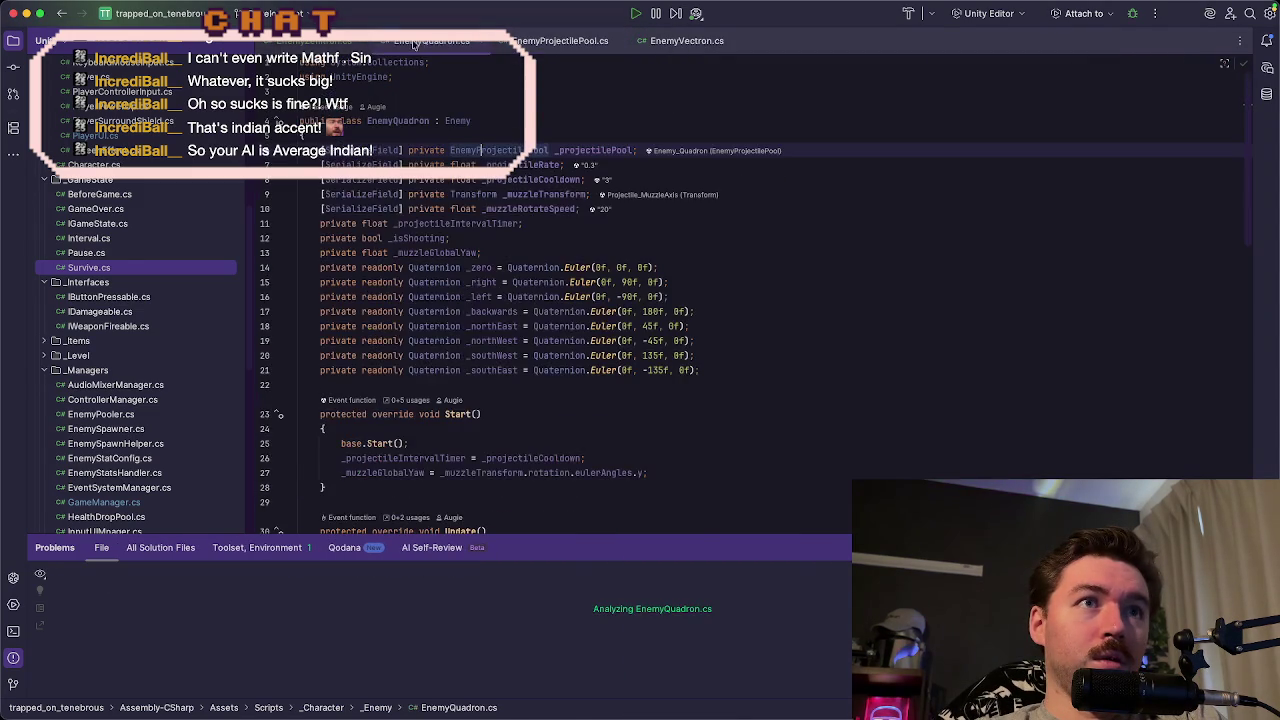
pyautogui.scroll(-2, 581, 243)
pyautogui.scroll(-7, 581, 243)
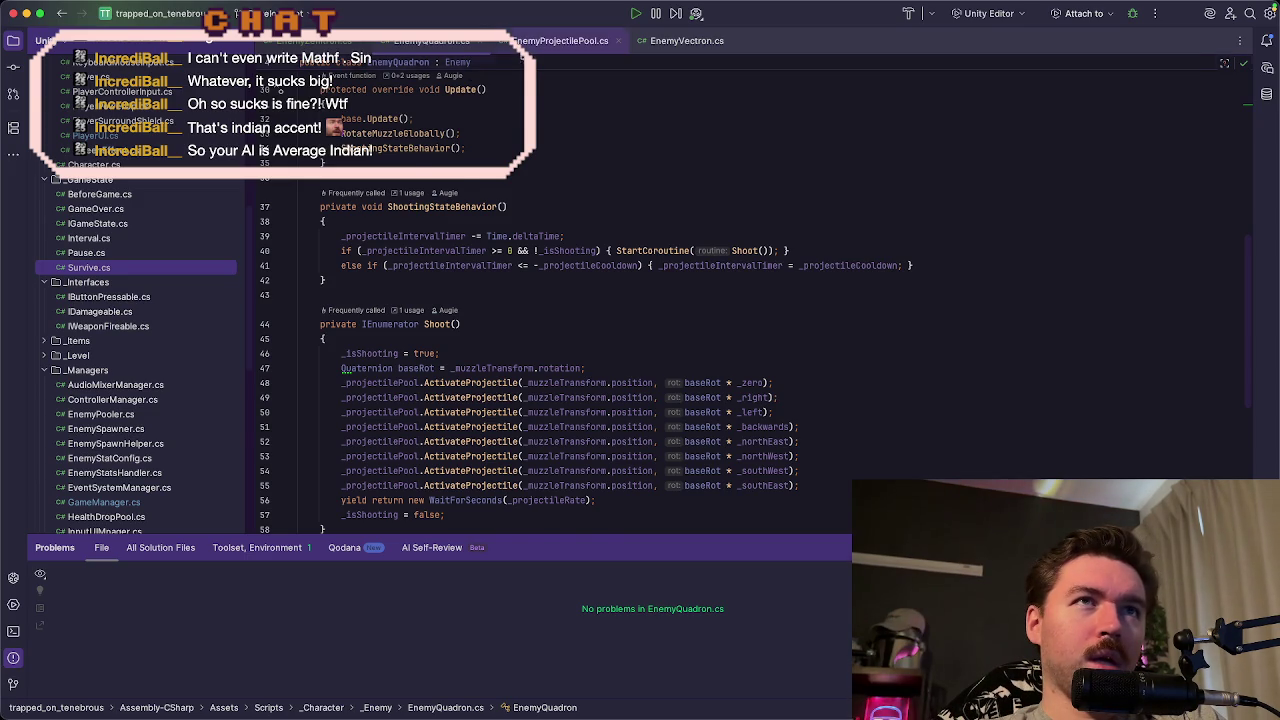
# - Review EnemyProjectilePool.cs around line 34, then bring up EnemyZenitron.cs in the editor
pyautogui.click(560, 40)
pyautogui.scroll(-3, 515, 382)
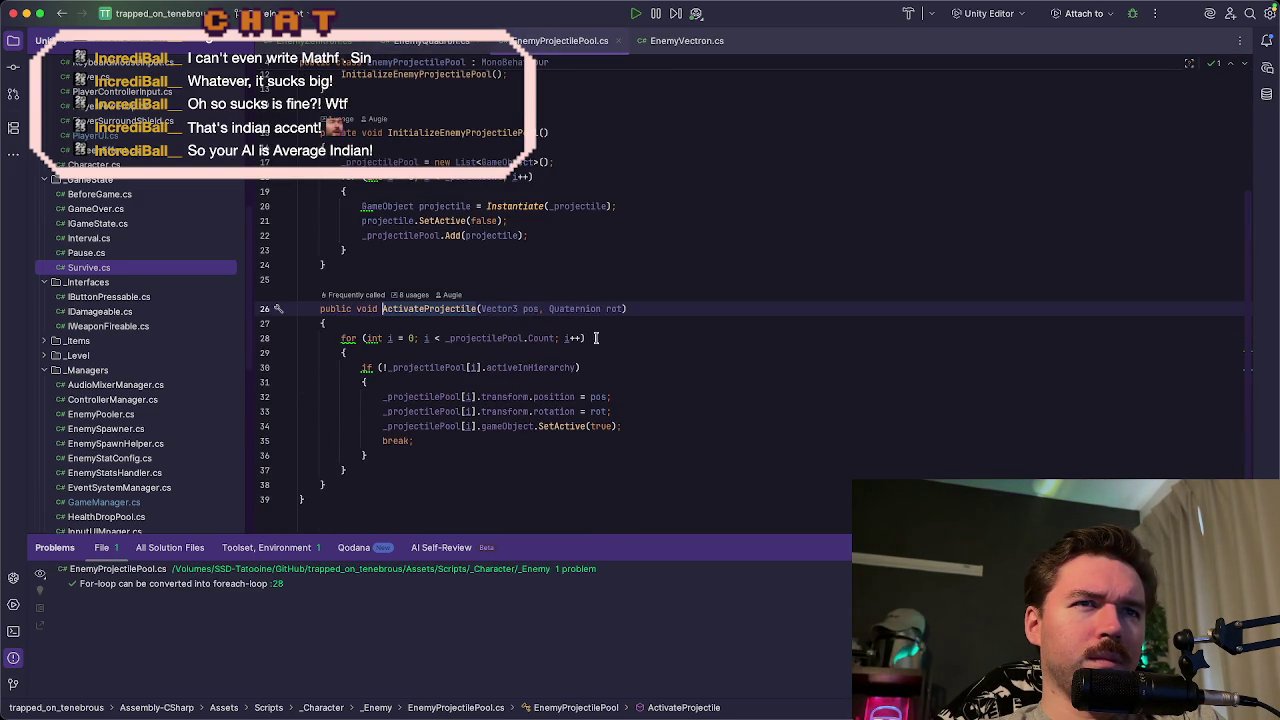
pyautogui.click(650, 427)
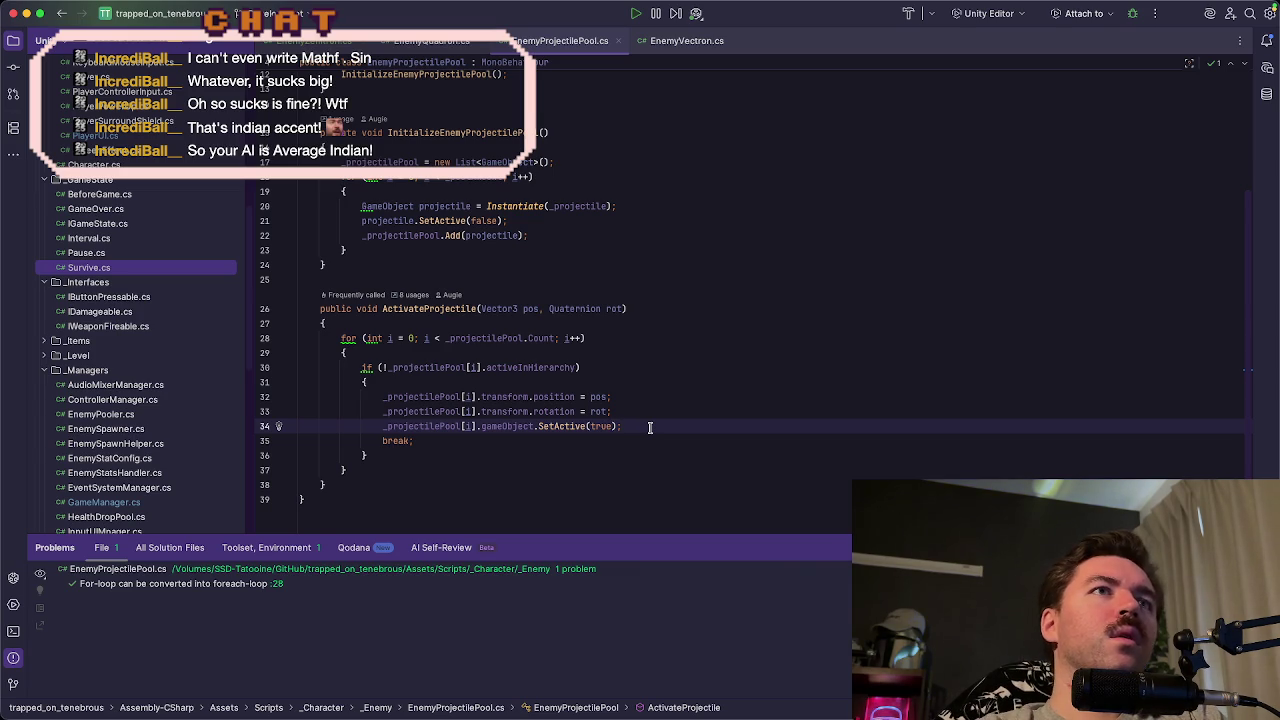
pyautogui.scroll(2, 652, 430)
pyautogui.scroll(3, 653, 434)
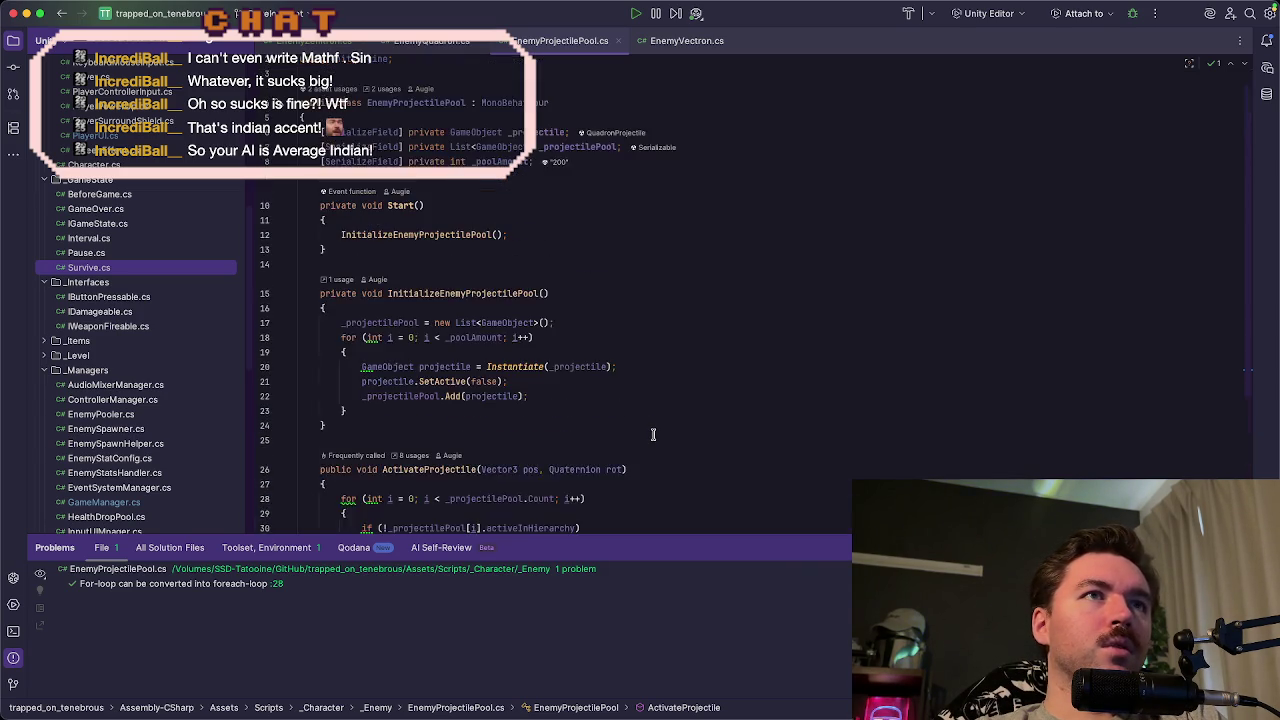
pyautogui.scroll(-3, 653, 434)
pyautogui.scroll(-2, 653, 435)
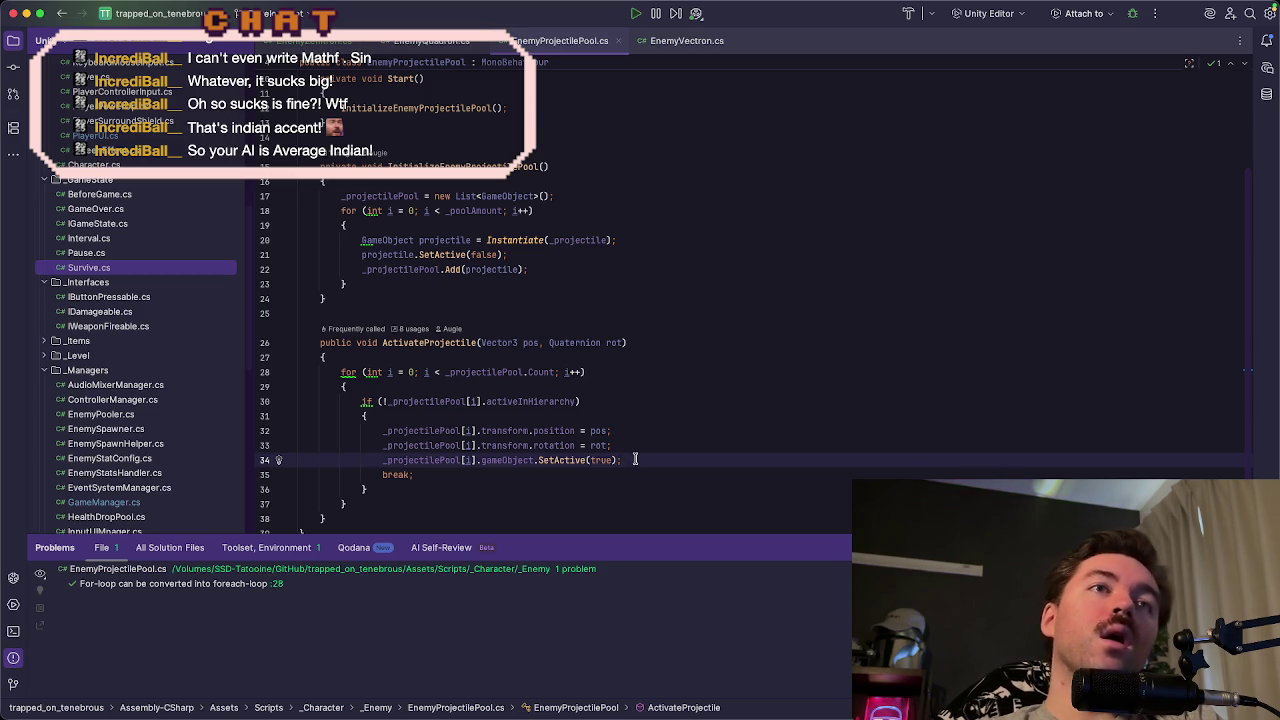
pyautogui.click(330, 45)
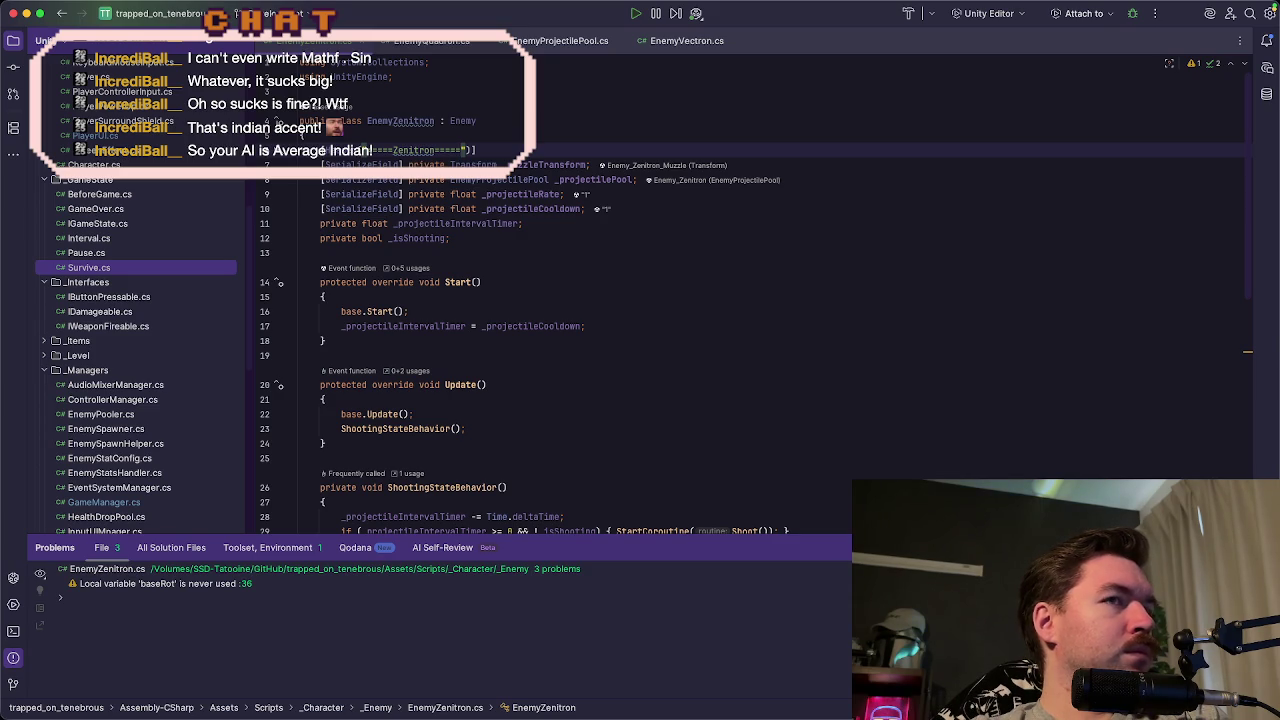
pyautogui.moveTo(578, 705)
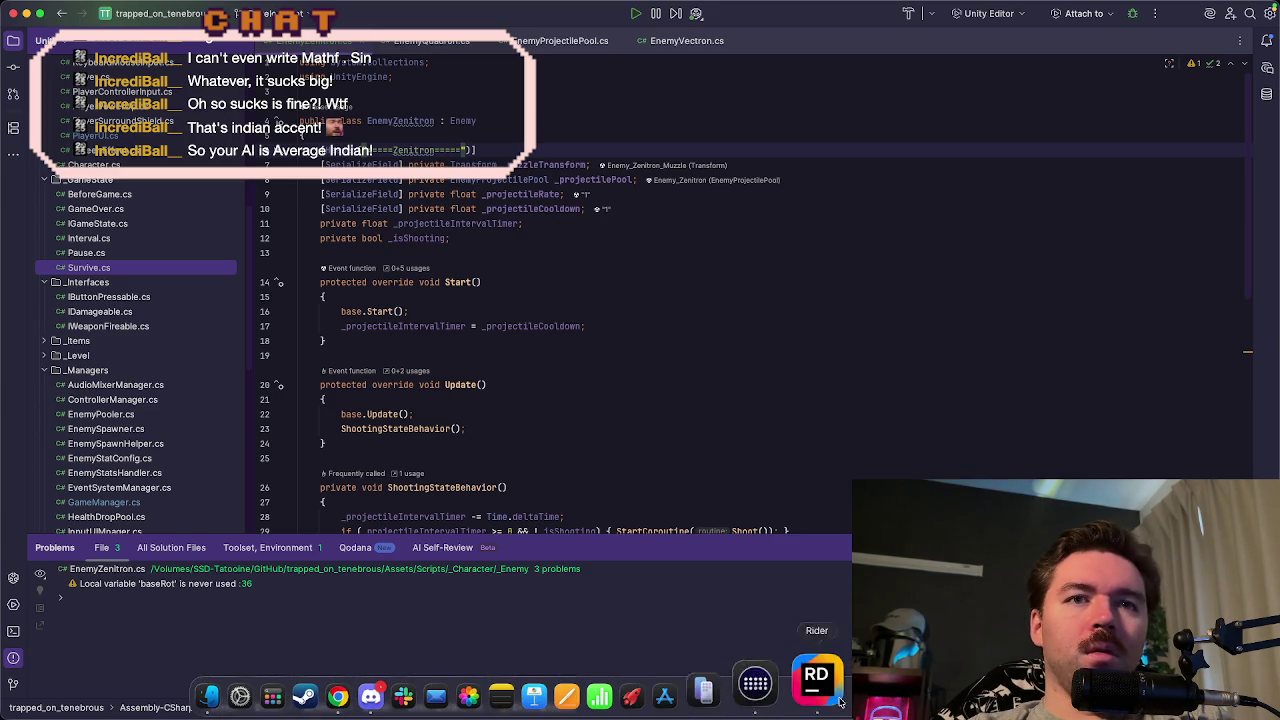
# - In Unity, open the QuadronProjectile prefab and inspect its Trail_Lines particle system
pyautogui.click(815, 695)
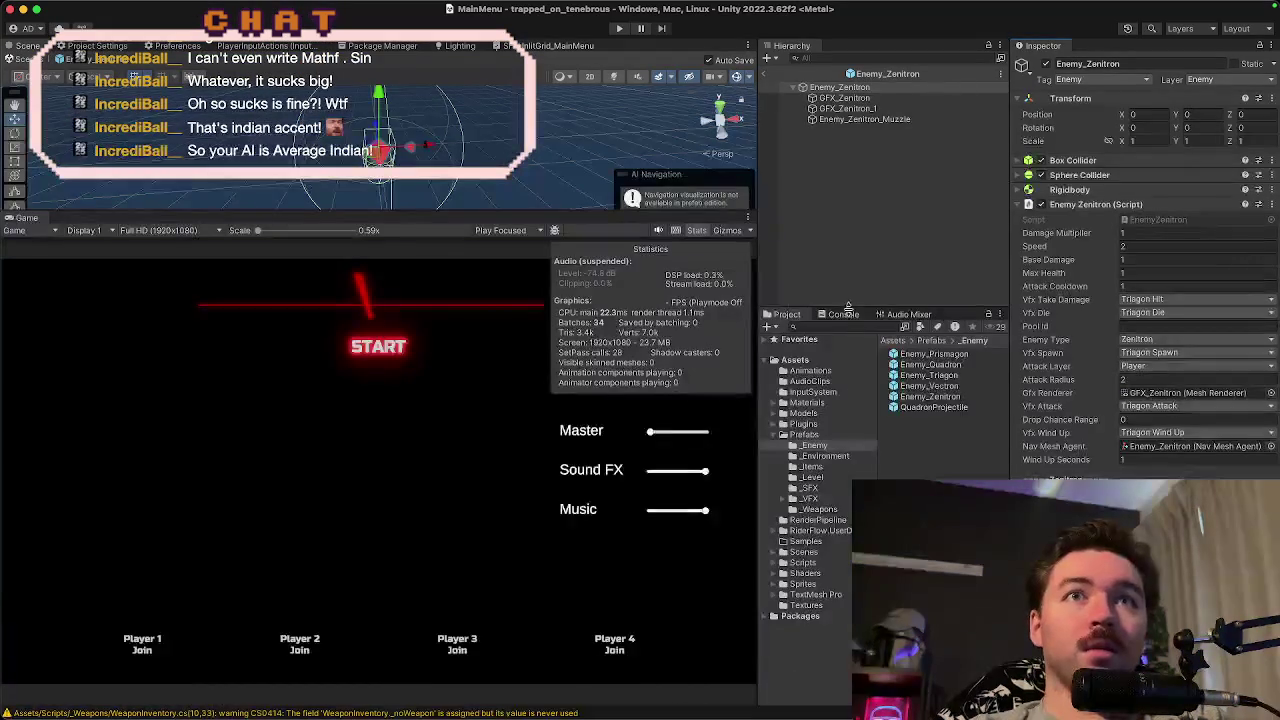
pyautogui.click(910, 410)
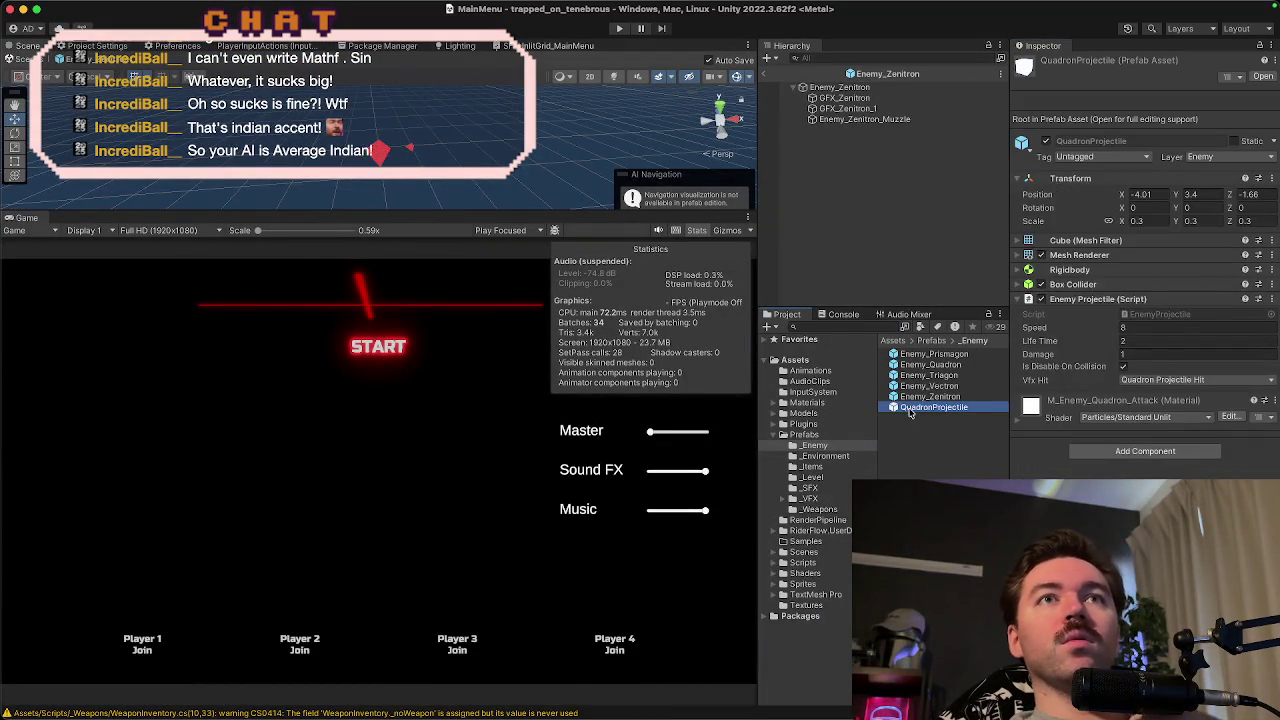
pyautogui.doubleClick(912, 408)
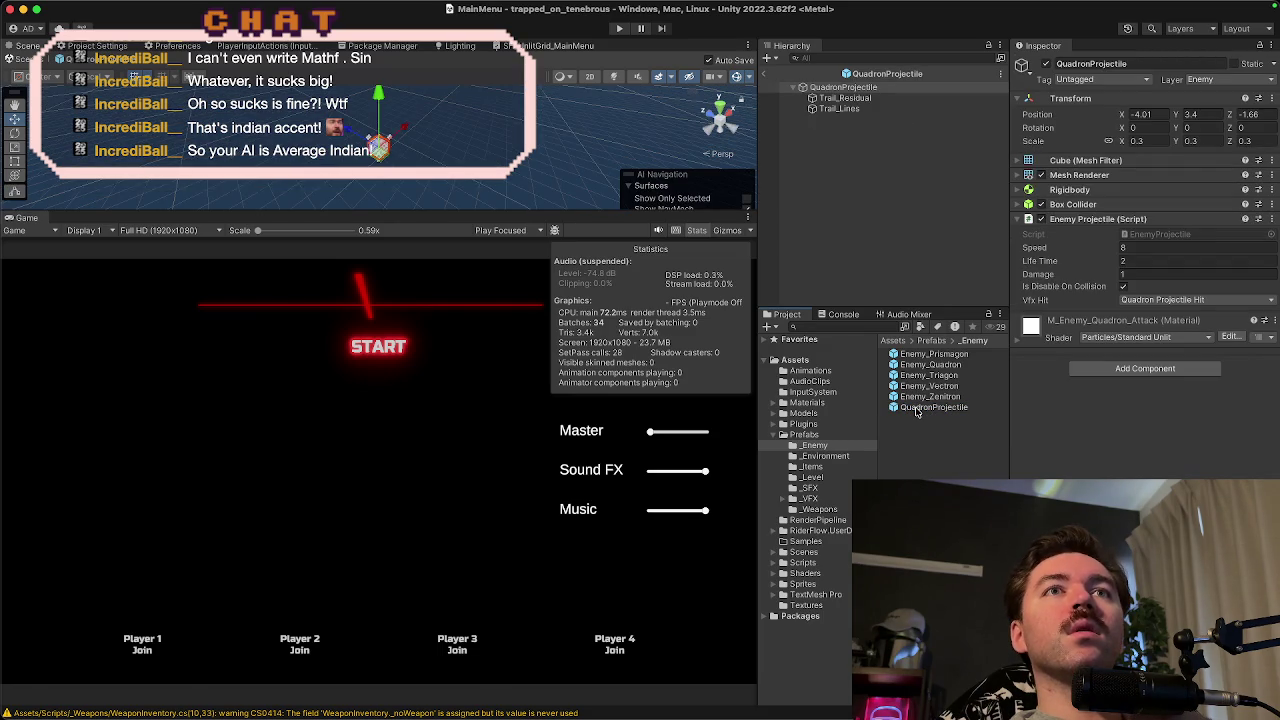
pyautogui.click(860, 108)
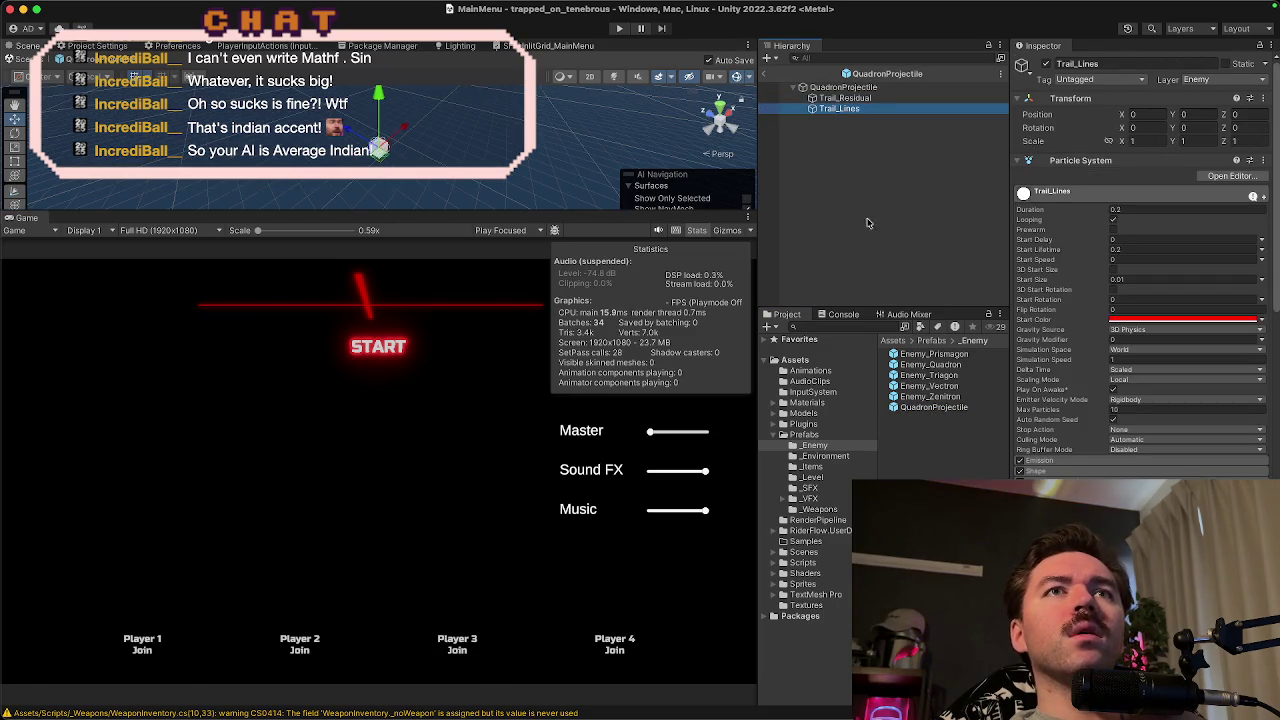
# - Duplicate the QuadronProjectile prefab with Cmd+D and rename the copy ZenitronProjectile
pyautogui.click(944, 410)
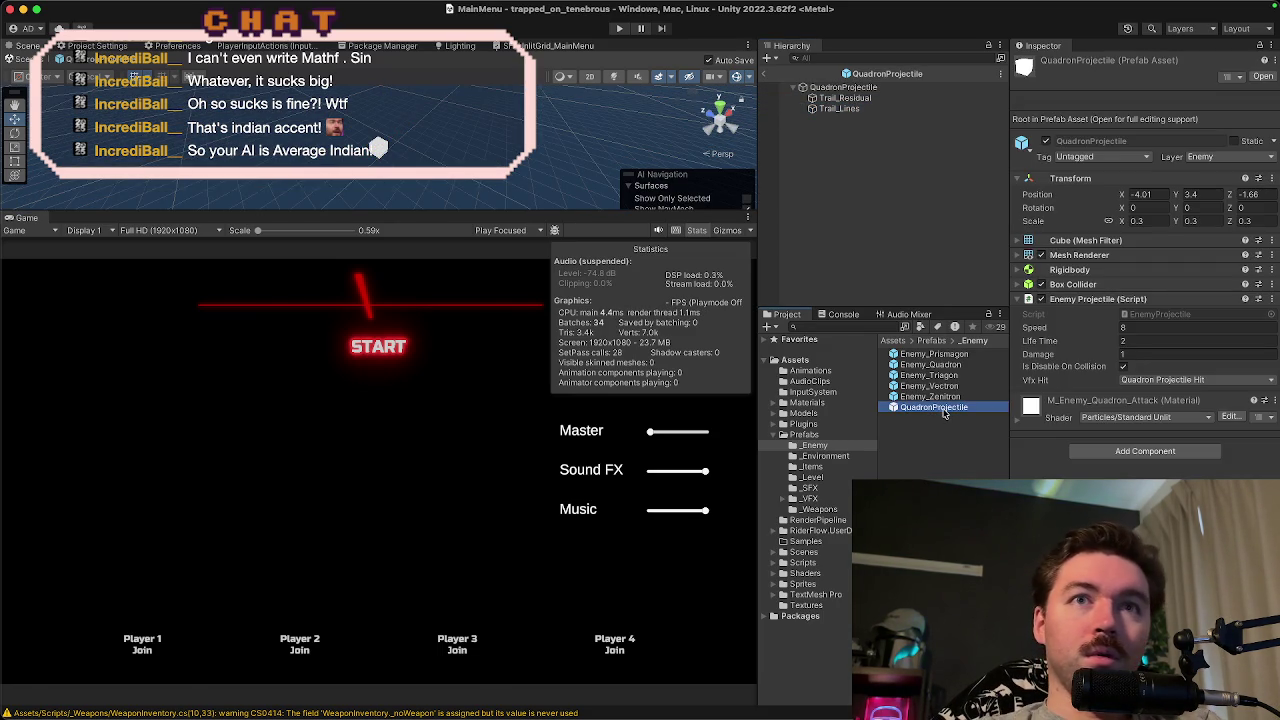
pyautogui.press('super+d')
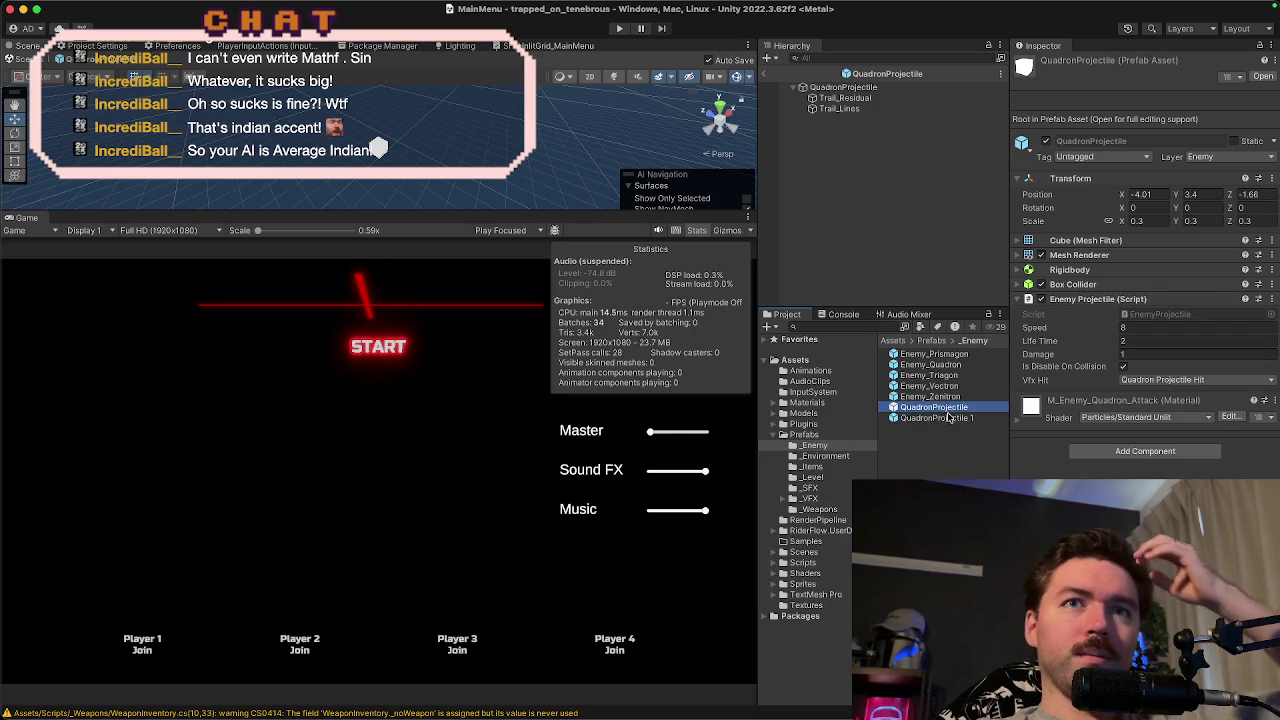
pyautogui.press('Return')
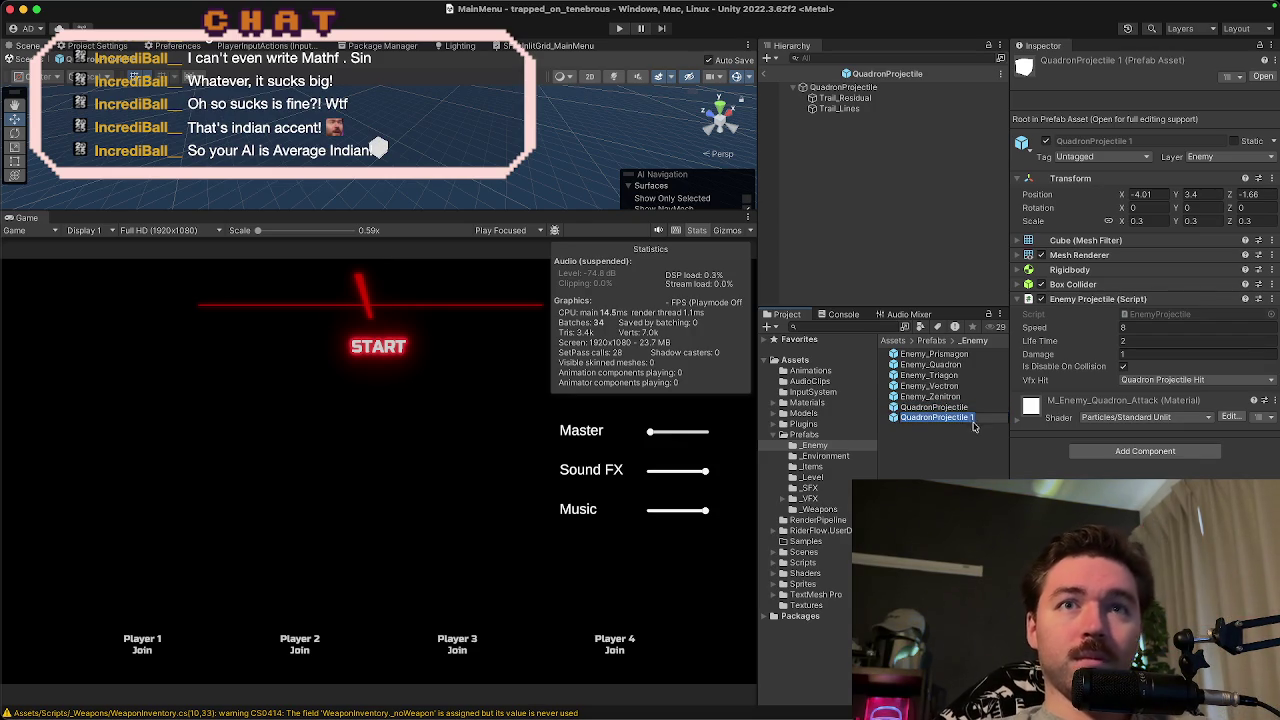
pyautogui.click(972, 418)
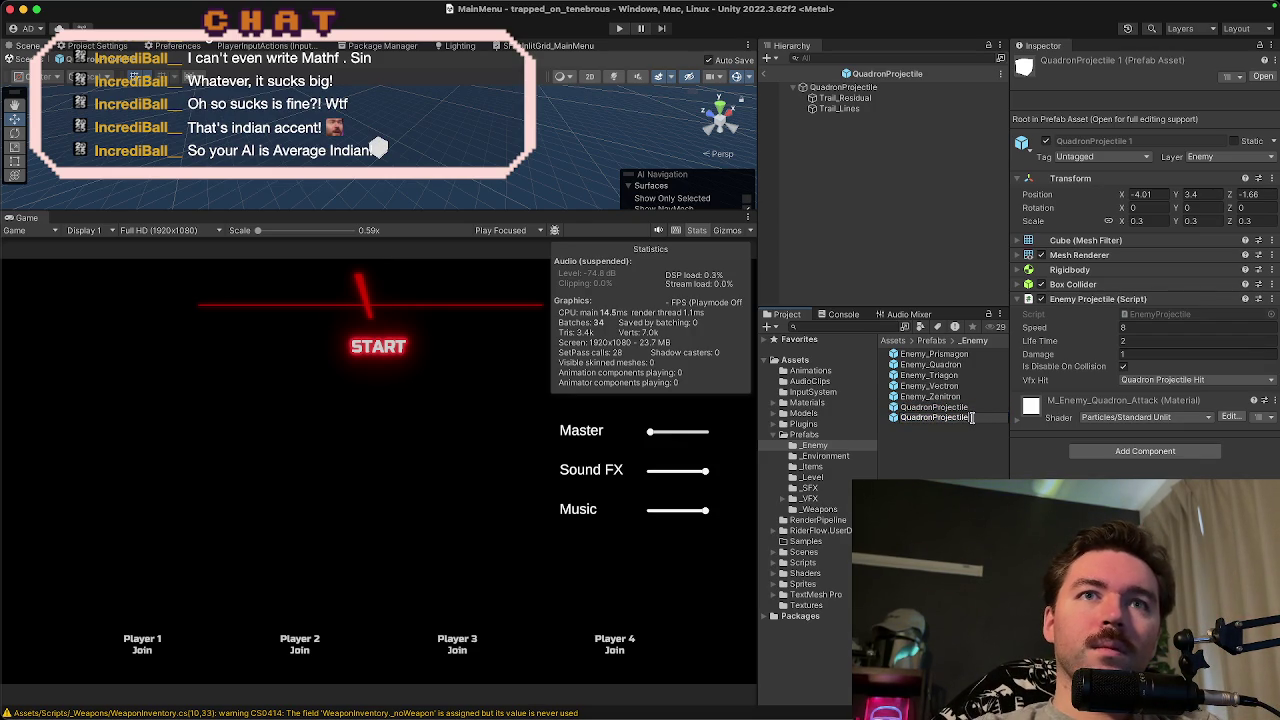
pyautogui.press('Left')
pyautogui.press('Left')
pyautogui.press('Left')
pyautogui.press('BackSpace')
pyautogui.press('BackSpace')
pyautogui.press('BackSpace')
pyautogui.write('Z')
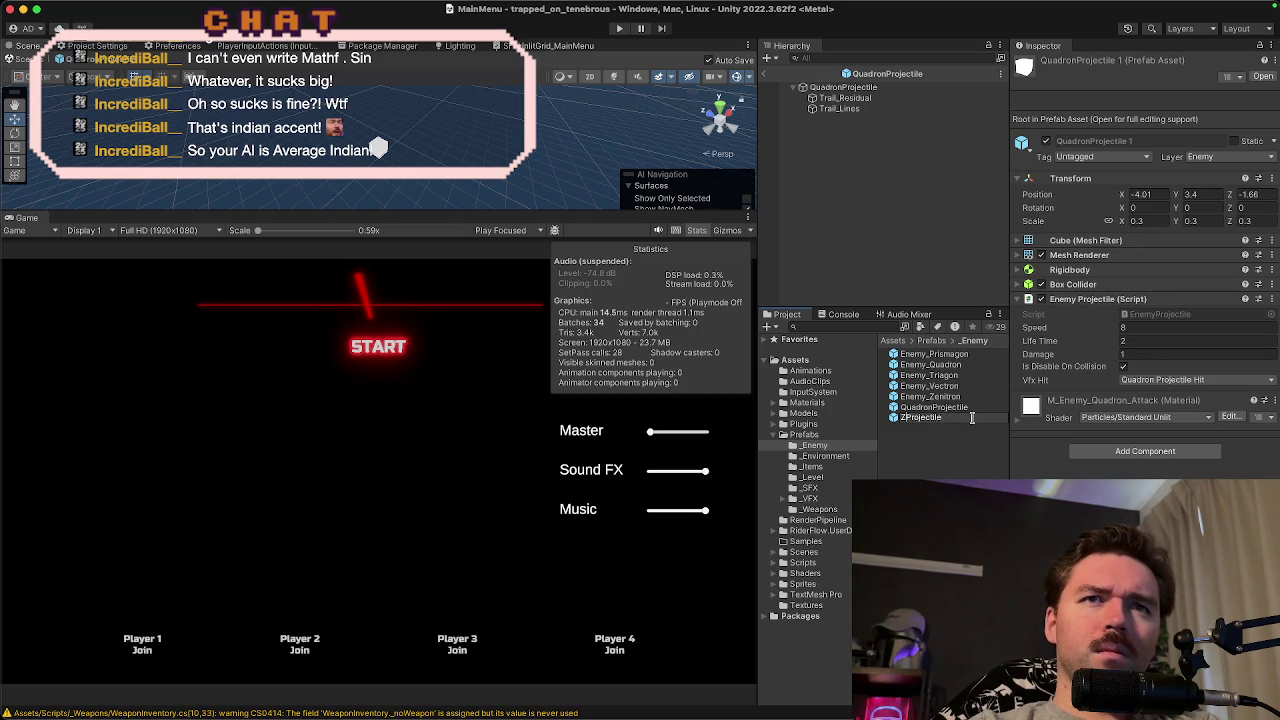
pyautogui.write('enitron')
pyautogui.press('Return')
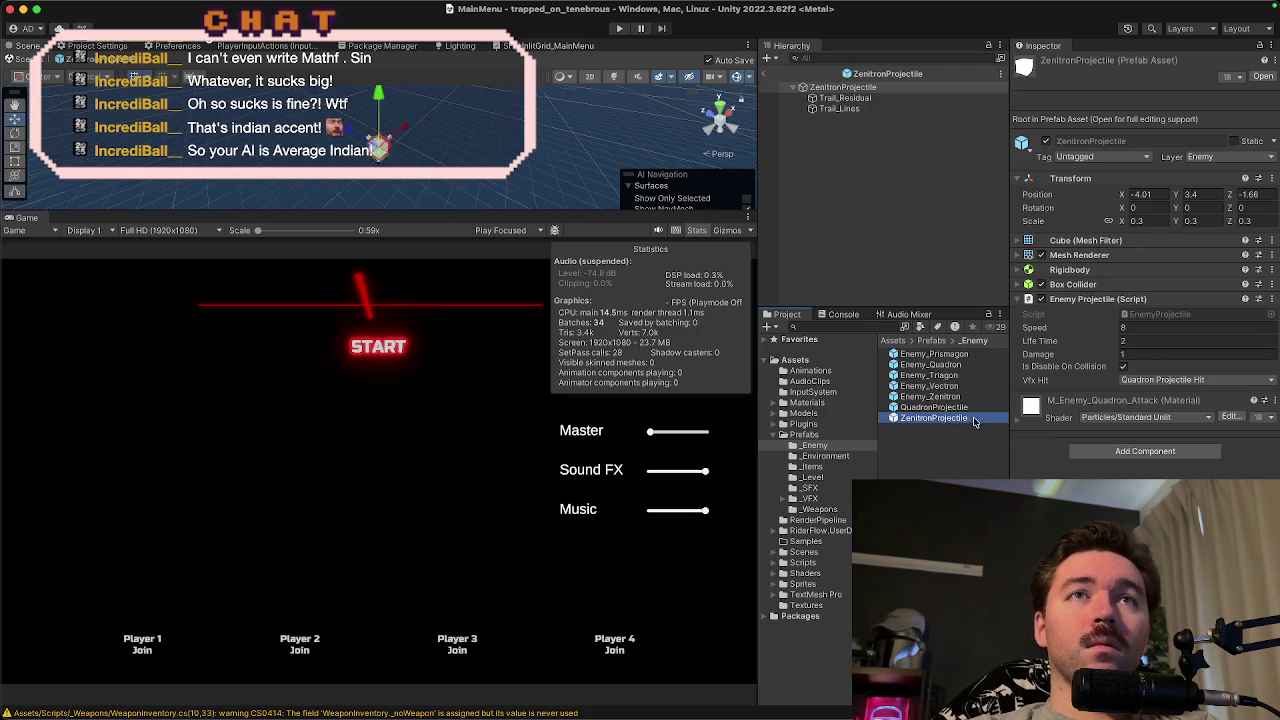
pyautogui.click(914, 408)
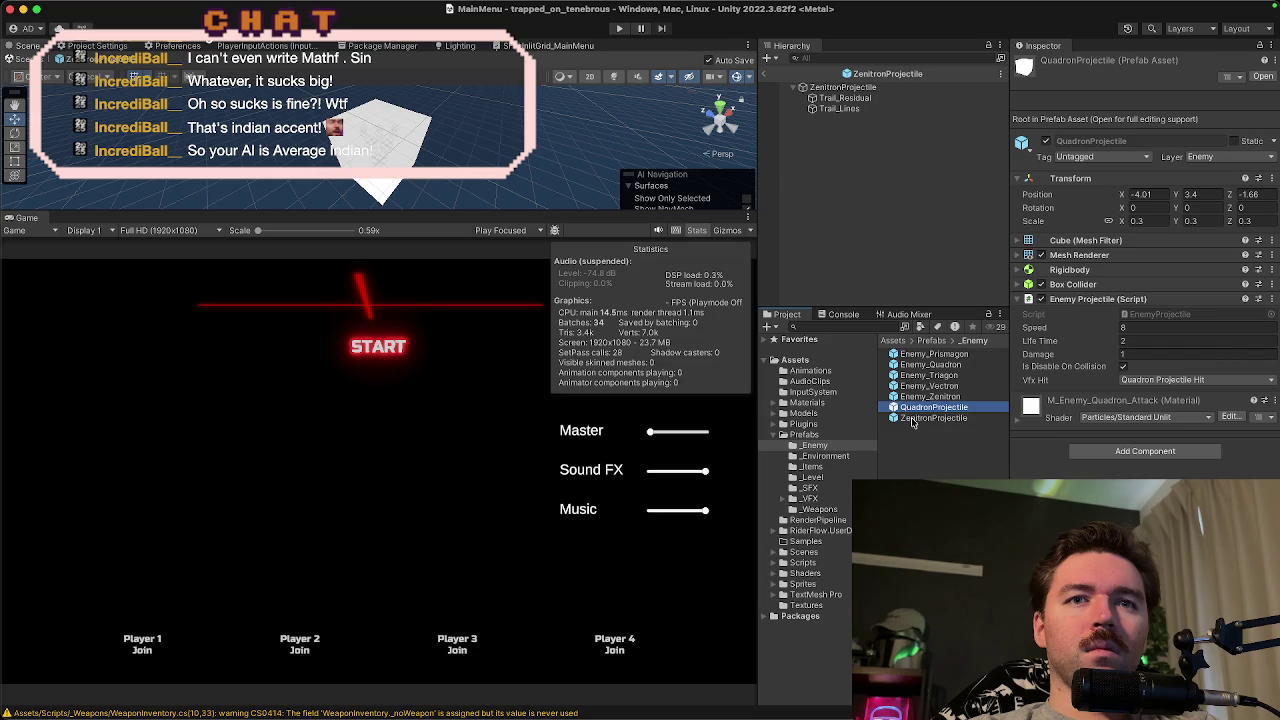
pyautogui.click(912, 419)
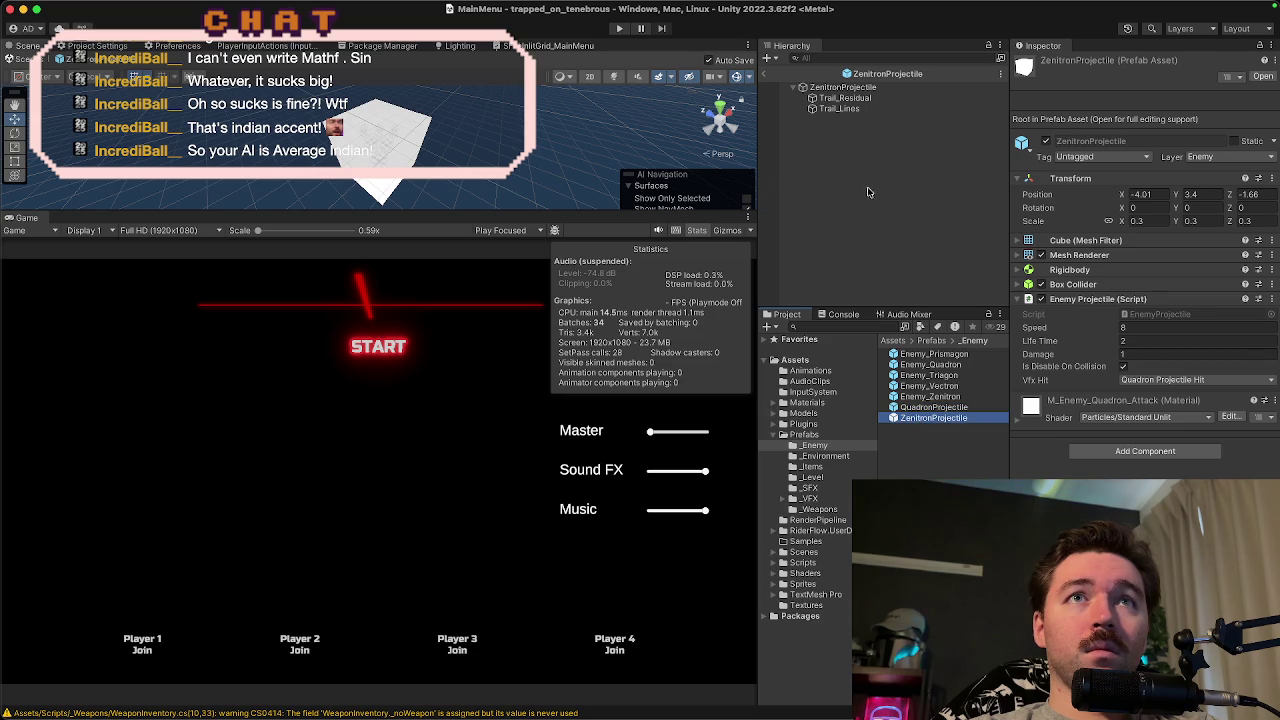
# - Find ZenitronProjectile's renderer material and select M_Enemy_Quadron_Attack in the Project window
pyautogui.click(858, 89)
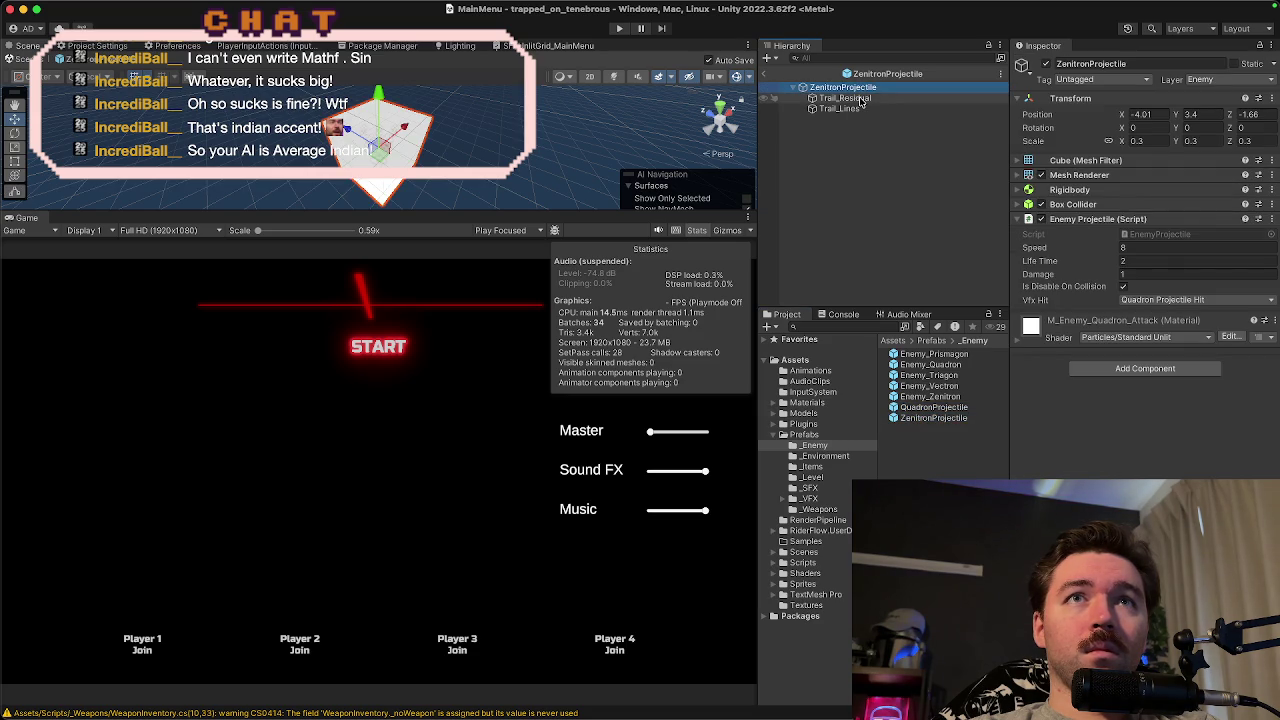
pyautogui.click(1073, 161)
pyautogui.click(1076, 194)
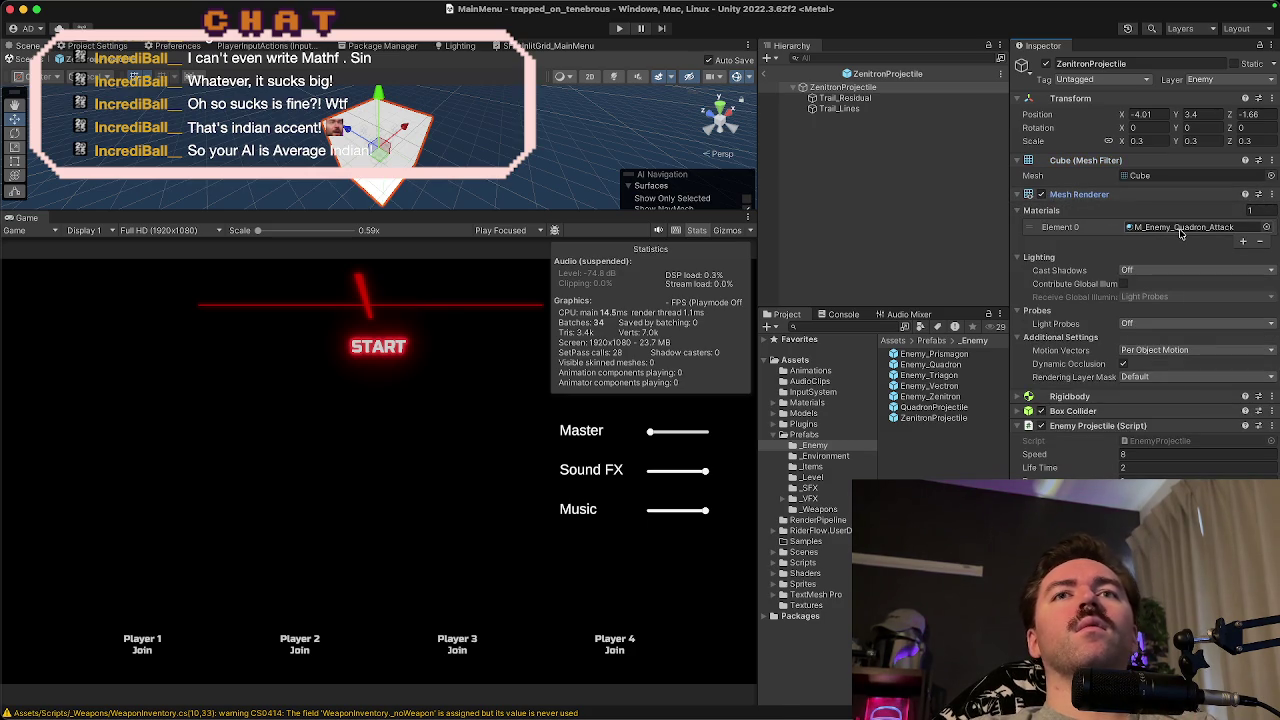
pyautogui.click(1179, 229)
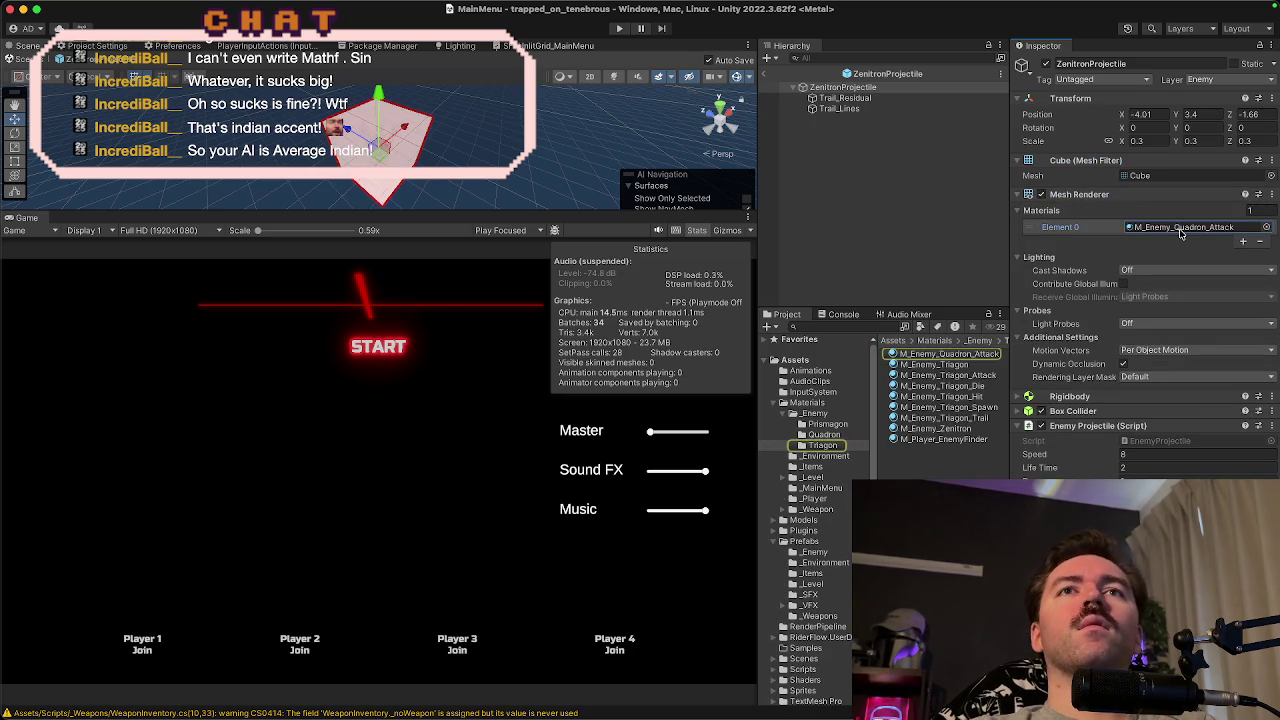
pyautogui.click(981, 357)
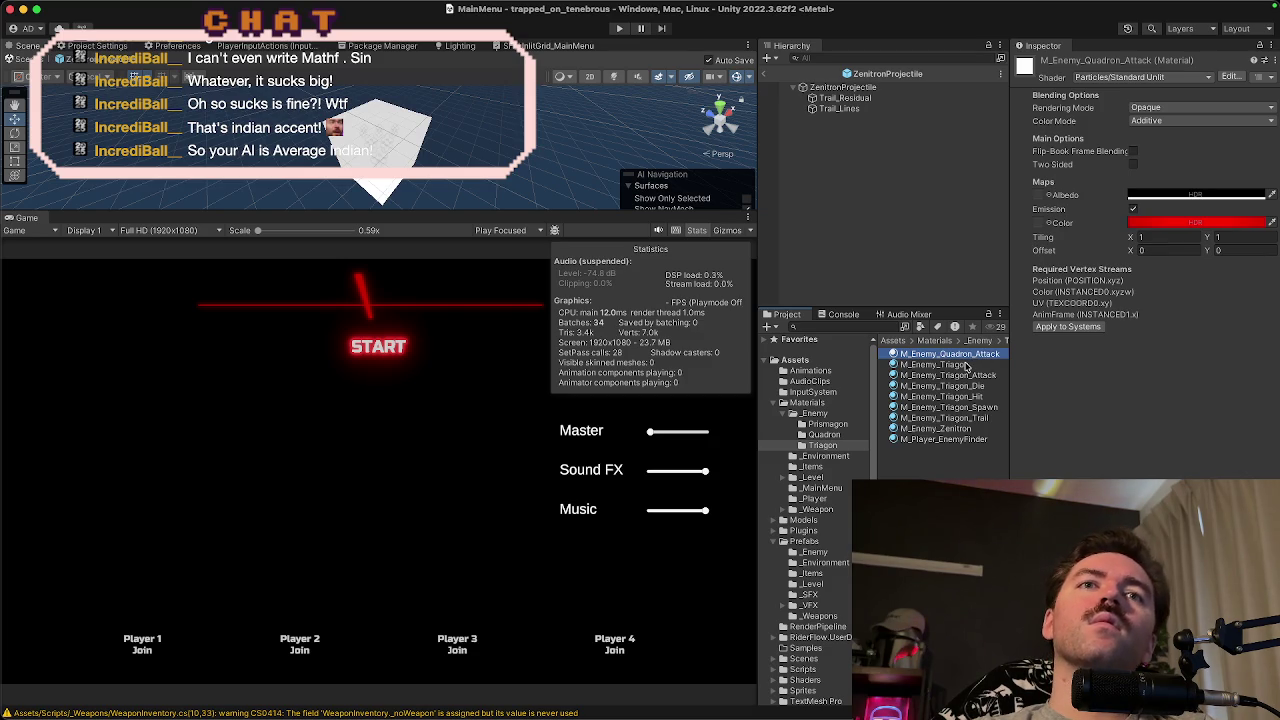
# - Duplicate the material as M_Enemy_Zenitron_Attack and assign it to ZenitronProjectile's Materials Element 0
pyautogui.hotkey('ctrl', 'd')
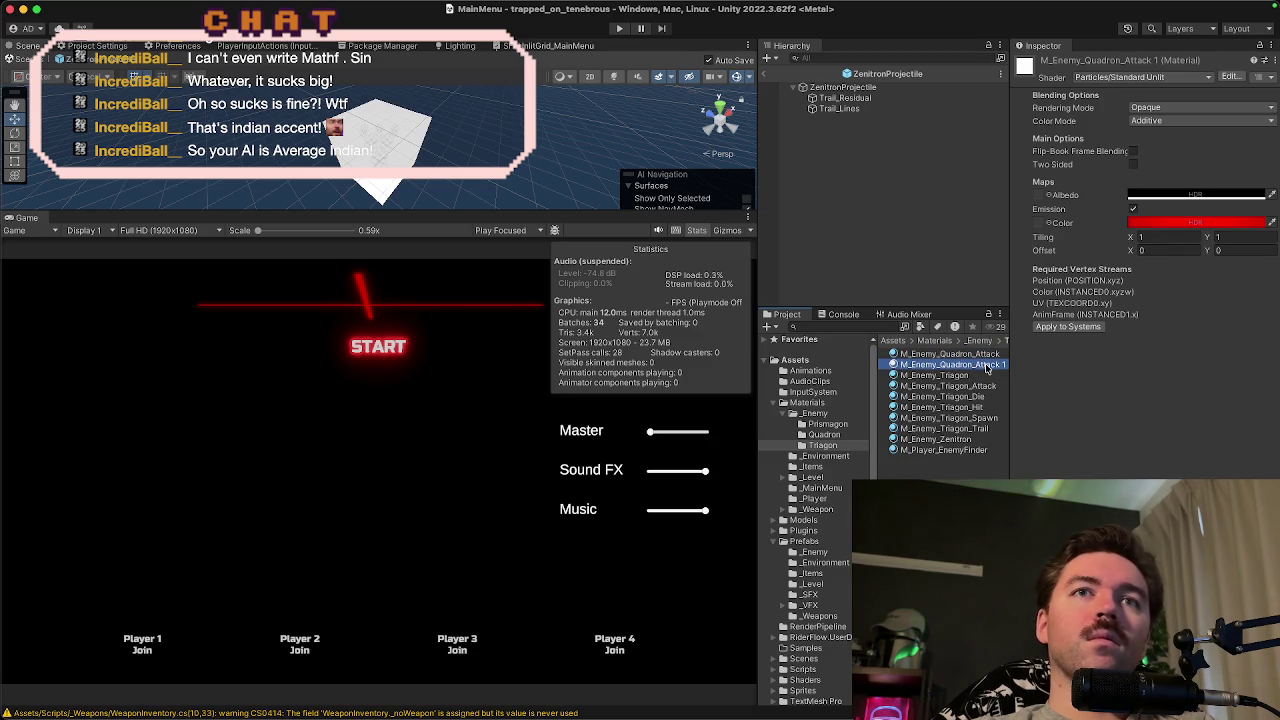
pyautogui.click(987, 366)
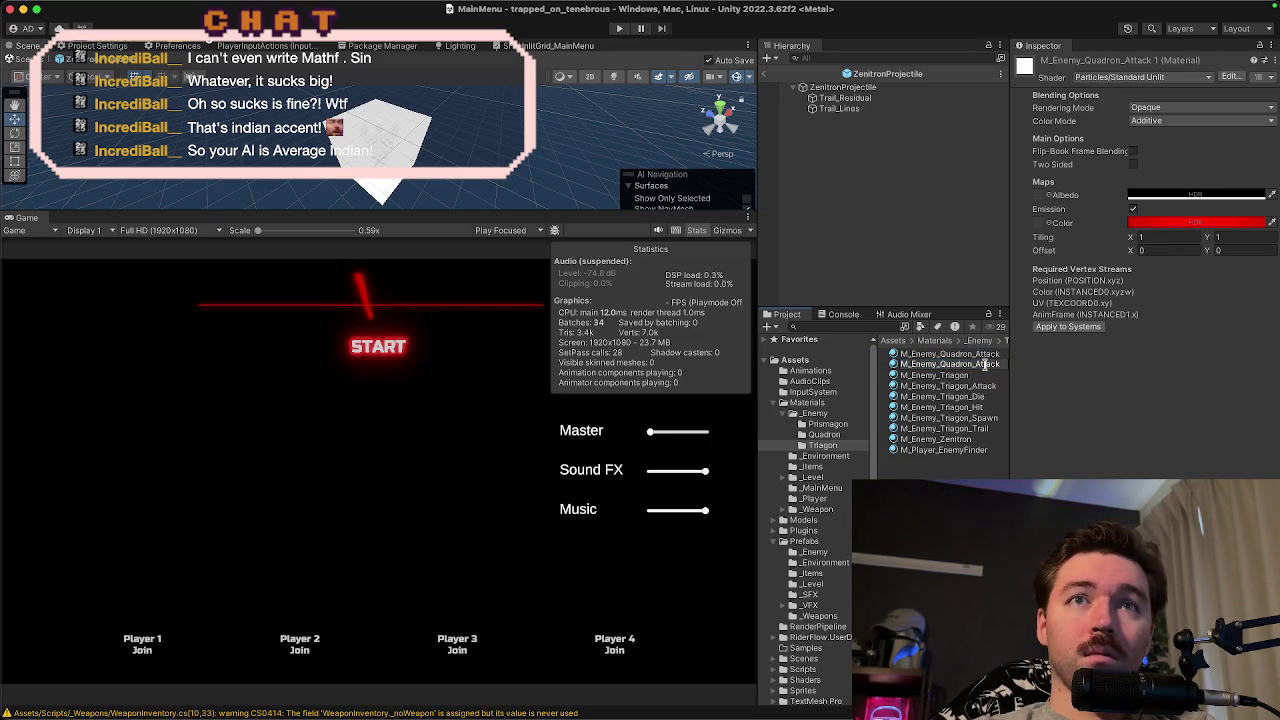
pyautogui.hotkey('ctrl', 'space')
pyautogui.hotkey('ctrl', 'space')
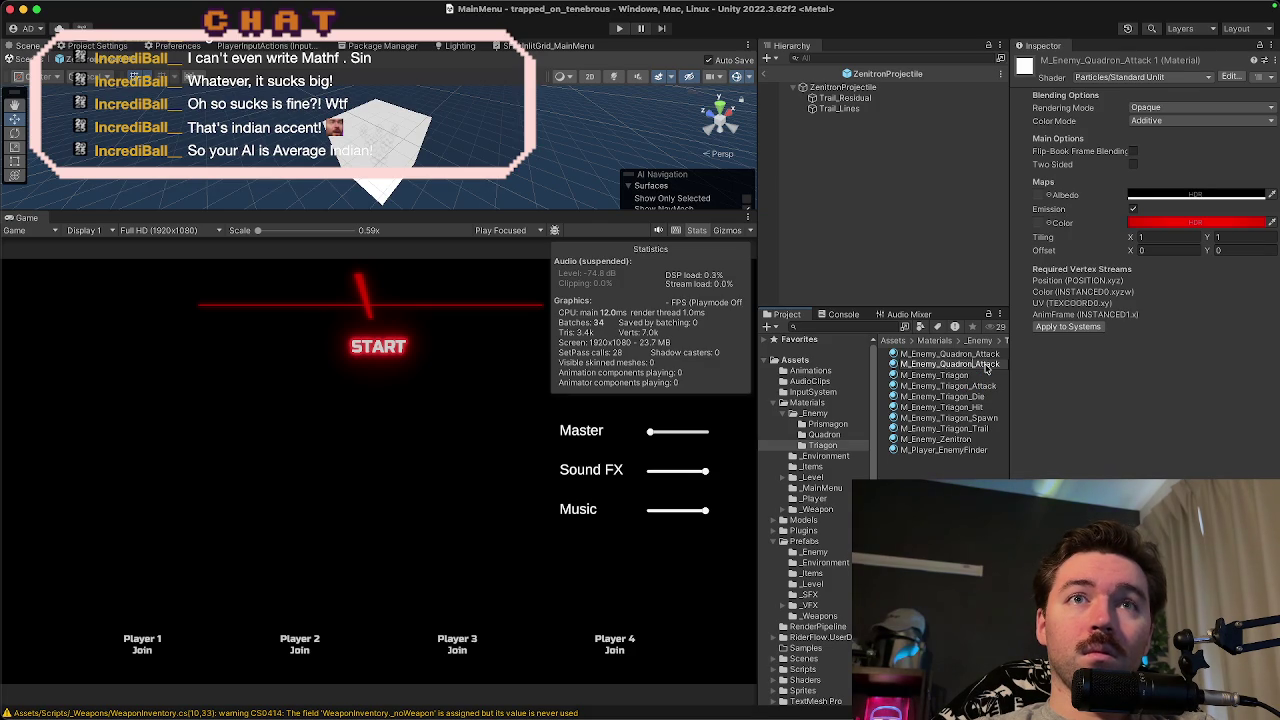
pyautogui.write('Zenitron')
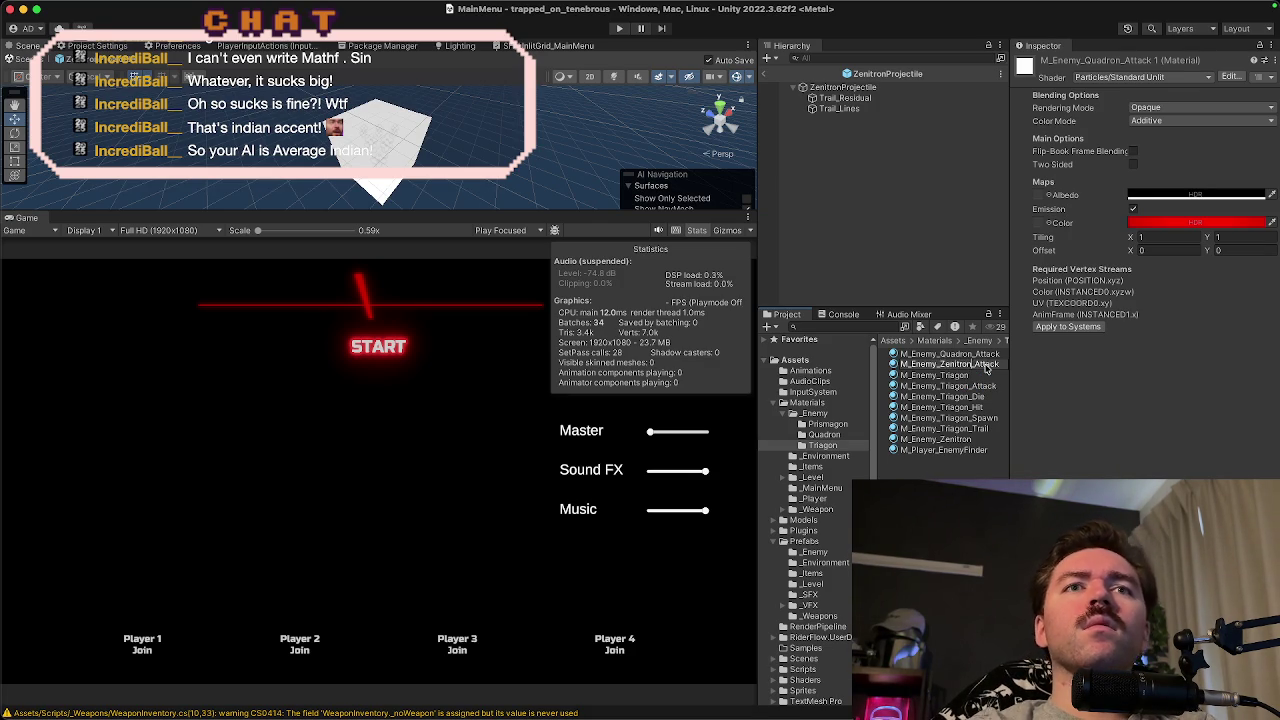
pyautogui.press('Return')
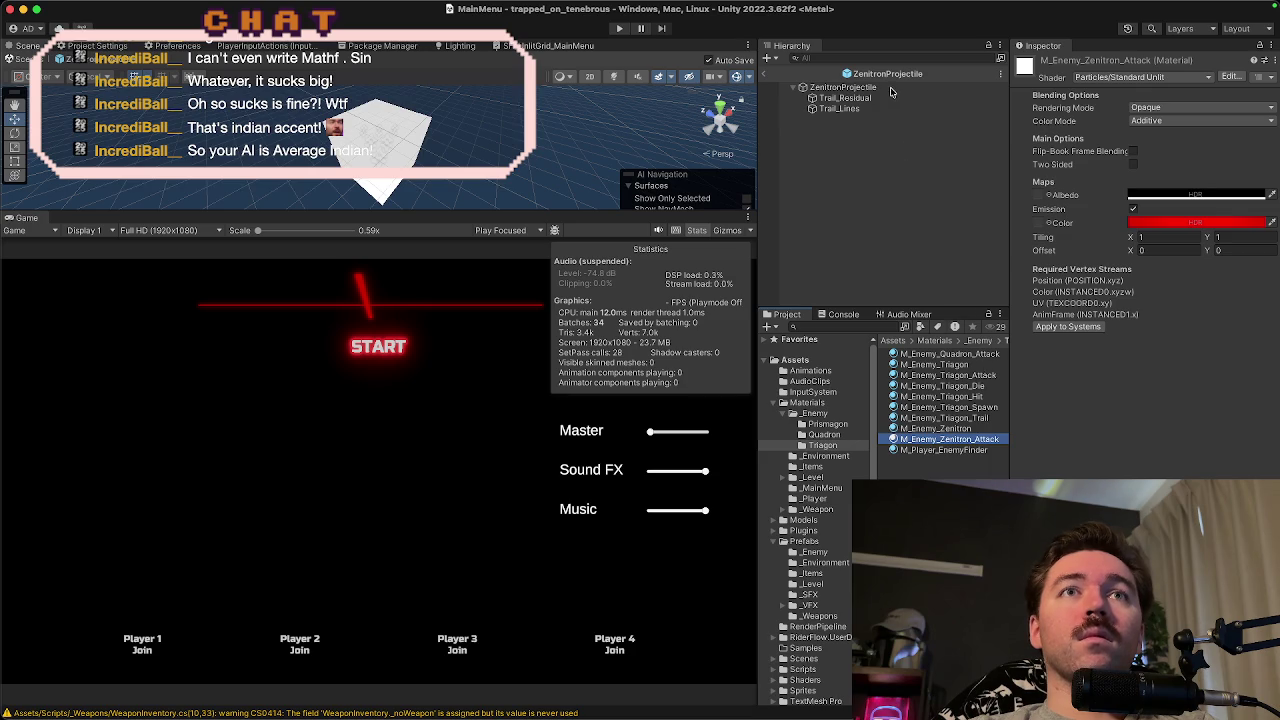
pyautogui.click(893, 90)
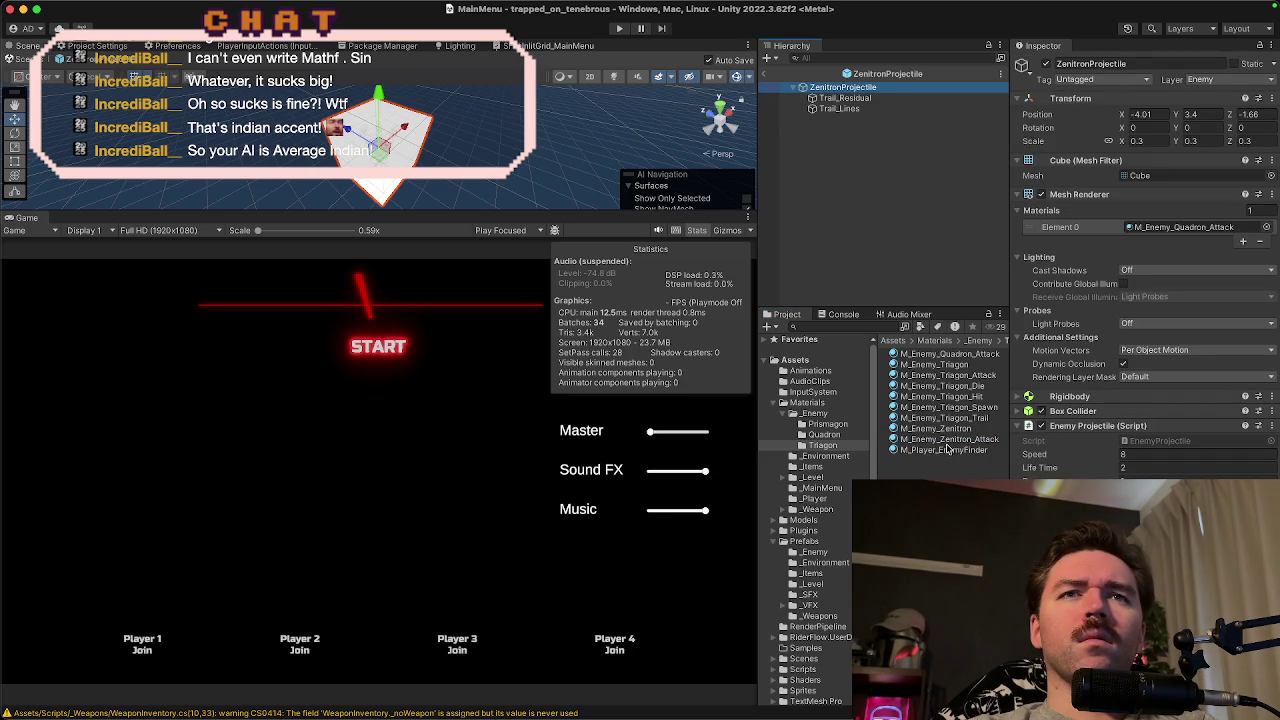
pyautogui.moveTo(945, 439)
pyautogui.mouseDown()
pyautogui.moveTo(1010, 440)
pyautogui.moveTo(1121, 287)
pyautogui.moveTo(1185, 228)
pyautogui.mouseUp()
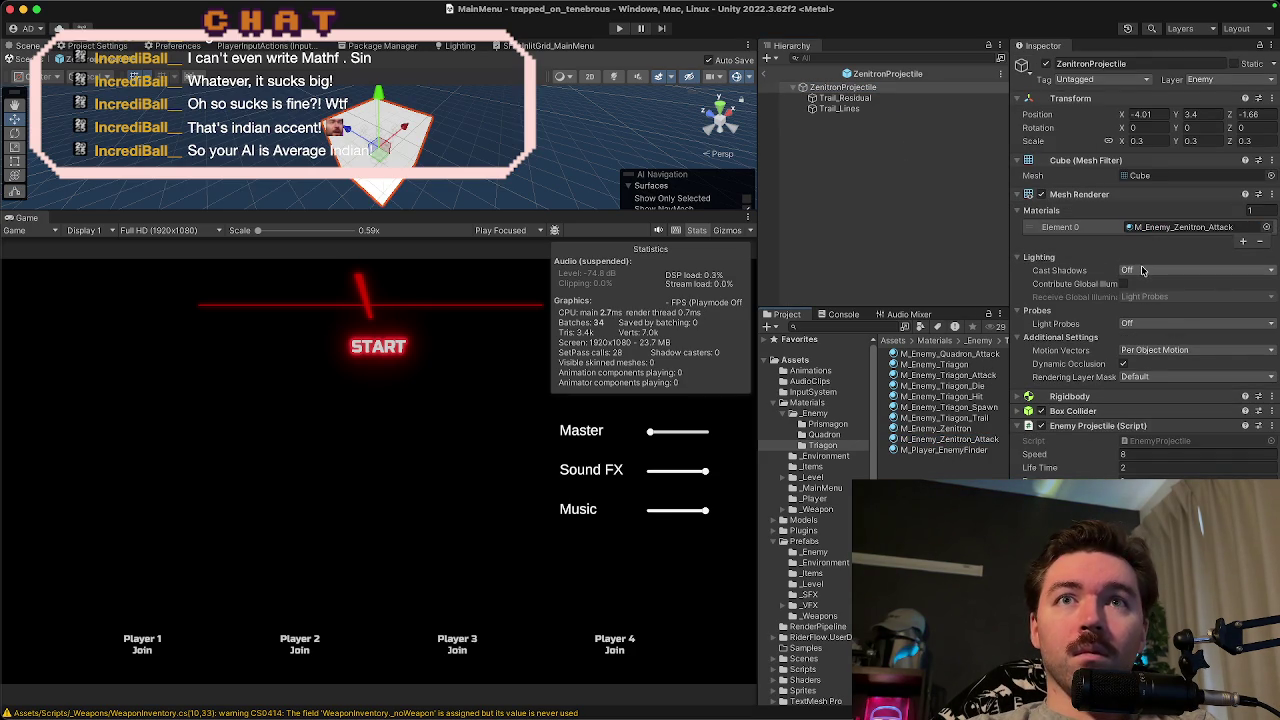
pyautogui.click(1071, 196)
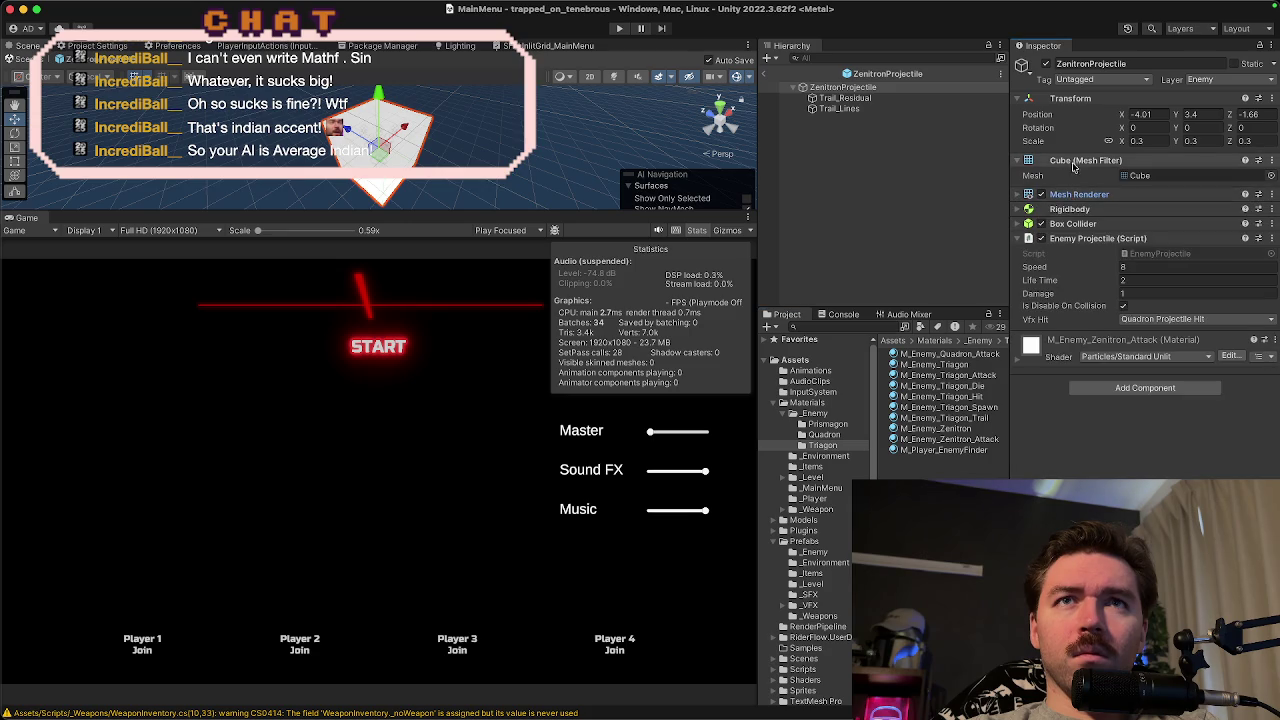
pyautogui.click(1073, 162)
pyautogui.click(1069, 190)
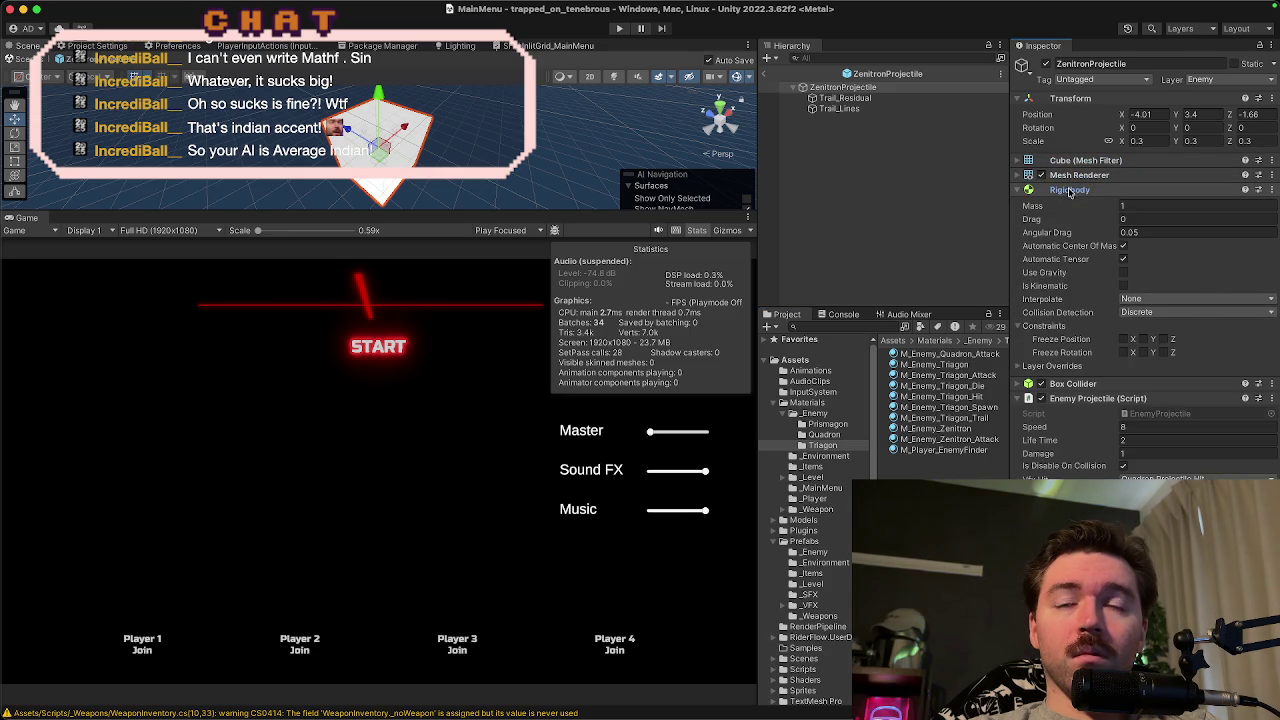
pyautogui.click(1069, 190)
pyautogui.click(1069, 205)
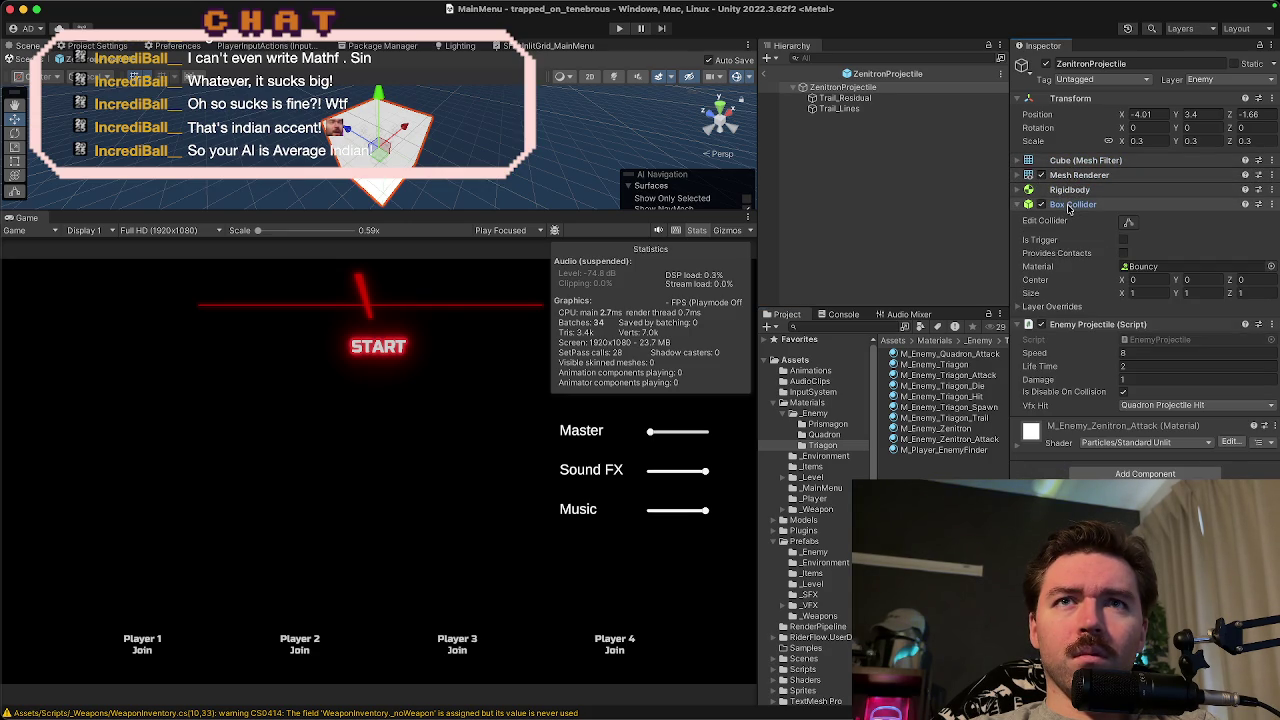
pyautogui.click(1069, 205)
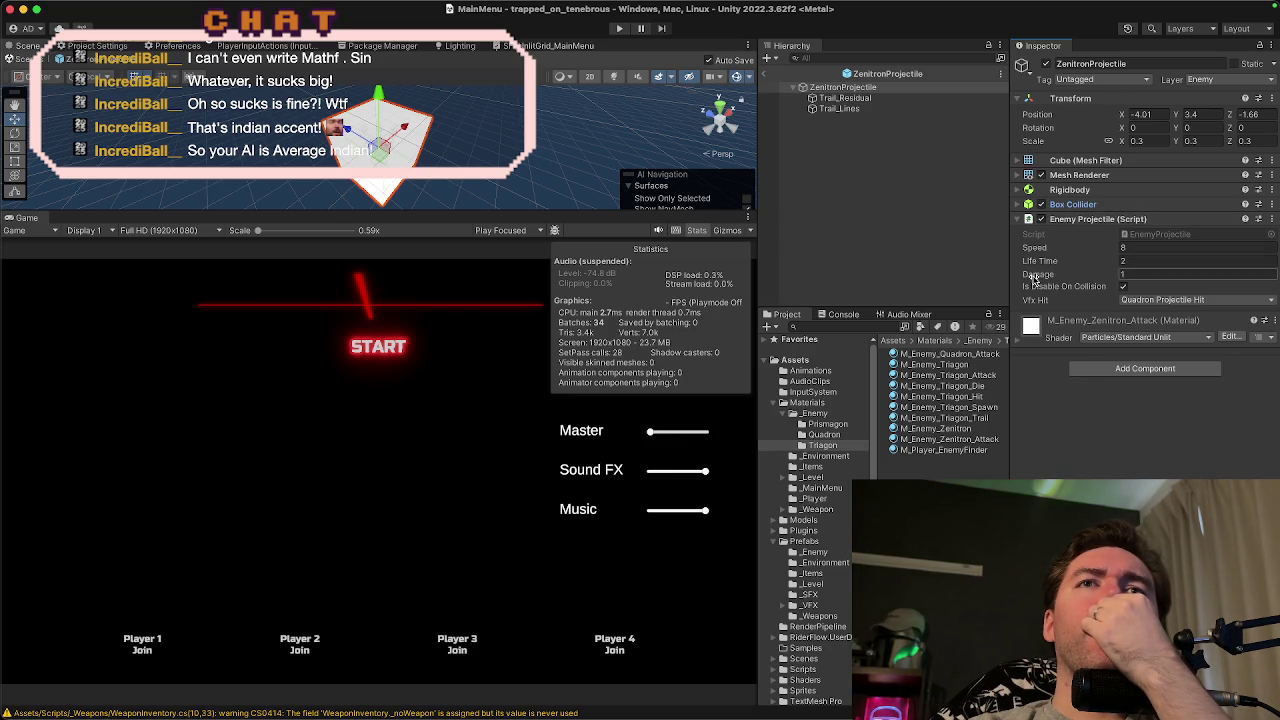
pyautogui.click(1079, 191)
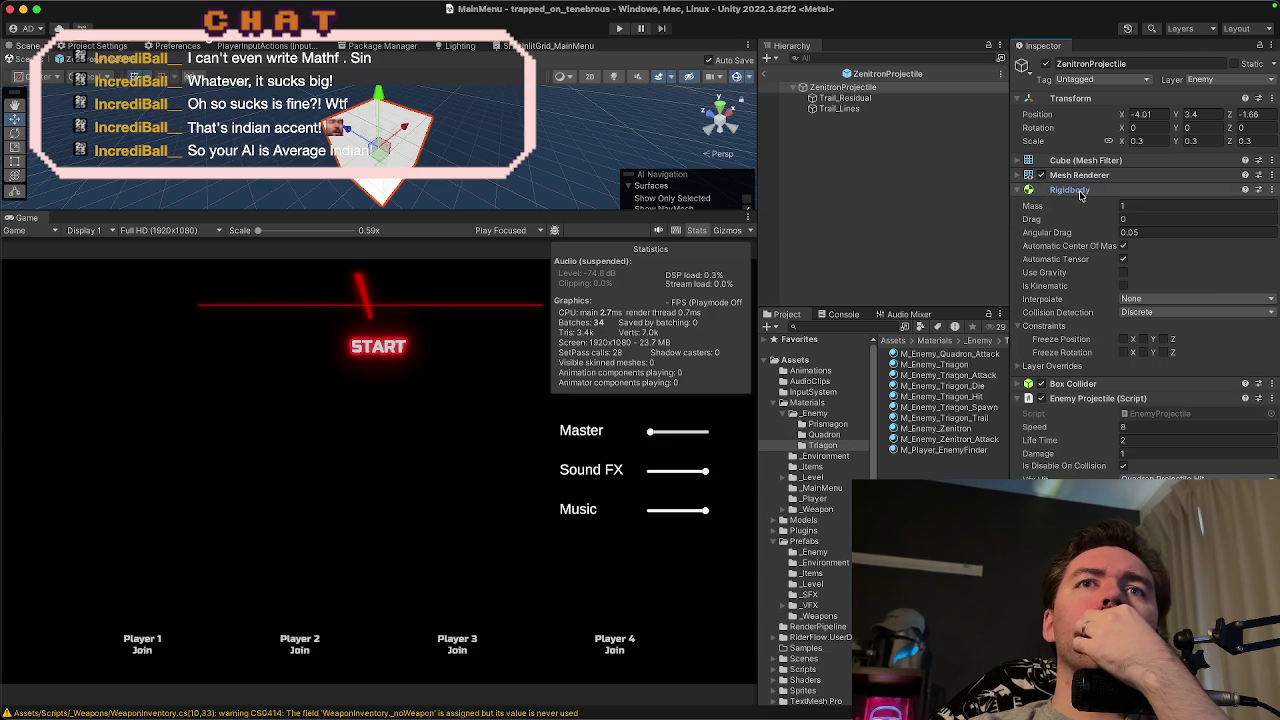